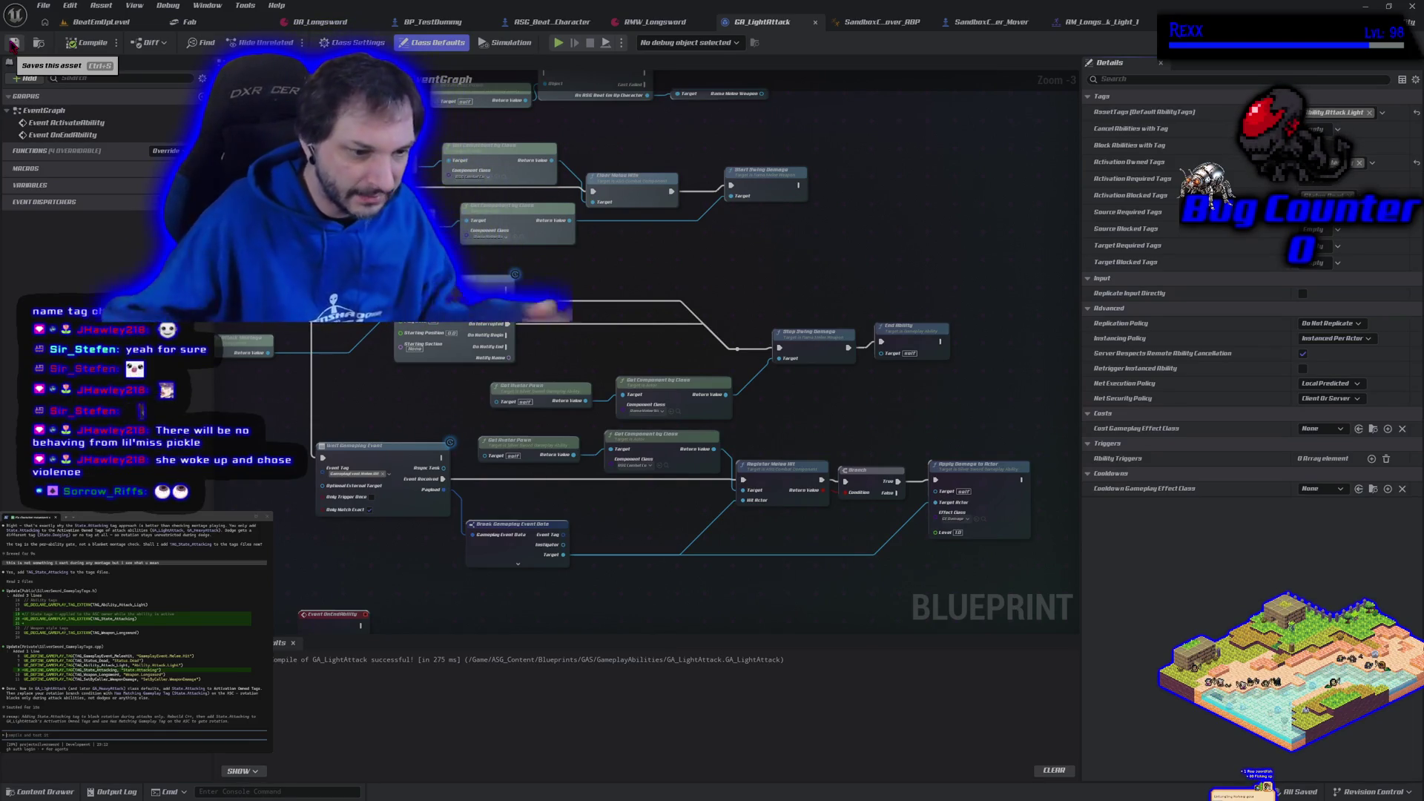
- Type and submit a question in the terminal about input during the attack montage
{"action": "left_click_drag", "start_coordinate": [455, 409], "coordinate": [550, 408]}
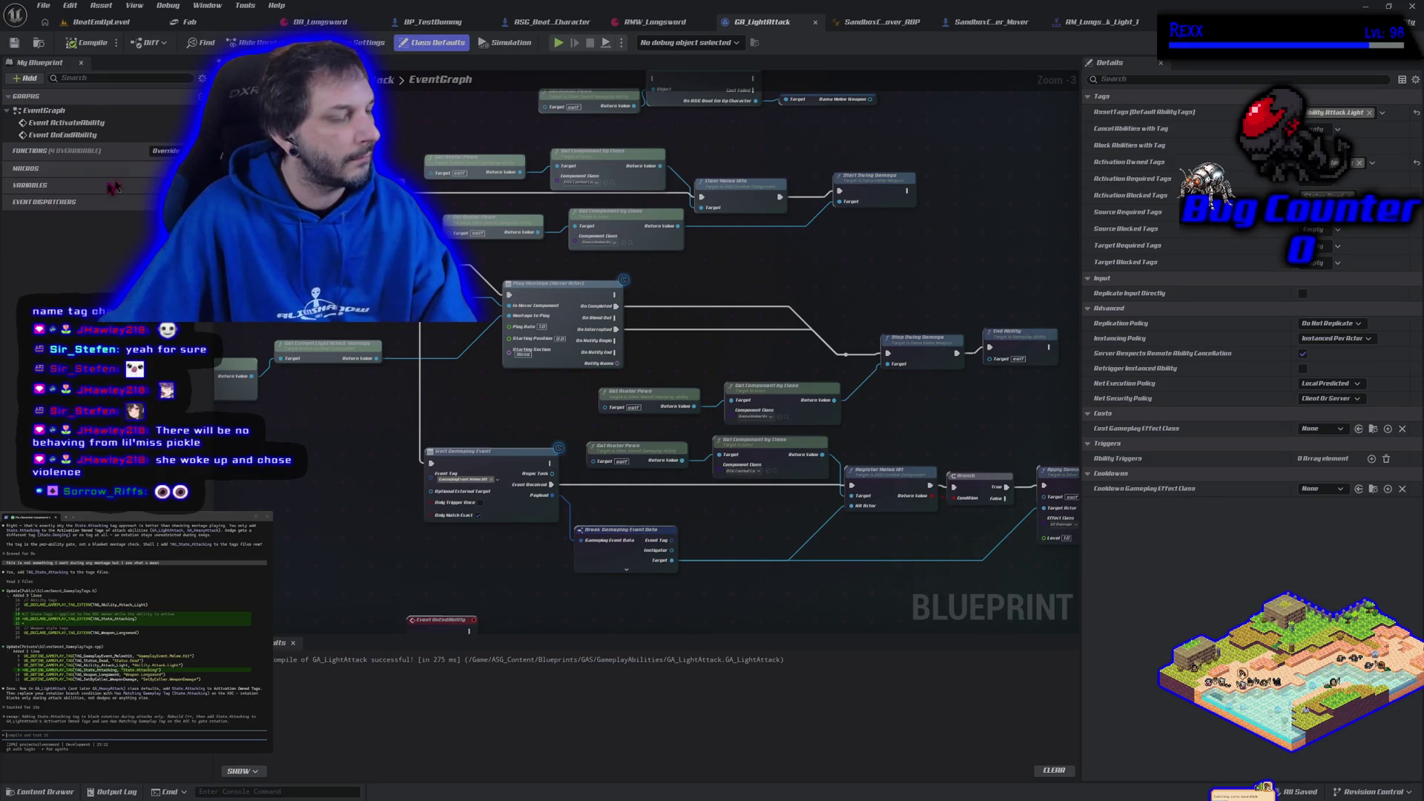
{"action": "type", "text": "no i th"}
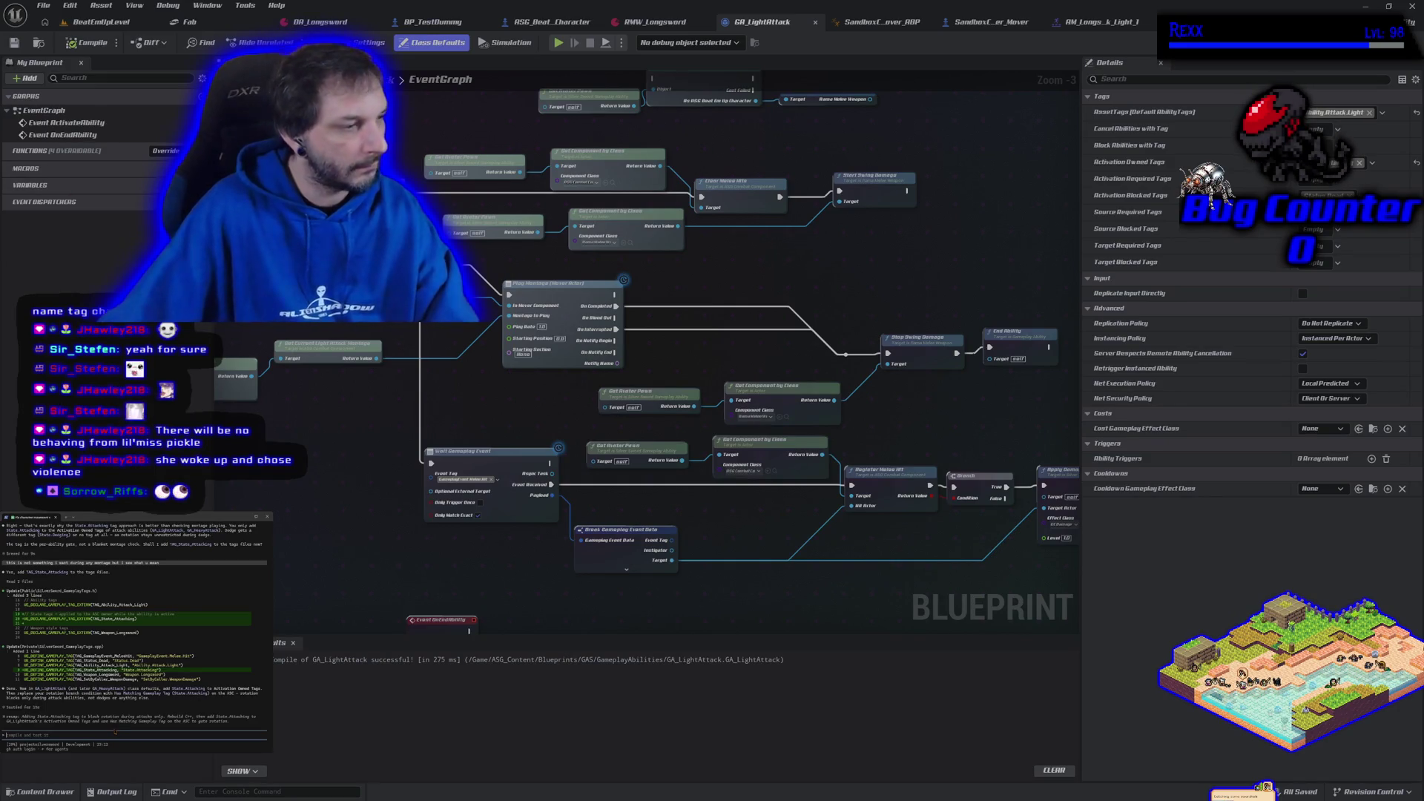
{"action": "type", "text": "ink we s"}
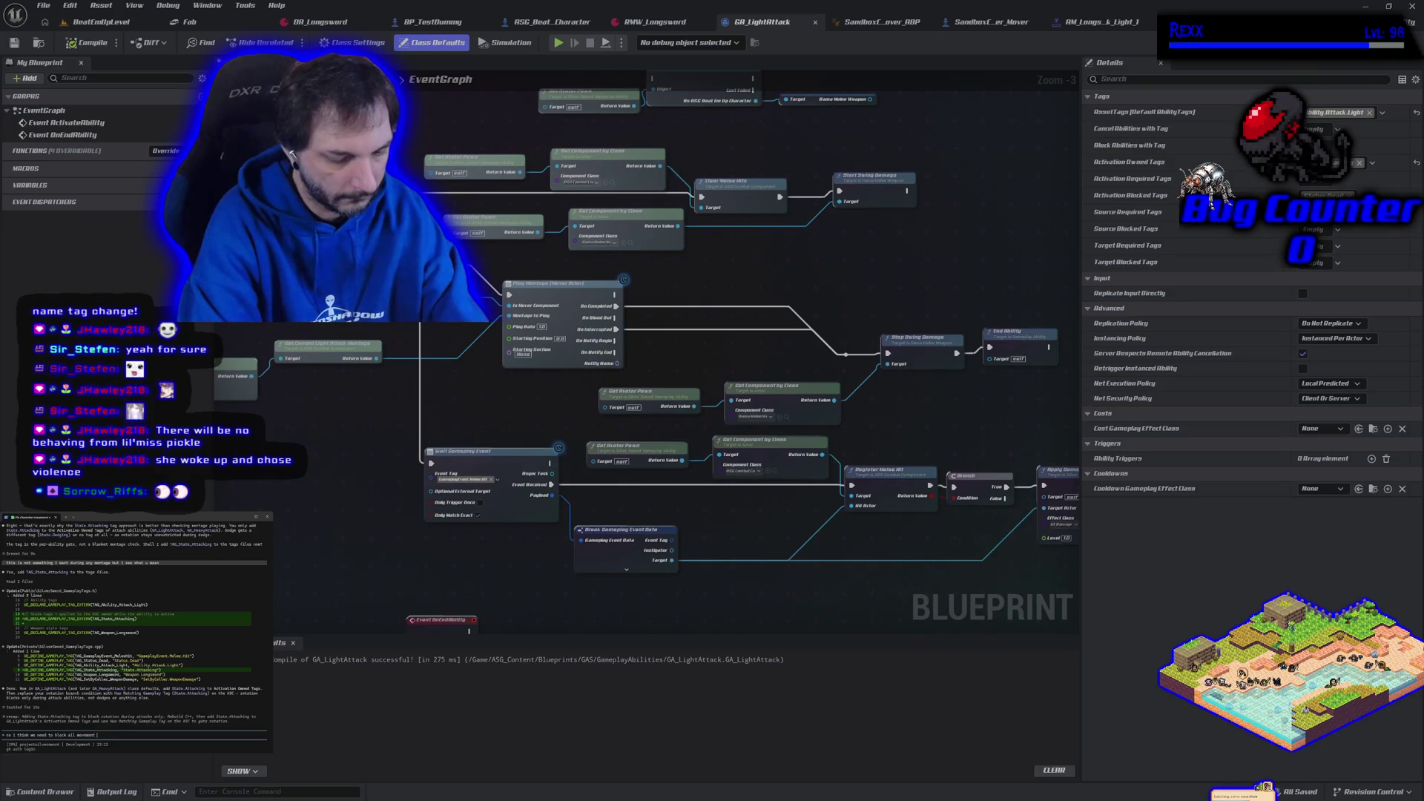
{"action": "type", "text": "ut"}
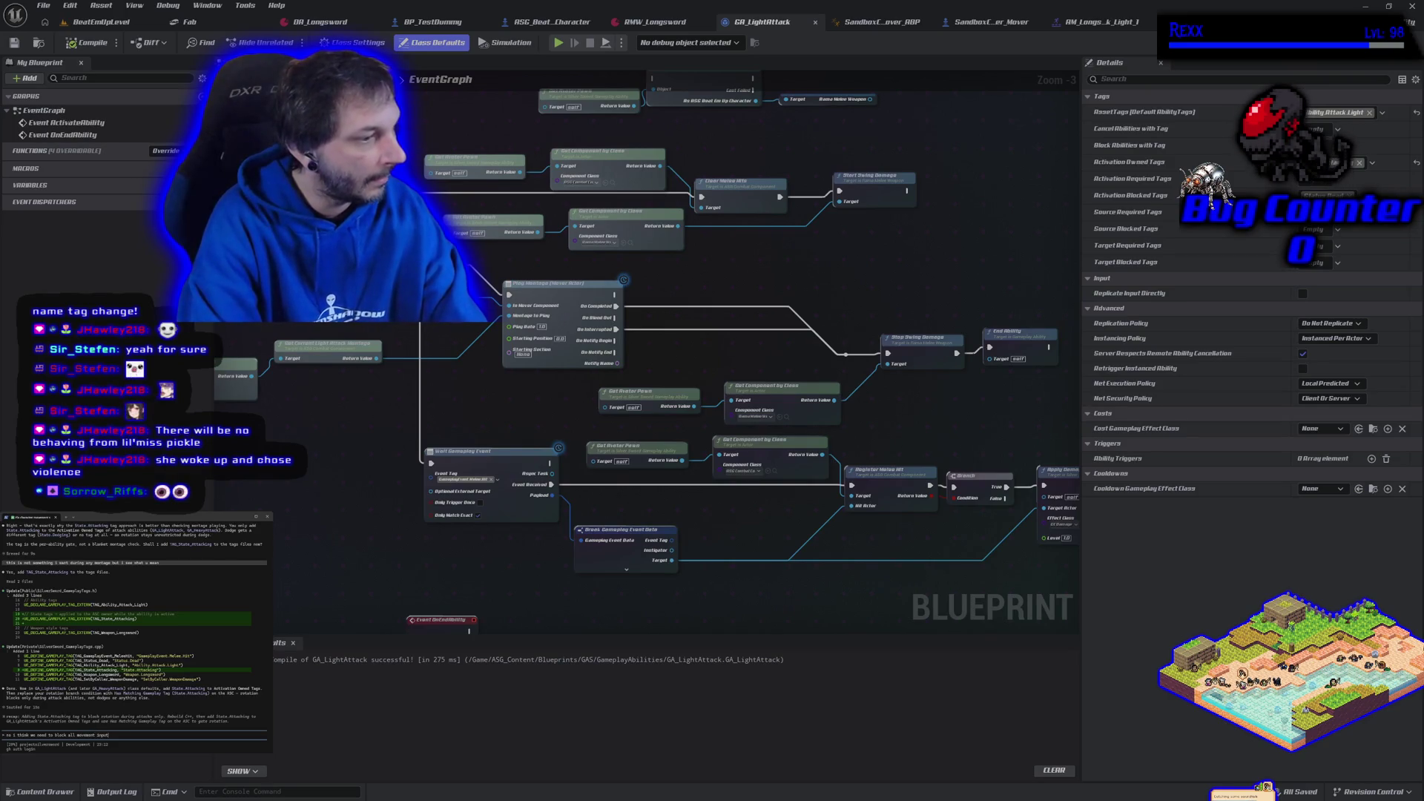
{"action": "type", "text": " from mover"}
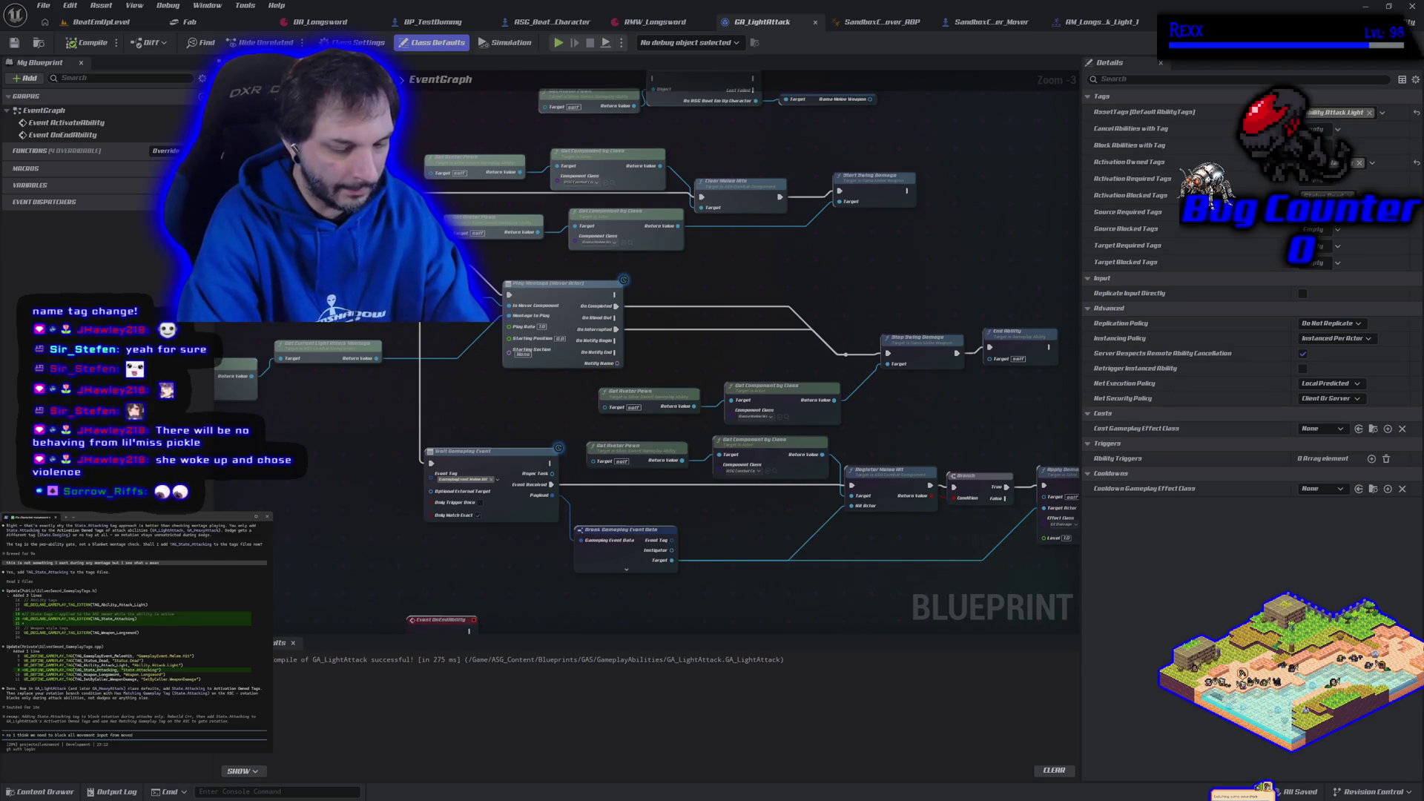
{"action": "type", "text": "g is ac"}
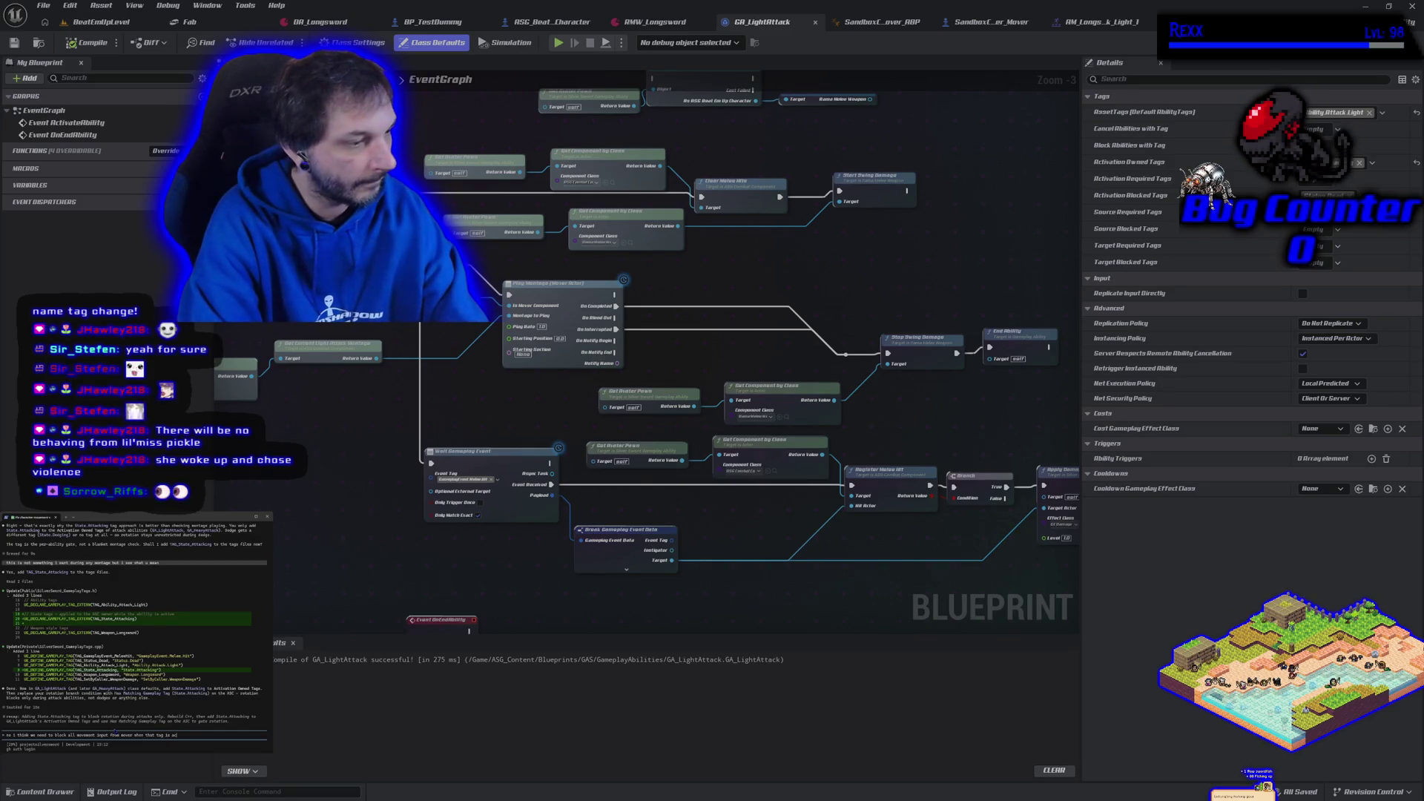
{"action": "type", "text": "though i still worry about ot"}
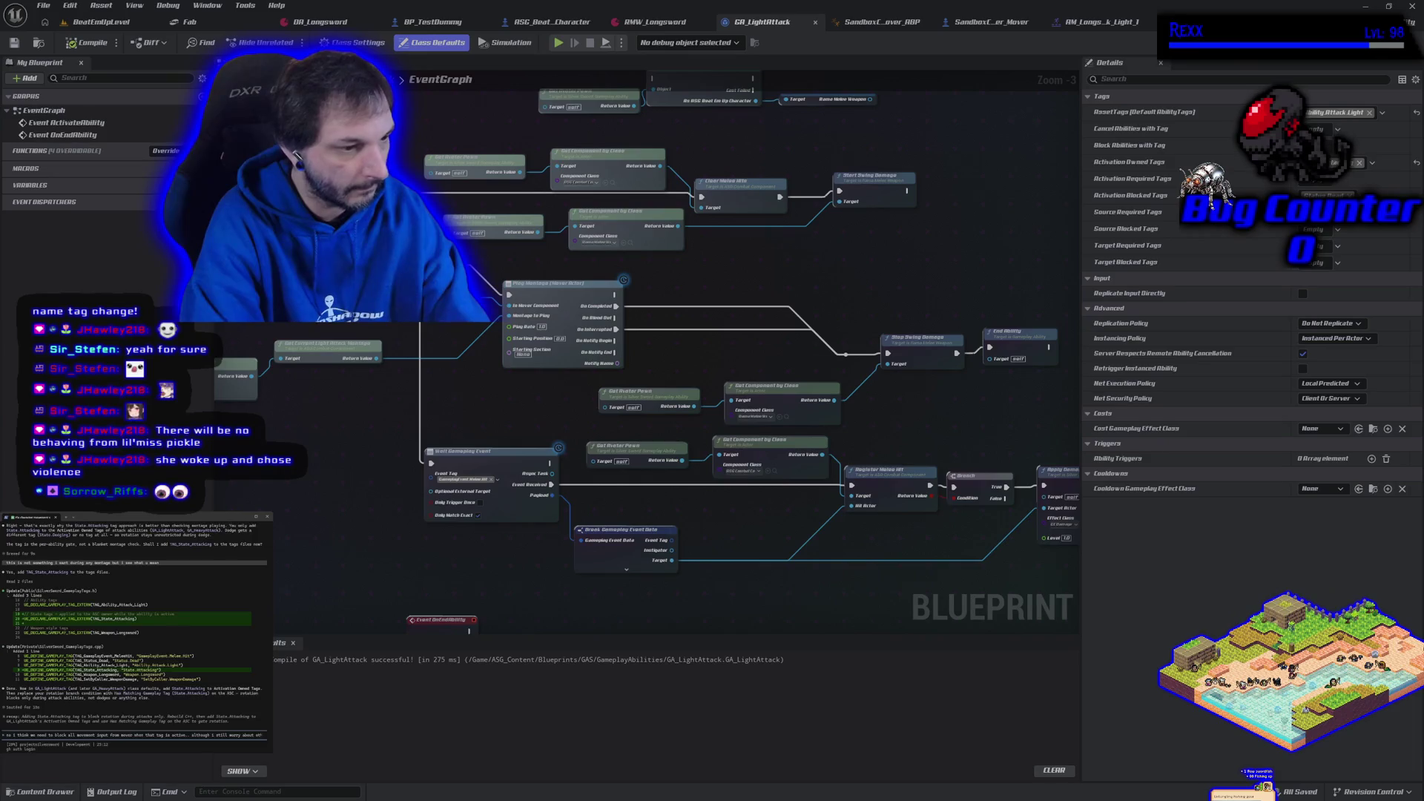
{"action": "type", "text": "her d"}
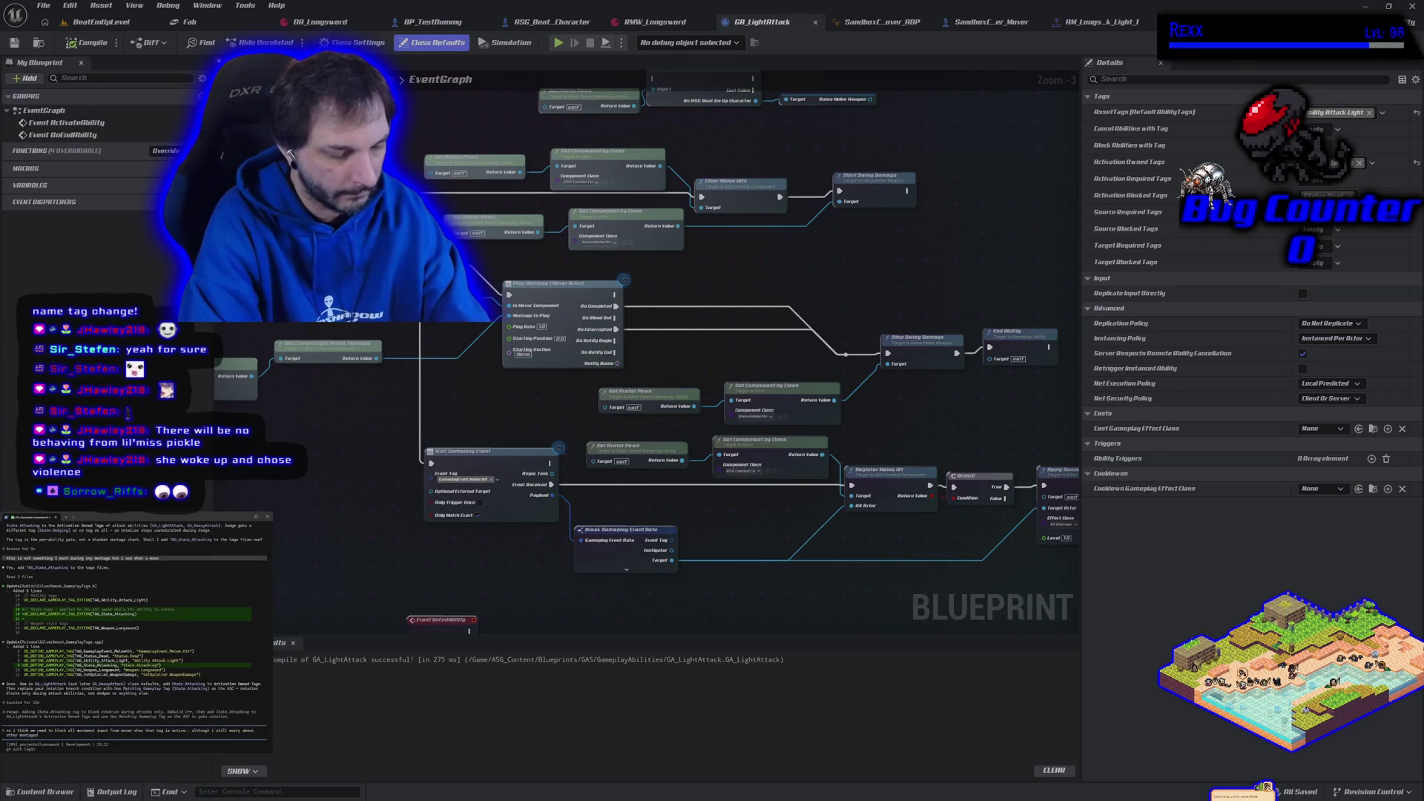
{"action": "type", "text": " want input on"}
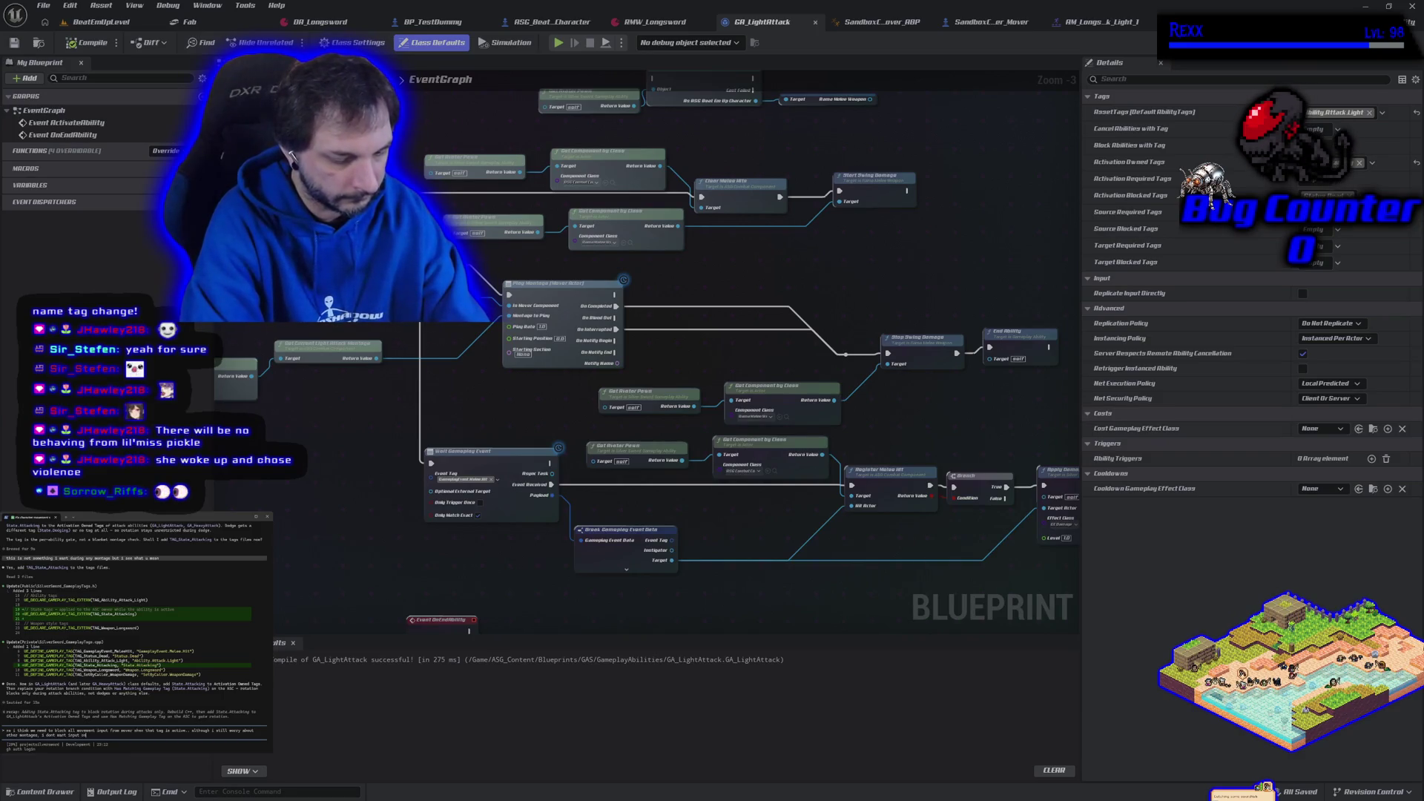
{"action": "type", "text": "y montage"}
{"action": "key", "text": "Return"}
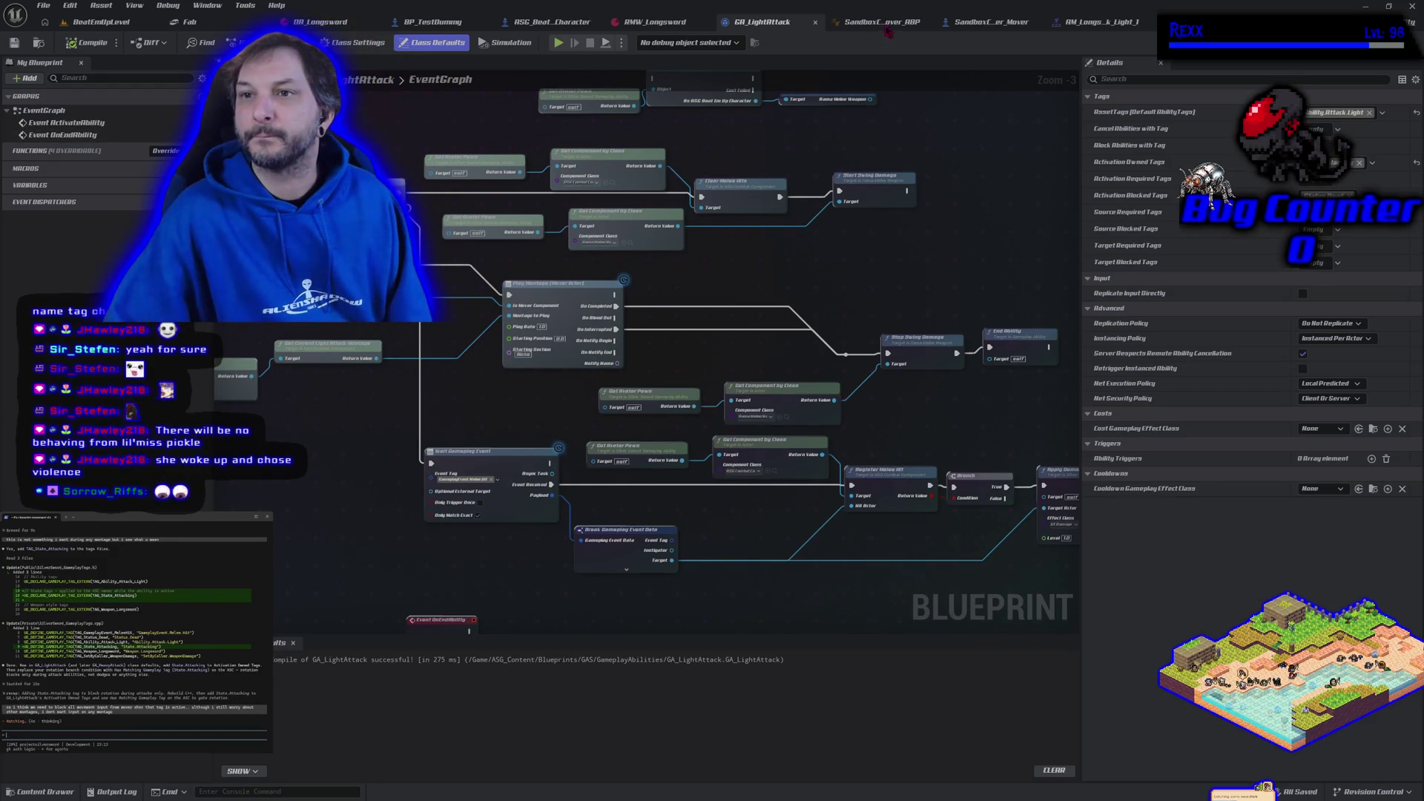
- In Get_MoveInput, cut the entry's link to Cast To AIController and recompile SandboxCharacter_Mover
{"action": "left_click", "coordinate": [992, 23]}
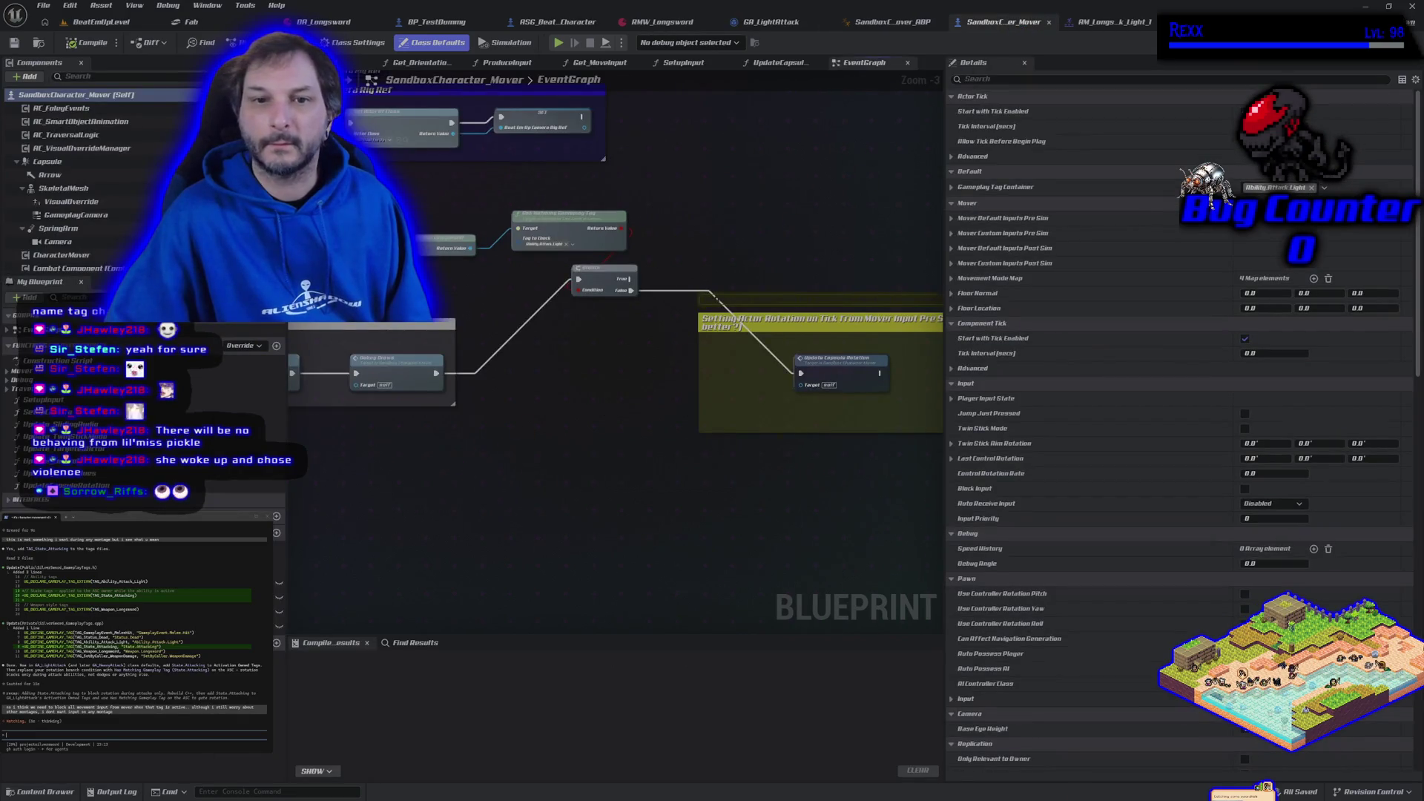
{"action": "scroll", "coordinate": [460, 466], "scroll_direction": "down", "scroll_amount": 6}
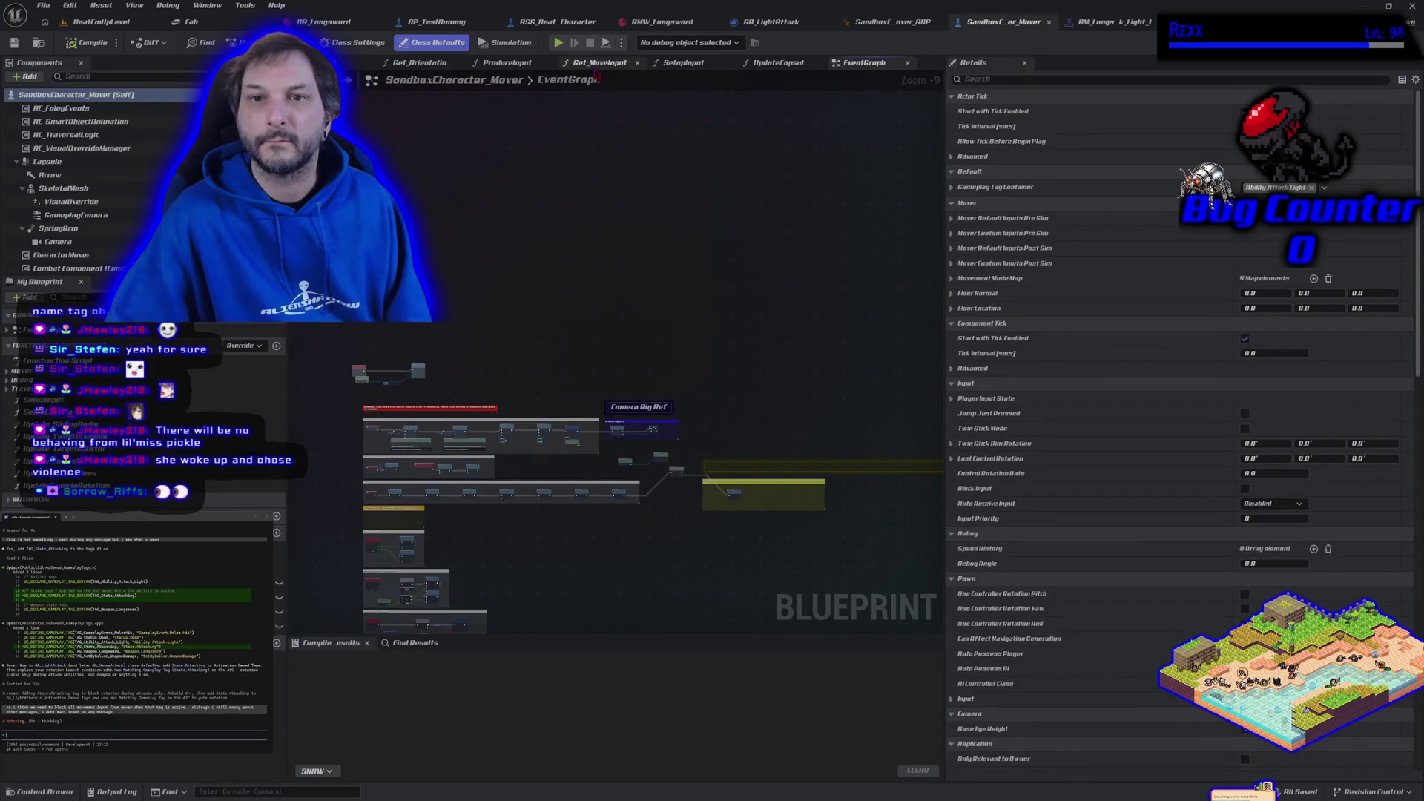
{"action": "left_click", "coordinate": [597, 63]}
{"action": "scroll", "coordinate": [573, 179], "scroll_direction": "up", "scroll_amount": 1}
{"action": "left_click_drag", "start_coordinate": [573, 179], "coordinate": [489, 225]}
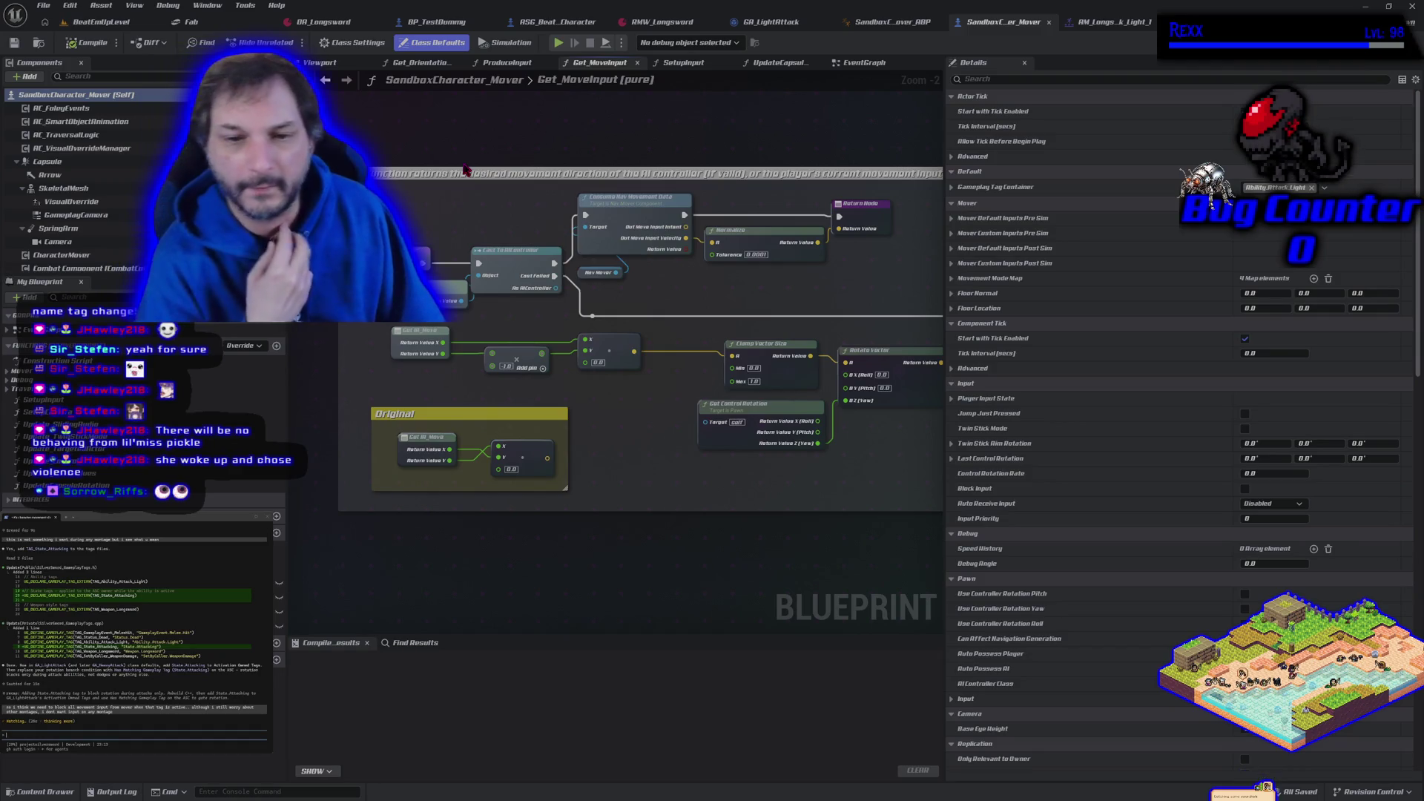
{"action": "scroll", "coordinate": [481, 230], "scroll_direction": "down", "scroll_amount": 2}
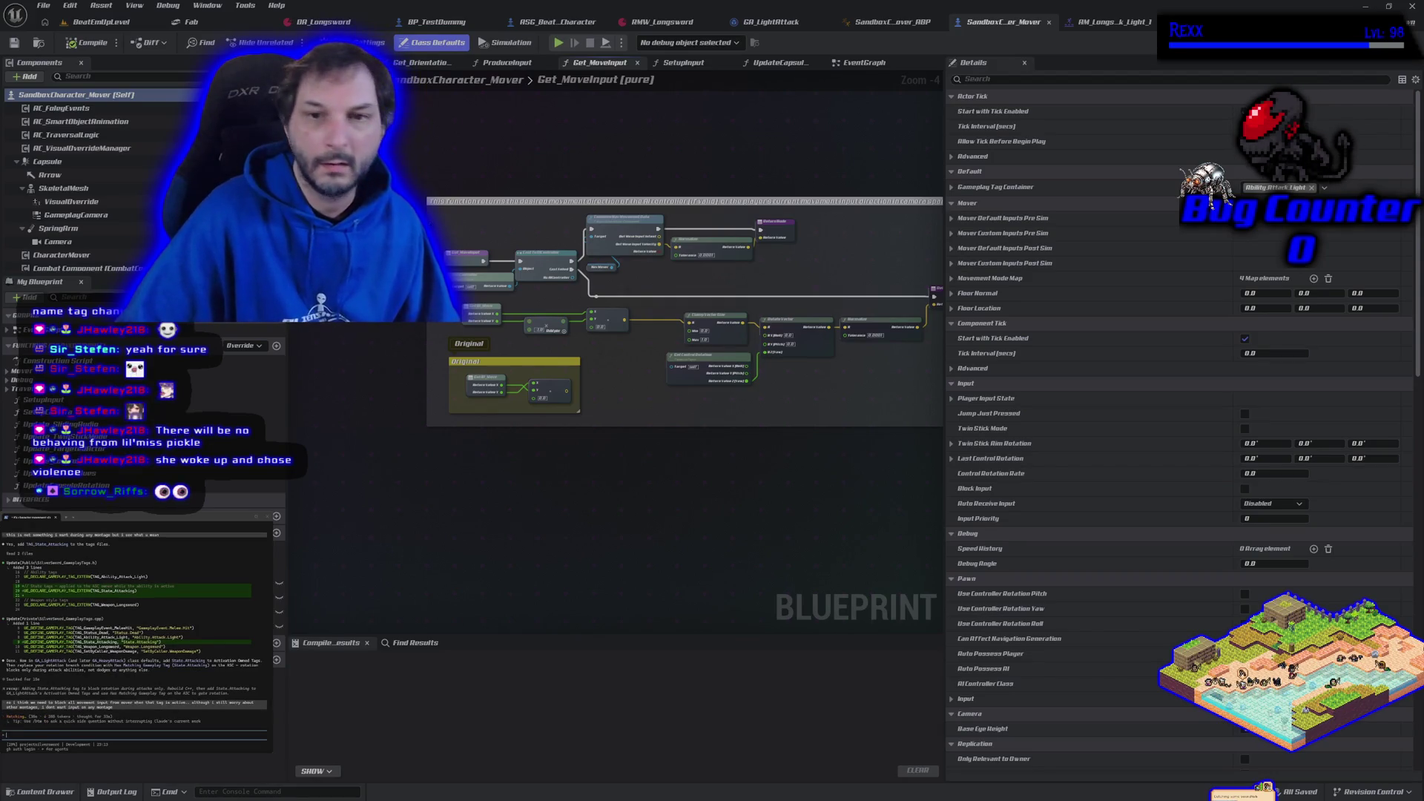
{"action": "scroll", "coordinate": [484, 264], "scroll_direction": "up", "scroll_amount": 5}
{"action": "left_click", "coordinate": [480, 260], "text": "alt"}
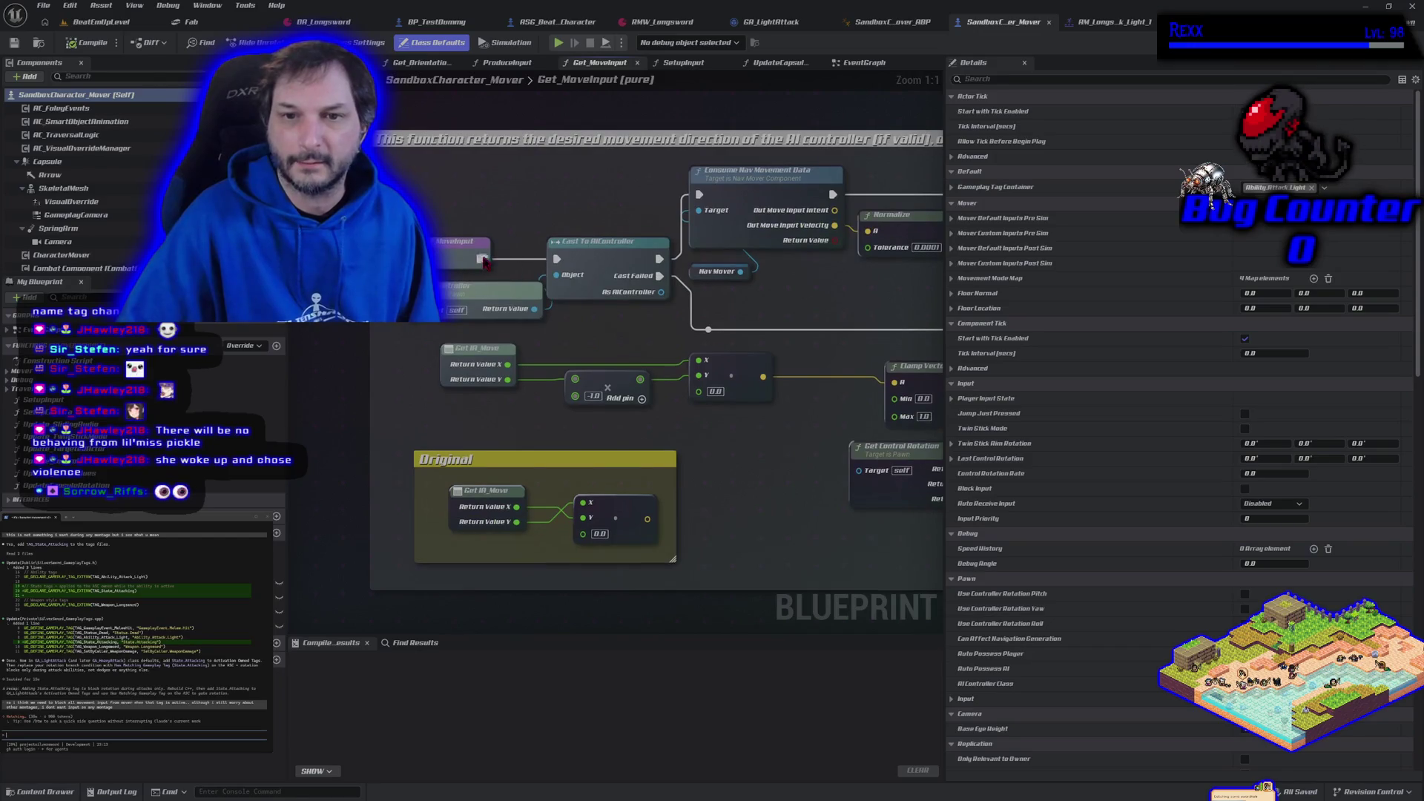
{"action": "left_click", "coordinate": [93, 43]}
- Run a quick play session moving right then left, then go back to SandboxCharacter_Mover
{"action": "left_click", "coordinate": [100, 22]}
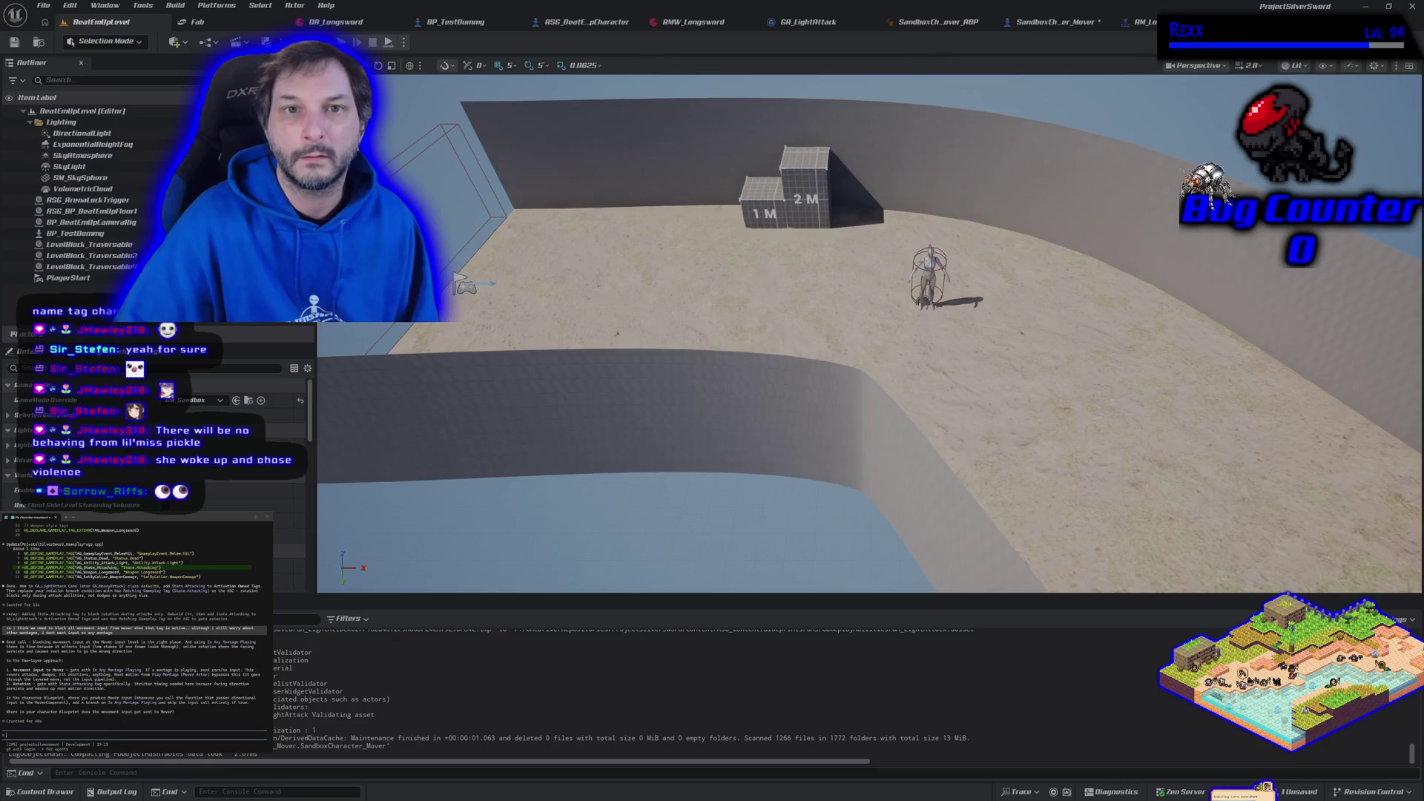
{"action": "key", "text": "alt+p"}
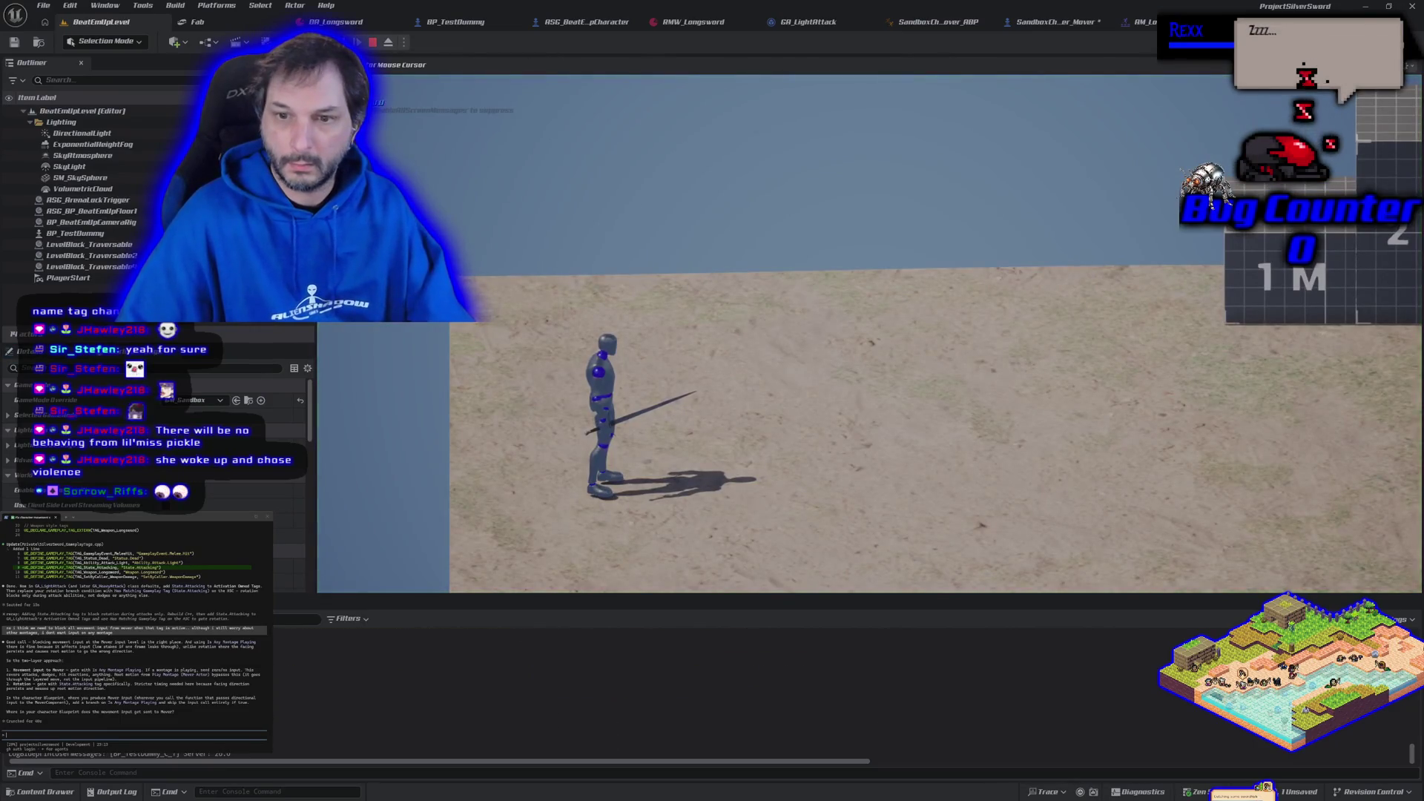
{"action": "key", "text": "d"}
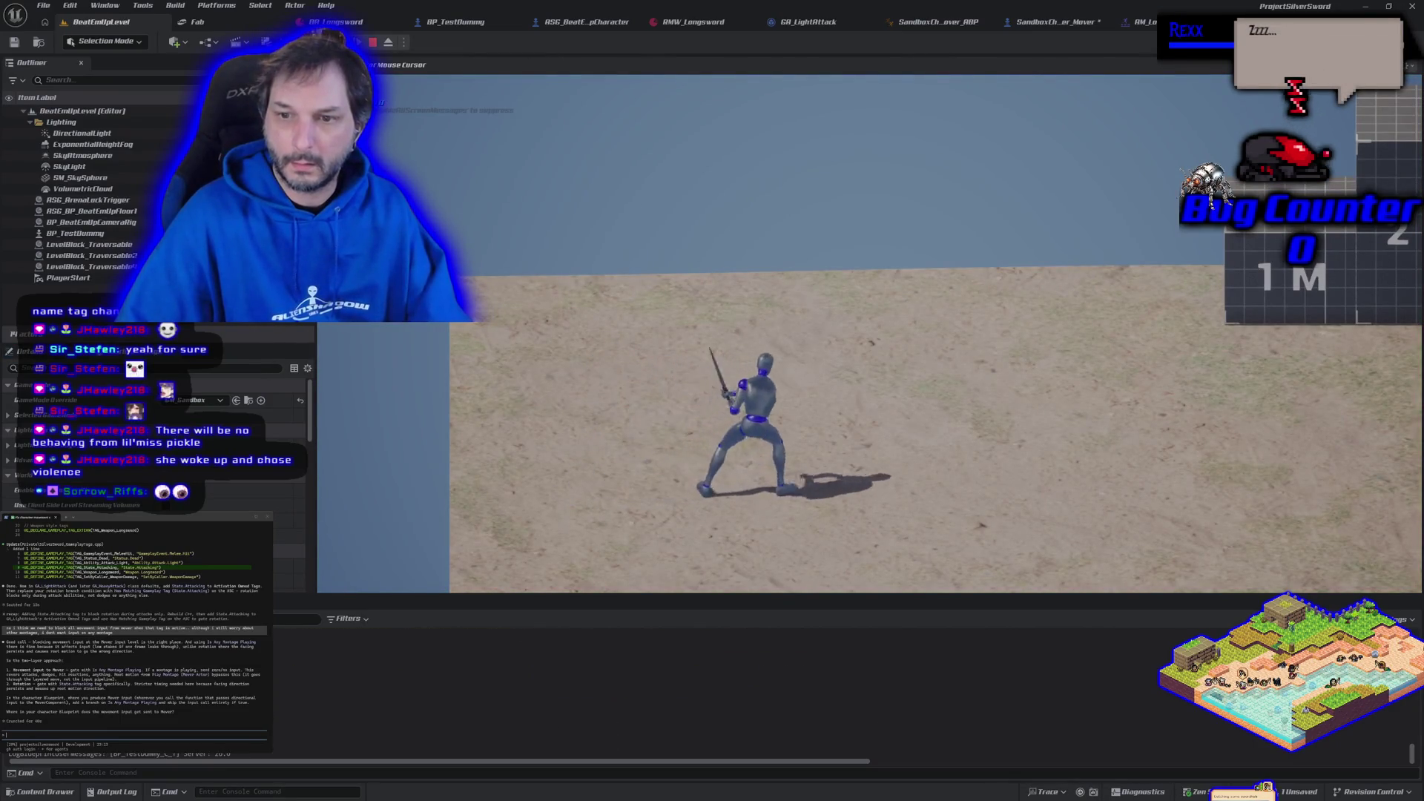
{"action": "key", "text": "a"}
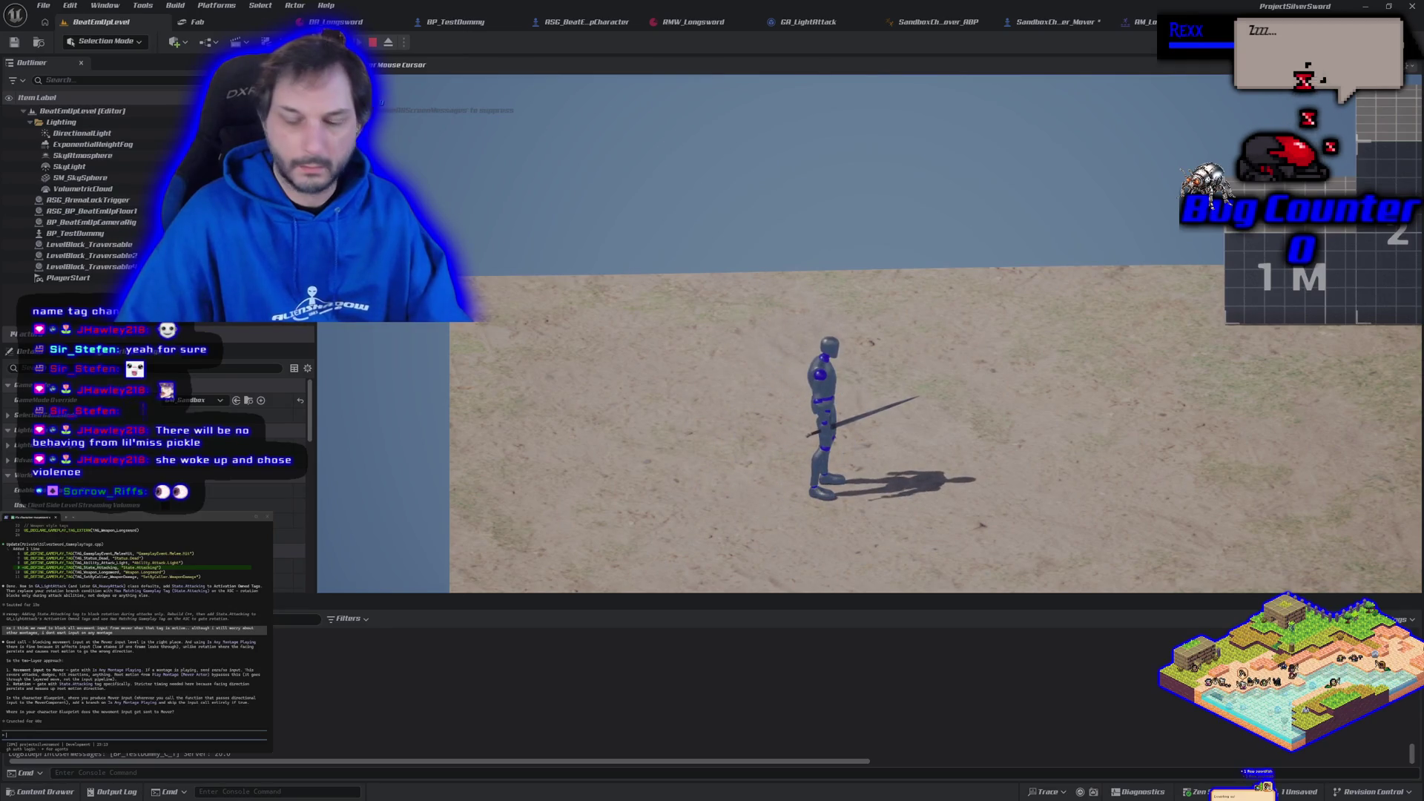
{"action": "key", "text": "Escape"}
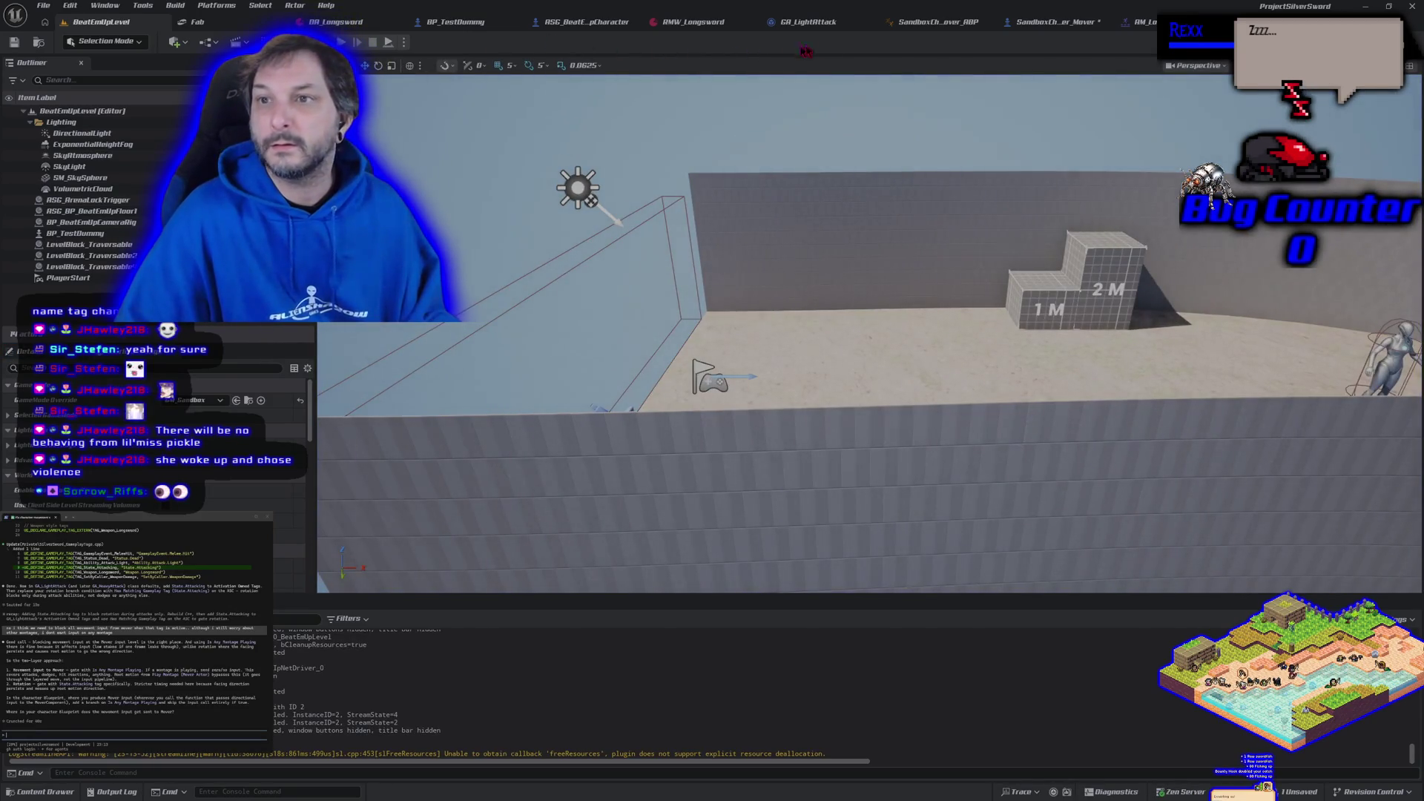
{"action": "left_click", "coordinate": [1054, 21]}
- Add a Branch node to the Get_MoveInput graph
{"action": "right_click", "coordinate": [509, 199]}
{"action": "left_click", "coordinate": [472, 184]}
{"action": "left_click", "coordinate": [473, 181]}
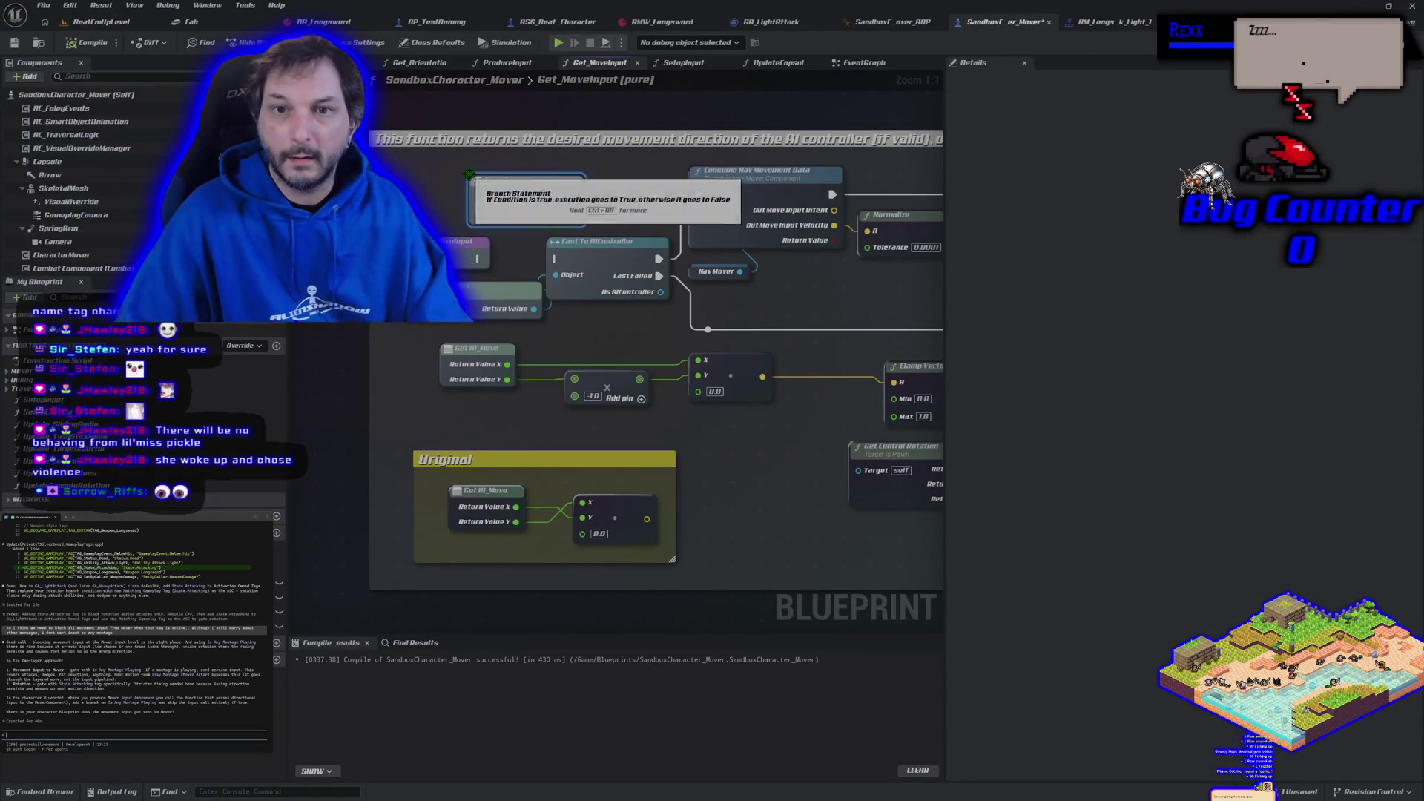
{"action": "left_click_drag", "start_coordinate": [472, 249], "coordinate": [492, 280]}
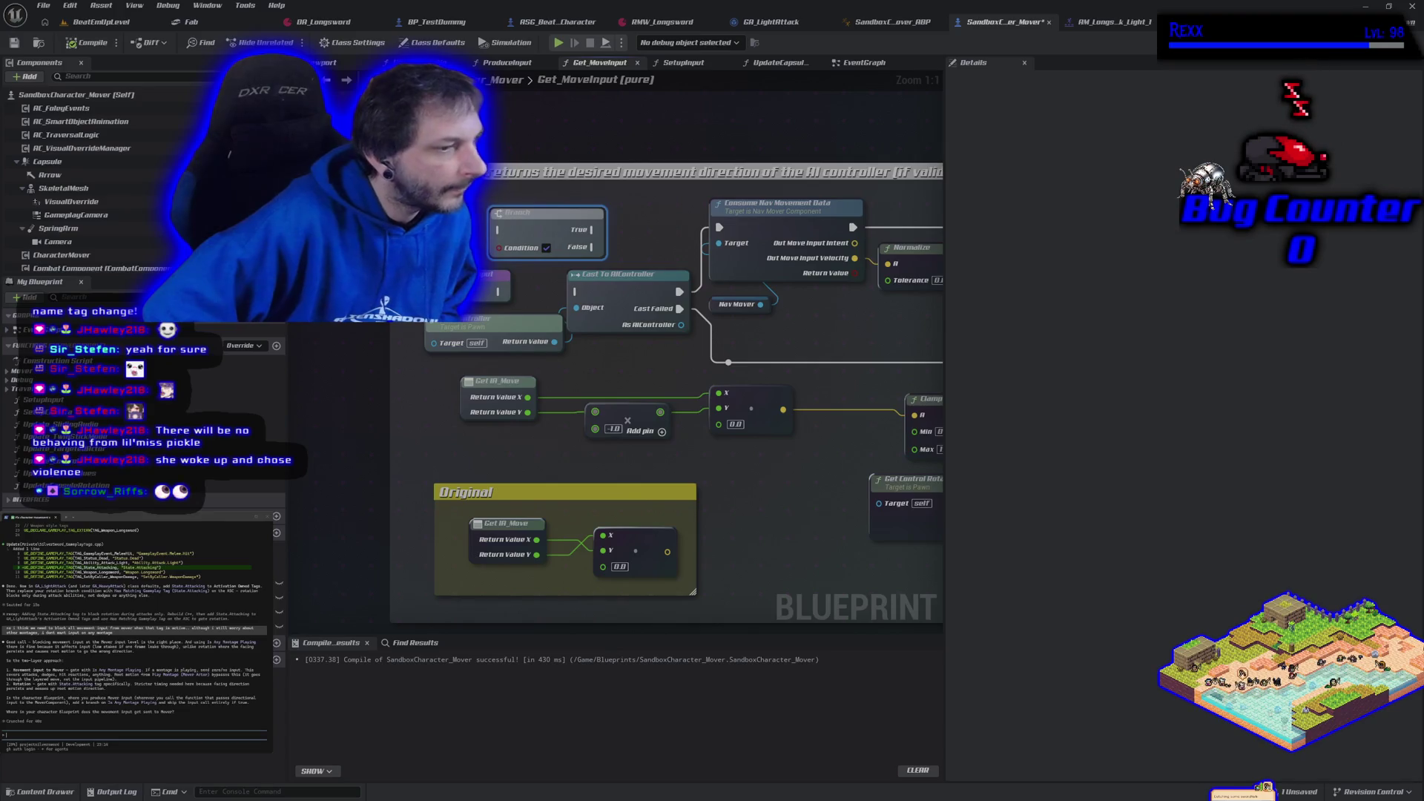
- Search for an Is Any Montage Playing action, then select the SkeletalMesh component variable
{"action": "right_click", "coordinate": [434, 228]}
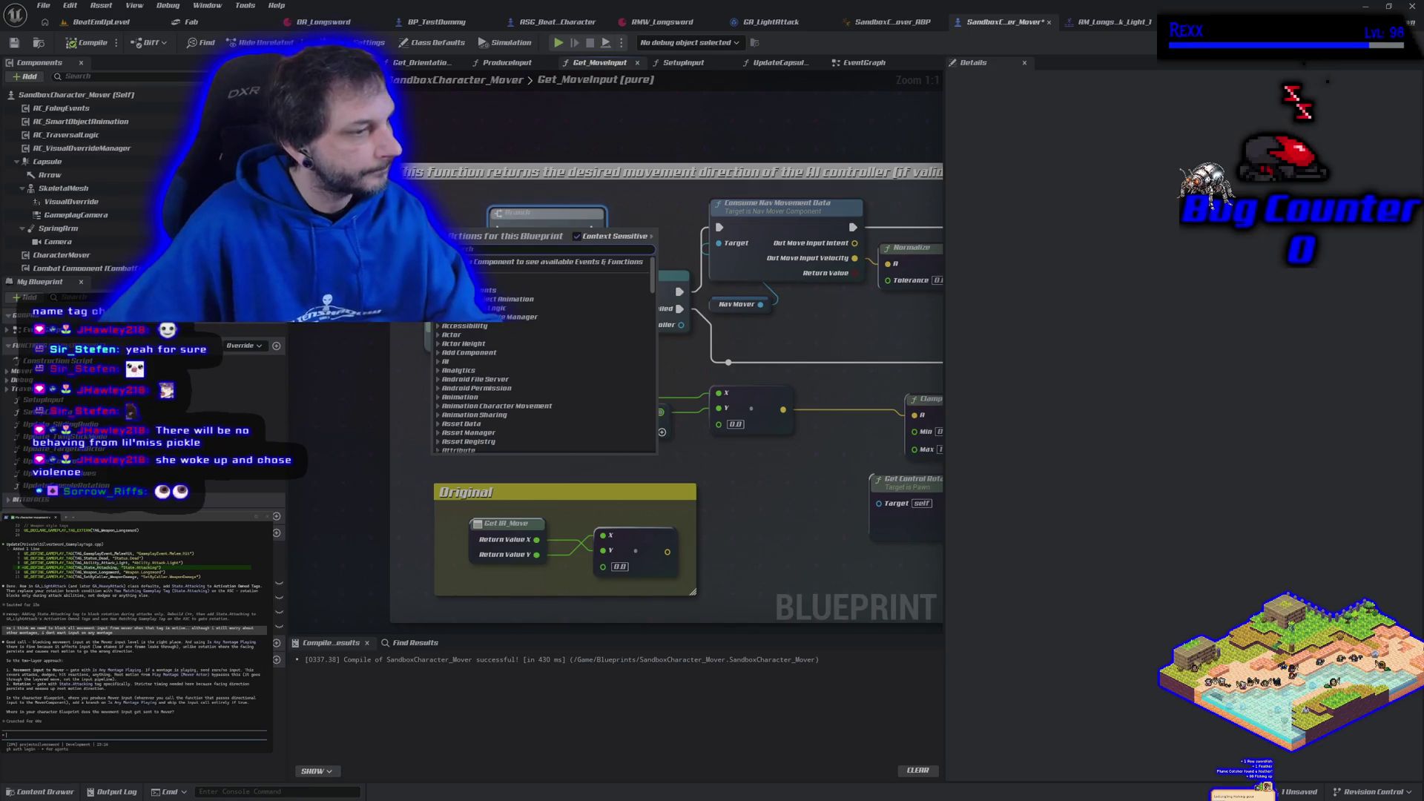
{"action": "key", "text": "Escape"}
{"action": "right_click", "coordinate": [333, 207]}
{"action": "type", "text": "is any montage"}
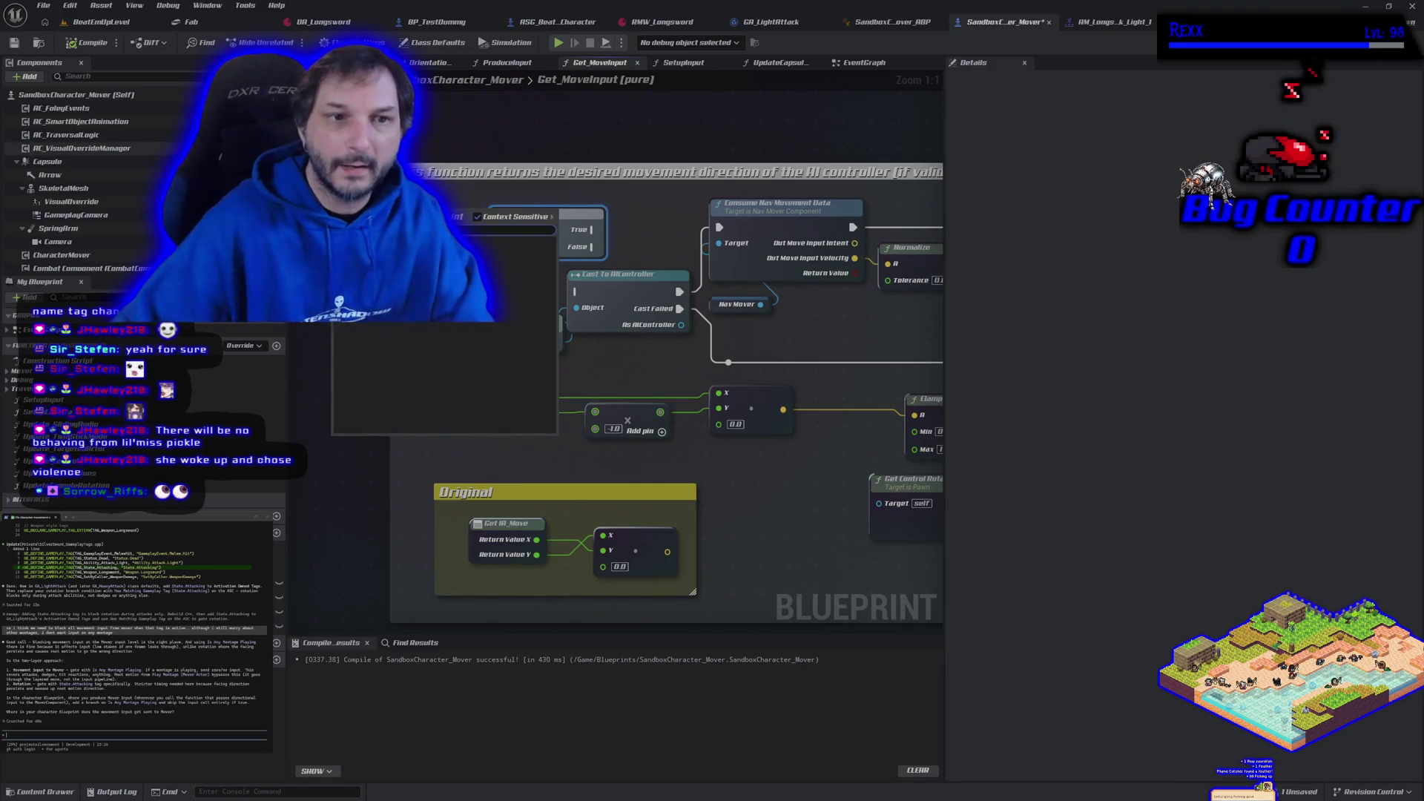
{"action": "key", "text": "Escape"}
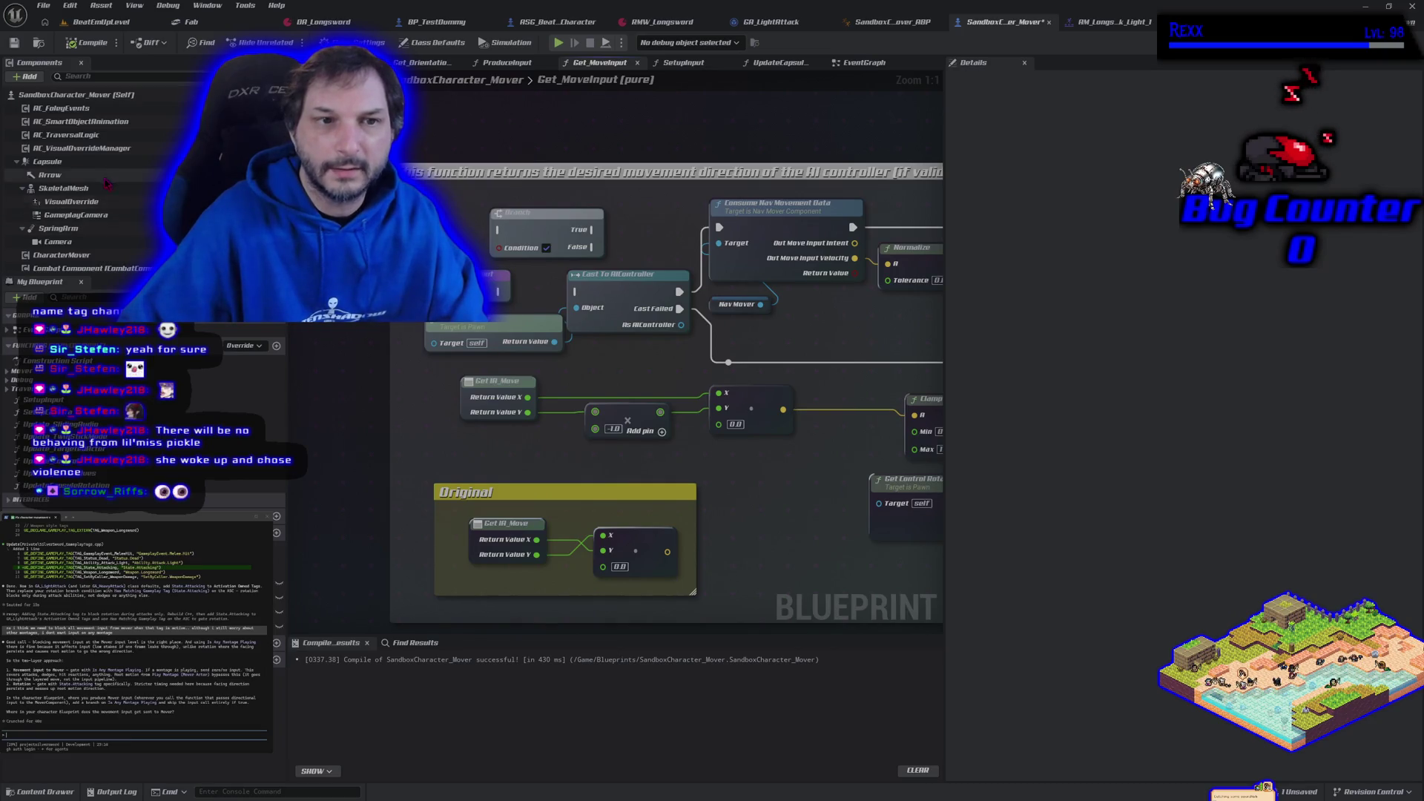
{"action": "left_click", "coordinate": [63, 188]}
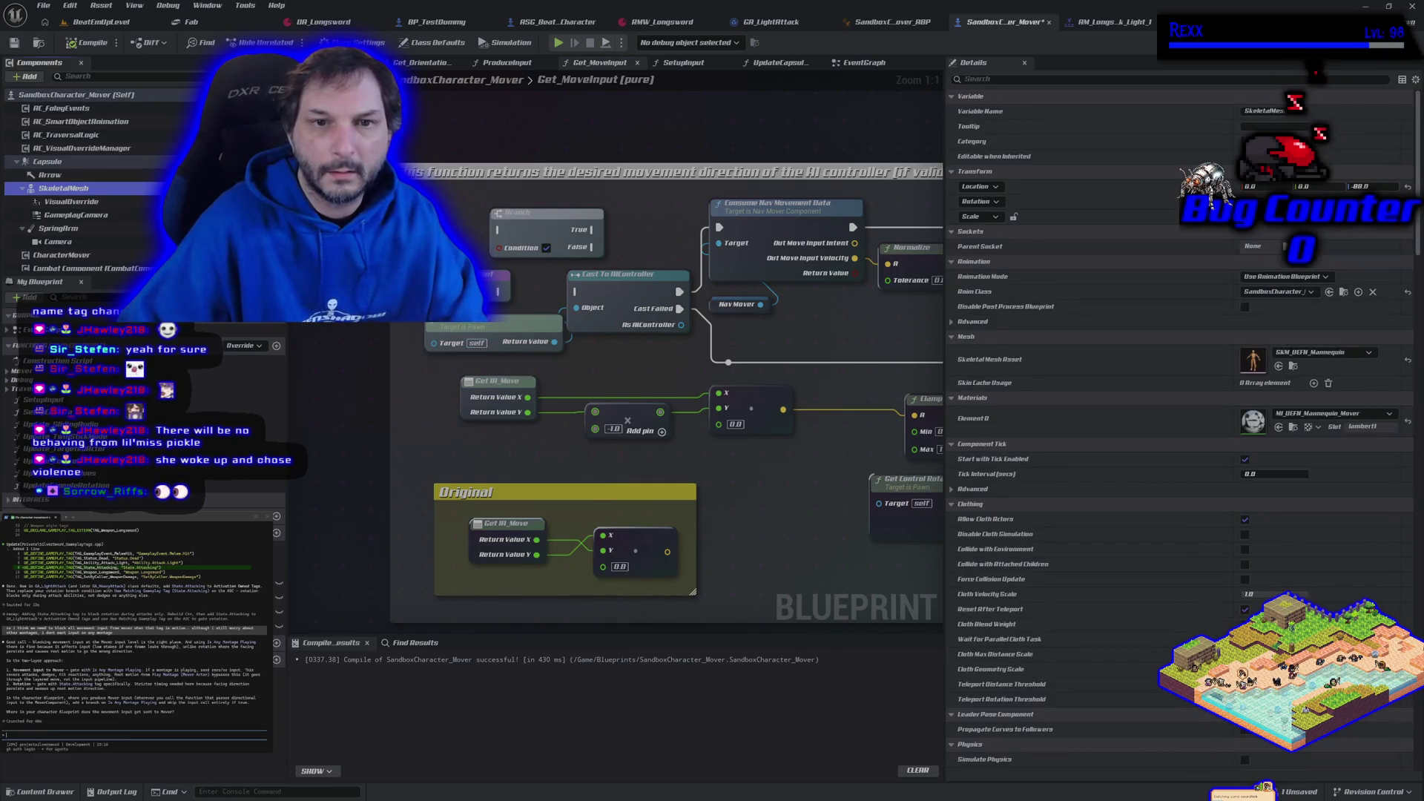
{"action": "left_click", "coordinate": [44, 348]}
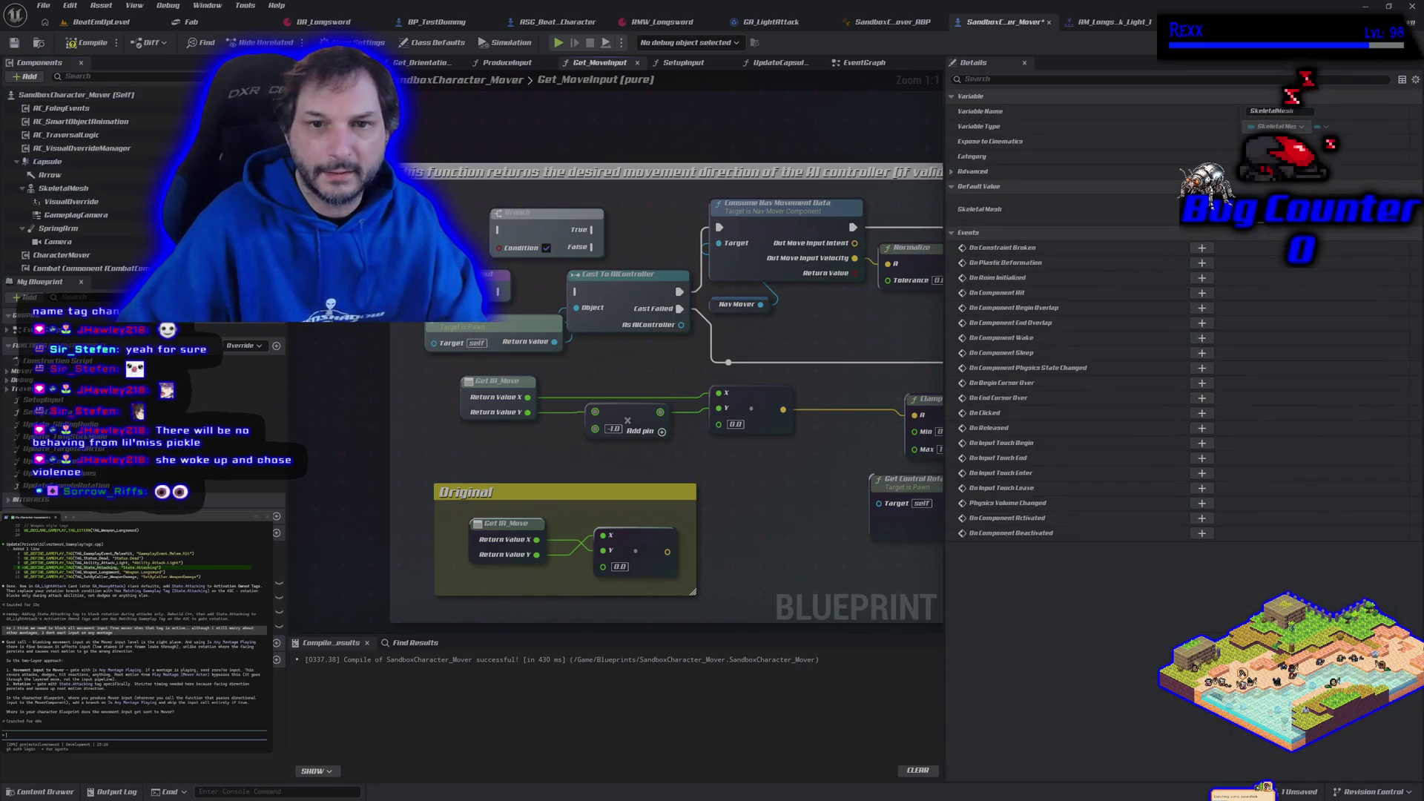
{"action": "right_click", "coordinate": [297, 326]}
{"action": "key", "text": "Escape"}
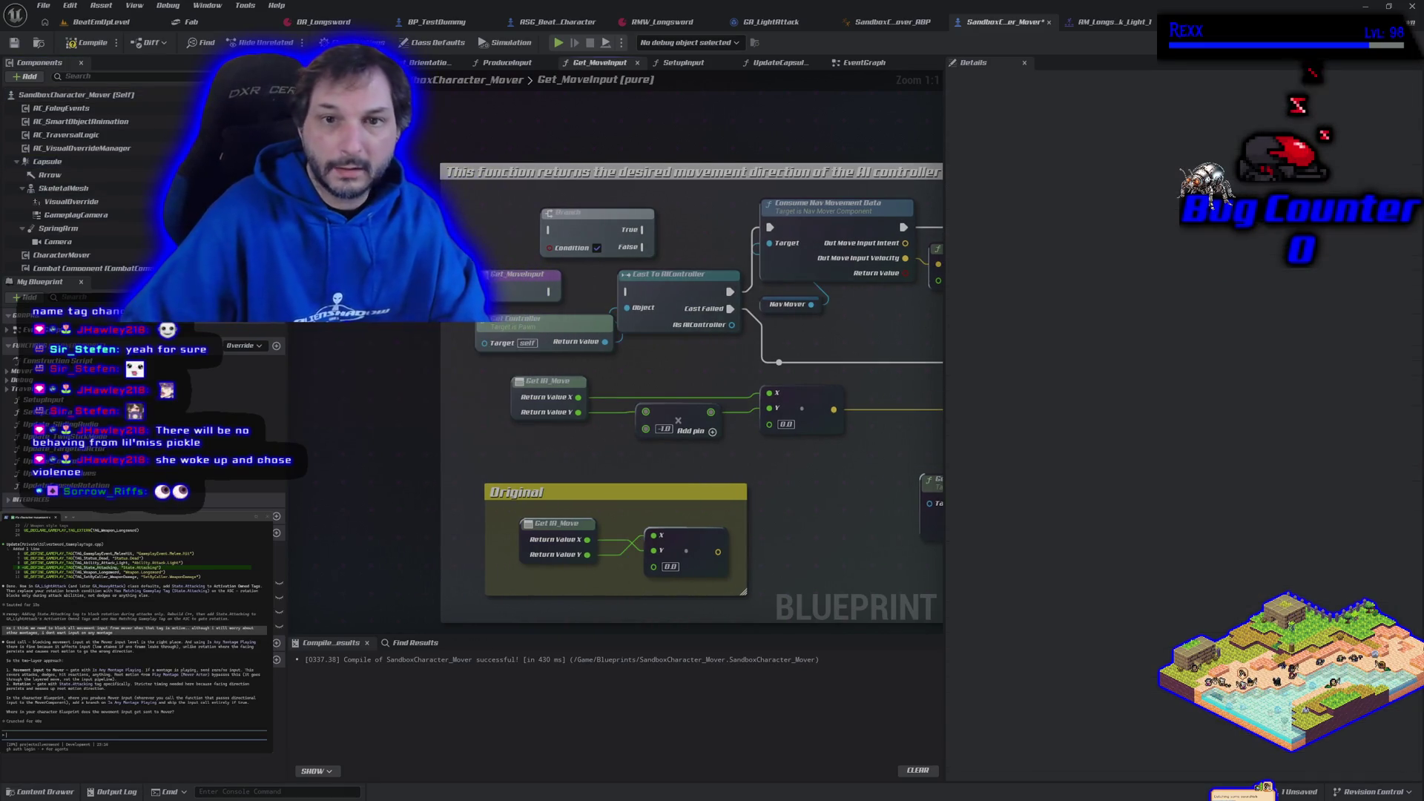
- Pull a Get Anim Instance node off the SkeletalMesh and move the function entry left
{"action": "left_click_drag", "start_coordinate": [63, 188], "coordinate": [382, 219]}
{"action": "type", "text": "get anim ins"}
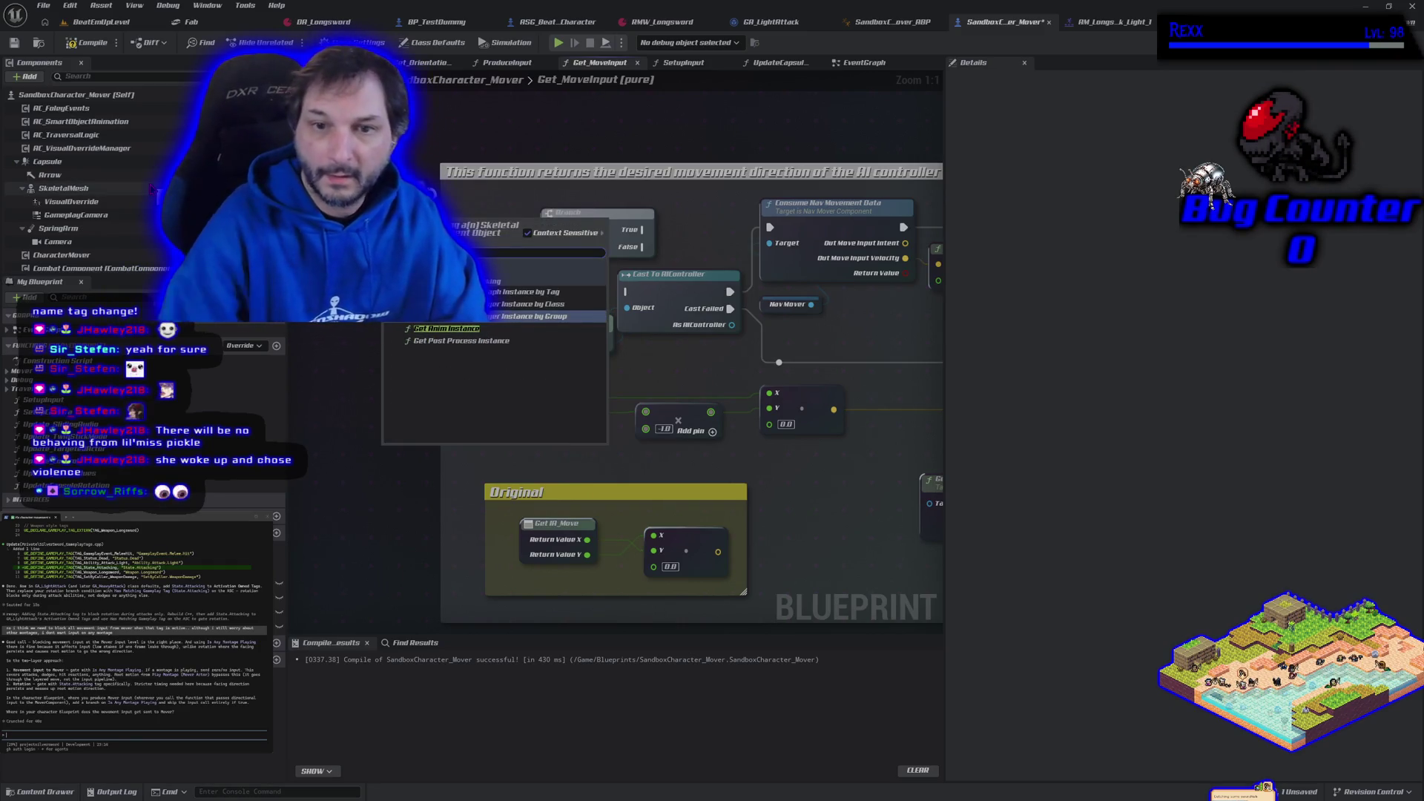
{"action": "left_click", "coordinate": [468, 331]}
{"action": "left_click_drag", "start_coordinate": [453, 224], "coordinate": [513, 239]}
{"action": "key", "text": "Delete"}
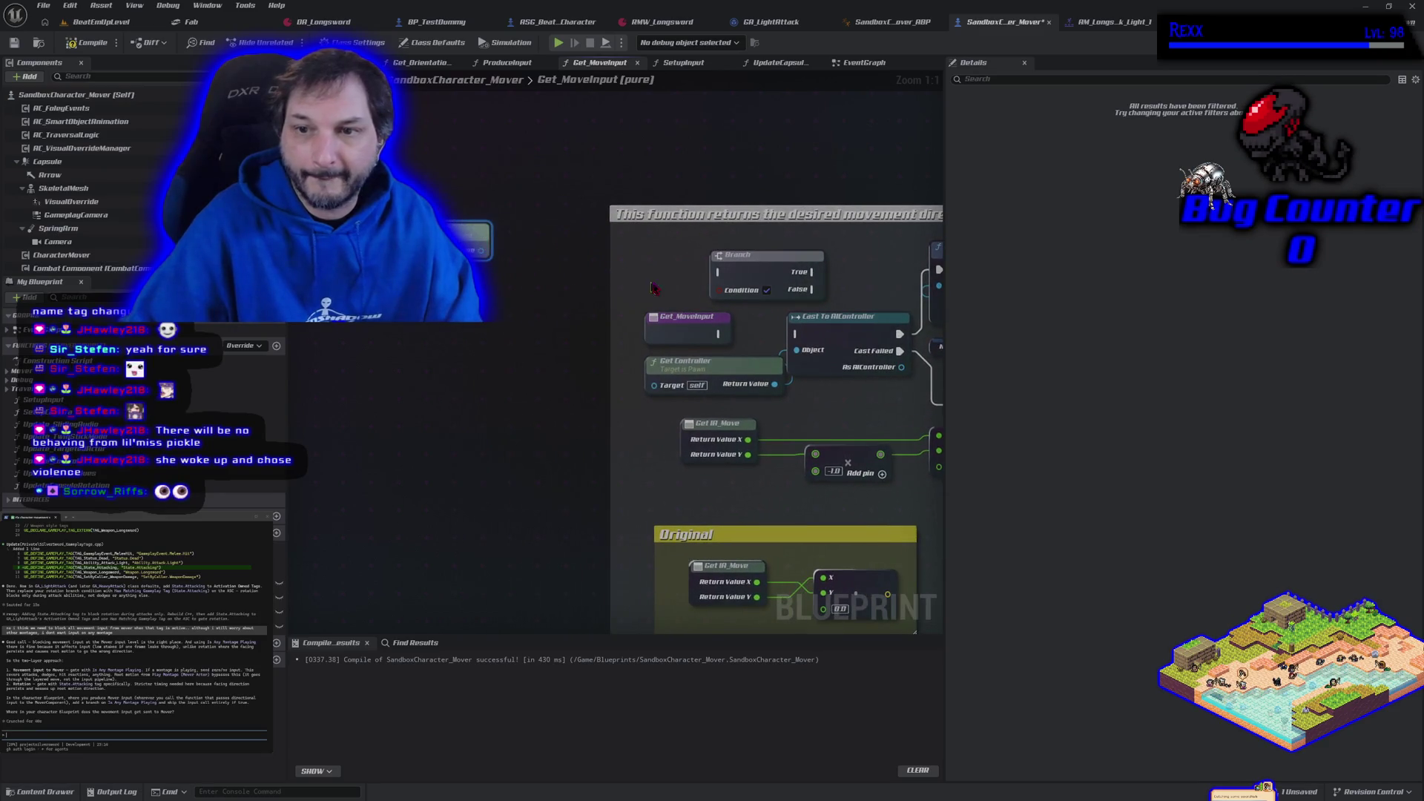
{"action": "left_click_drag", "start_coordinate": [675, 321], "coordinate": [371, 334]}
- Feed Is Any Montage Playing into the Branch, route False to the AIController cast, then compile and save
{"action": "left_click_drag", "start_coordinate": [480, 251], "coordinate": [516, 269]}
{"action": "type", "text": "any montag"}
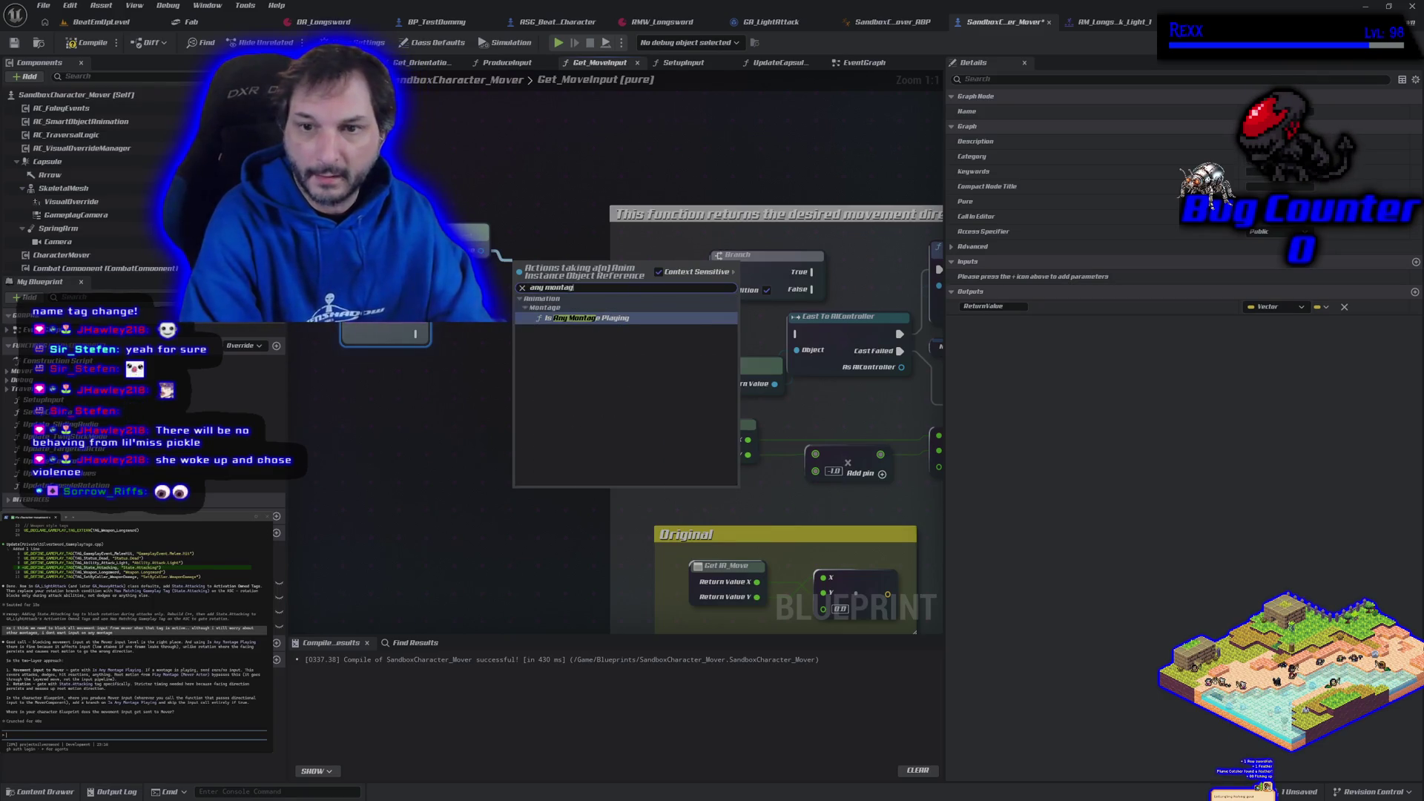
{"action": "key", "text": "Return"}
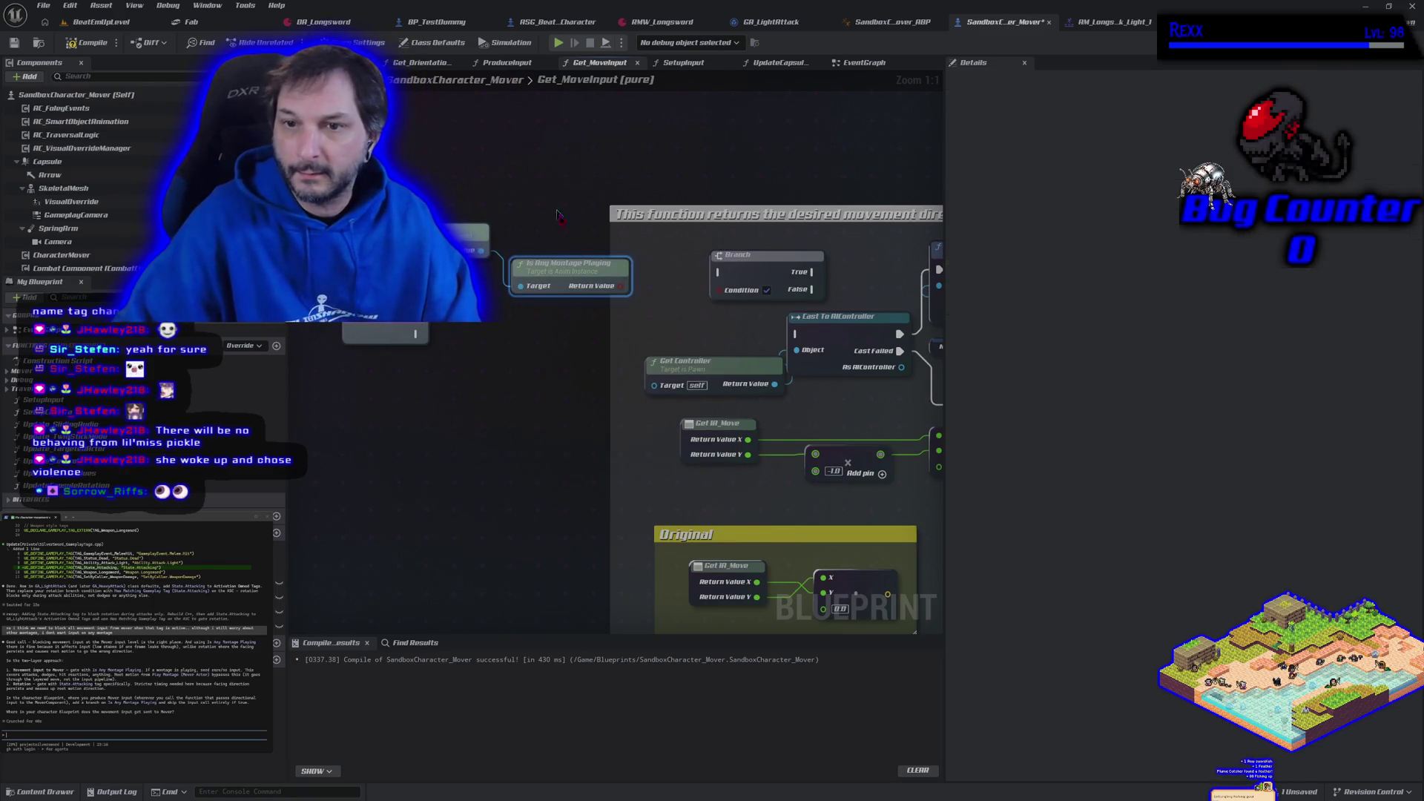
{"action": "mouse_move", "coordinate": [615, 292]}
{"action": "left_mouse_down"}
{"action": "mouse_move", "coordinate": [652, 309]}
{"action": "mouse_move", "coordinate": [721, 288]}
{"action": "left_mouse_up"}
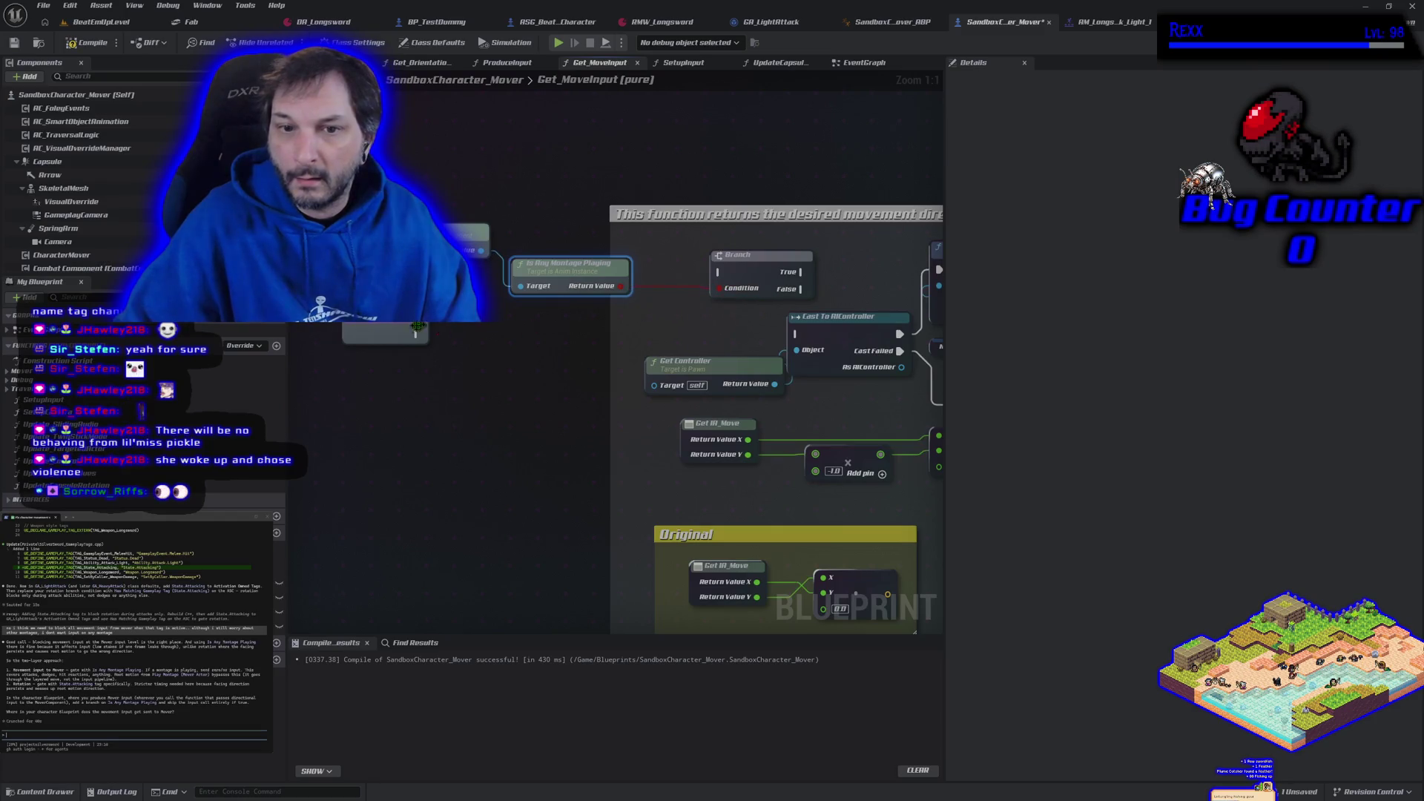
{"action": "left_click_drag", "start_coordinate": [414, 335], "coordinate": [720, 272]}
{"action": "left_click_drag", "start_coordinate": [811, 293], "coordinate": [797, 334]}
{"action": "left_click", "coordinate": [103, 39]}
{"action": "key", "text": "ctrl+s"}
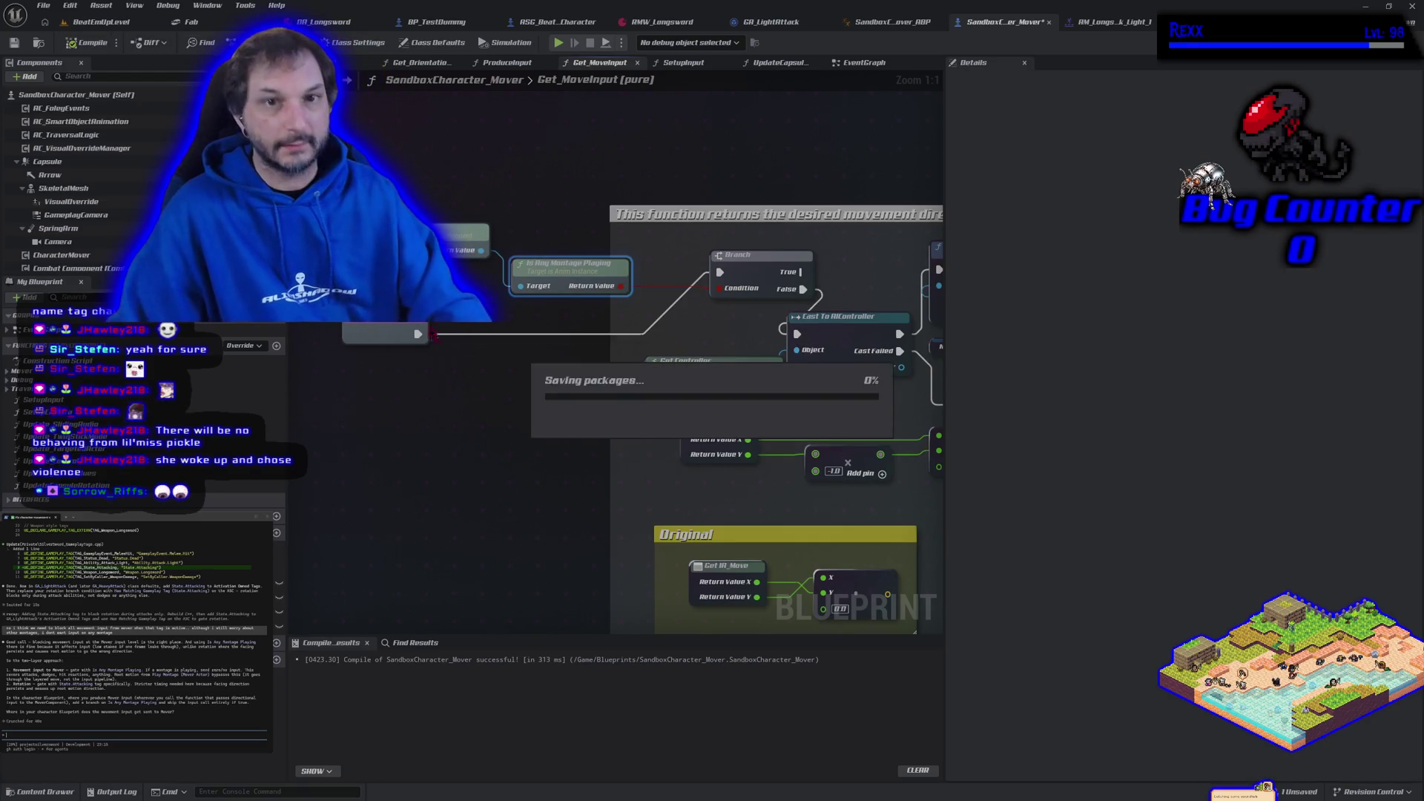
- Play the level, running left and right and swinging the sword at the training dummy before stopping
{"action": "left_click", "coordinate": [102, 22]}
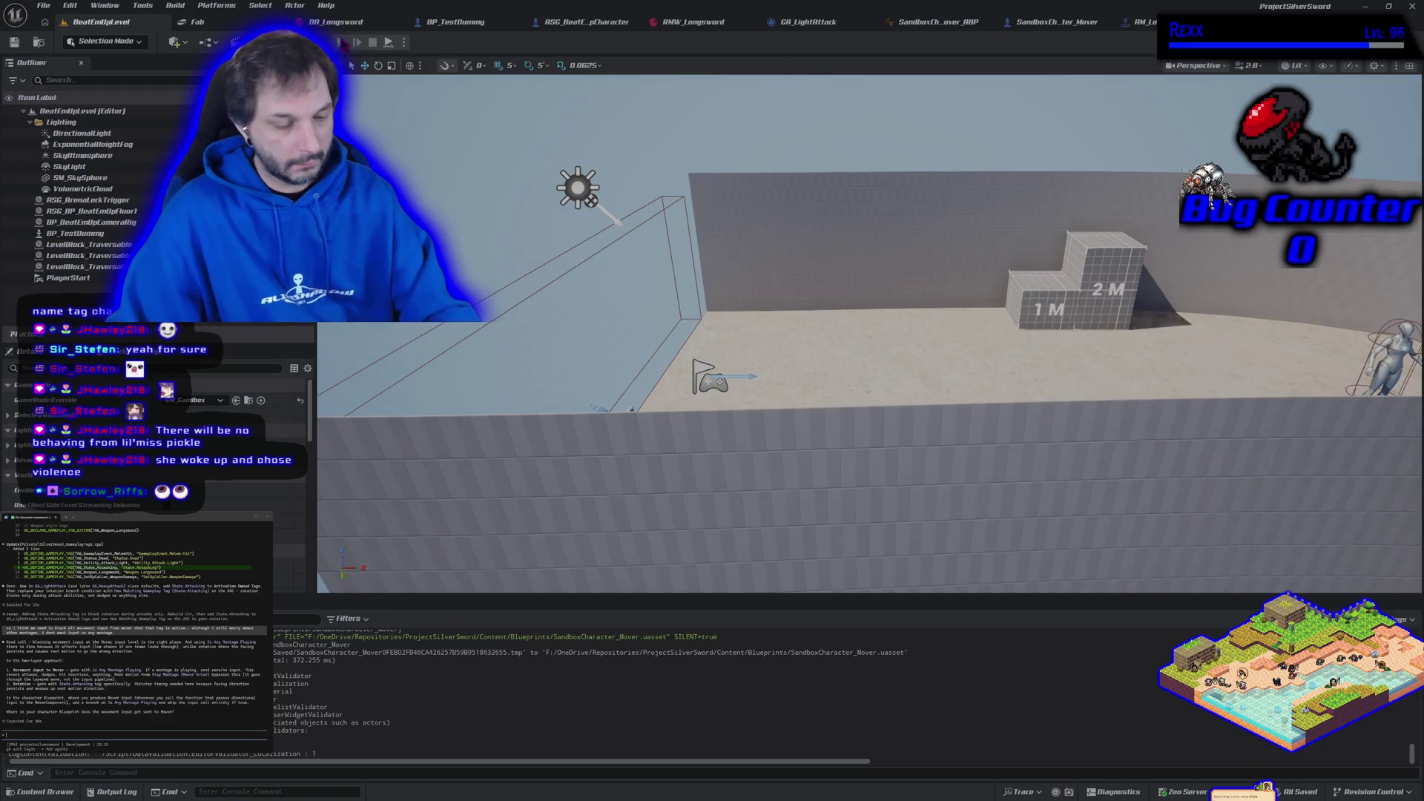
{"action": "left_click", "coordinate": [343, 42]}
{"action": "key", "text": "d"}
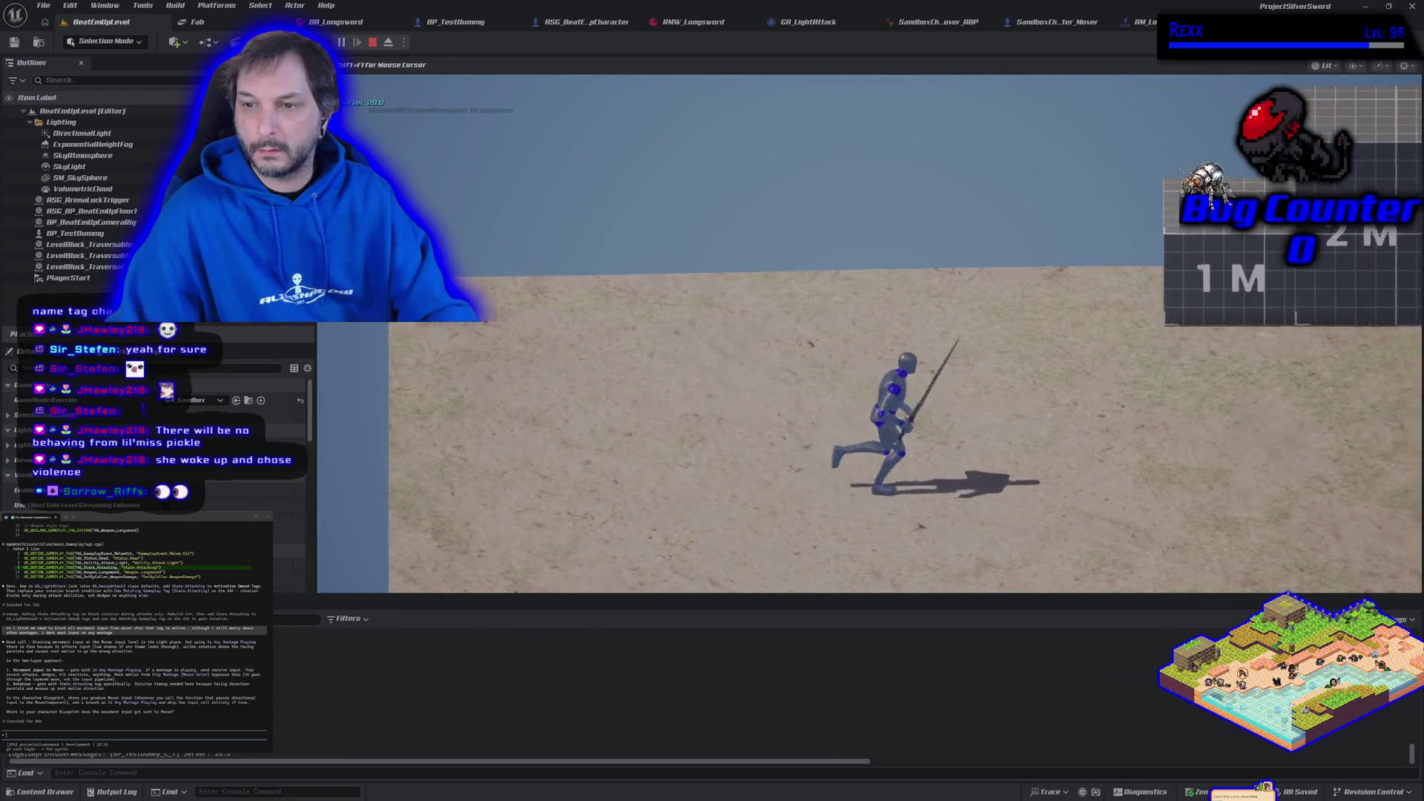
{"action": "key", "text": "a"}
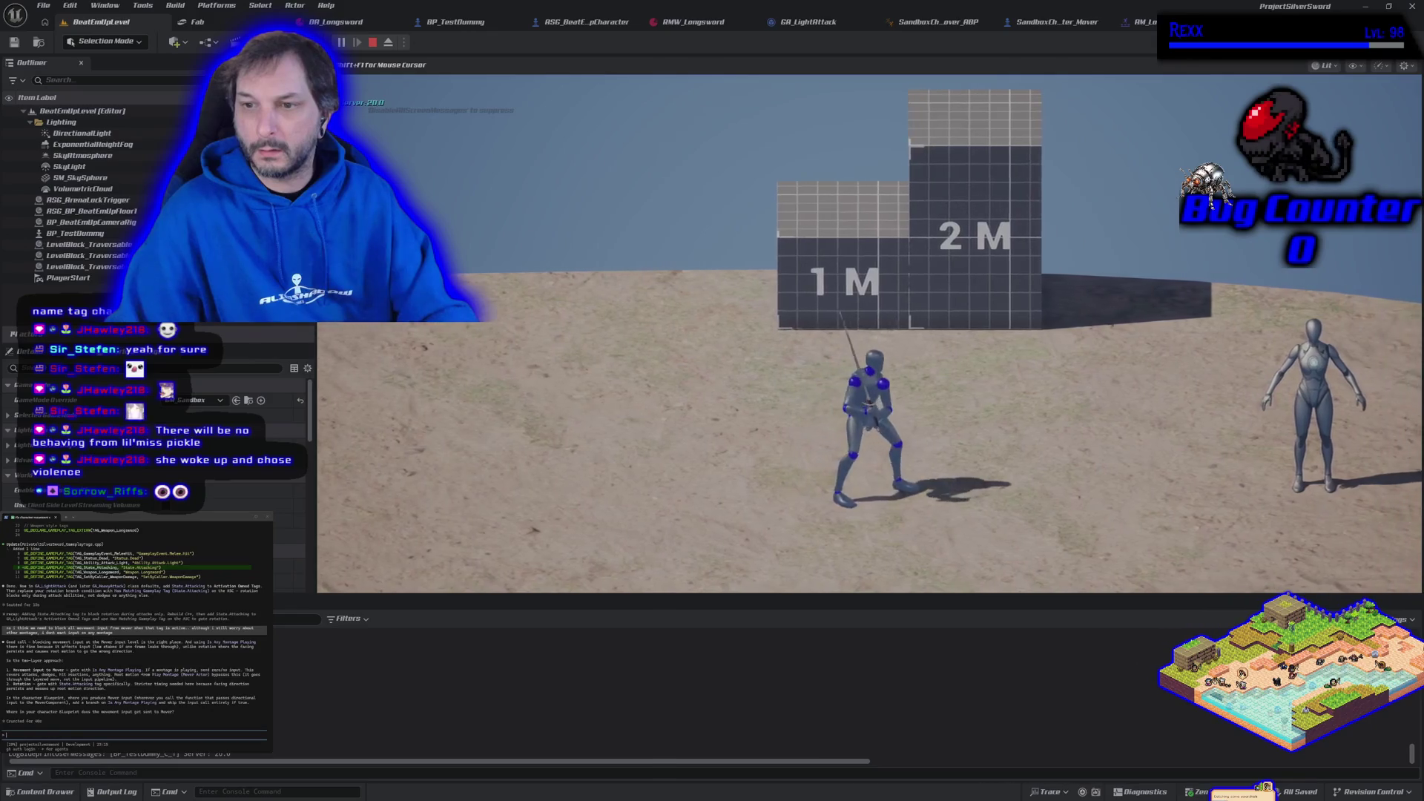
{"action": "key", "text": "d"}
{"action": "left_click", "coordinate": [870, 333]}
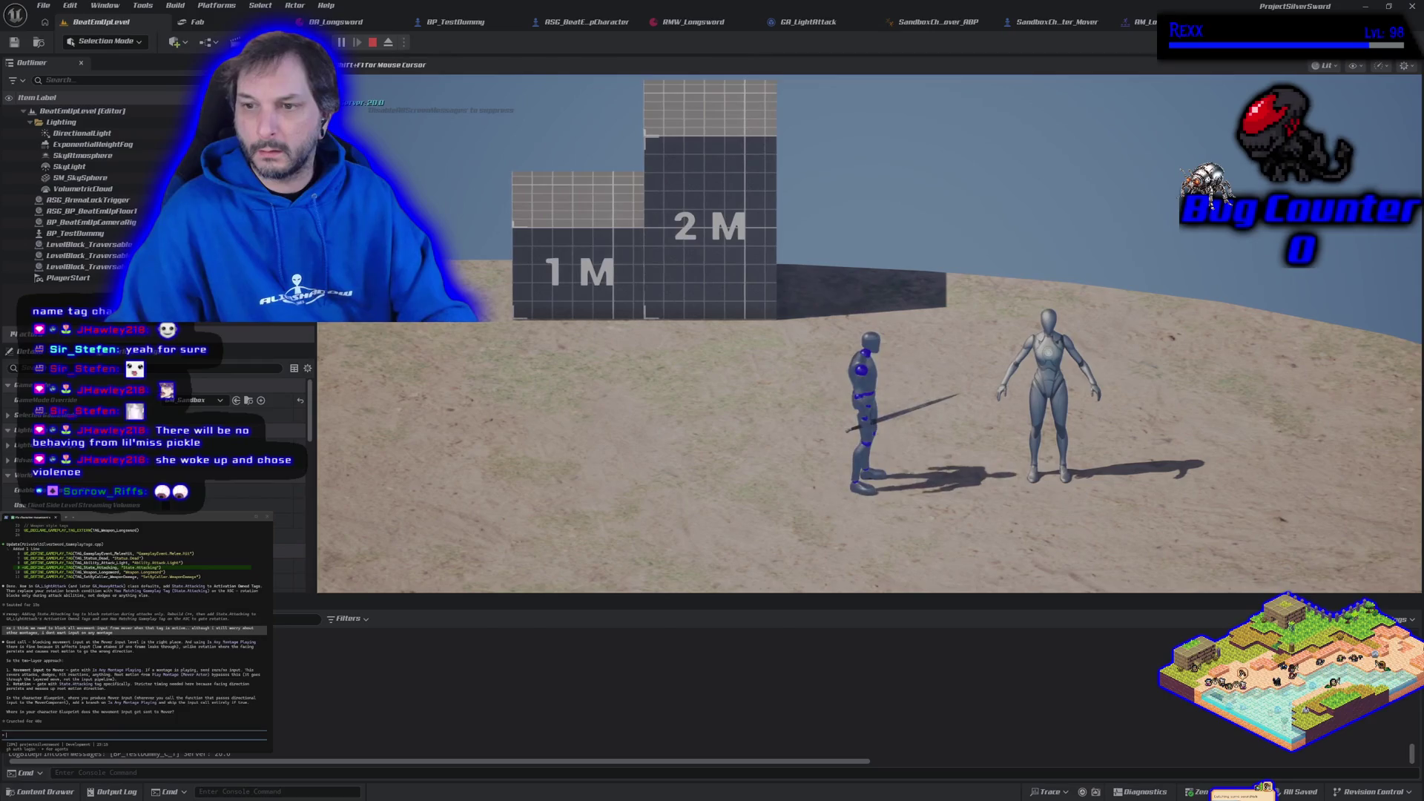
{"action": "key", "text": "a"}
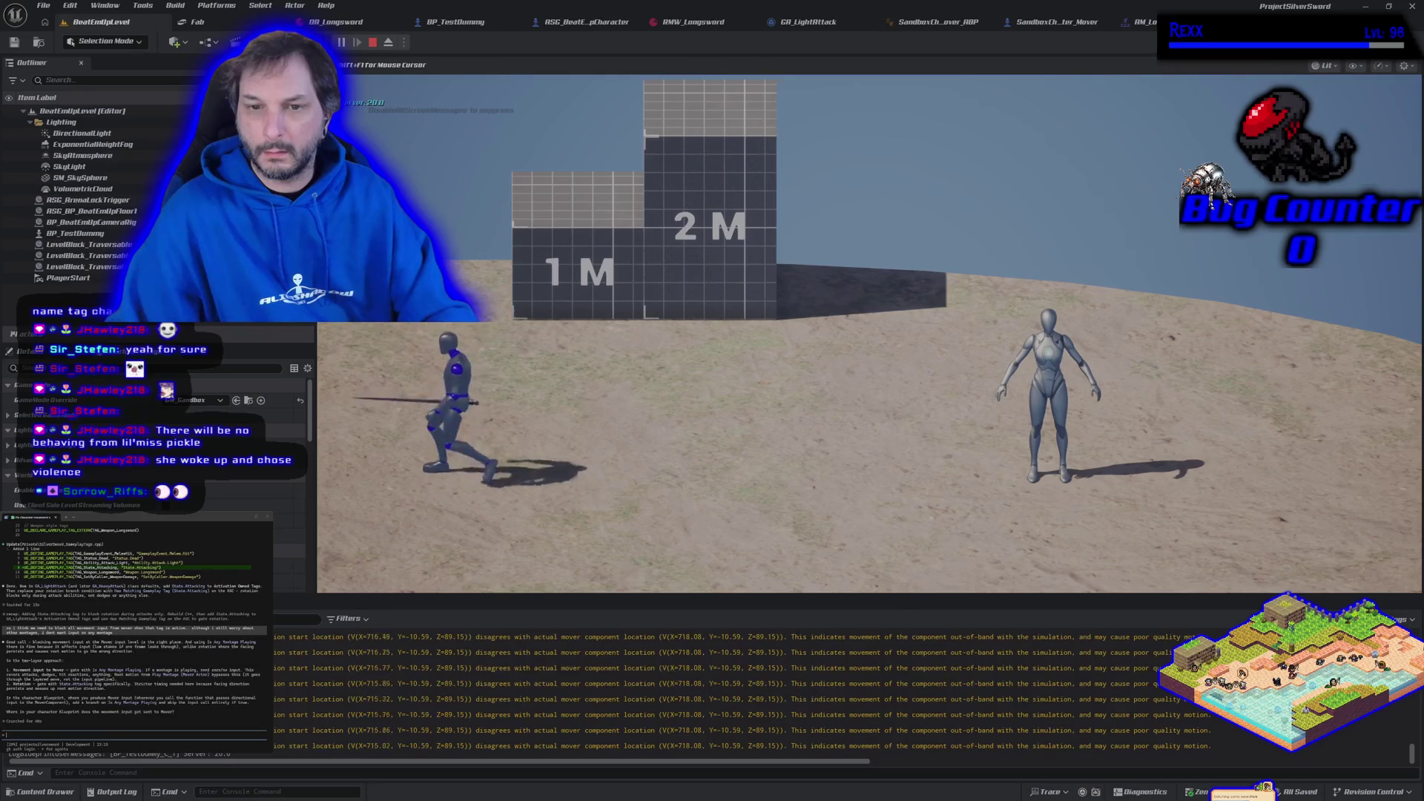
{"action": "key", "text": "d"}
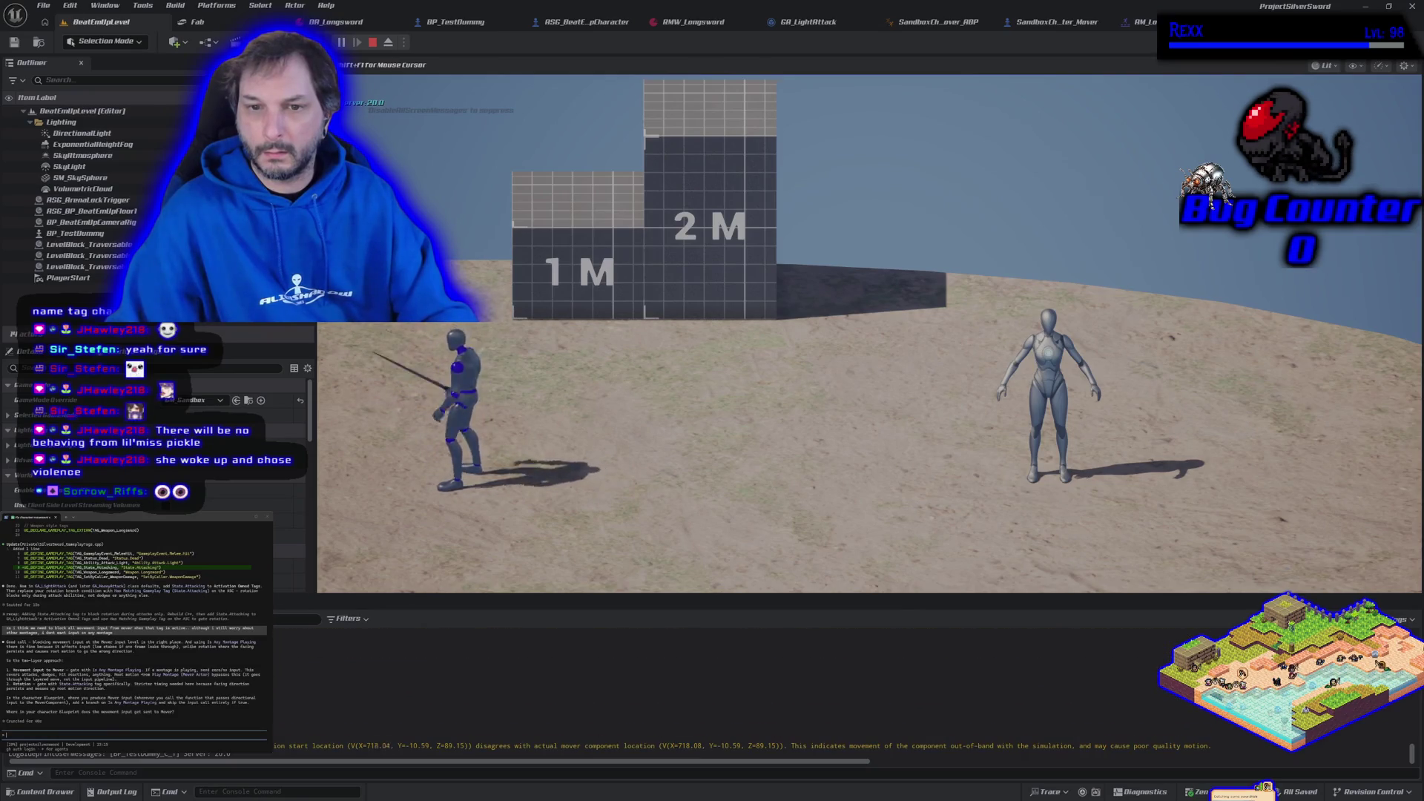
{"action": "key", "text": "d"}
{"action": "key", "text": "d"}
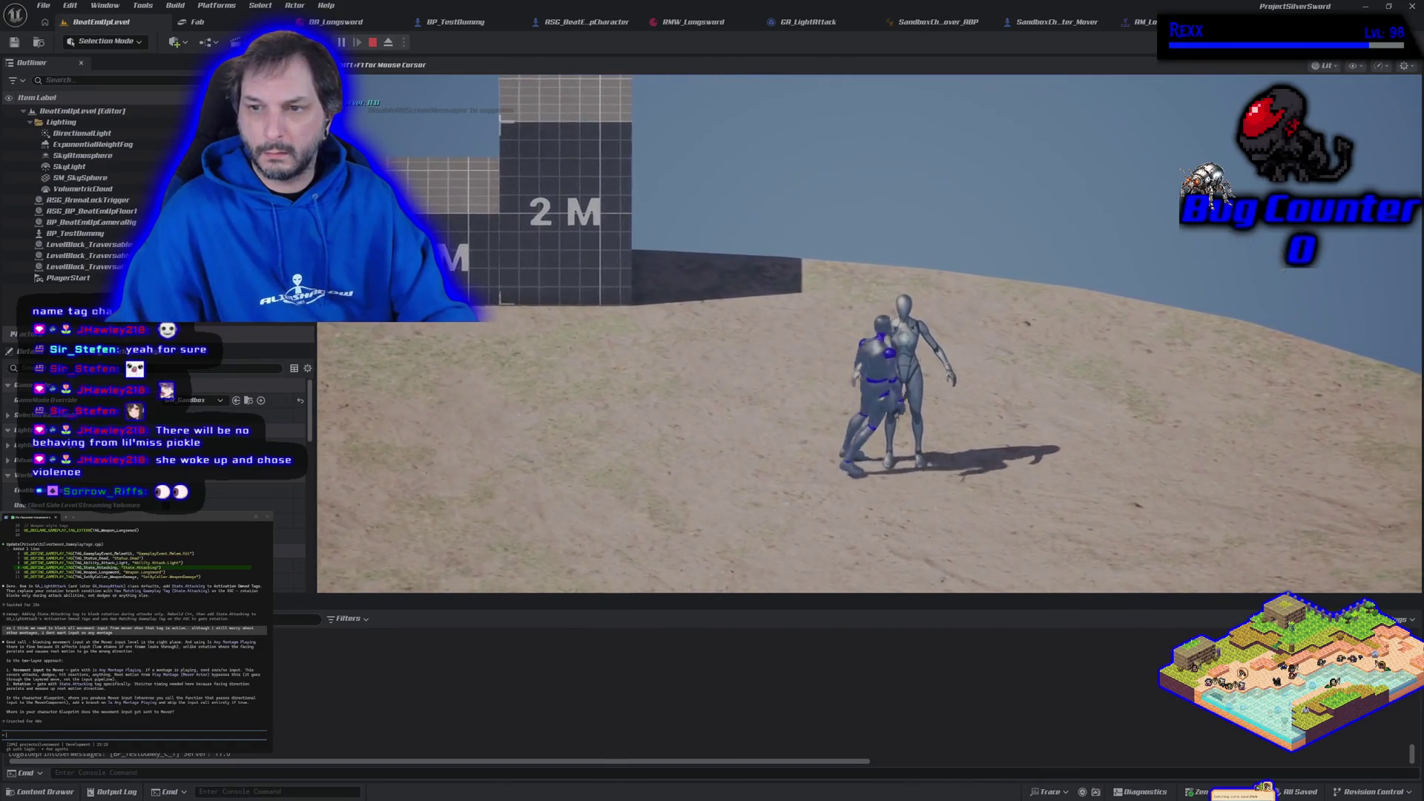
{"action": "key", "text": "a"}
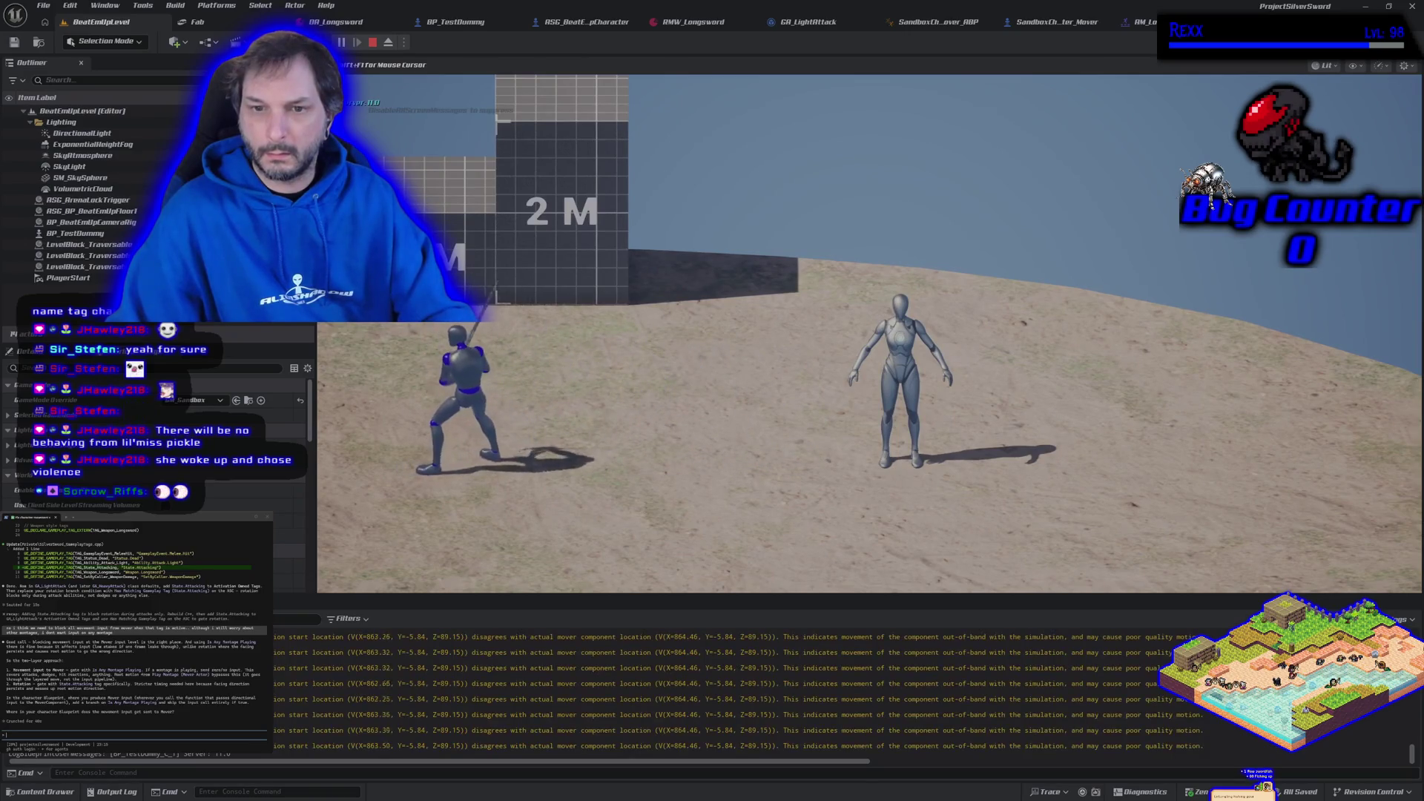
{"action": "key", "text": "d"}
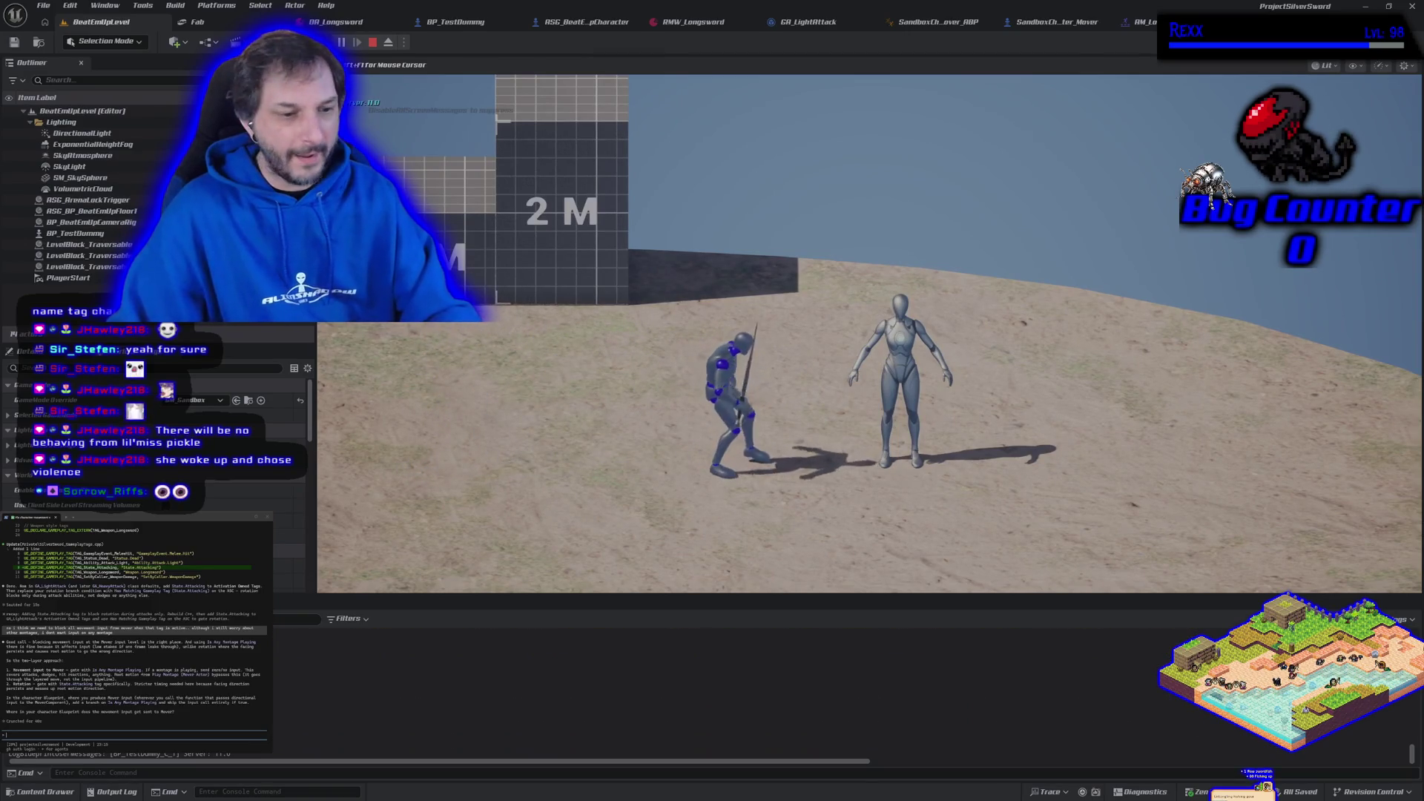
{"action": "key", "text": "Escape"}
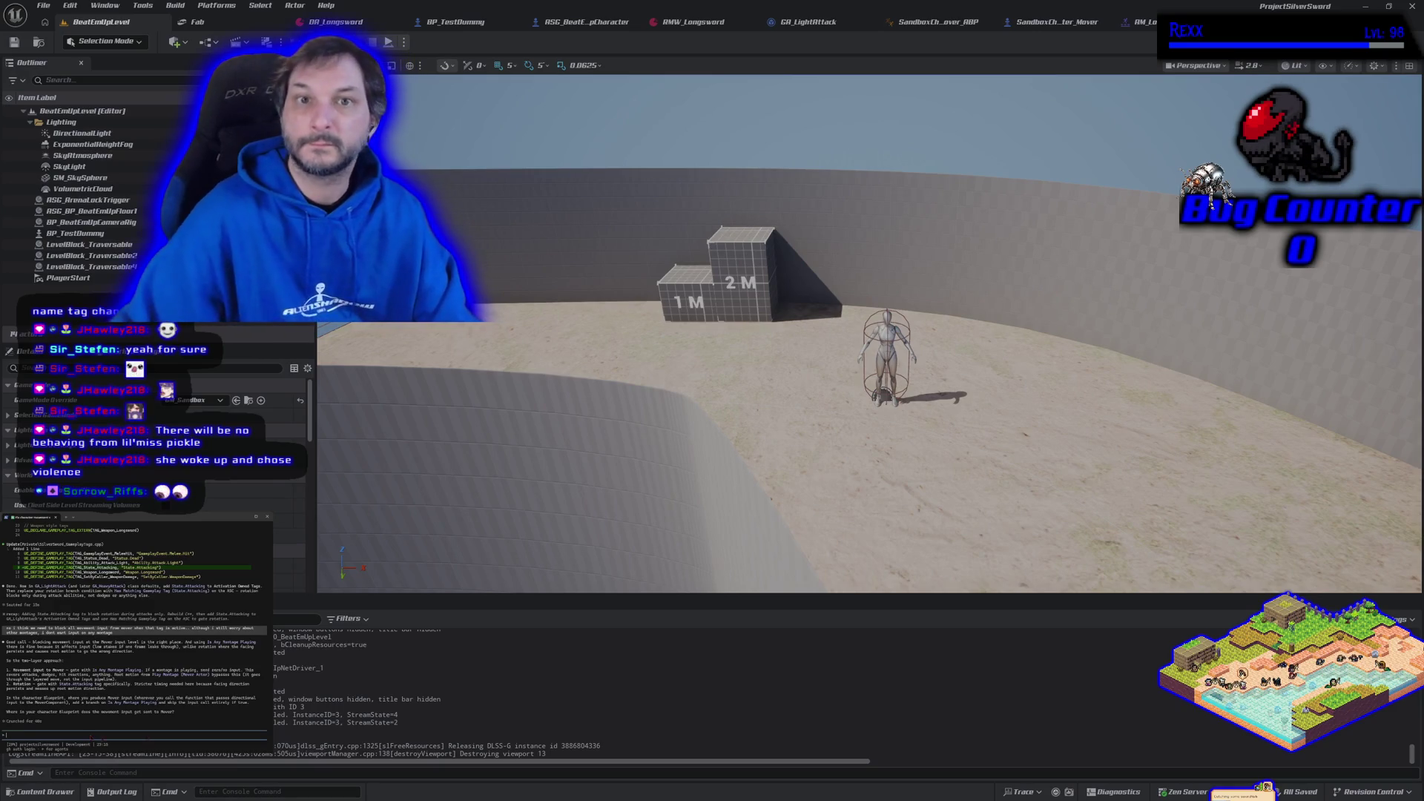
- Arrange Skeletal Mesh, Get Anim Instance, Is Any Montage Playing and Branch into a compact row
{"action": "left_click", "coordinate": [1068, 24]}
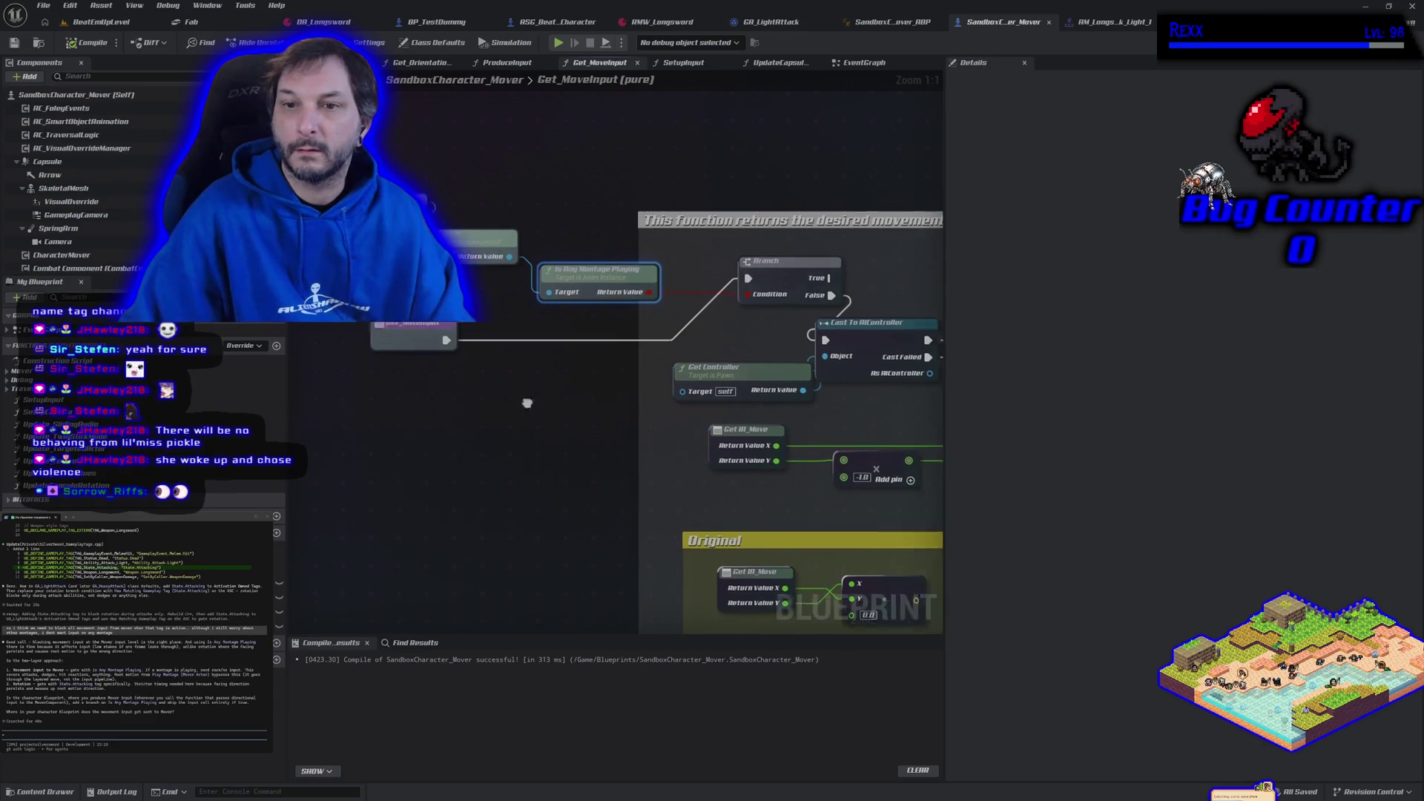
{"action": "left_click_drag", "start_coordinate": [514, 238], "coordinate": [371, 263]}
{"action": "left_click_drag", "start_coordinate": [644, 282], "coordinate": [501, 273]}
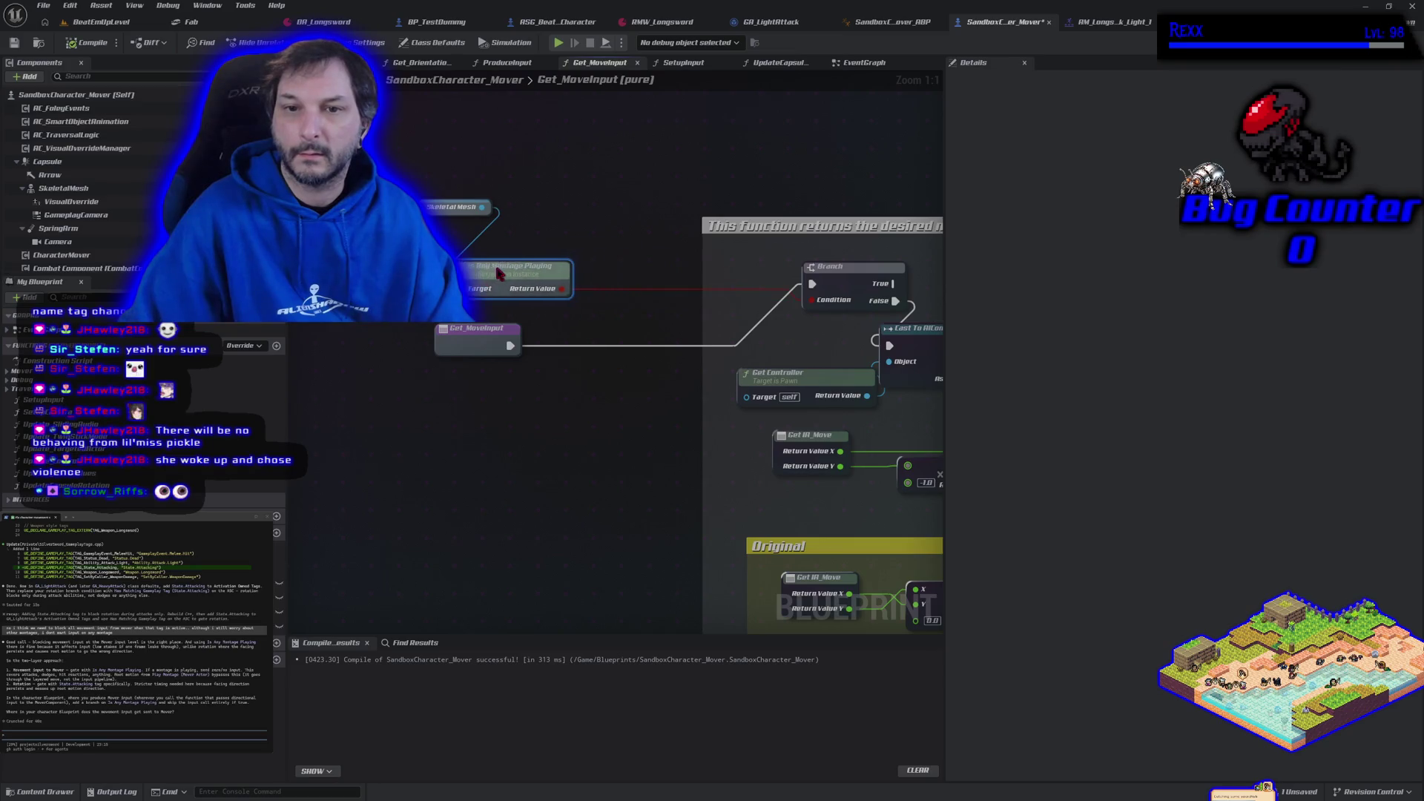
{"action": "left_click_drag", "start_coordinate": [850, 273], "coordinate": [635, 290]}
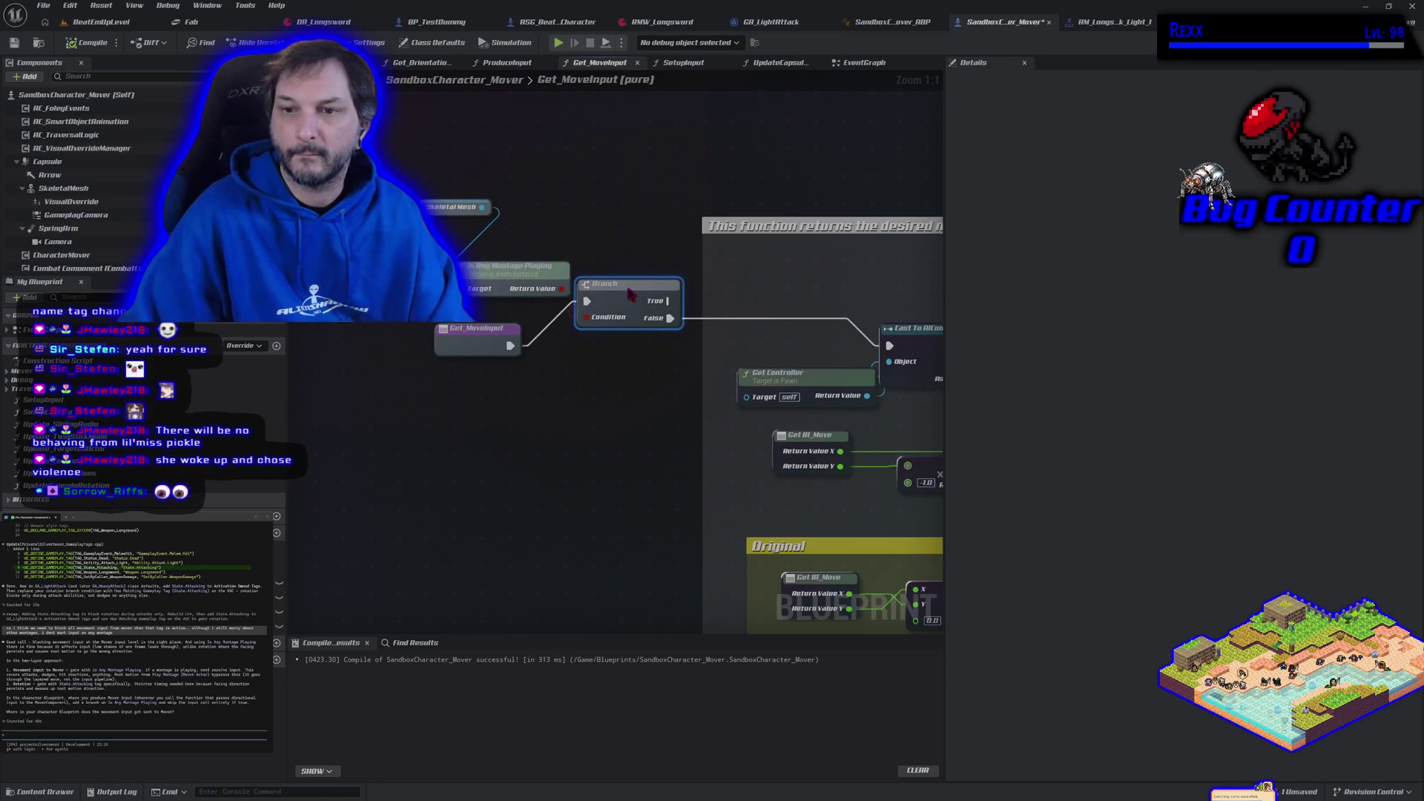
{"action": "mouse_move", "coordinate": [448, 227]}
{"action": "left_mouse_down"}
{"action": "mouse_move", "coordinate": [571, 225]}
{"action": "mouse_move", "coordinate": [426, 212]}
{"action": "left_mouse_up"}
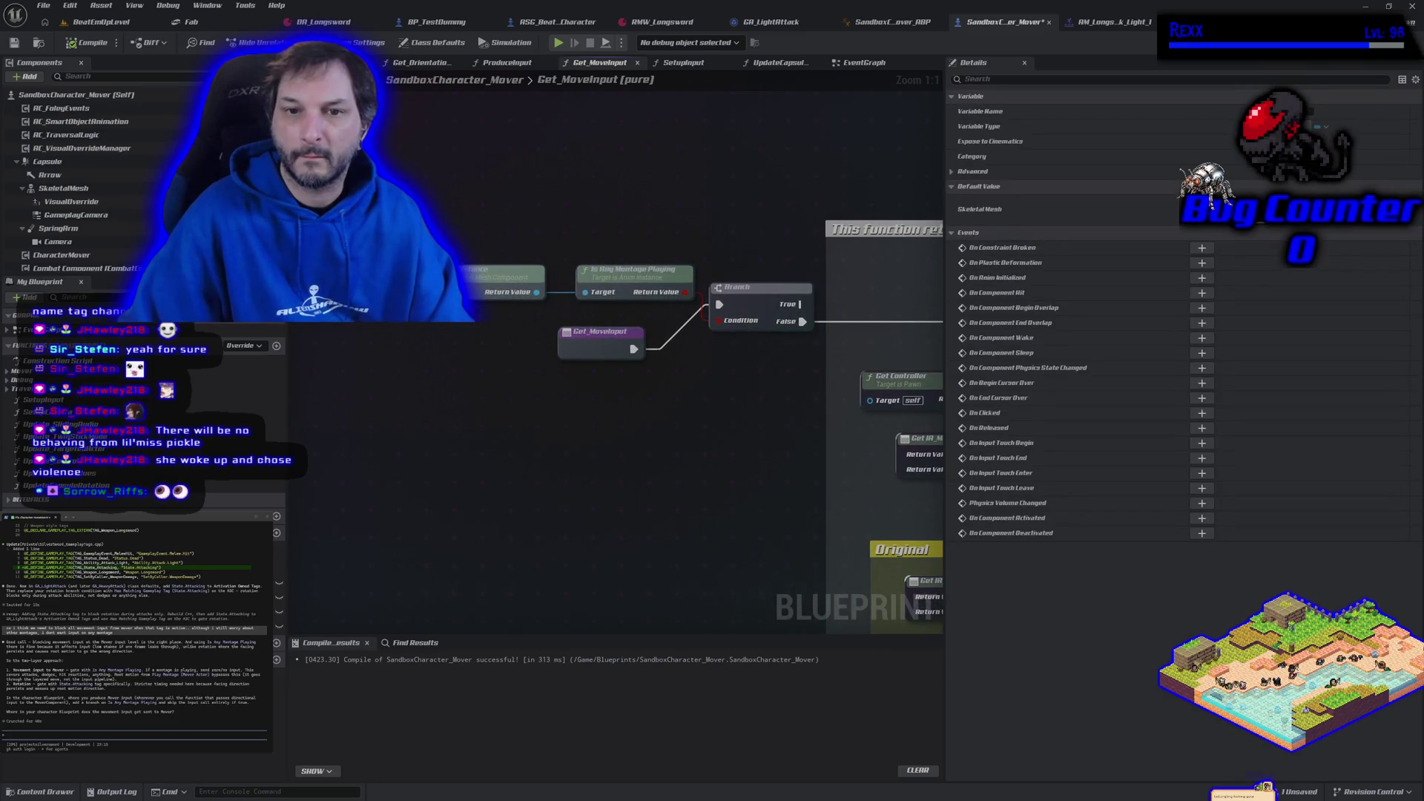
{"action": "left_click_drag", "start_coordinate": [466, 273], "coordinate": [500, 275]}
- Move the Get_MoveInput entry below and wrap the montage-check nodes in a comment
{"action": "mouse_move", "coordinate": [619, 219]}
{"action": "left_mouse_down"}
{"action": "mouse_move", "coordinate": [556, 215]}
{"action": "mouse_move", "coordinate": [597, 210]}
{"action": "left_mouse_up"}
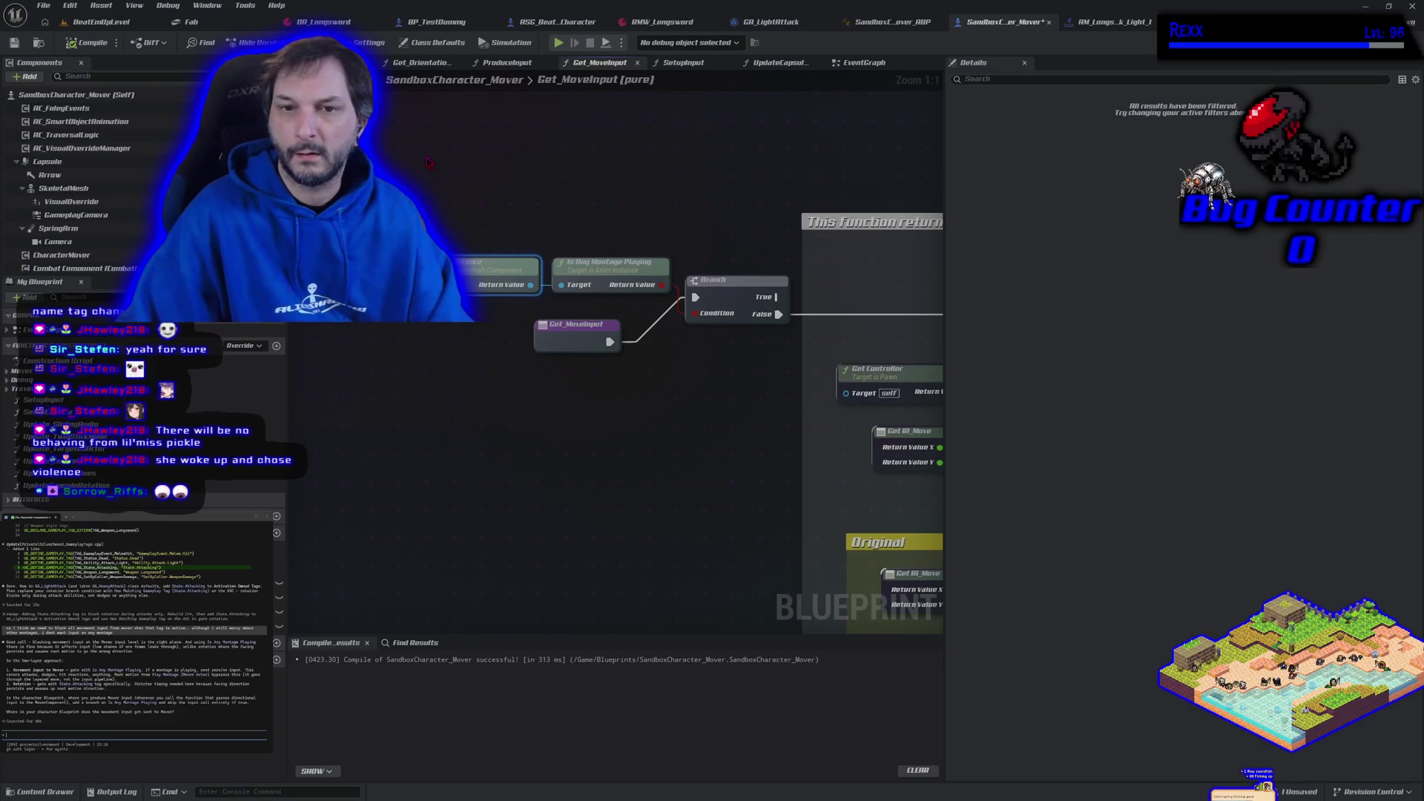
{"action": "left_click", "coordinate": [475, 195]}
{"action": "mouse_move", "coordinate": [664, 386]}
{"action": "left_mouse_down"}
{"action": "mouse_move", "coordinate": [604, 447]}
{"action": "mouse_move", "coordinate": [658, 412]}
{"action": "left_mouse_up"}
{"action": "mouse_move", "coordinate": [553, 344]}
{"action": "left_mouse_down"}
{"action": "mouse_move", "coordinate": [551, 363]}
{"action": "mouse_move", "coordinate": [417, 420]}
{"action": "mouse_move", "coordinate": [419, 433]}
{"action": "left_mouse_up"}
{"action": "left_click_drag", "start_coordinate": [353, 219], "coordinate": [693, 350]}
{"action": "key", "text": "c"}
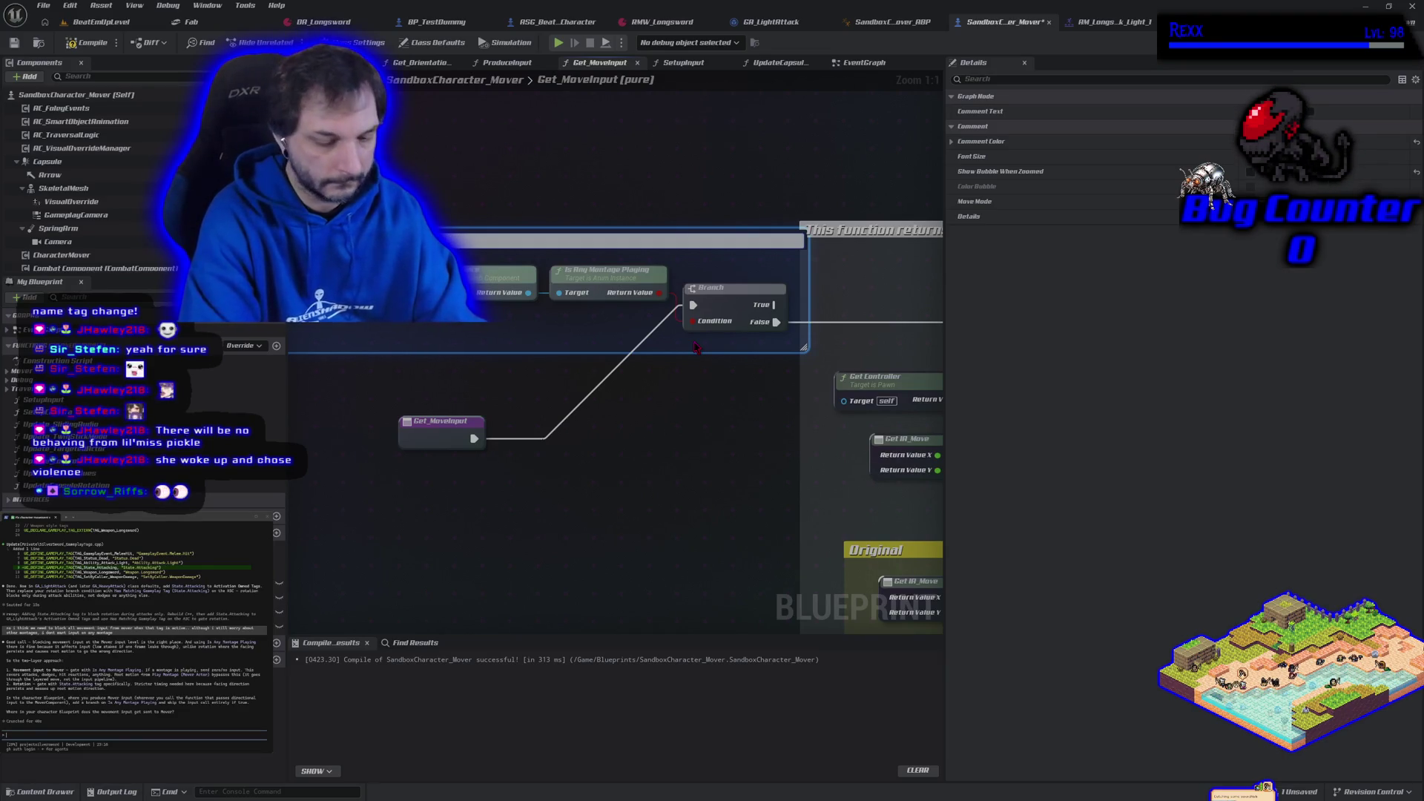
- Title the comment 'Stops Movement When playing a montage' and colour it bright blue
{"action": "type", "text": "playing a montage"}
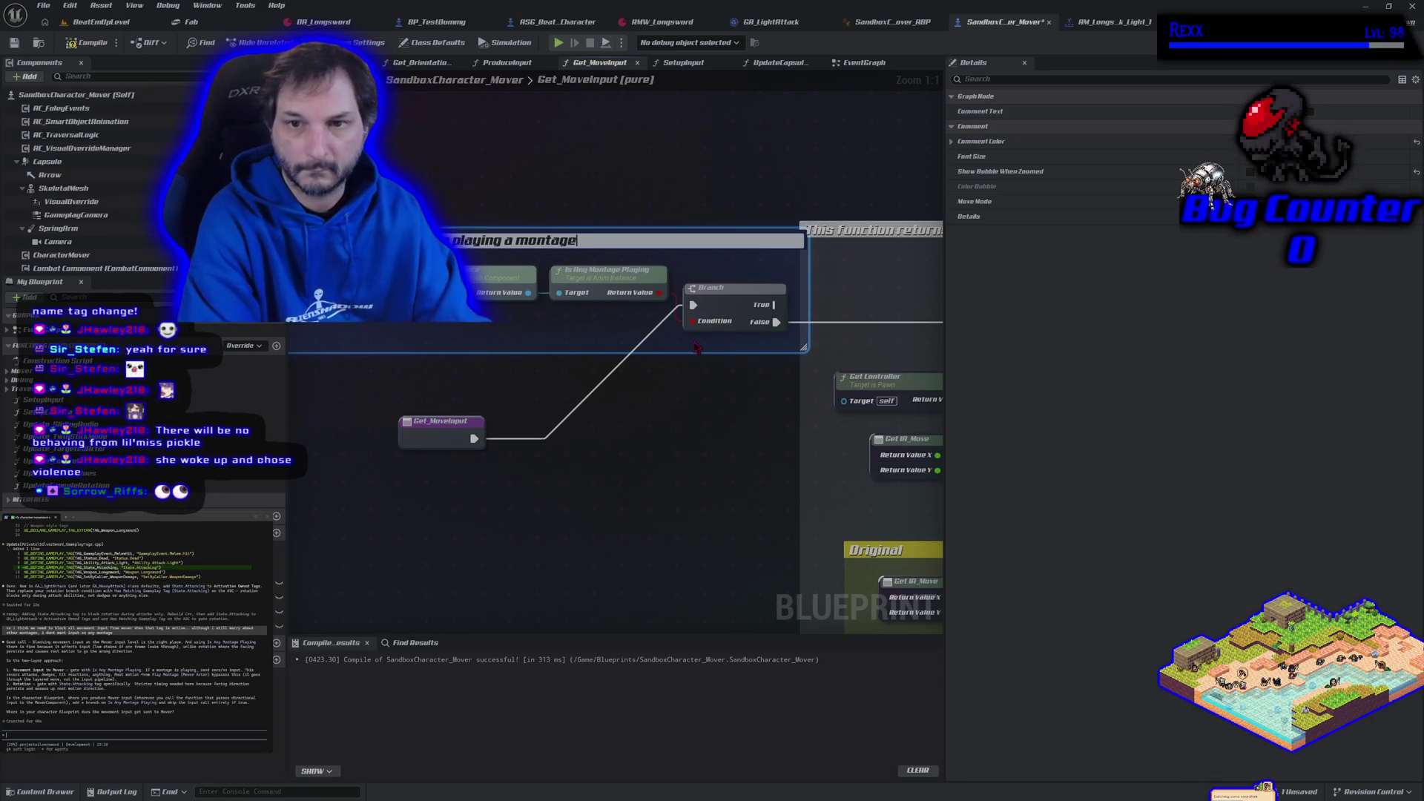
{"action": "key", "text": "Return"}
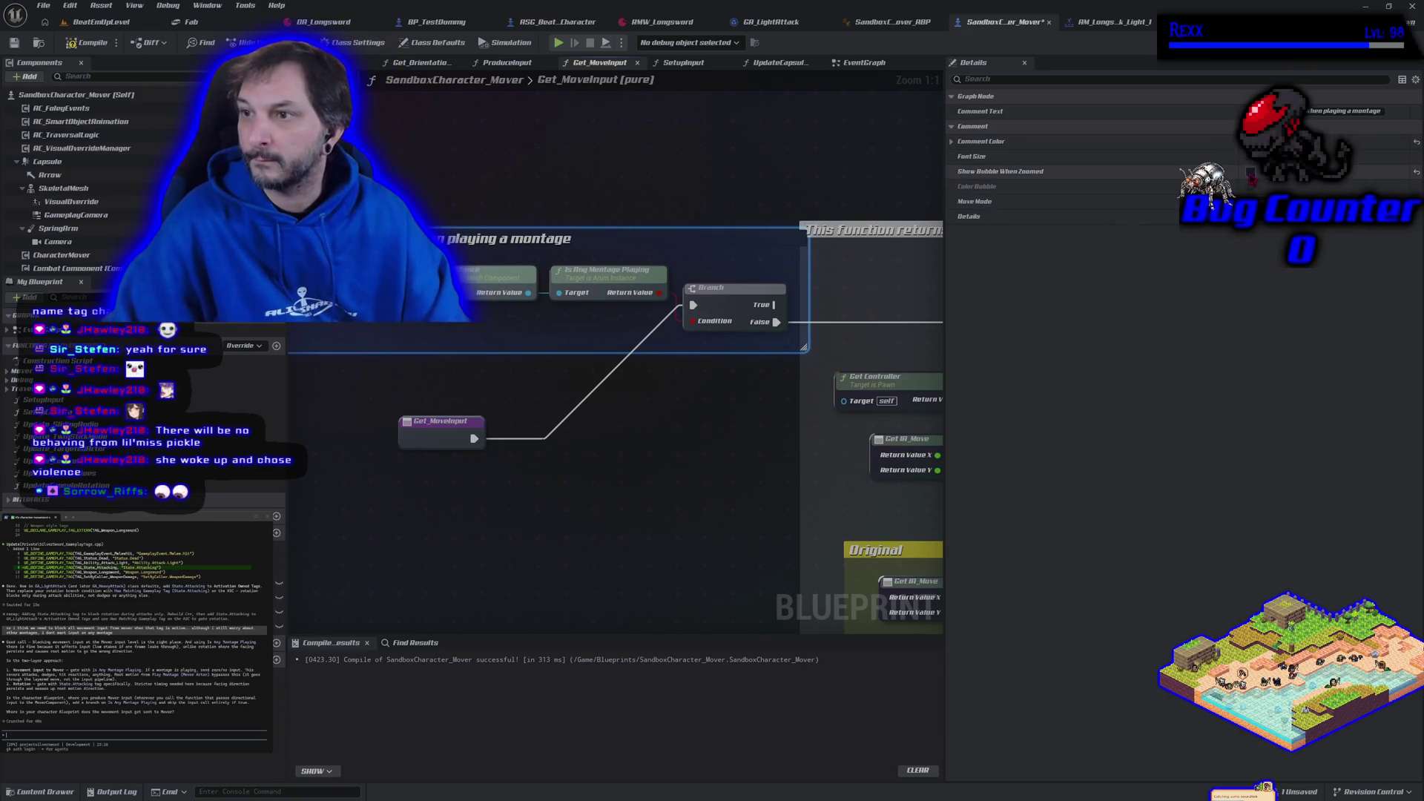
{"action": "left_click", "coordinate": [1261, 141]}
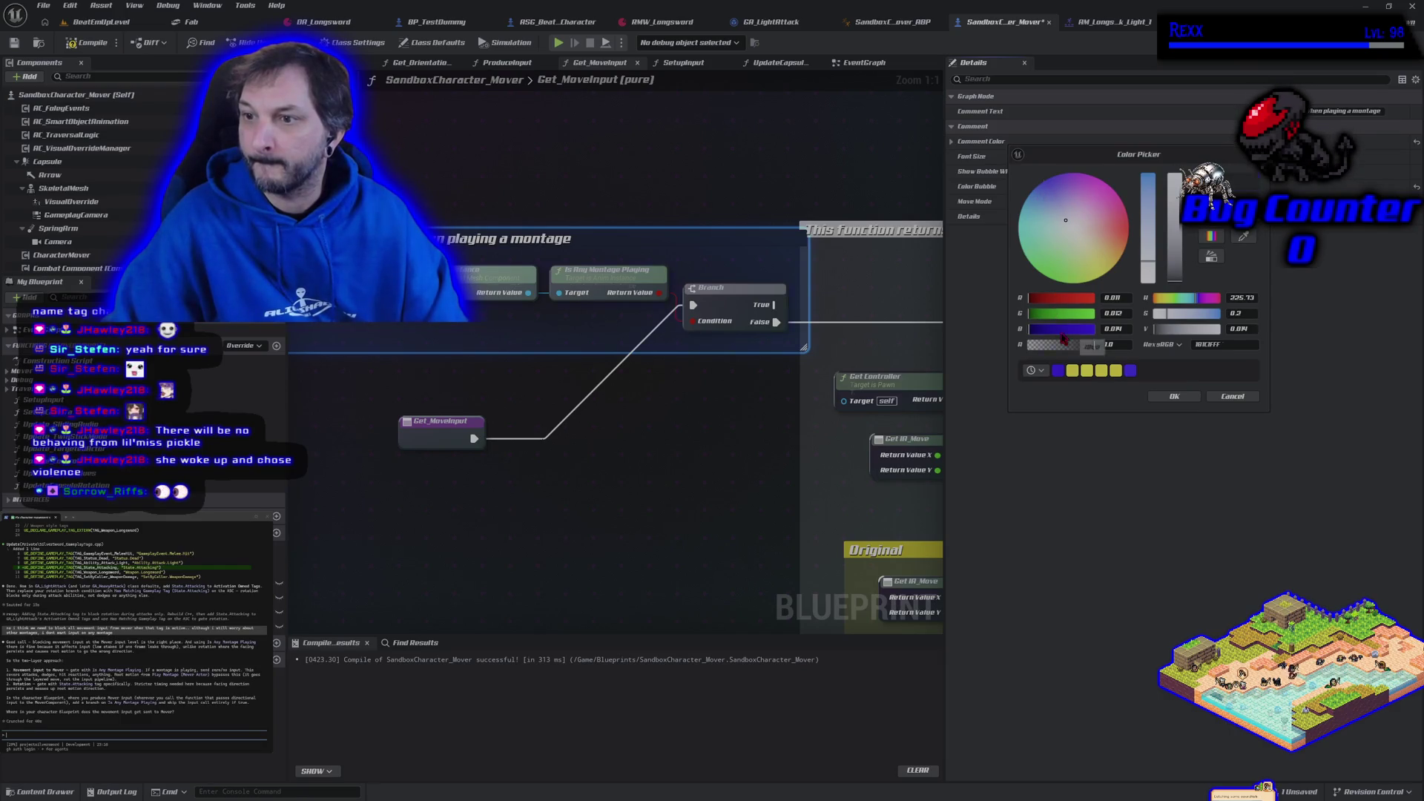
{"action": "left_click_drag", "start_coordinate": [1064, 334], "coordinate": [1107, 326]}
{"action": "left_click", "coordinate": [1175, 398]}
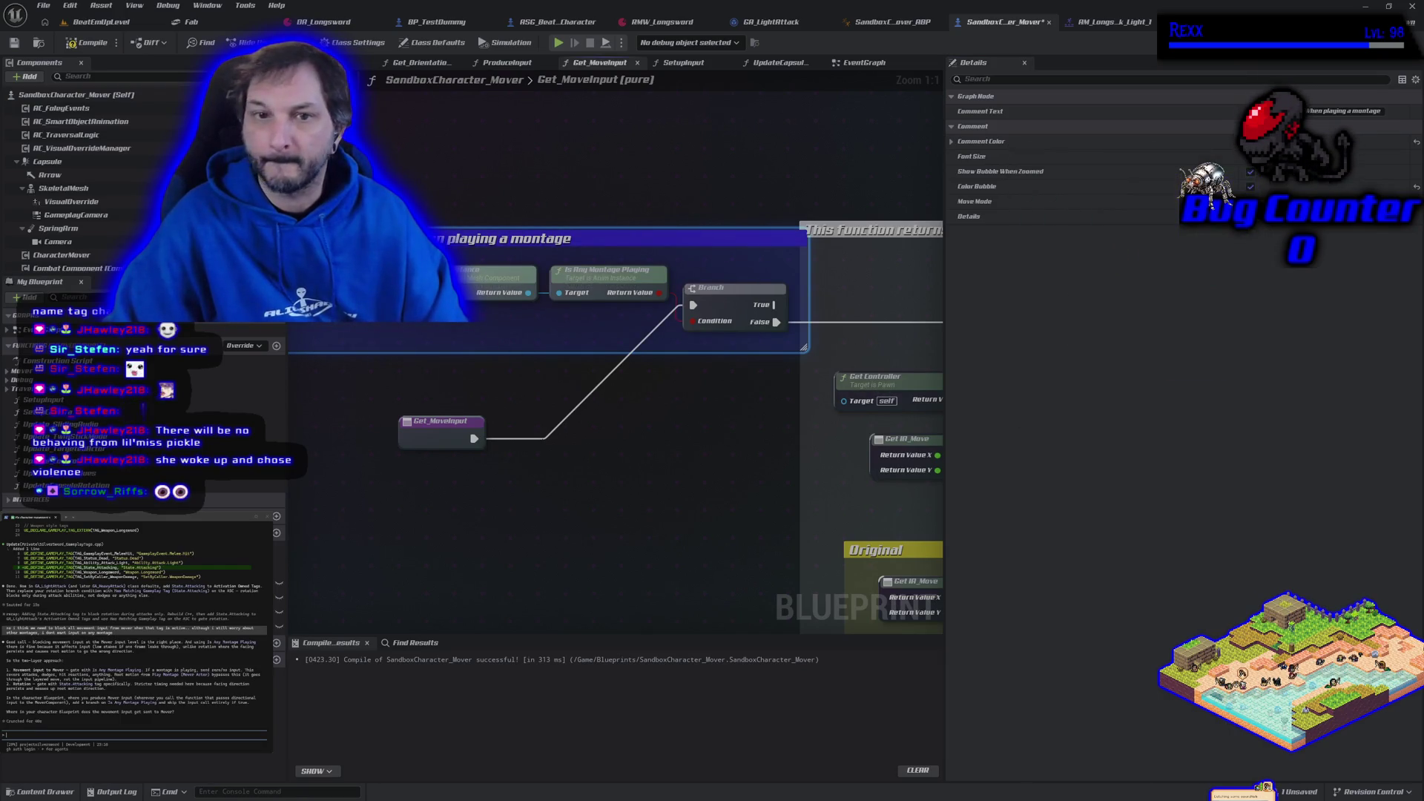
- Compile and save the blueprint, then nudge the comment group up-left
{"action": "left_click", "coordinate": [68, 53]}
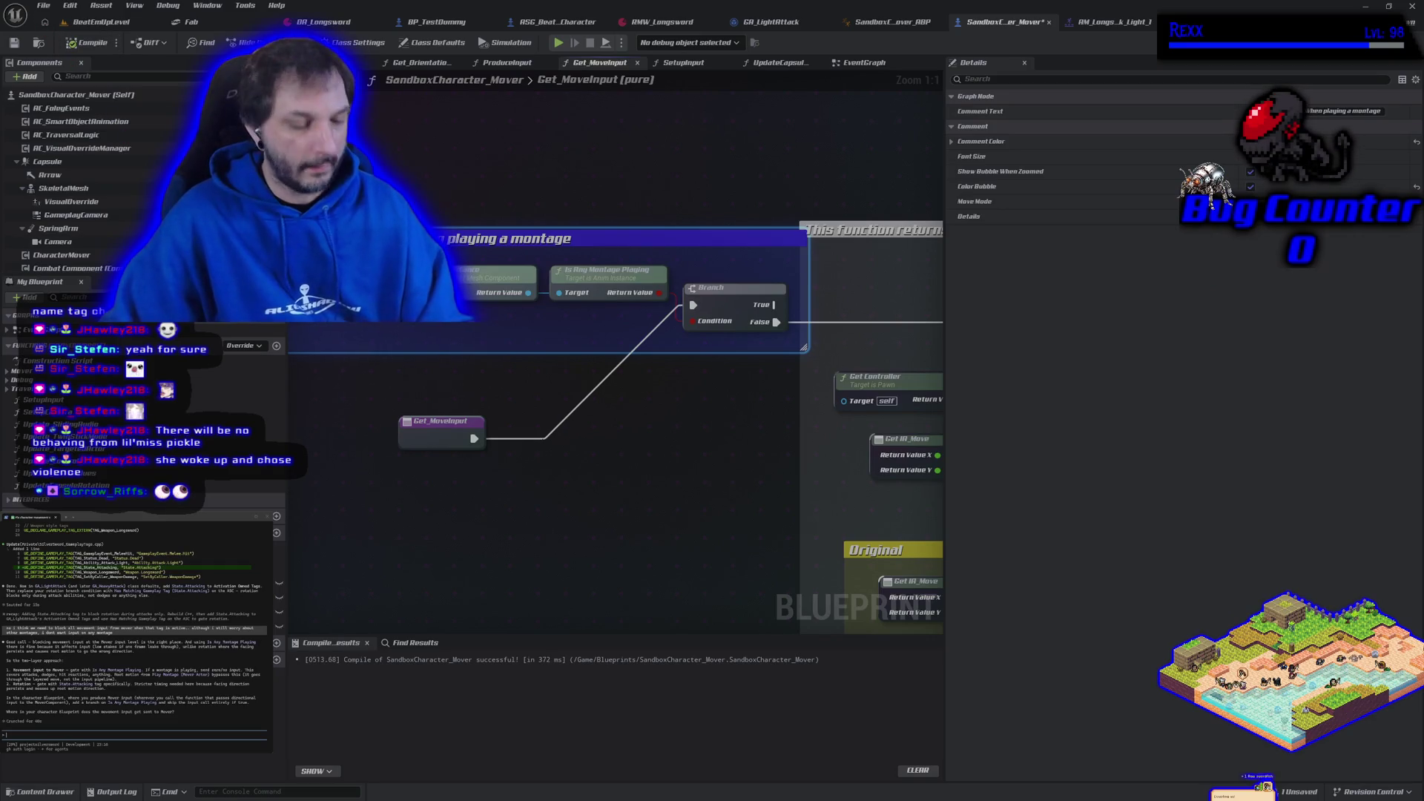
{"action": "left_click", "coordinate": [430, 383]}
{"action": "key", "text": "ctrl+s"}
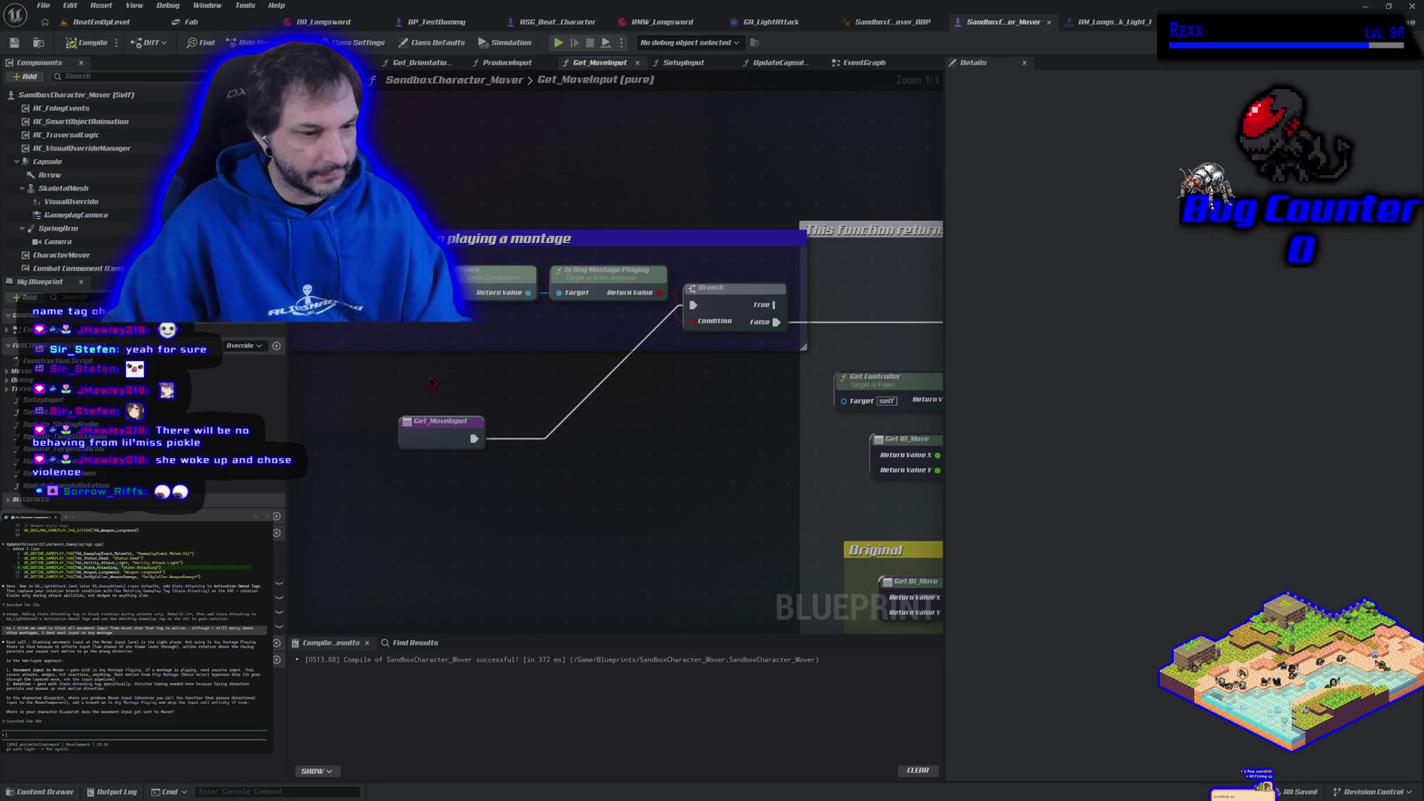
{"action": "scroll", "coordinate": [430, 384], "scroll_direction": "down", "scroll_amount": 1}
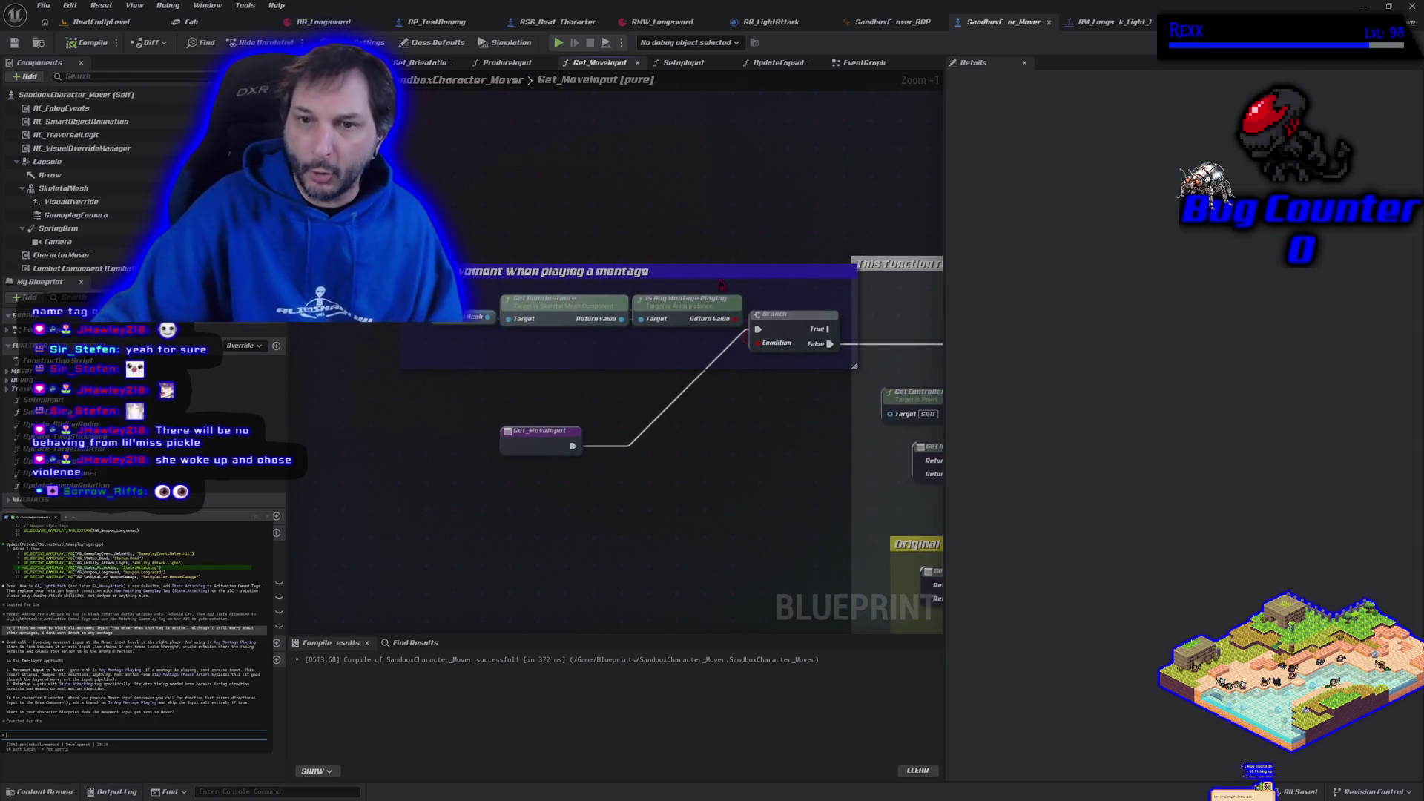
{"action": "left_click_drag", "start_coordinate": [717, 275], "coordinate": [686, 272]}
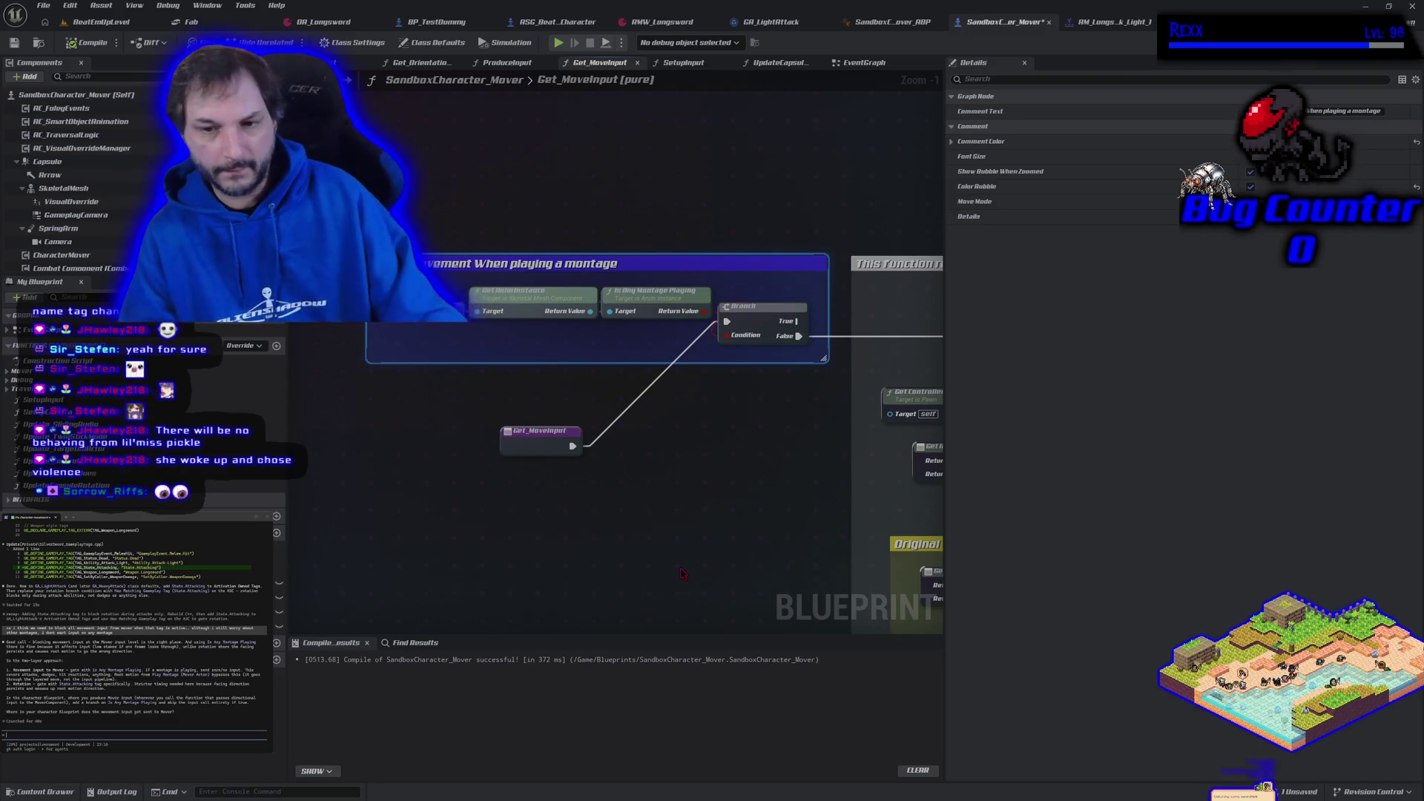
{"action": "scroll", "coordinate": [682, 573], "scroll_direction": "down", "scroll_amount": 1}
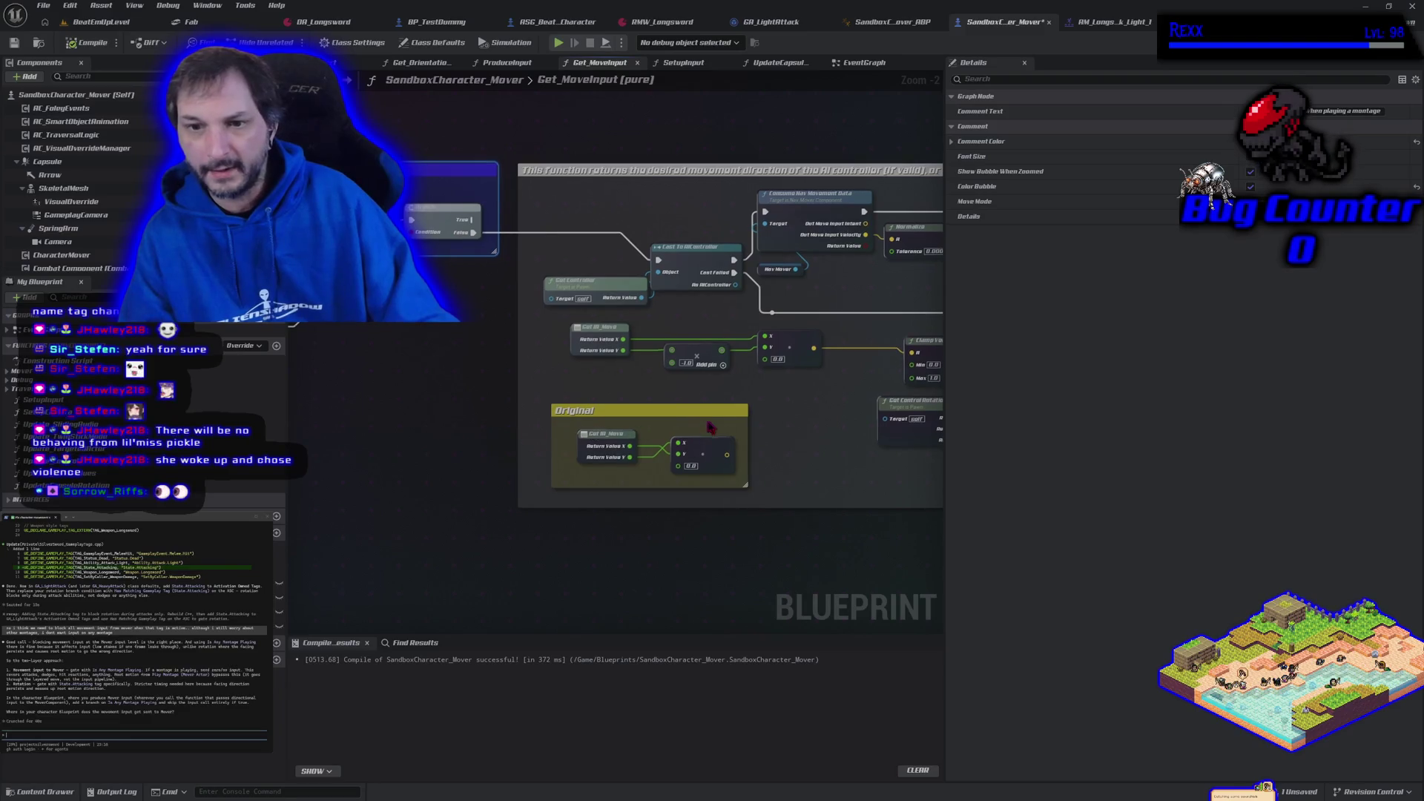
{"action": "left_click", "coordinate": [700, 410]}
{"action": "mouse_move", "coordinate": [737, 547]}
{"action": "left_mouse_down"}
{"action": "mouse_move", "coordinate": [550, 502]}
{"action": "mouse_move", "coordinate": [585, 534]}
{"action": "left_mouse_up"}
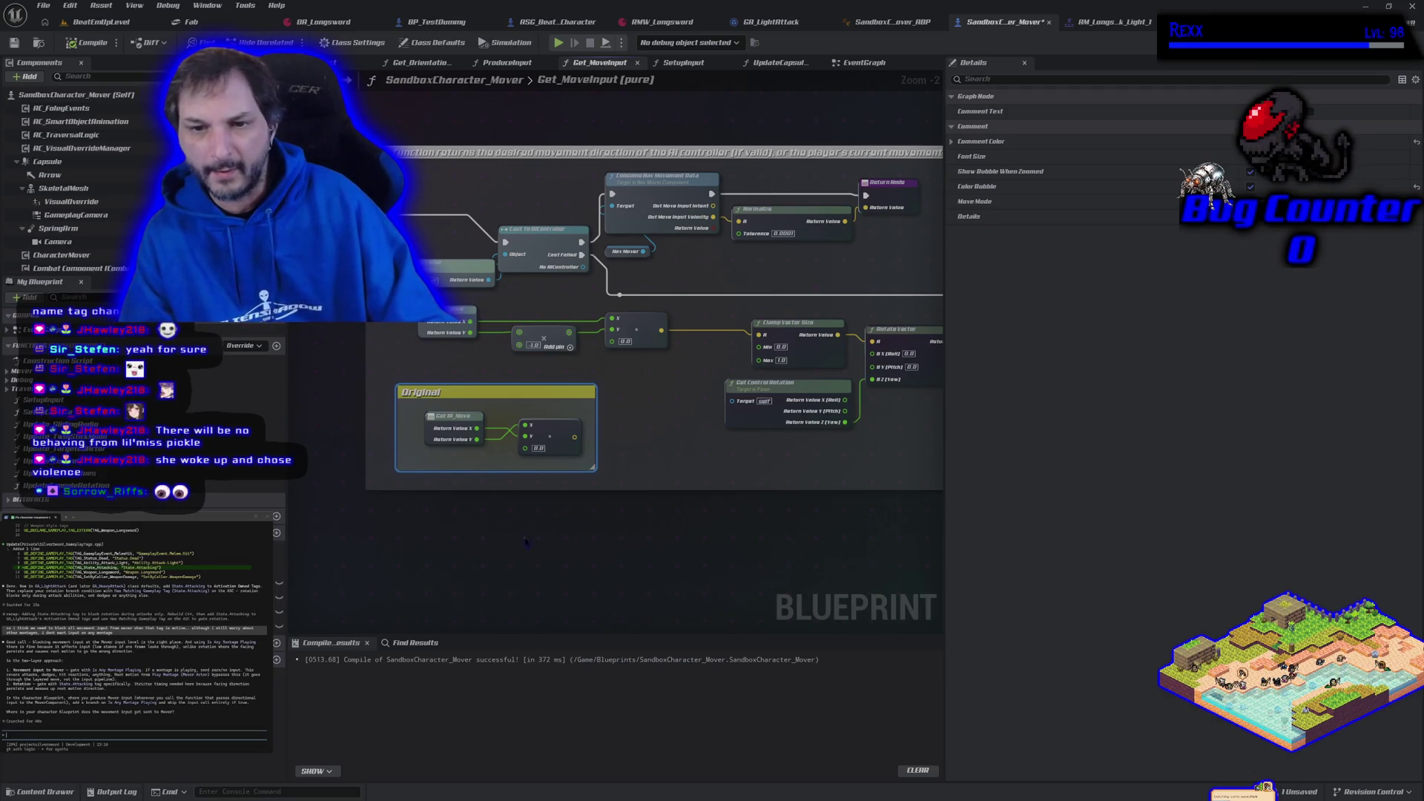
{"action": "left_click_drag", "start_coordinate": [521, 539], "coordinate": [586, 540]}
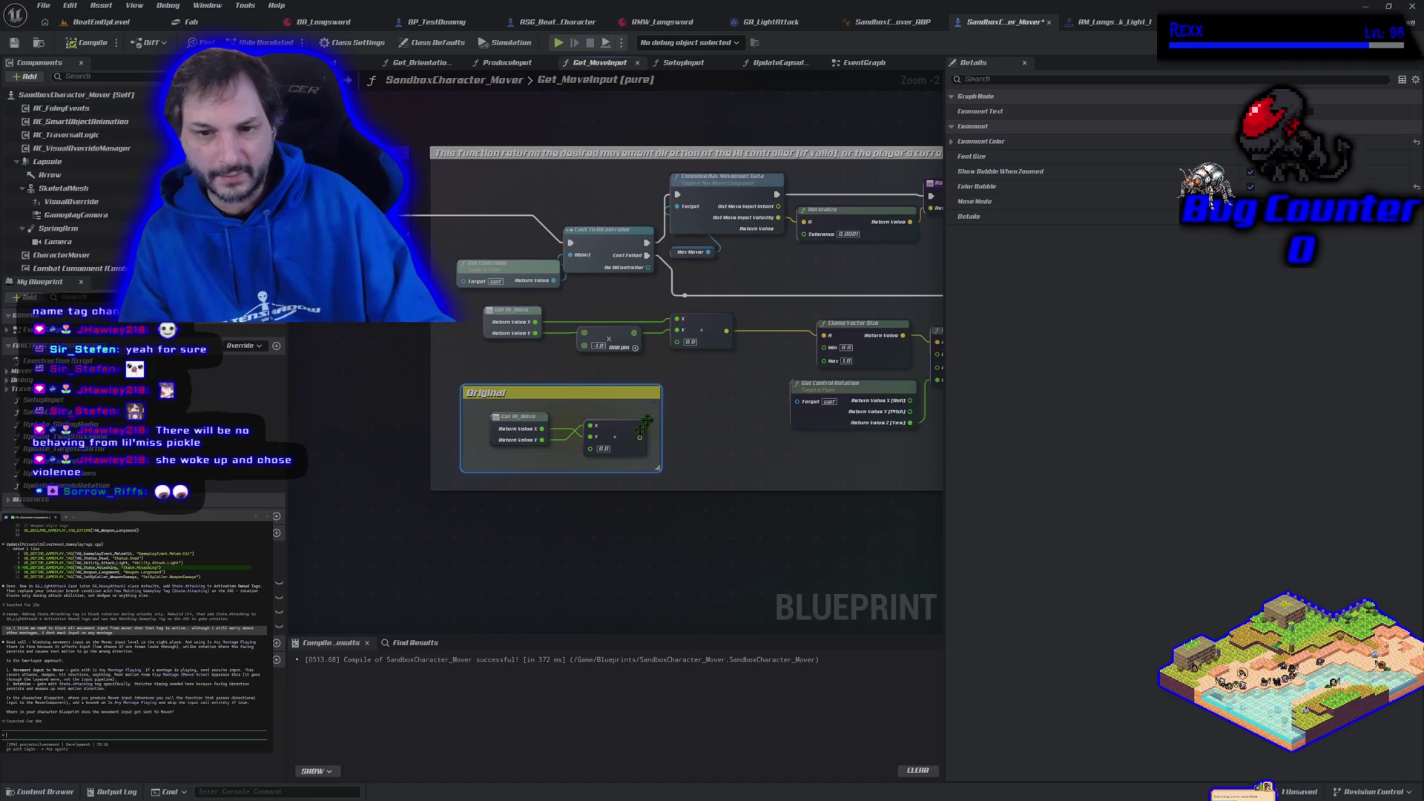
{"action": "scroll", "coordinate": [527, 468], "scroll_direction": "up", "scroll_amount": 2}
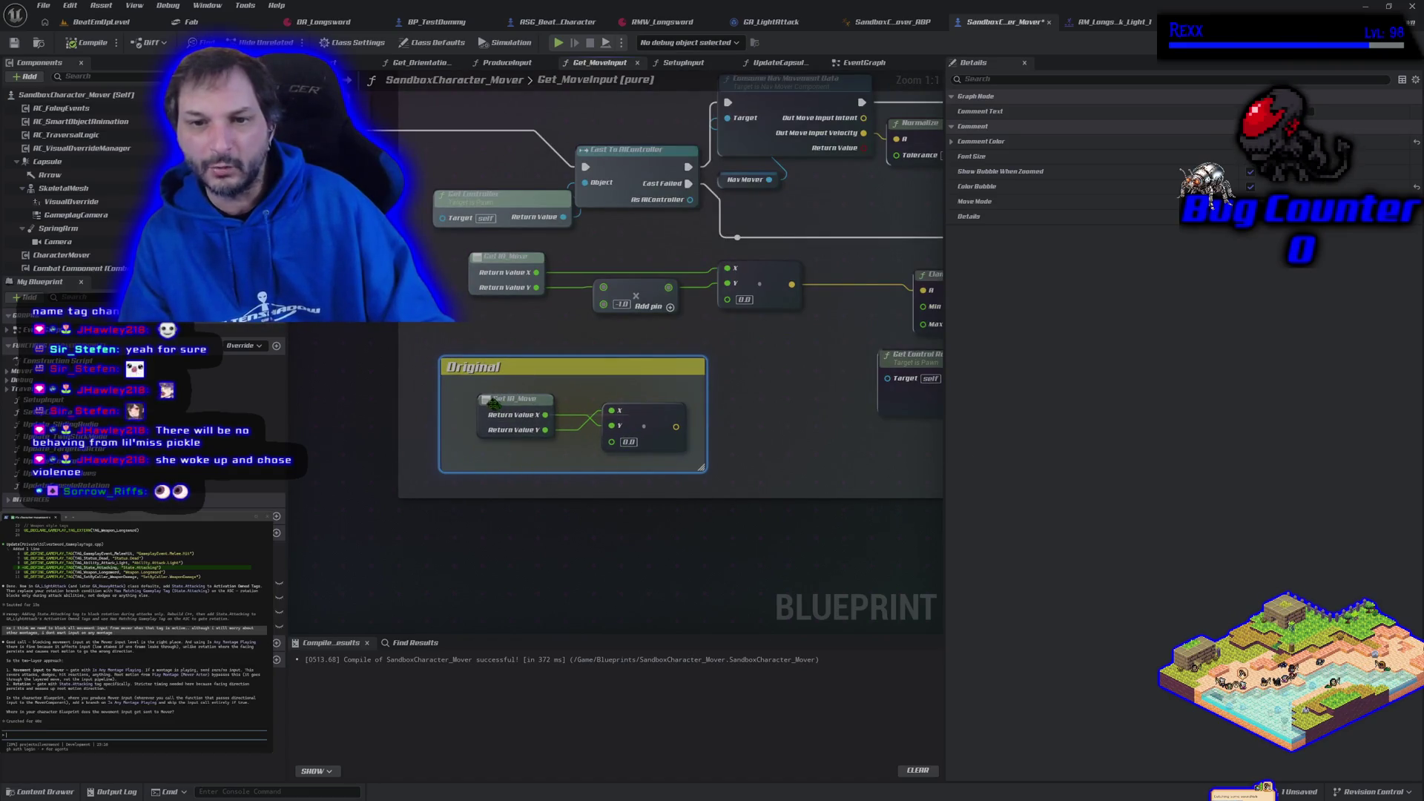
{"action": "mouse_move", "coordinate": [523, 323]}
{"action": "left_mouse_down"}
{"action": "mouse_move", "coordinate": [563, 354]}
{"action": "mouse_move", "coordinate": [727, 290]}
{"action": "left_mouse_up"}
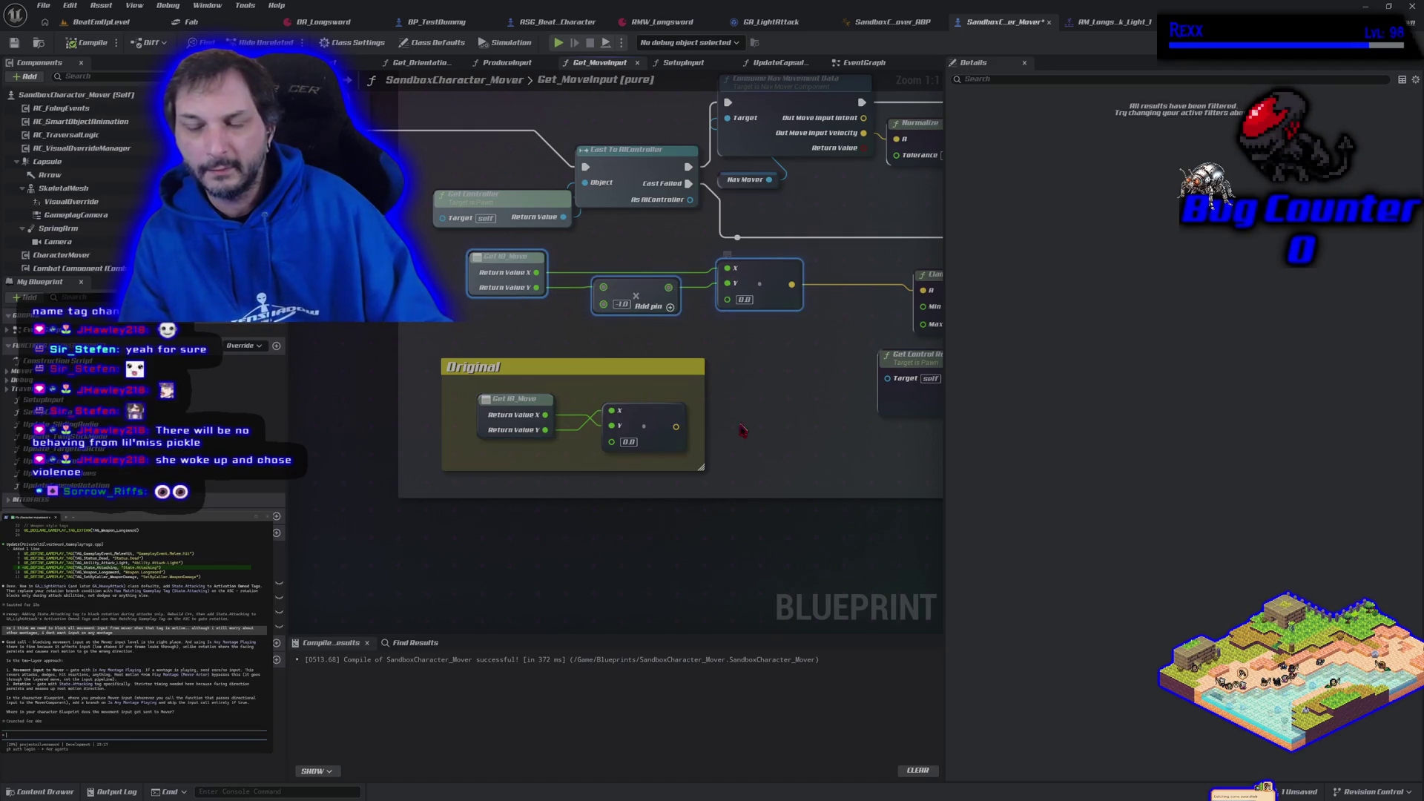
{"action": "left_click", "coordinate": [732, 551]}
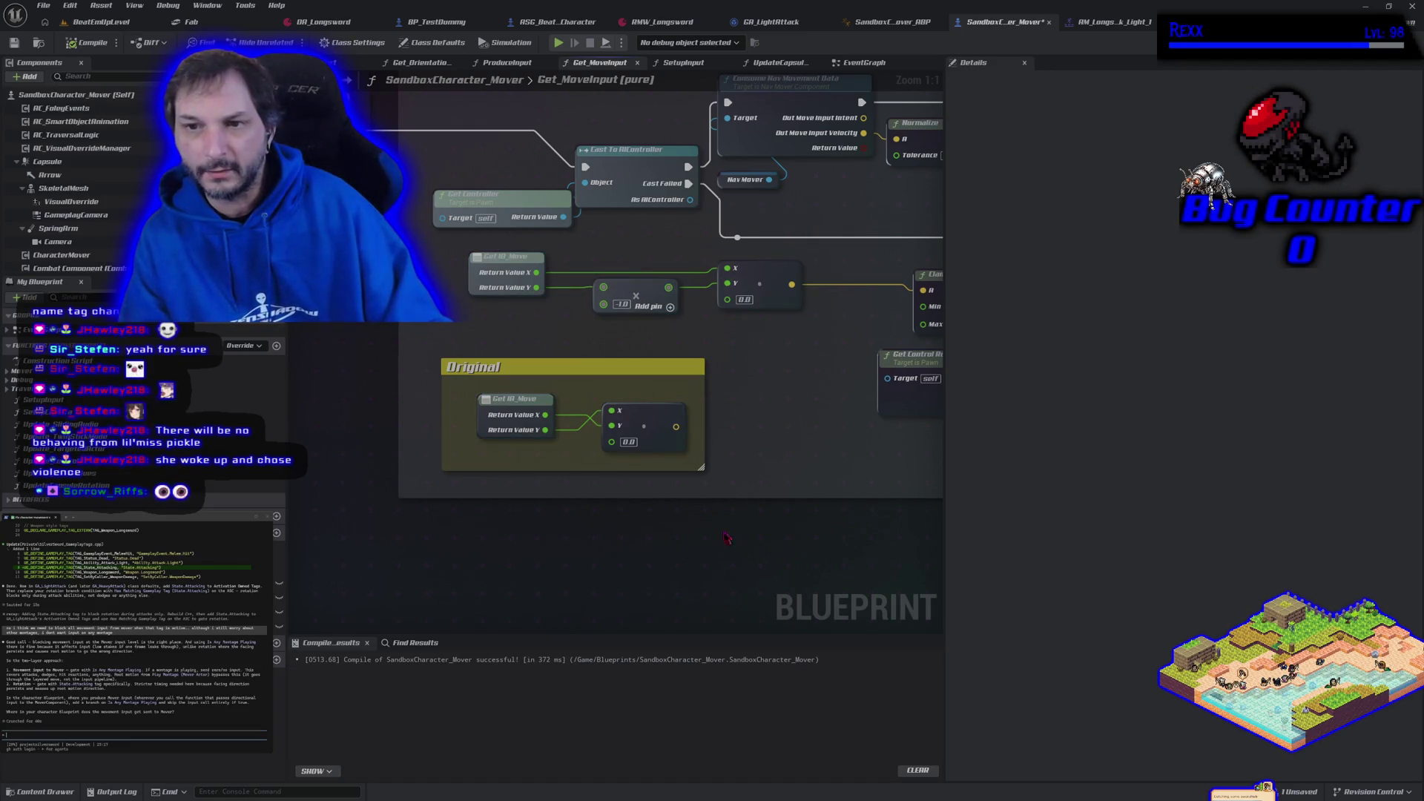
{"action": "scroll", "coordinate": [723, 527], "scroll_direction": "down", "scroll_amount": 5}
{"action": "scroll", "coordinate": [704, 503], "scroll_direction": "down", "scroll_amount": 1}
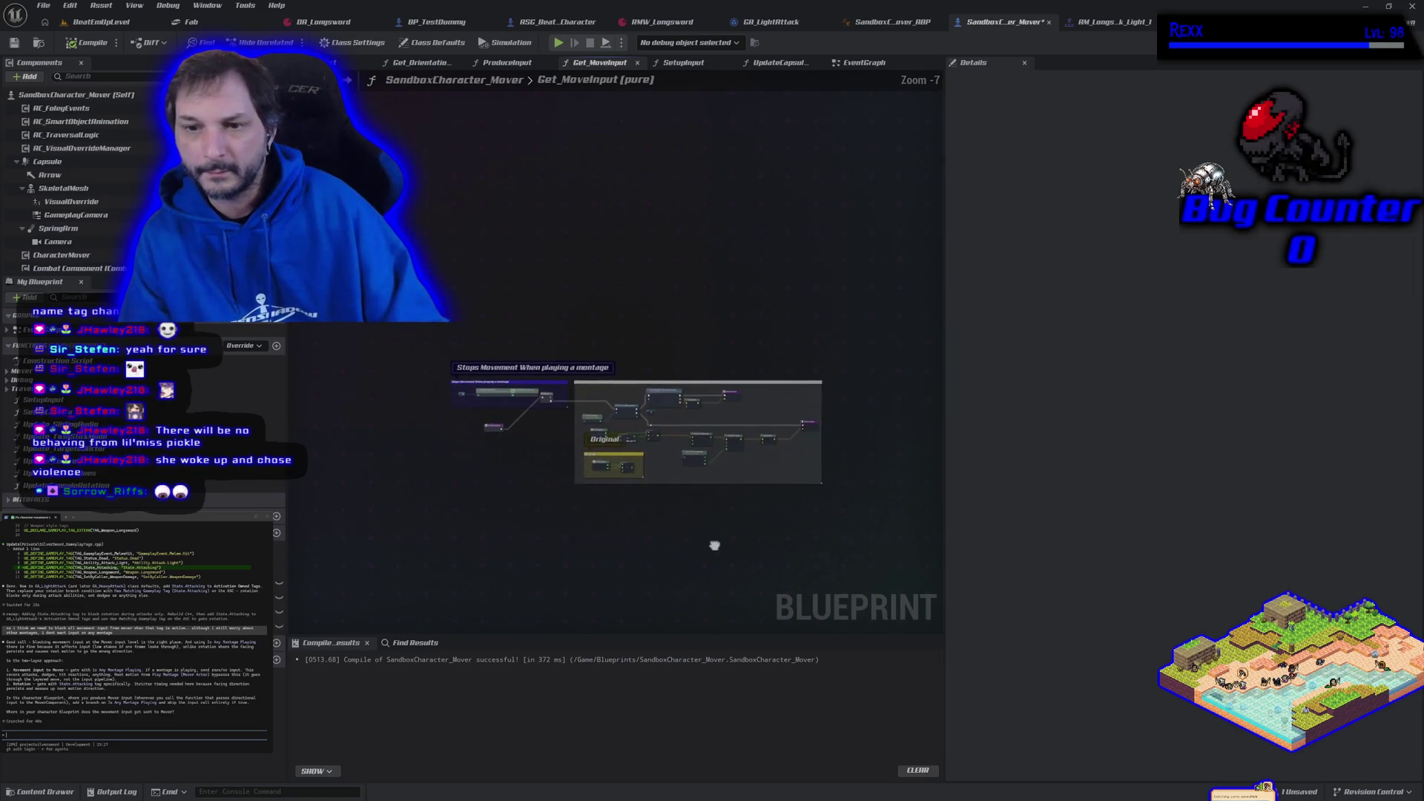
{"action": "scroll", "coordinate": [668, 502], "scroll_direction": "up", "scroll_amount": 1}
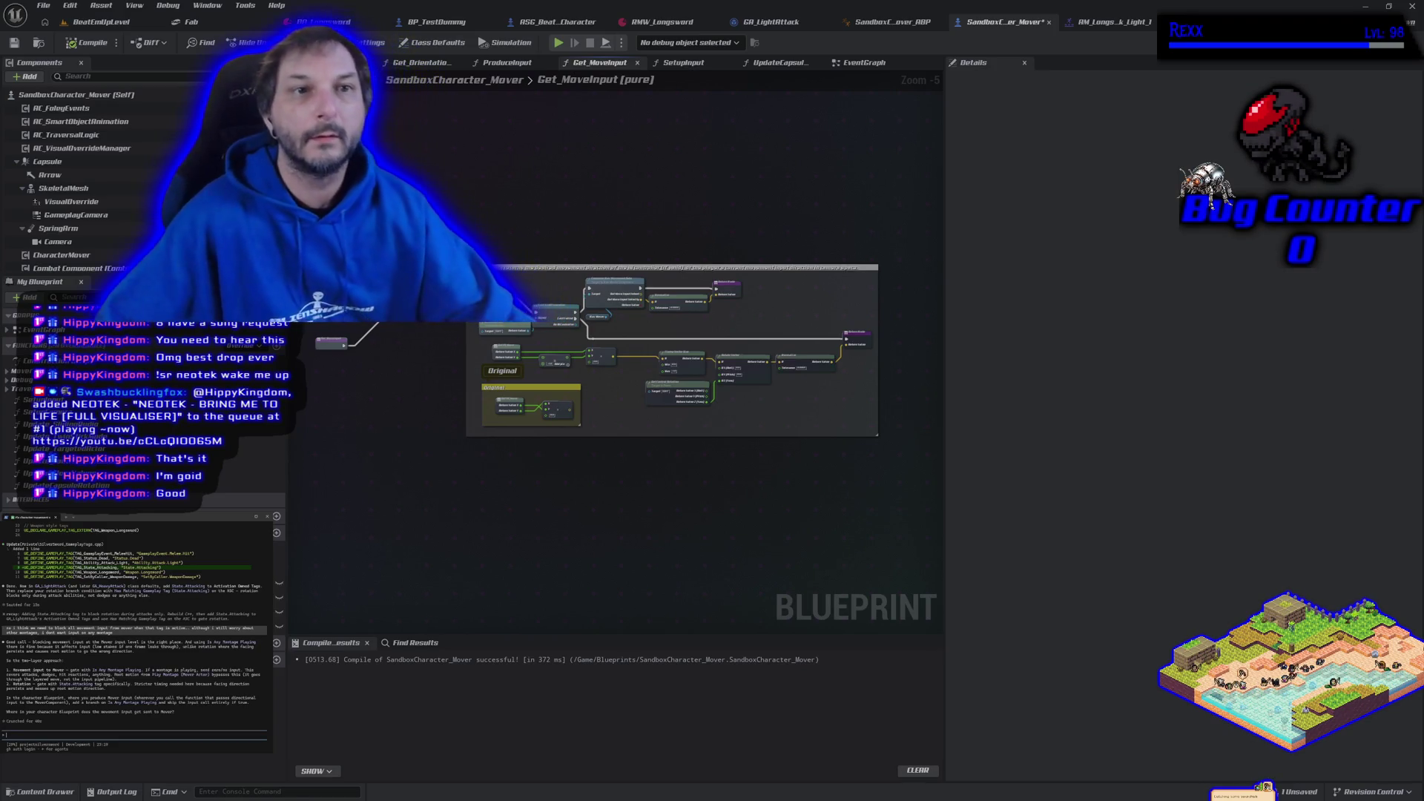
- Start a play session in BeatEmUpLevel and make the game view fullscreen
{"action": "left_click", "coordinate": [90, 21]}
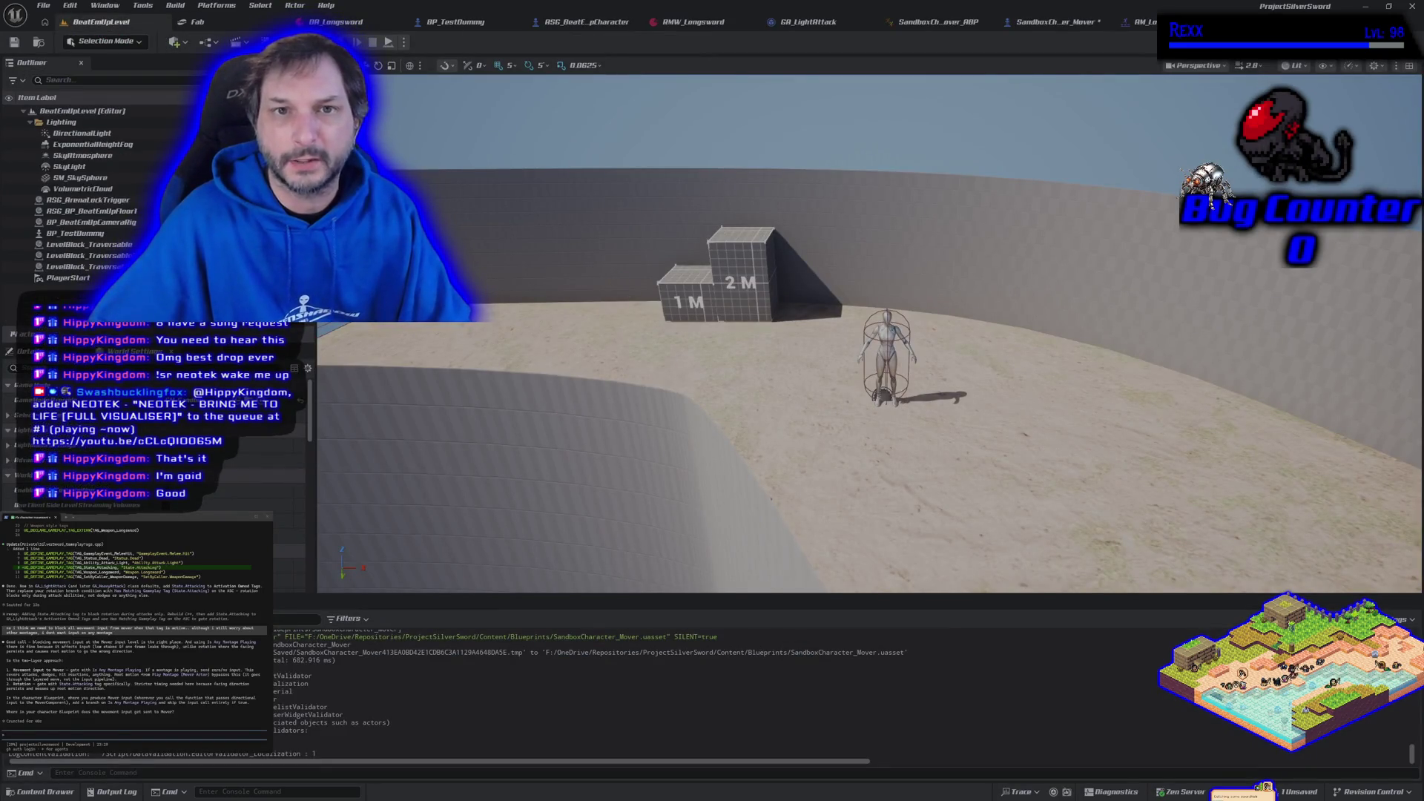
{"action": "key", "text": "alt+p"}
{"action": "key", "text": "d"}
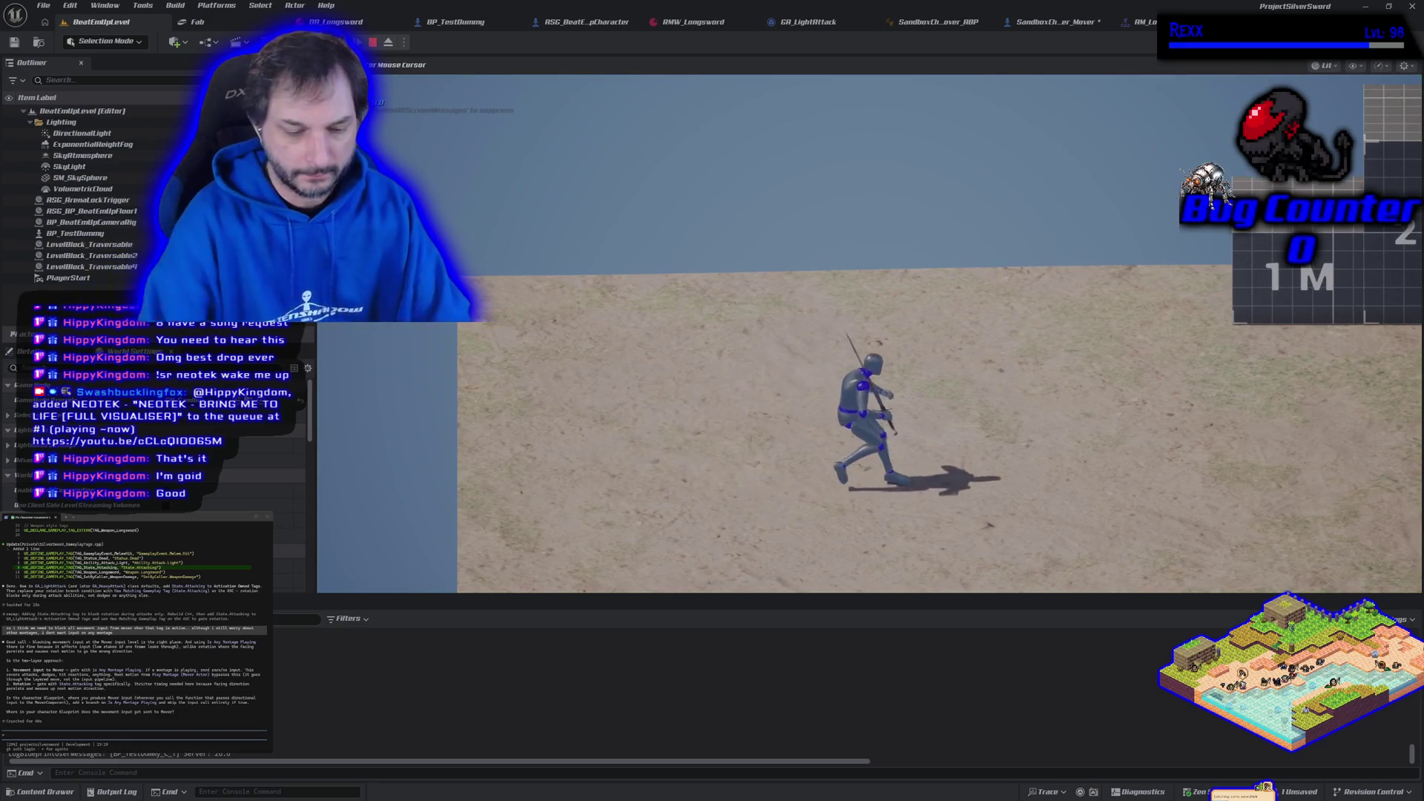
{"action": "key", "text": "F11"}
- Run back and forth around the mannequin with light attacks and lunges, then end the session
{"action": "key", "text": "a"}
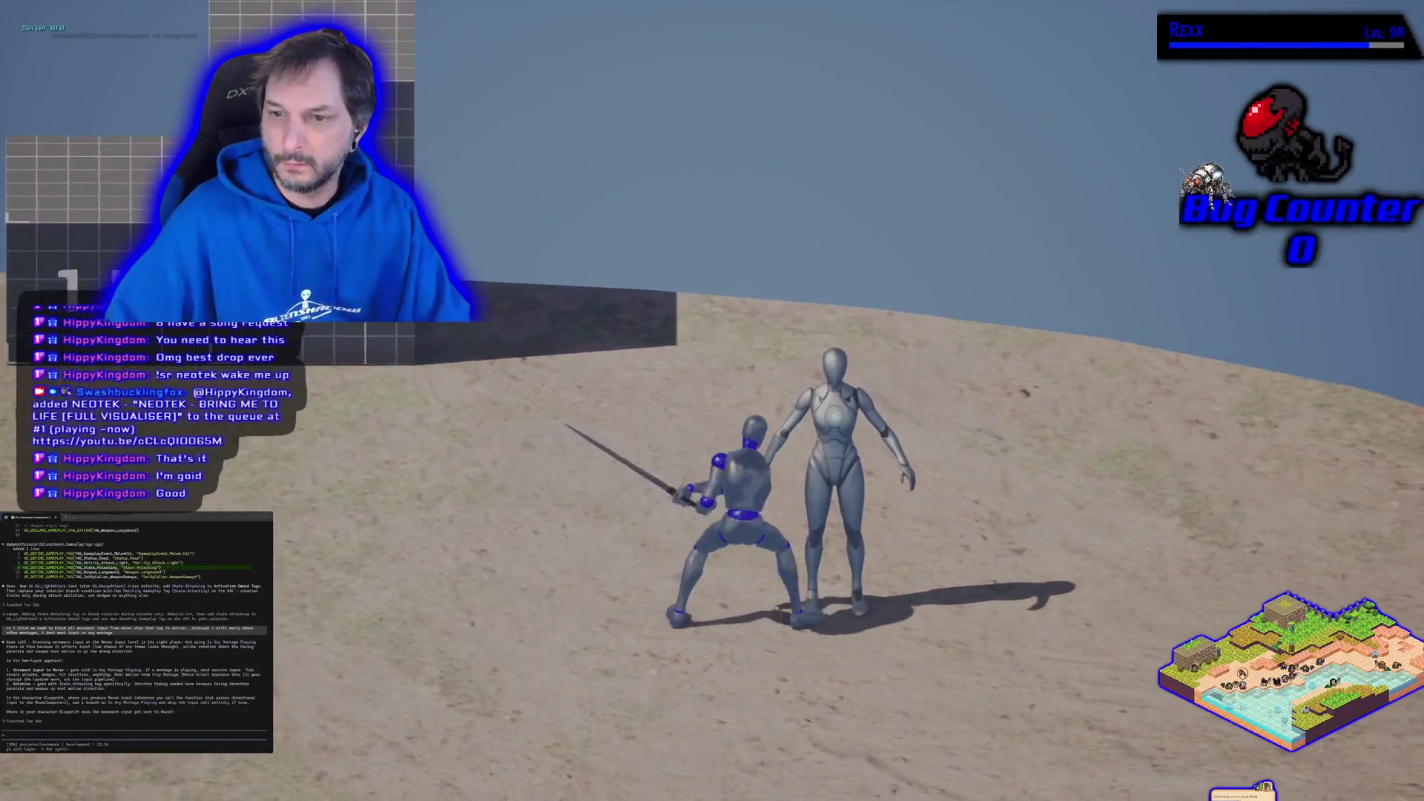
{"action": "key", "text": "a"}
{"action": "key", "text": "d"}
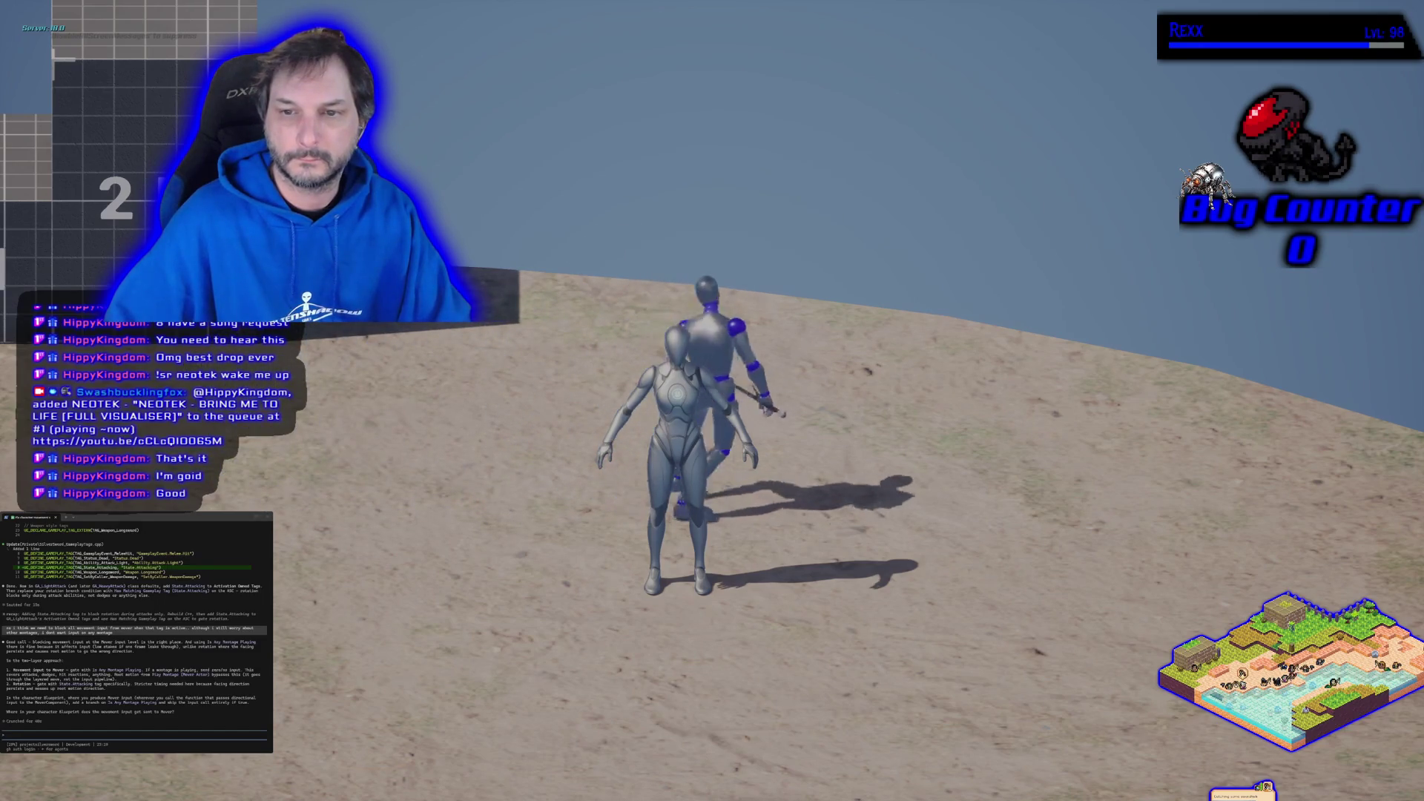
{"action": "key", "text": "a"}
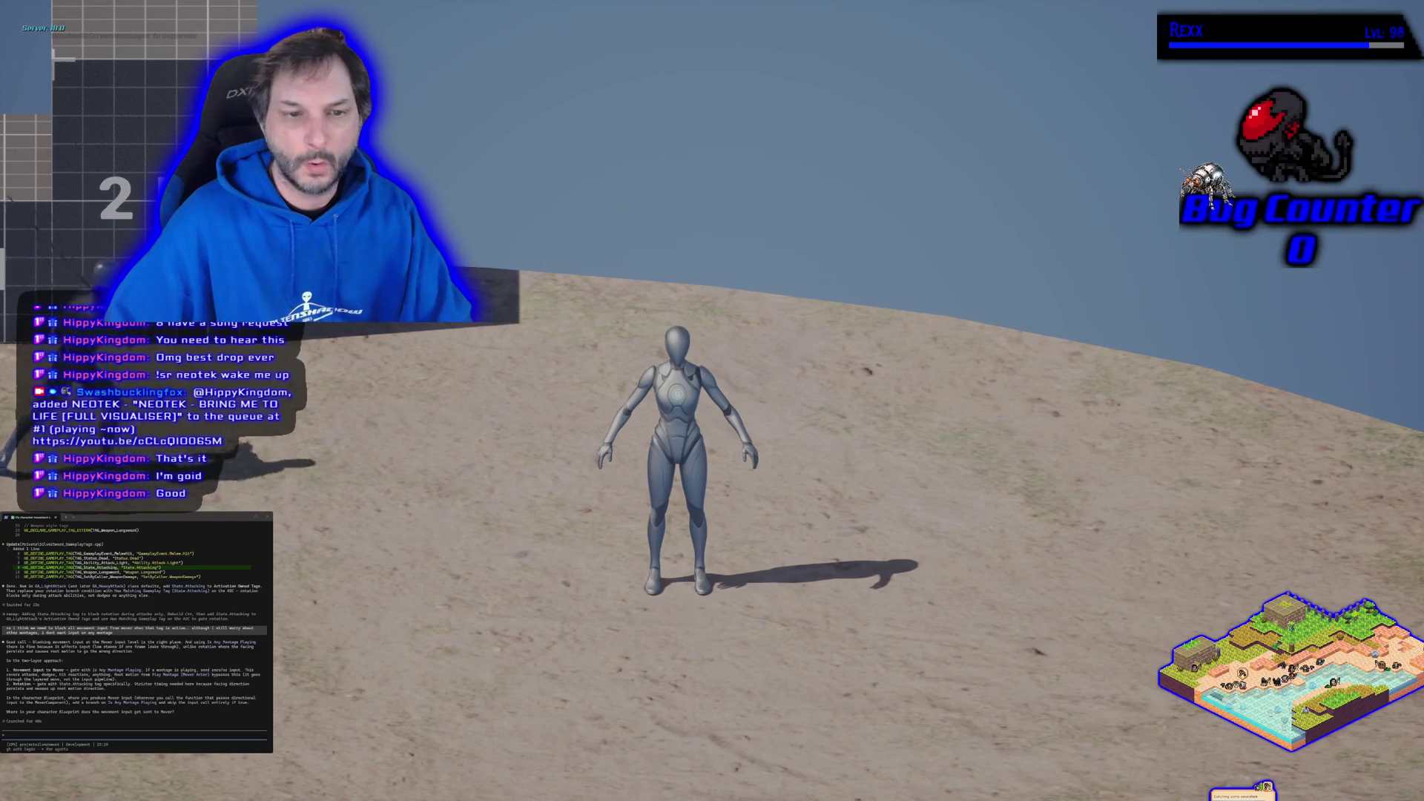
{"action": "key", "text": "d"}
{"action": "key", "text": "d"}
{"action": "key", "text": "a"}
{"action": "key", "text": "a"}
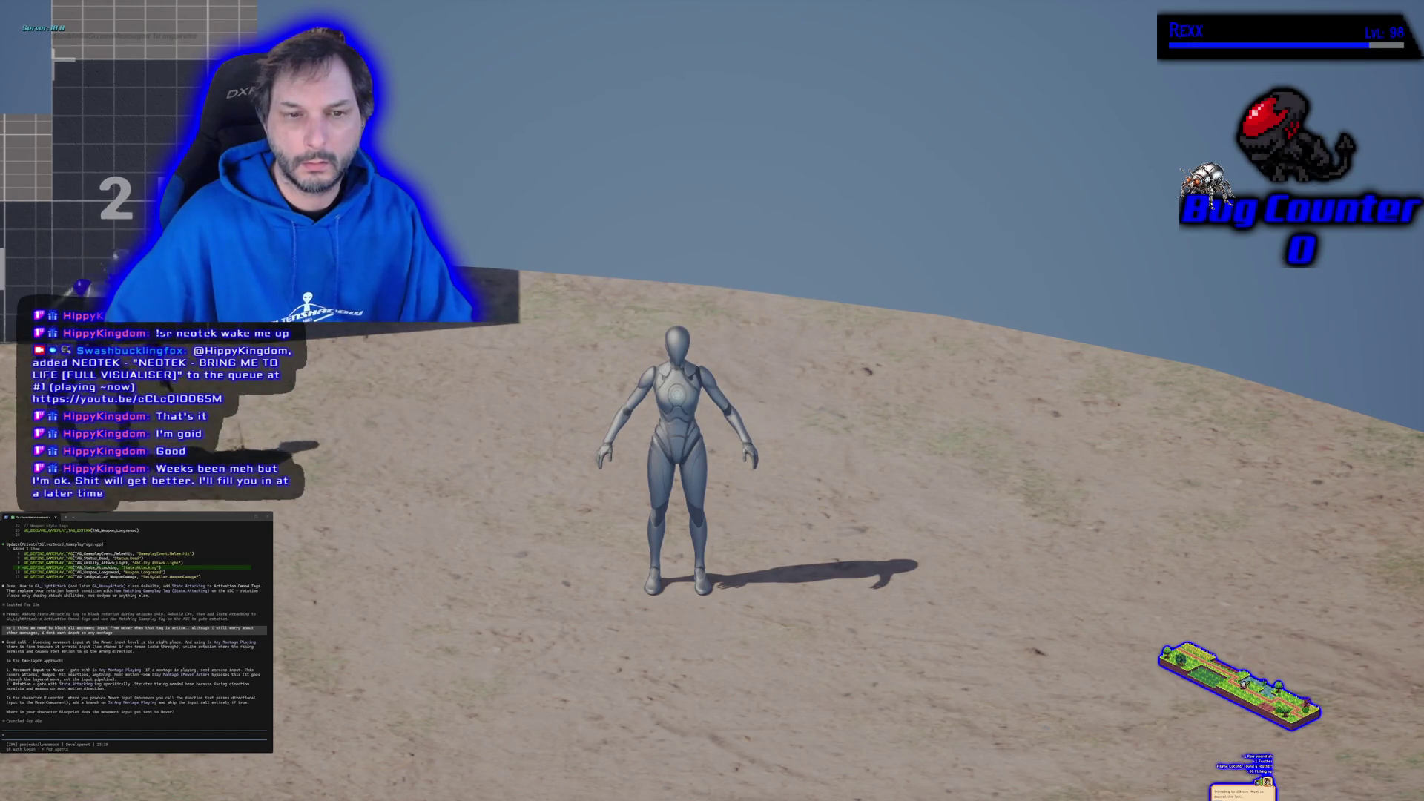
{"action": "key", "text": "d"}
{"action": "key", "text": "a"}
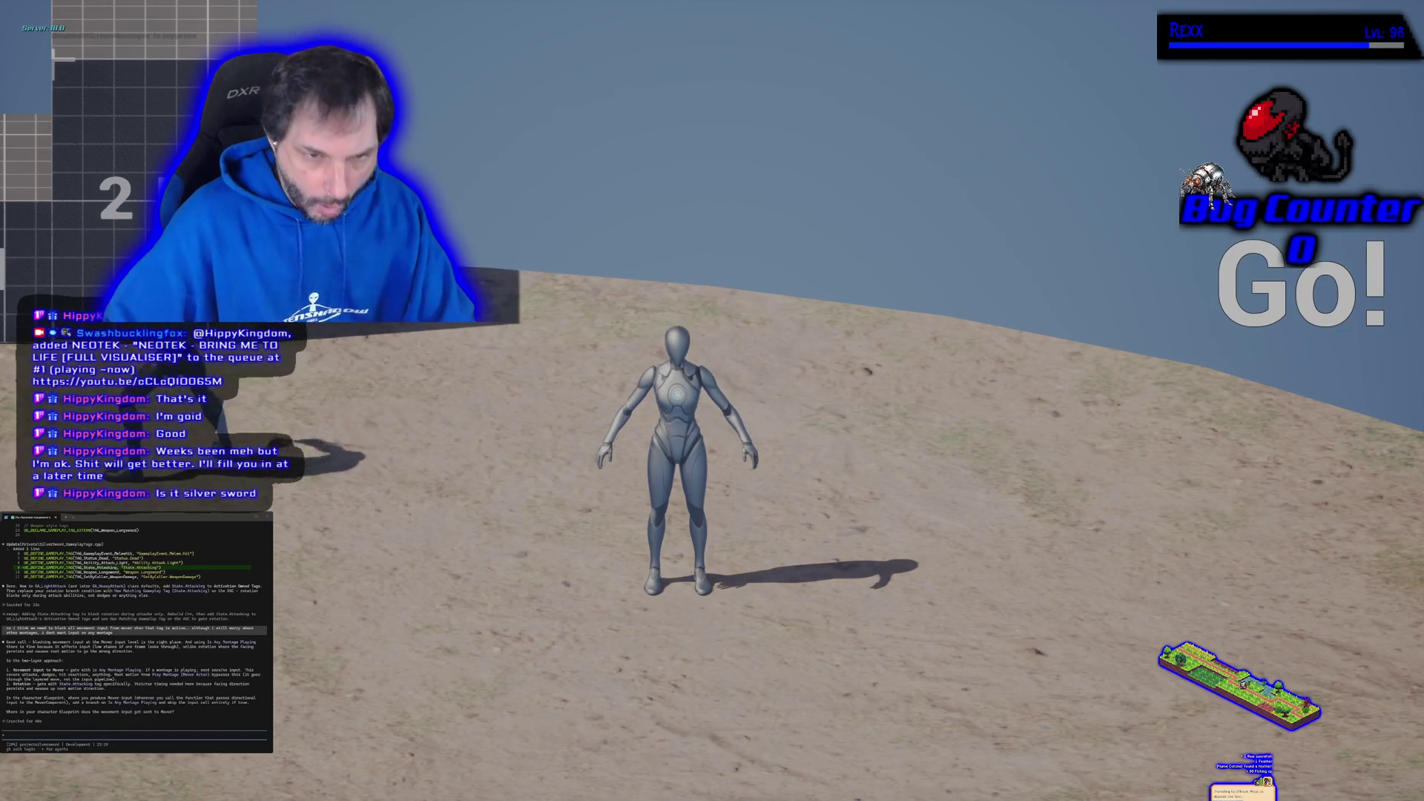
{"action": "key", "text": "d"}
{"action": "key", "text": "d"}
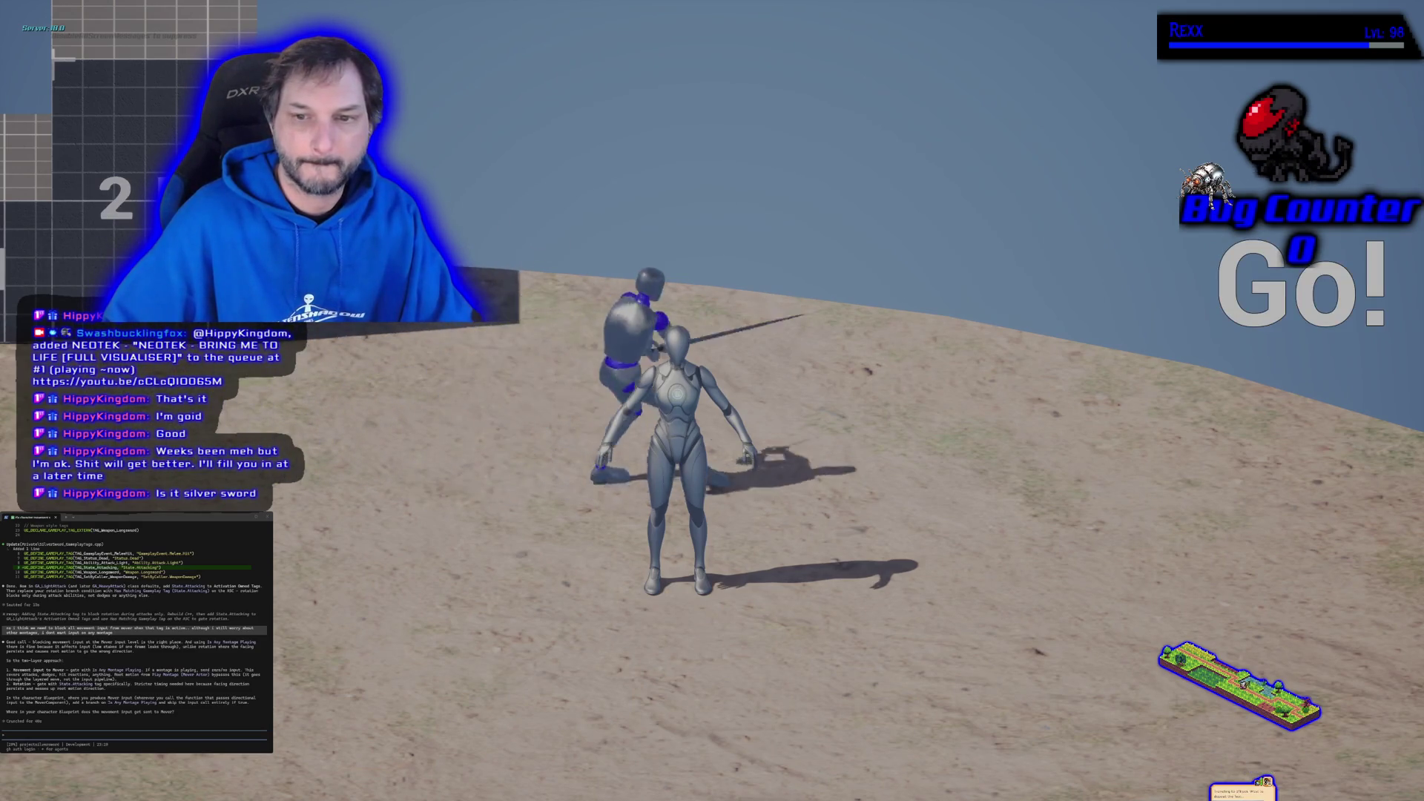
{"action": "key", "text": "d"}
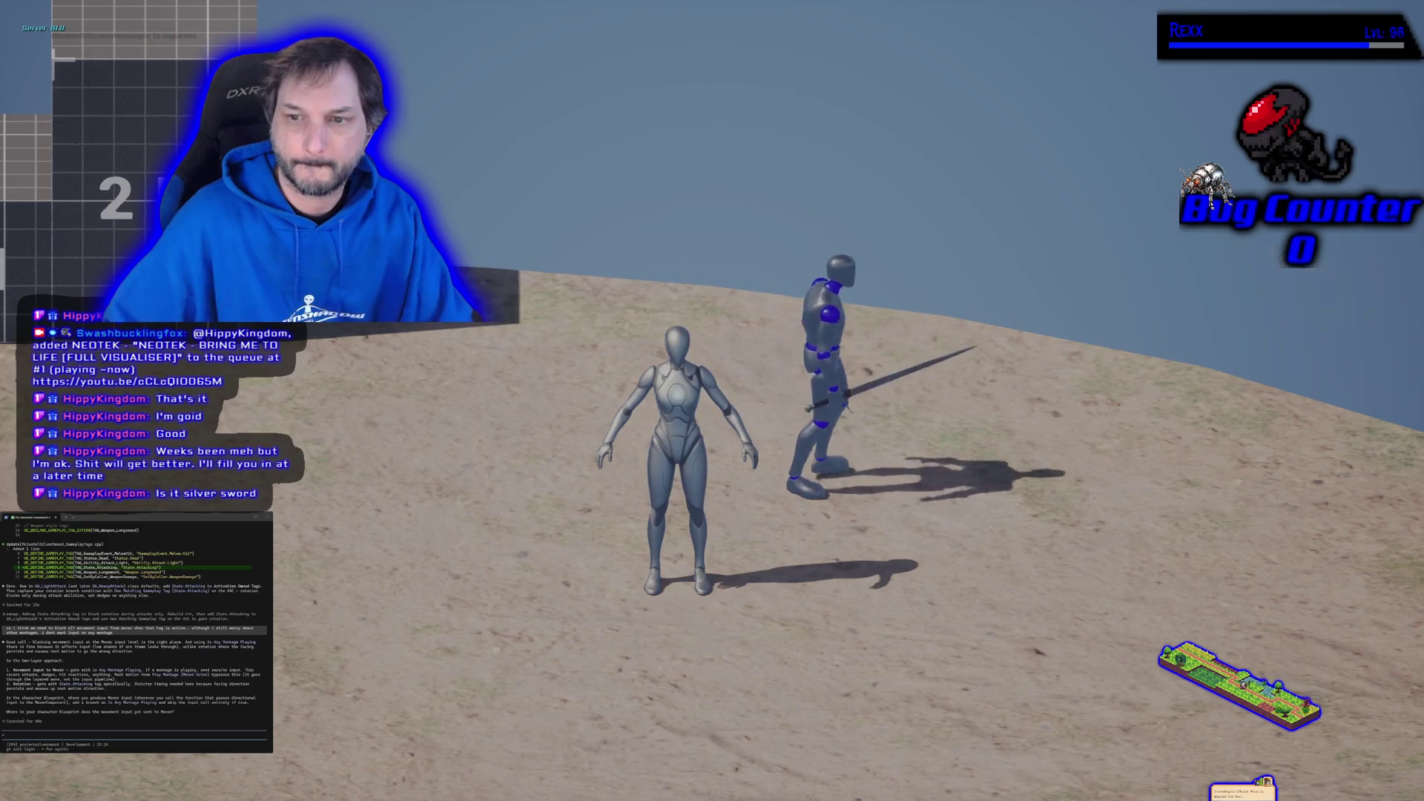
{"action": "key", "text": "a"}
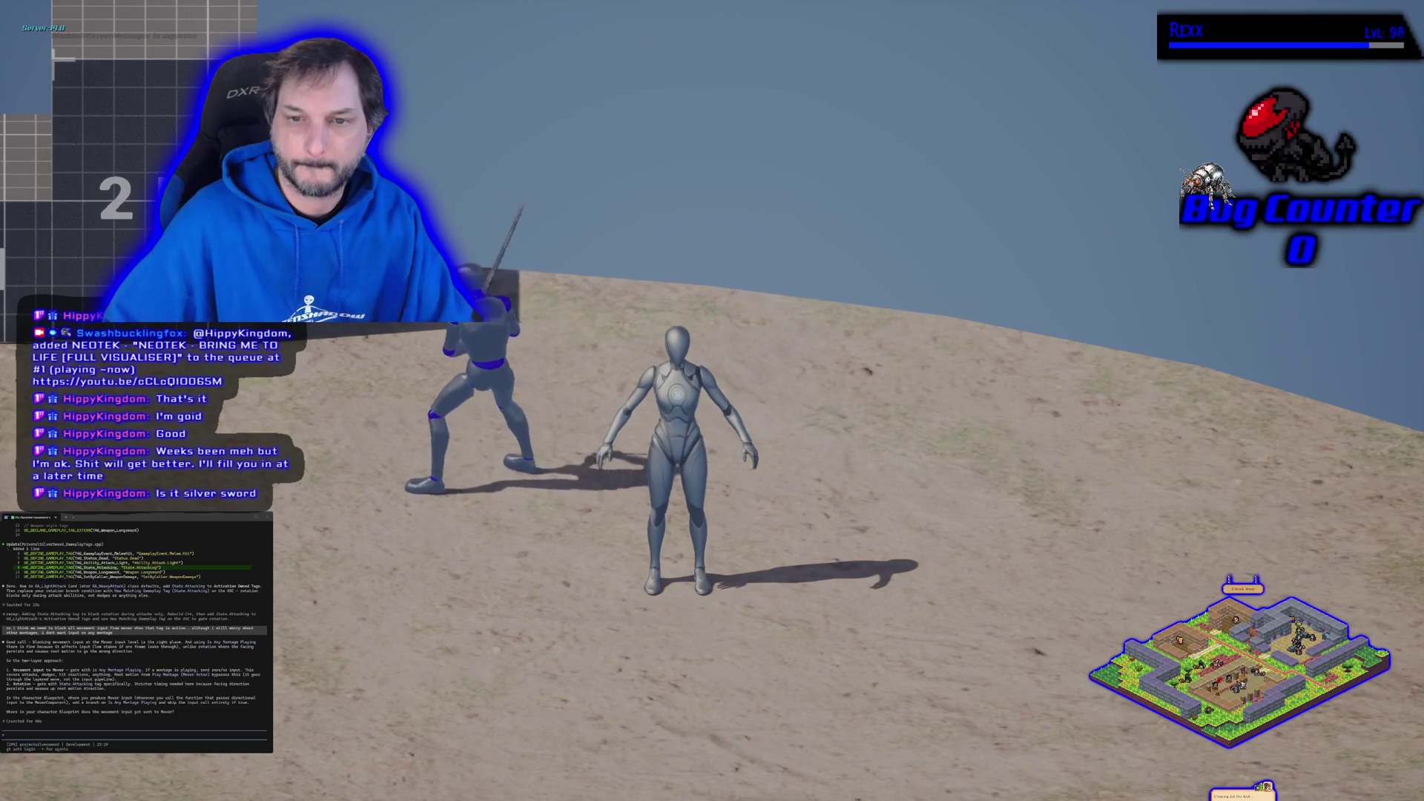
{"action": "key", "text": "a"}
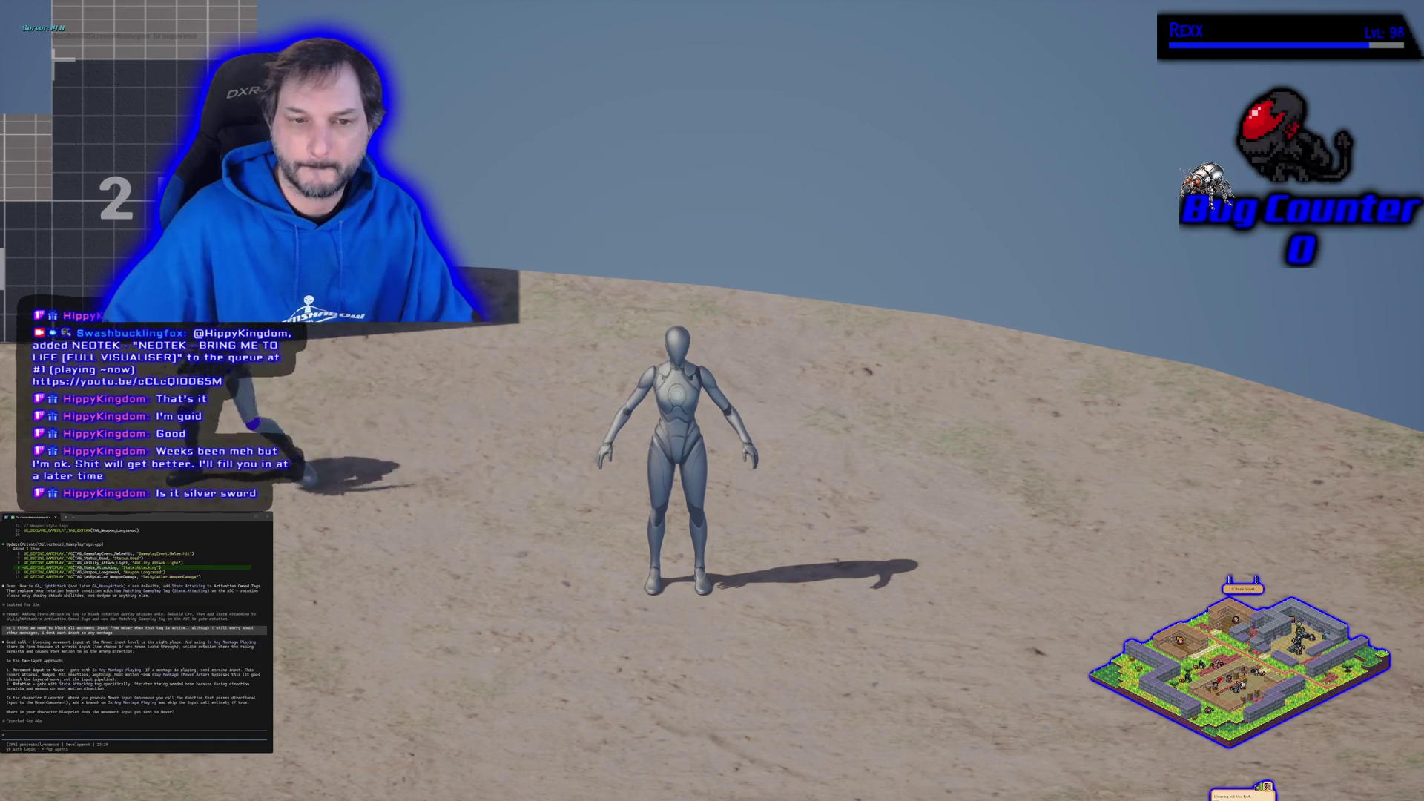
{"action": "key", "text": "a"}
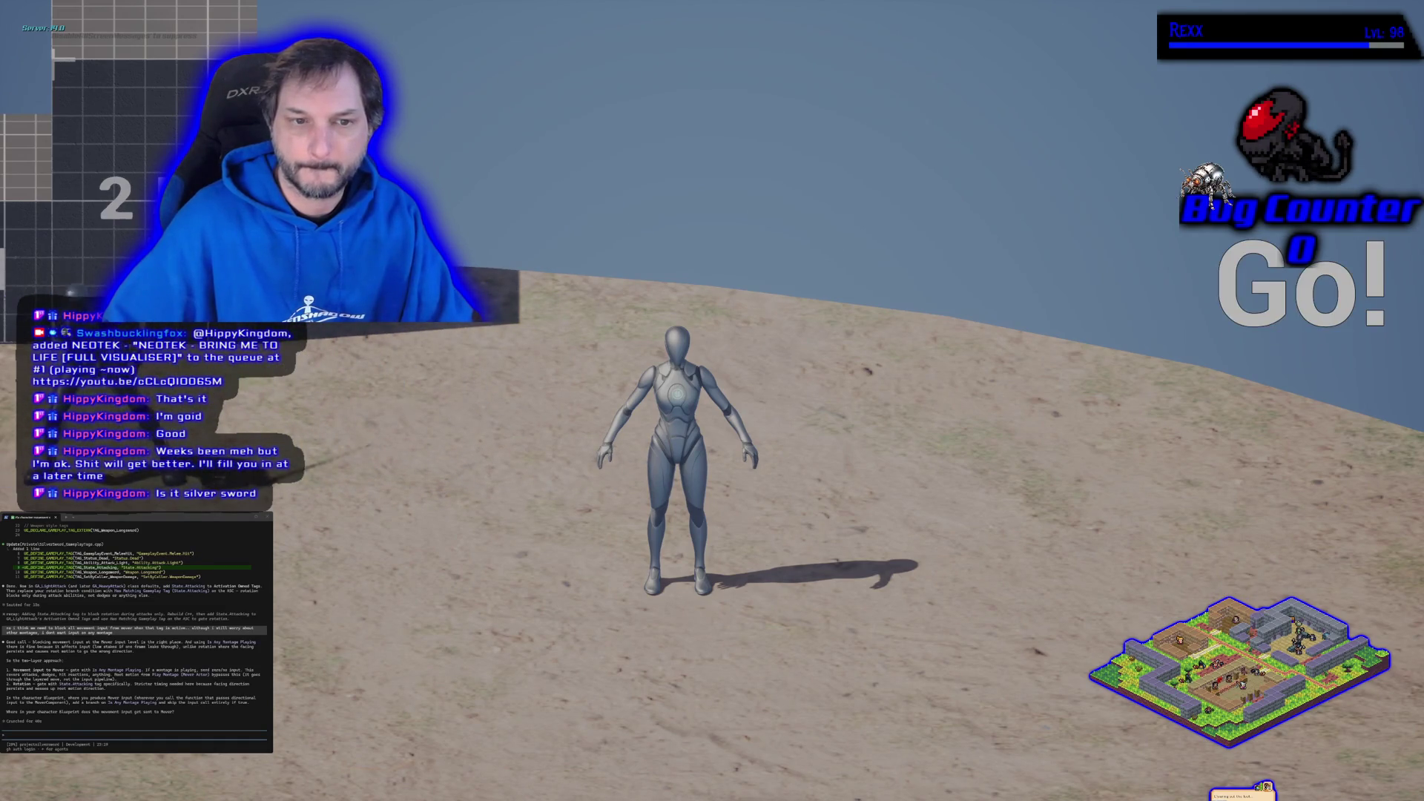
{"action": "key", "text": "d"}
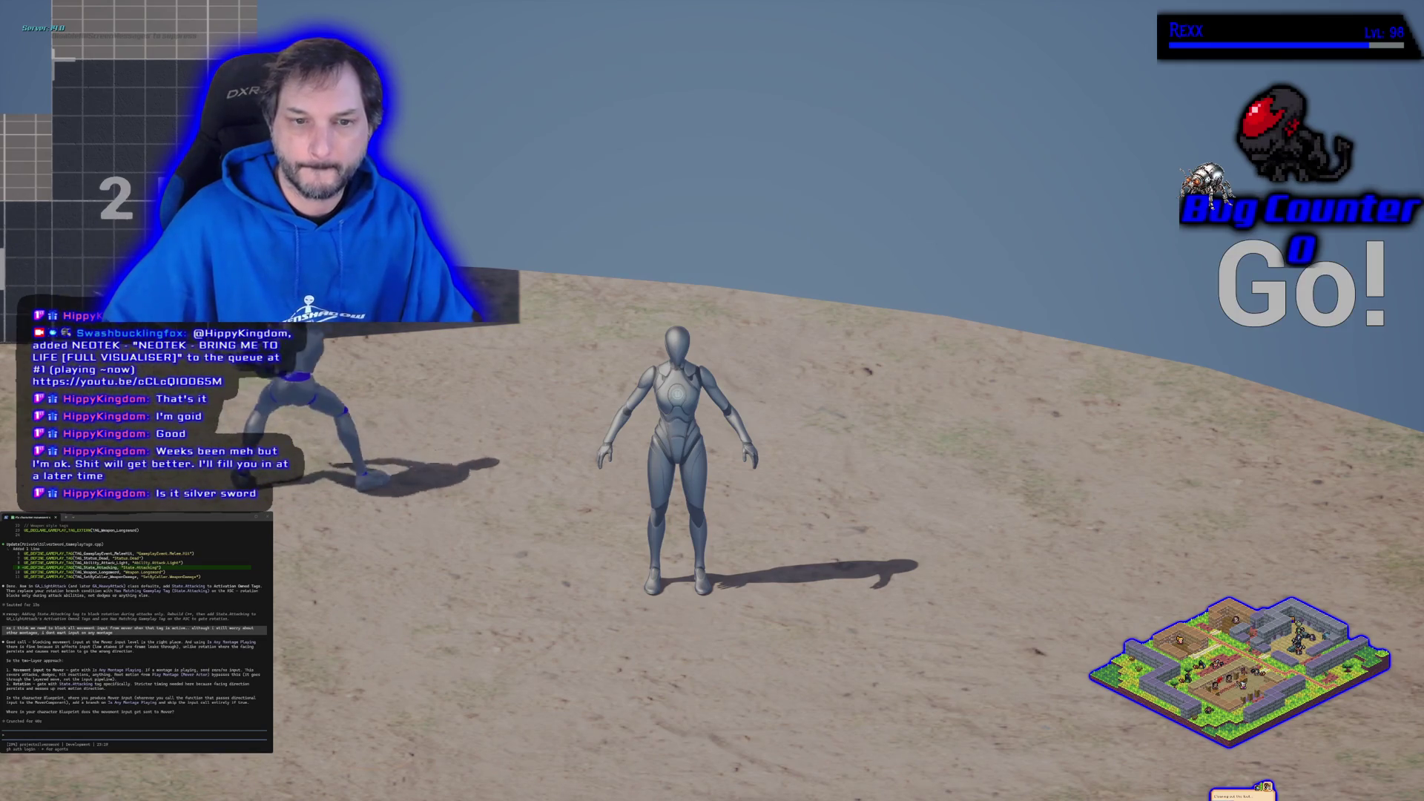
{"action": "key", "text": "d"}
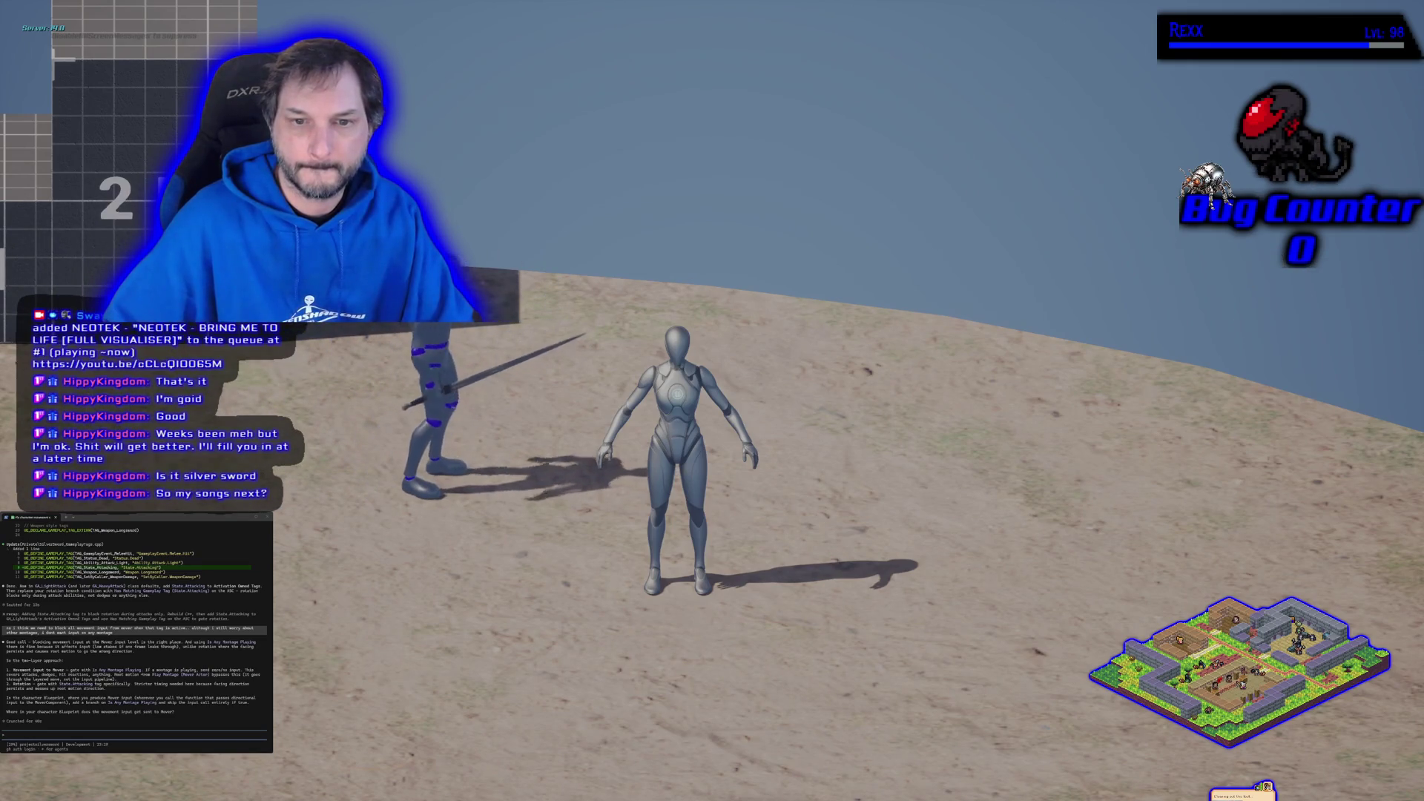
{"action": "key", "text": "a"}
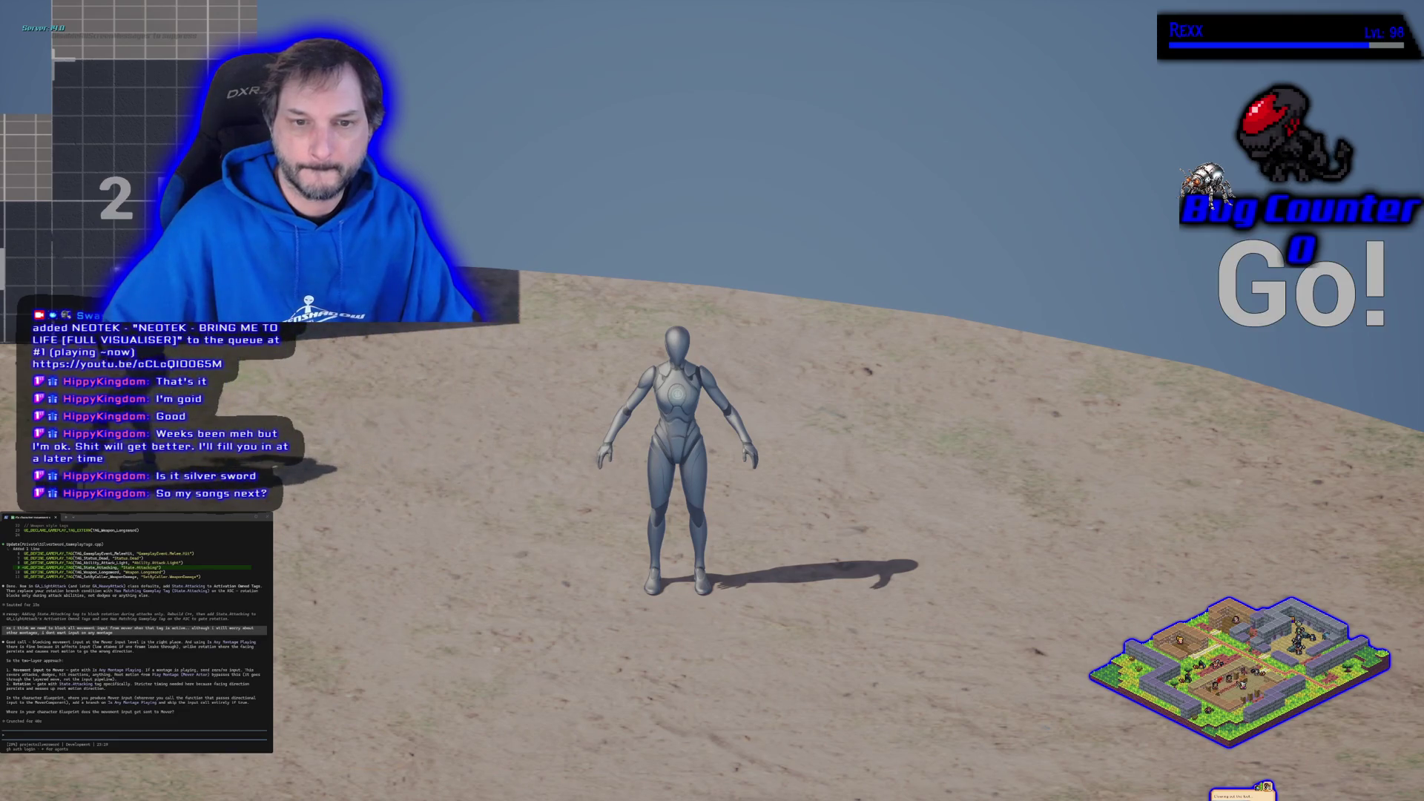
{"action": "key", "text": "d"}
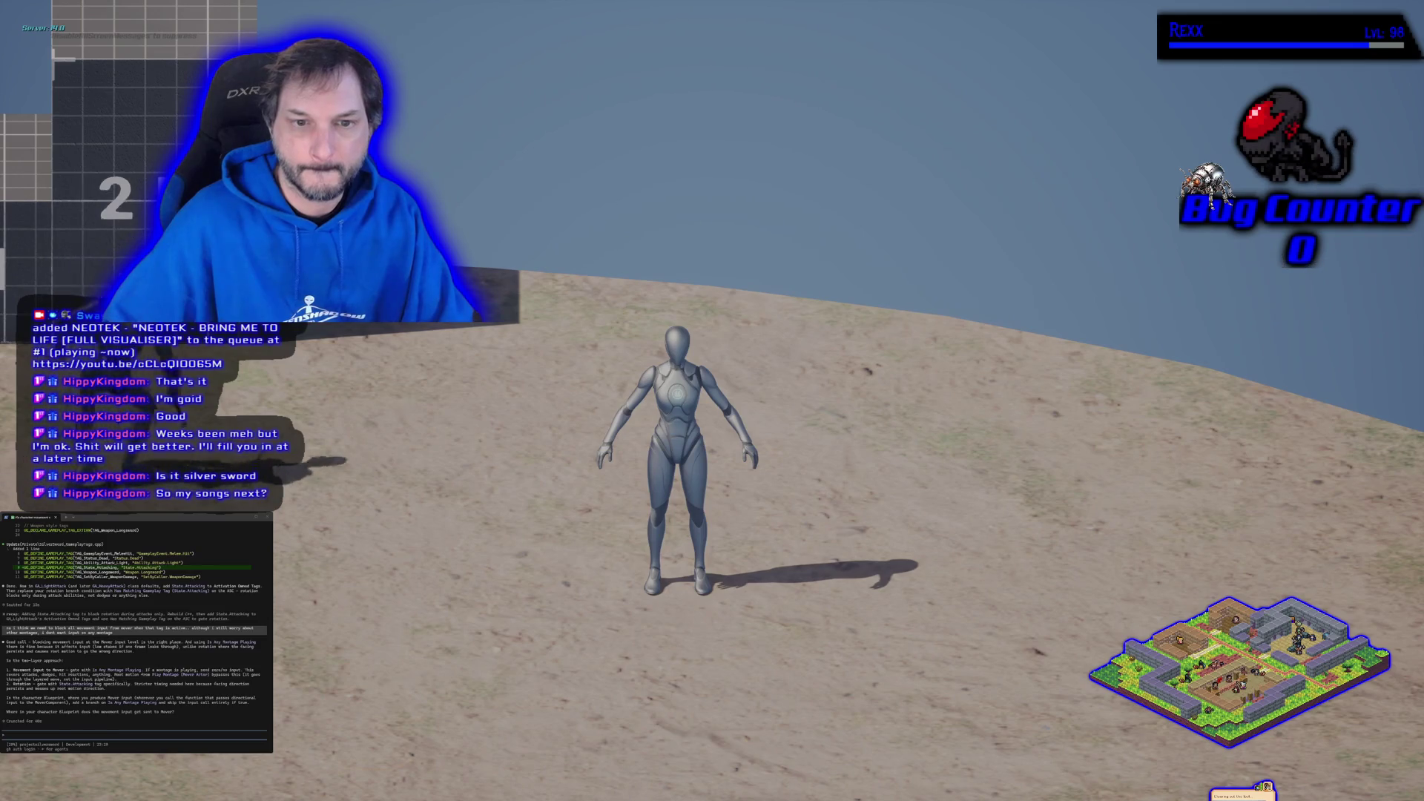
{"action": "key", "text": "a"}
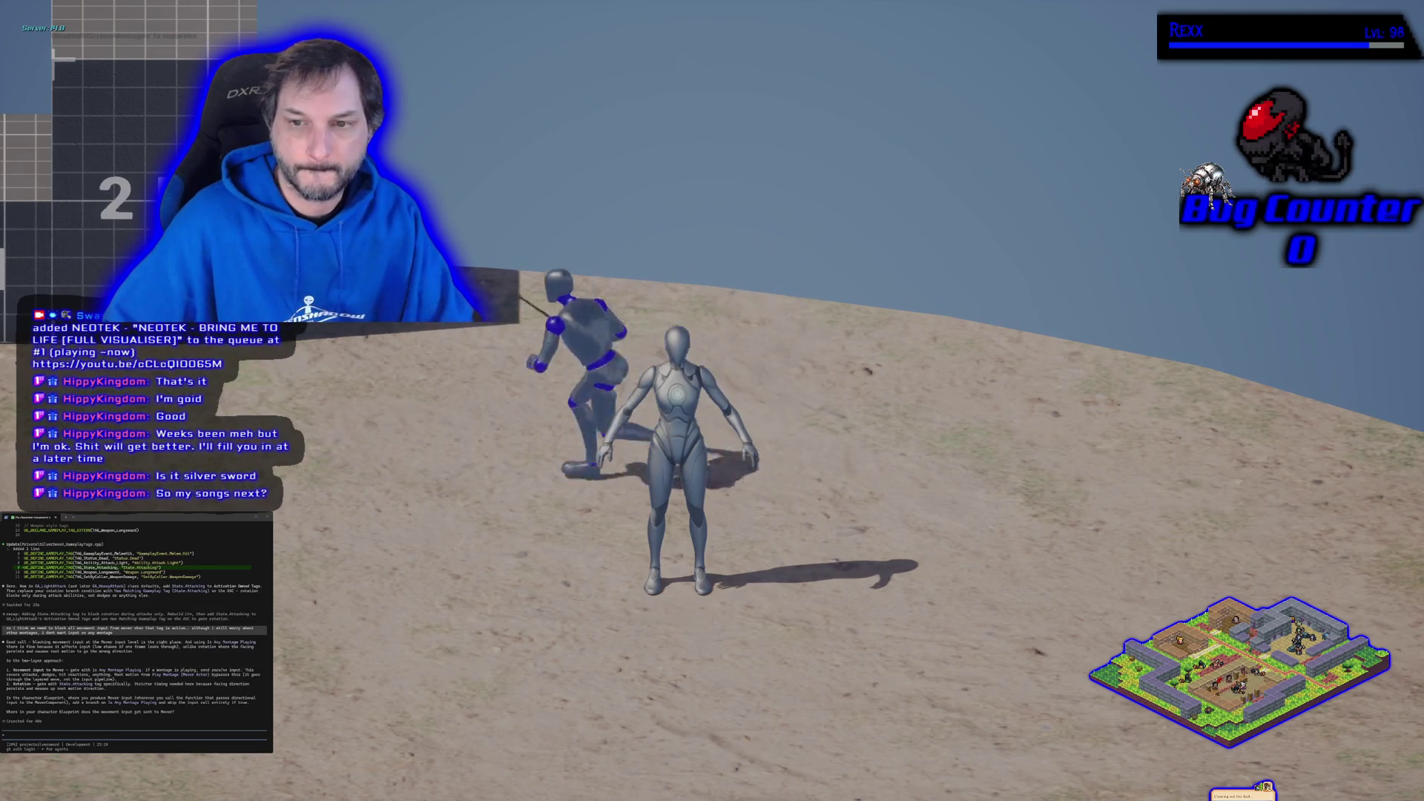
{"action": "key", "text": "d"}
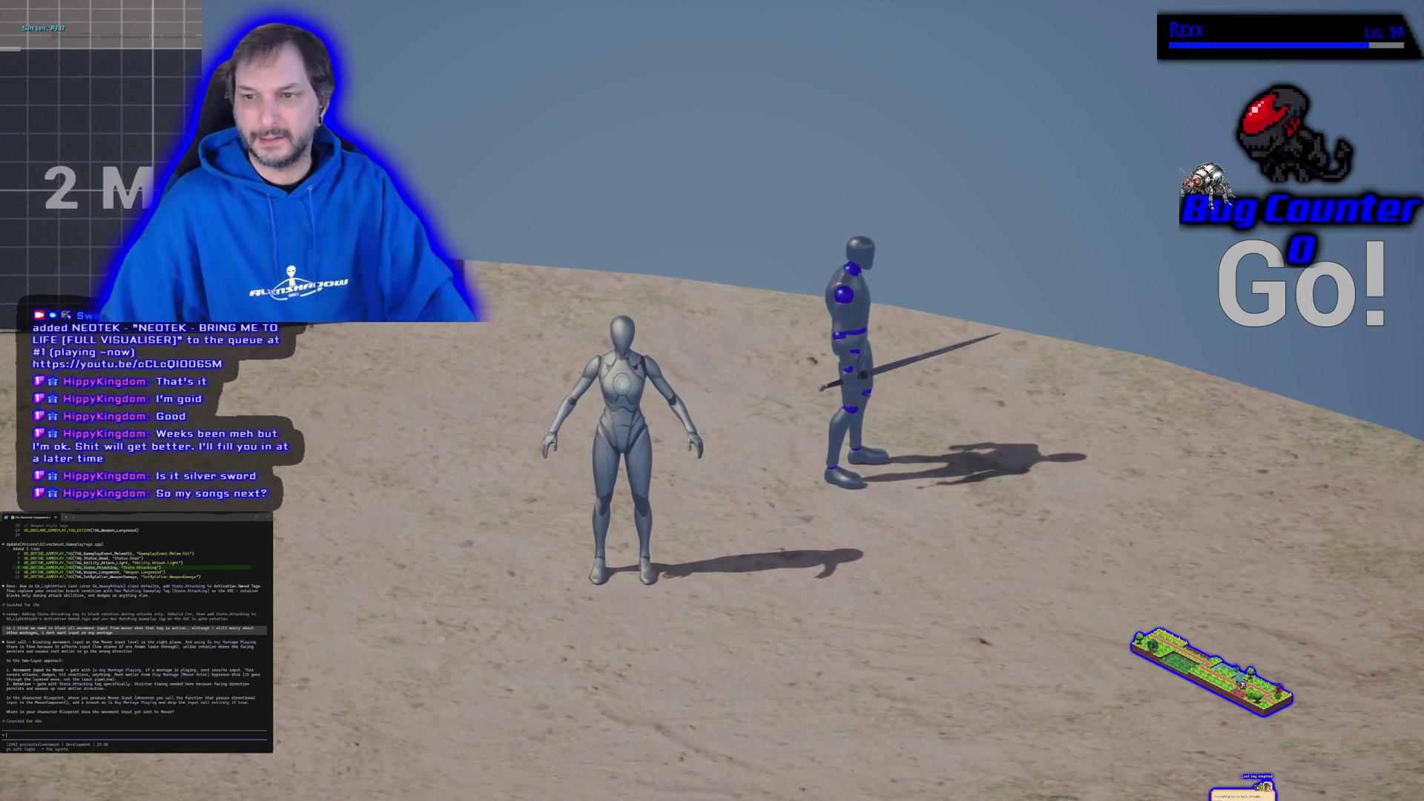
{"action": "key", "text": "a"}
{"action": "key", "text": "a"}
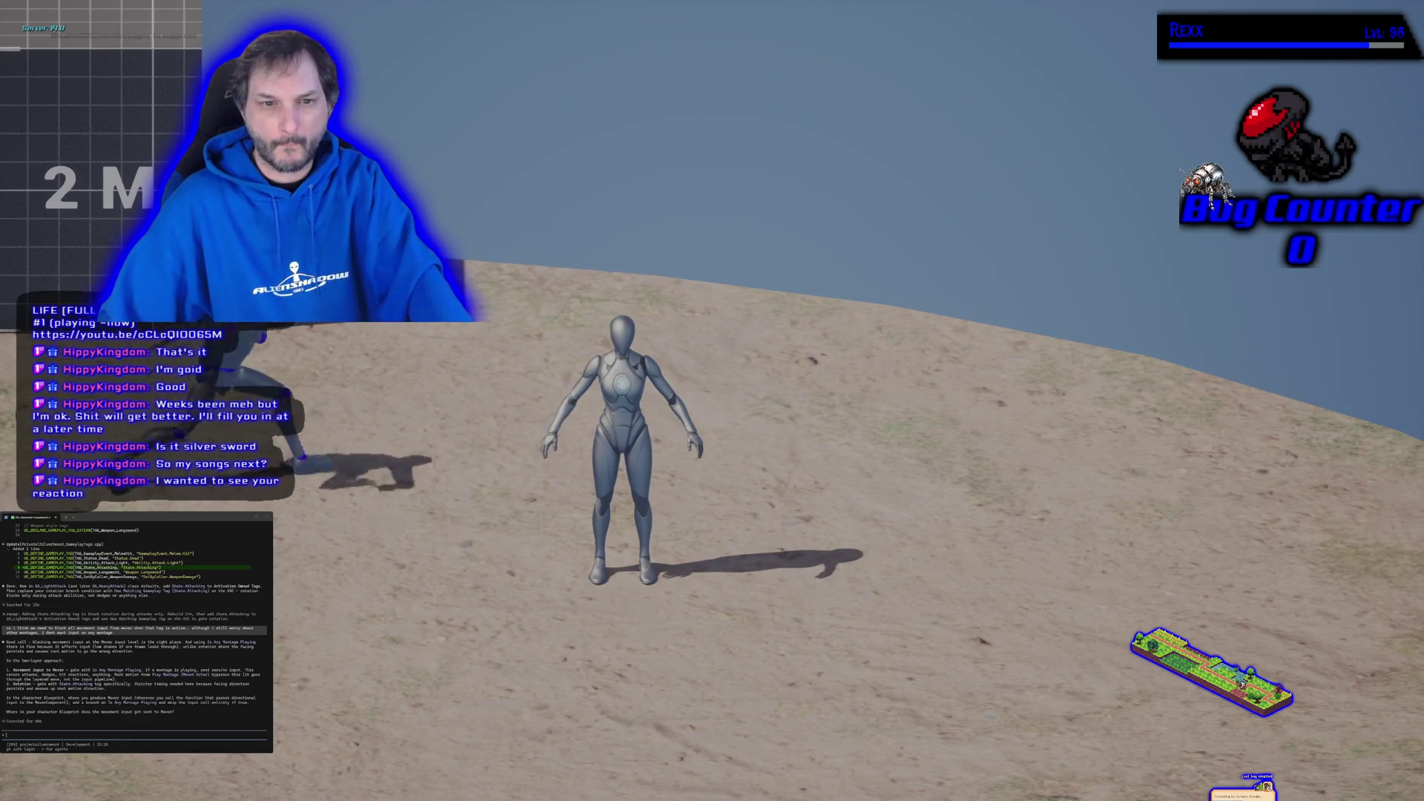
{"action": "key", "text": "d"}
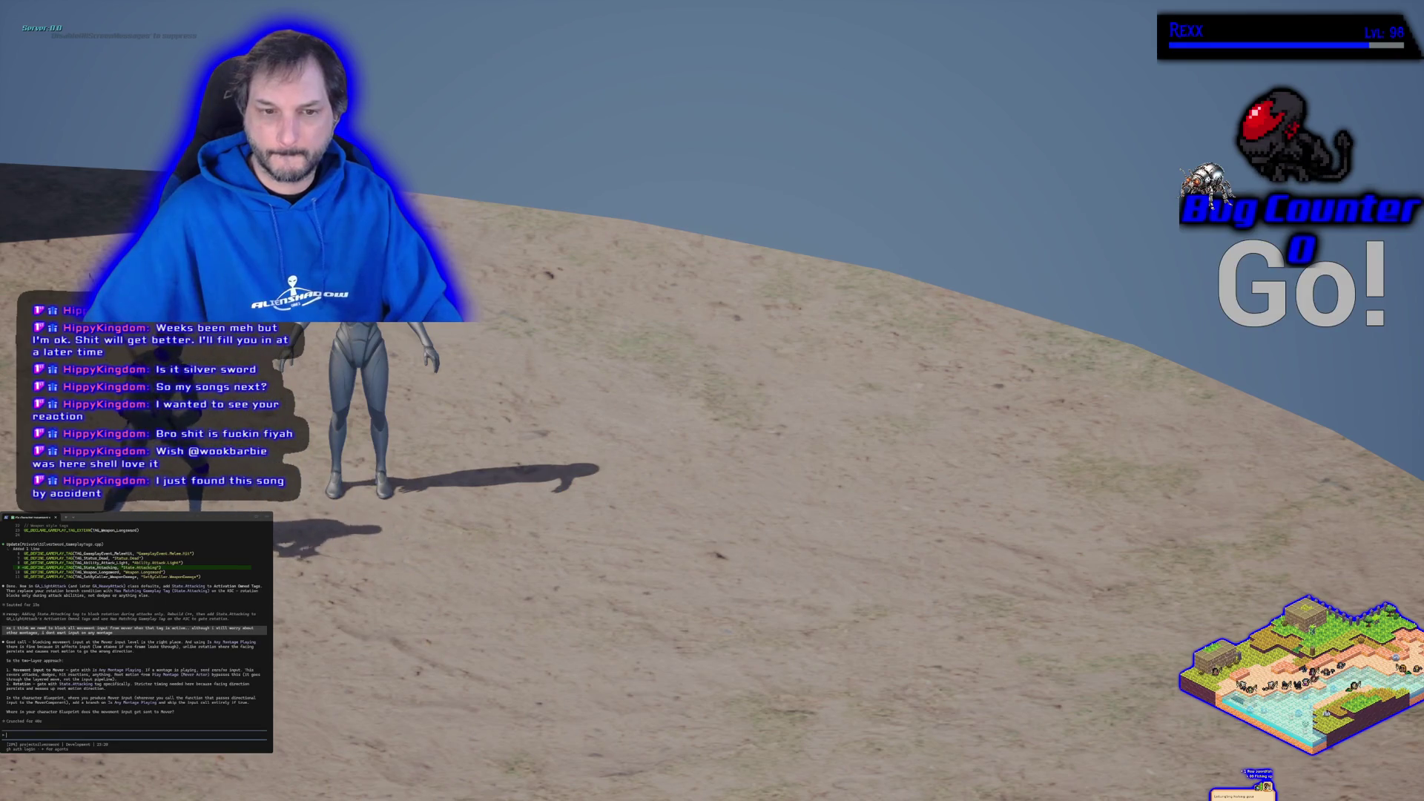
{"action": "key", "text": "Escape"}
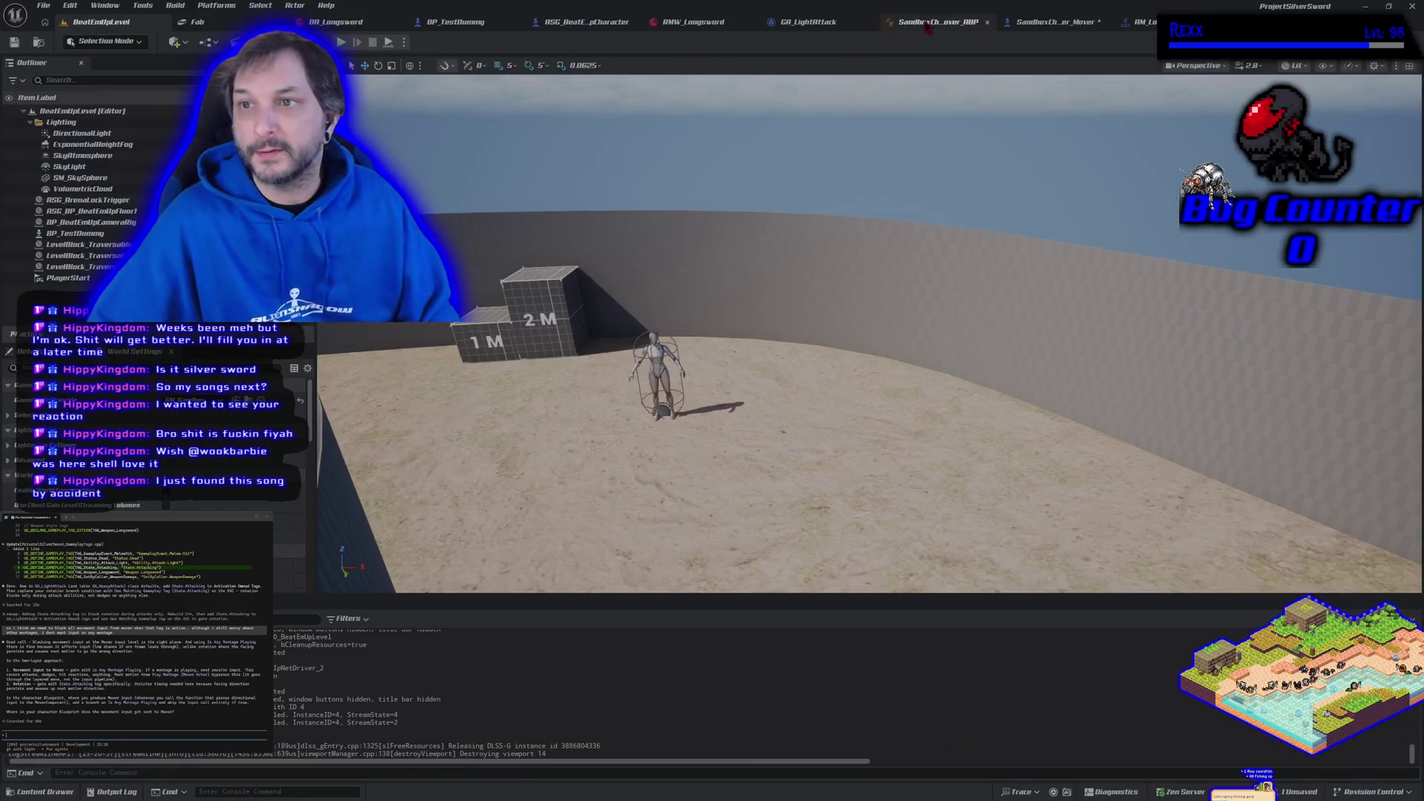
- In UpdateCapsuleRotation, connect Mover Default Inputs Post Sim to Break Character Default Inputs and save
{"action": "left_click", "coordinate": [1053, 21]}
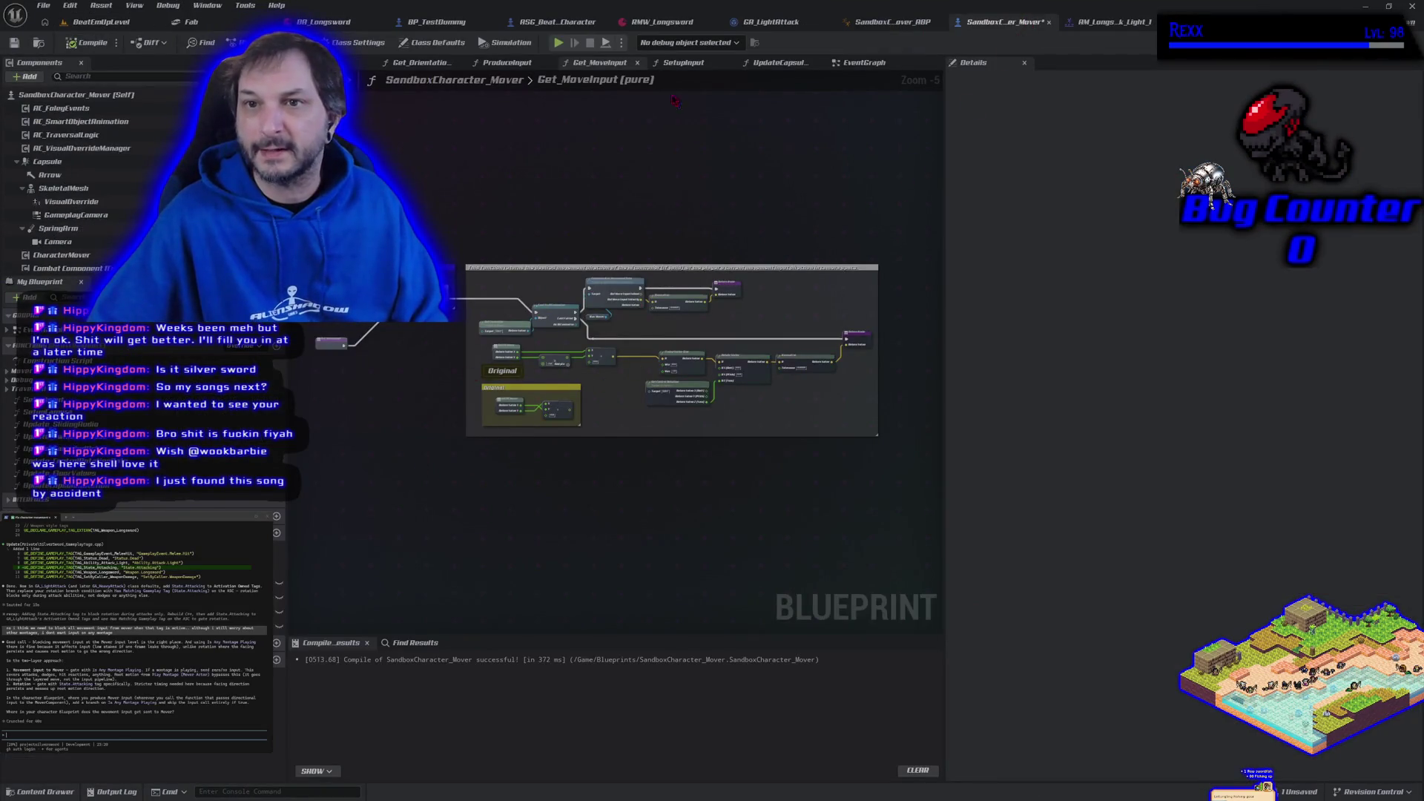
{"action": "mouse_move", "coordinate": [547, 175]}
{"action": "left_mouse_down"}
{"action": "mouse_move", "coordinate": [734, 159]}
{"action": "mouse_move", "coordinate": [689, 153]}
{"action": "left_mouse_up"}
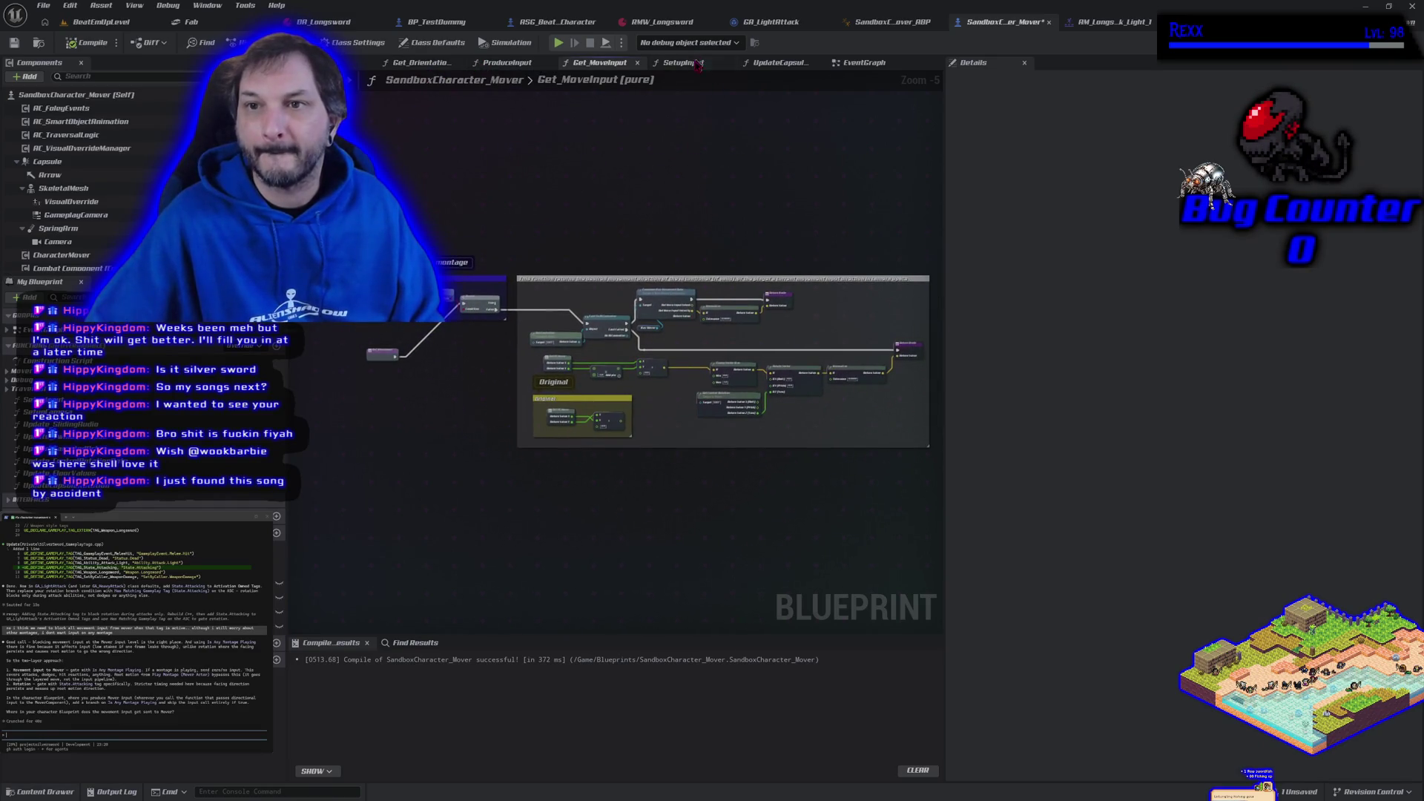
{"action": "left_click", "coordinate": [792, 64]}
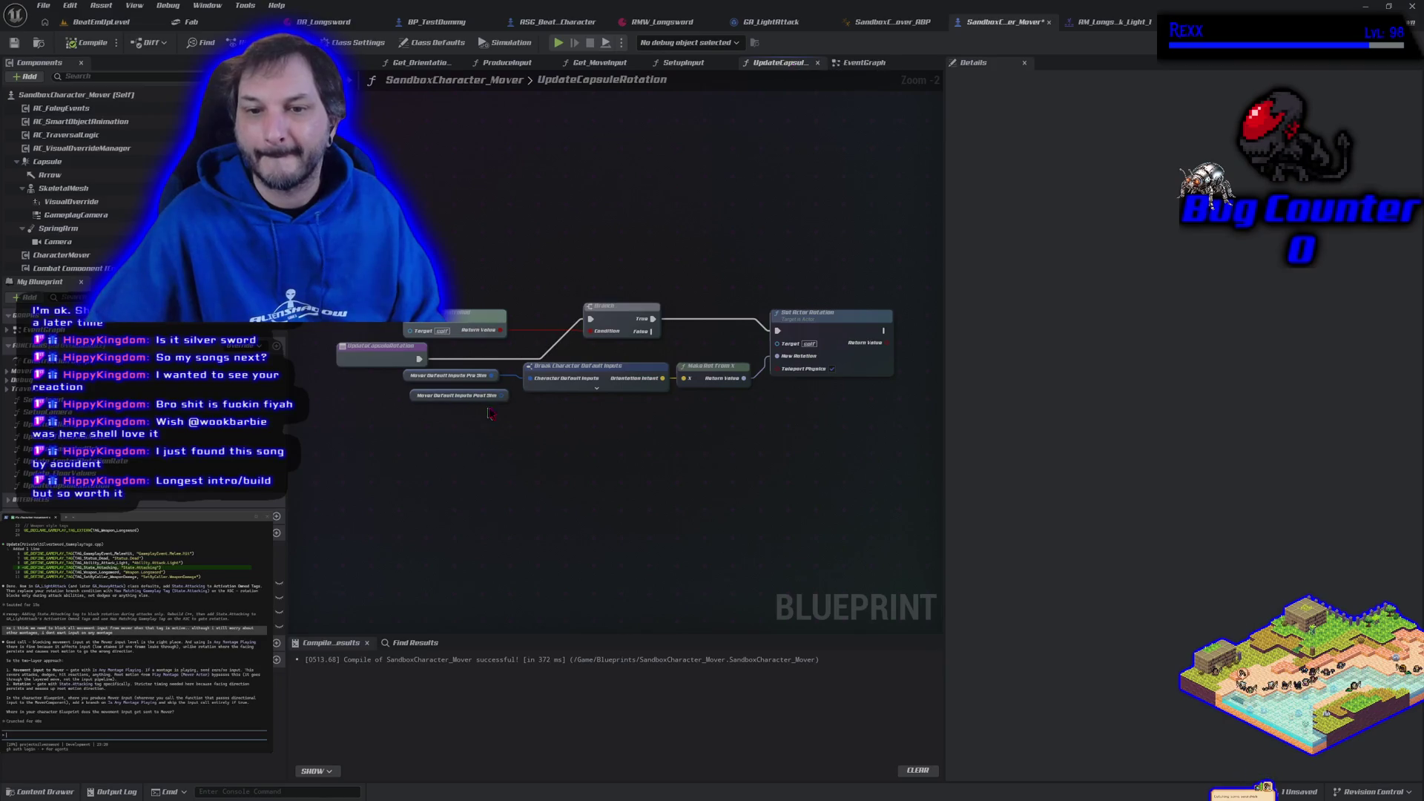
{"action": "left_click_drag", "start_coordinate": [501, 402], "coordinate": [529, 379]}
{"action": "left_click", "coordinate": [14, 43]}
- Play-test the level, swinging the sword while moving left and right, then stop
{"action": "left_click", "coordinate": [100, 21]}
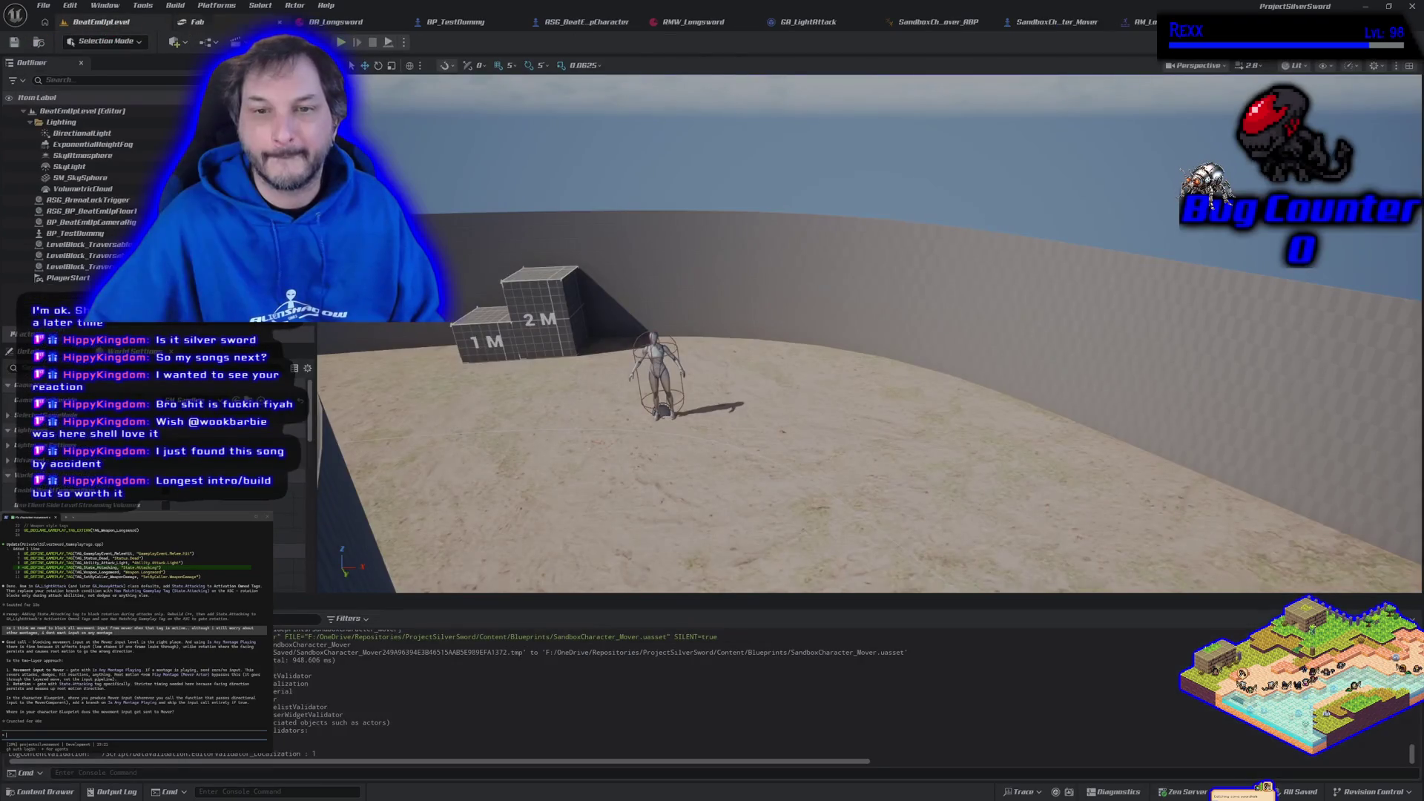
{"action": "left_click", "coordinate": [349, 44]}
{"action": "key", "text": "d"}
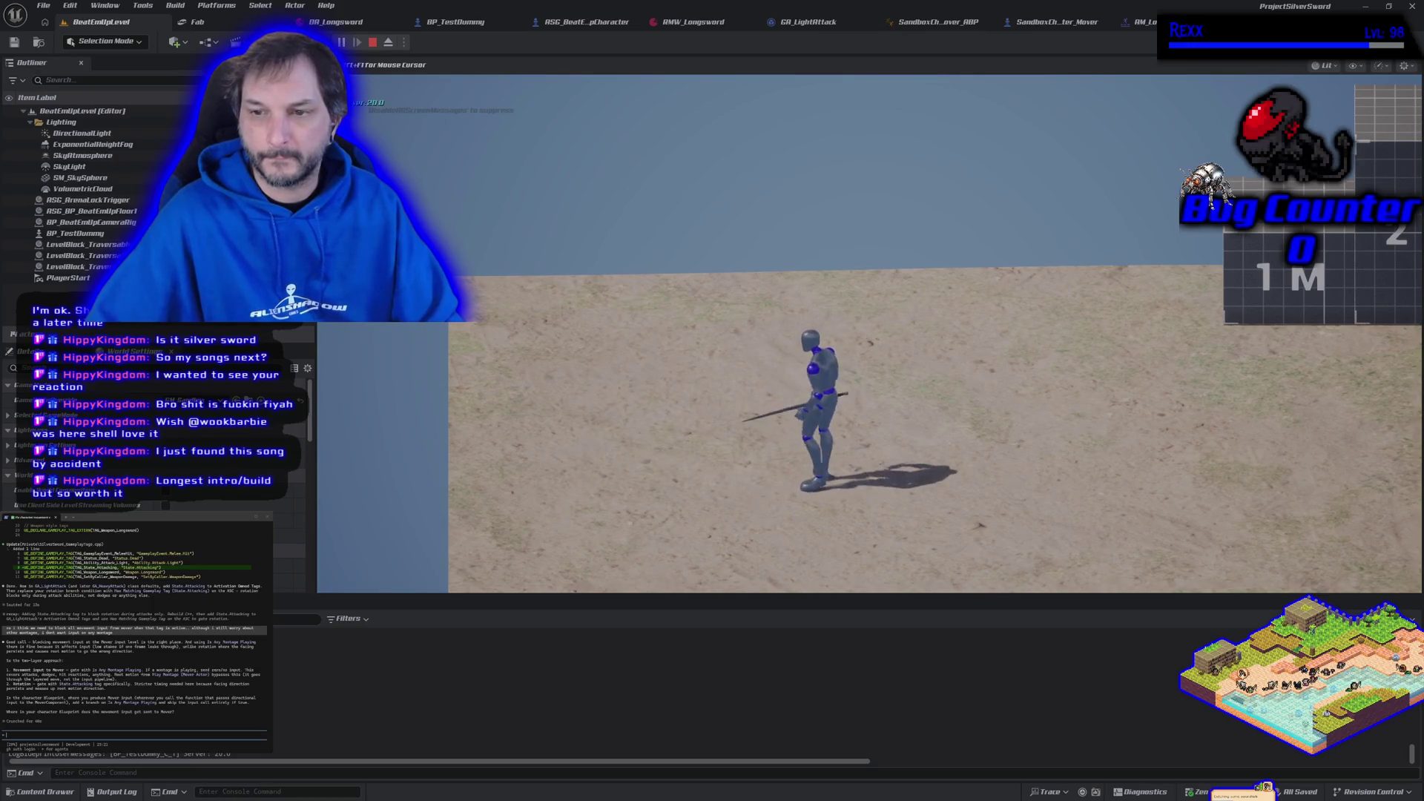
{"action": "key", "text": "a"}
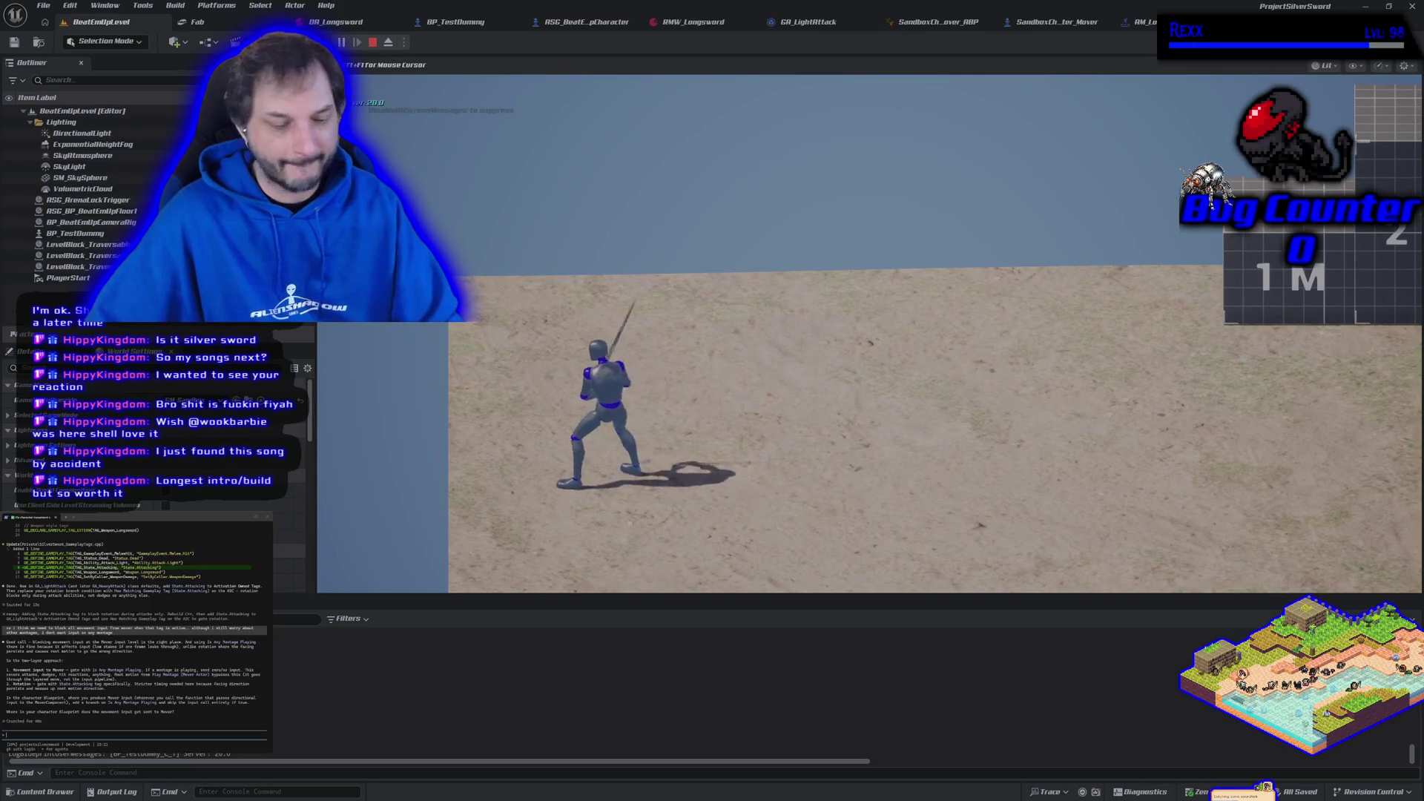
{"action": "key", "text": "a"}
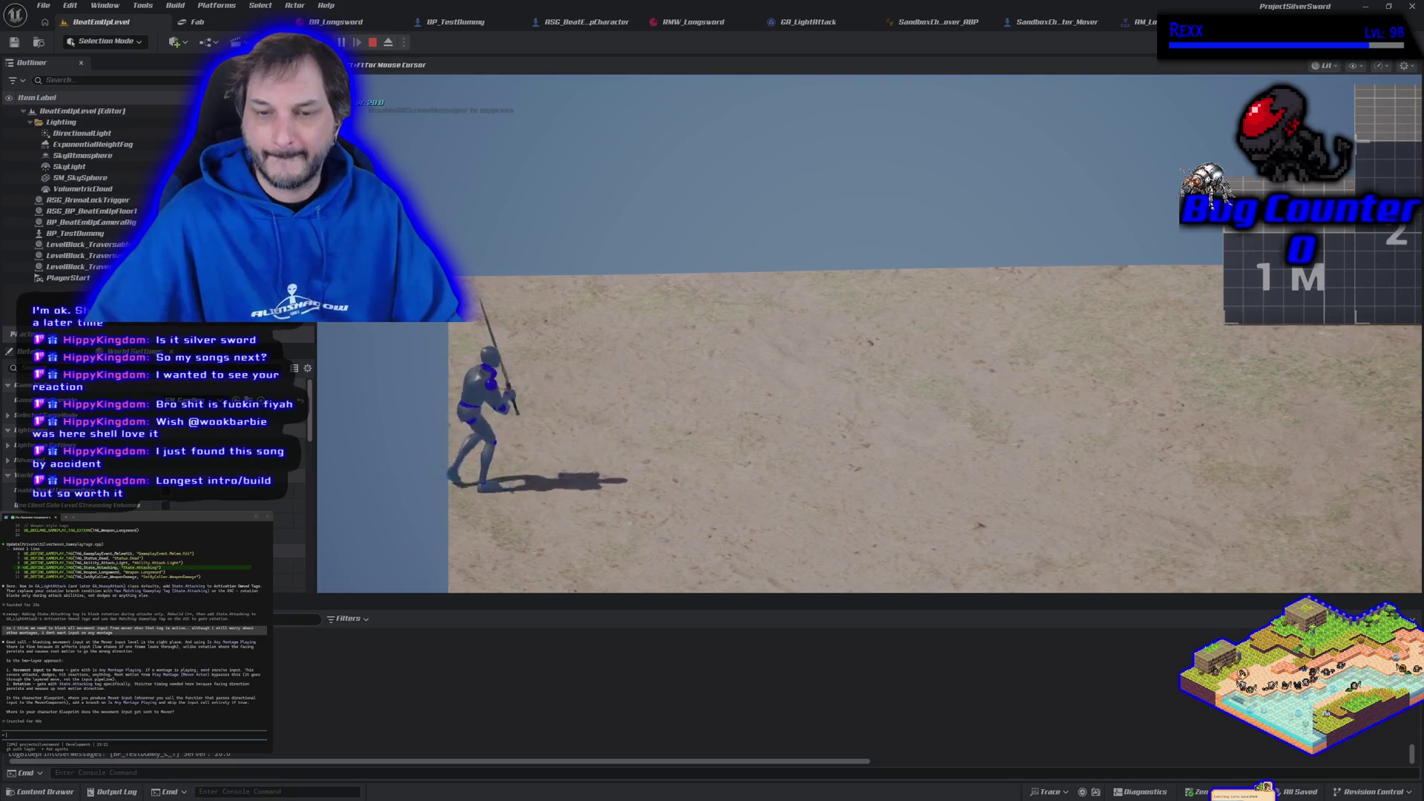
{"action": "key", "text": "d"}
{"action": "key", "text": "d"}
{"action": "key", "text": "a"}
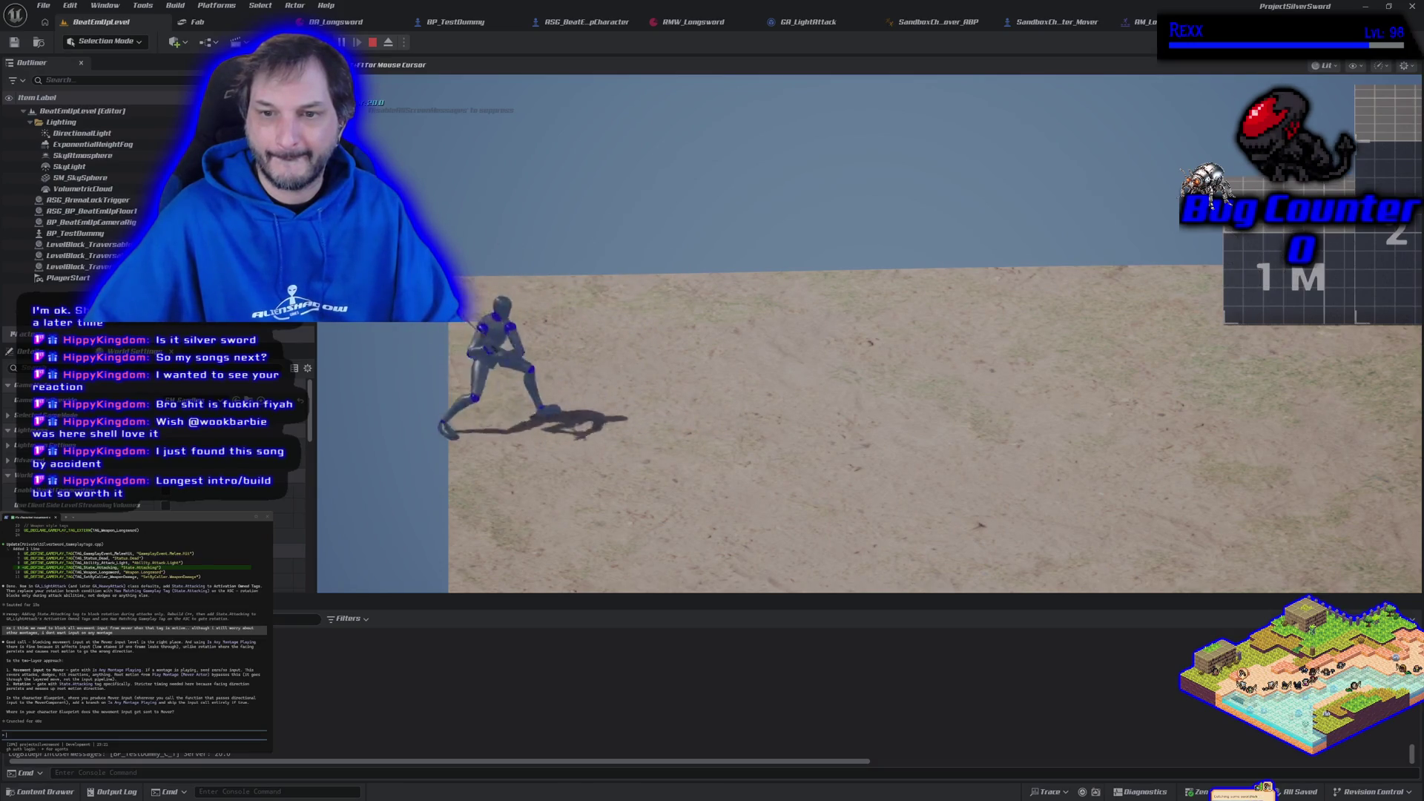
{"action": "key", "text": "d"}
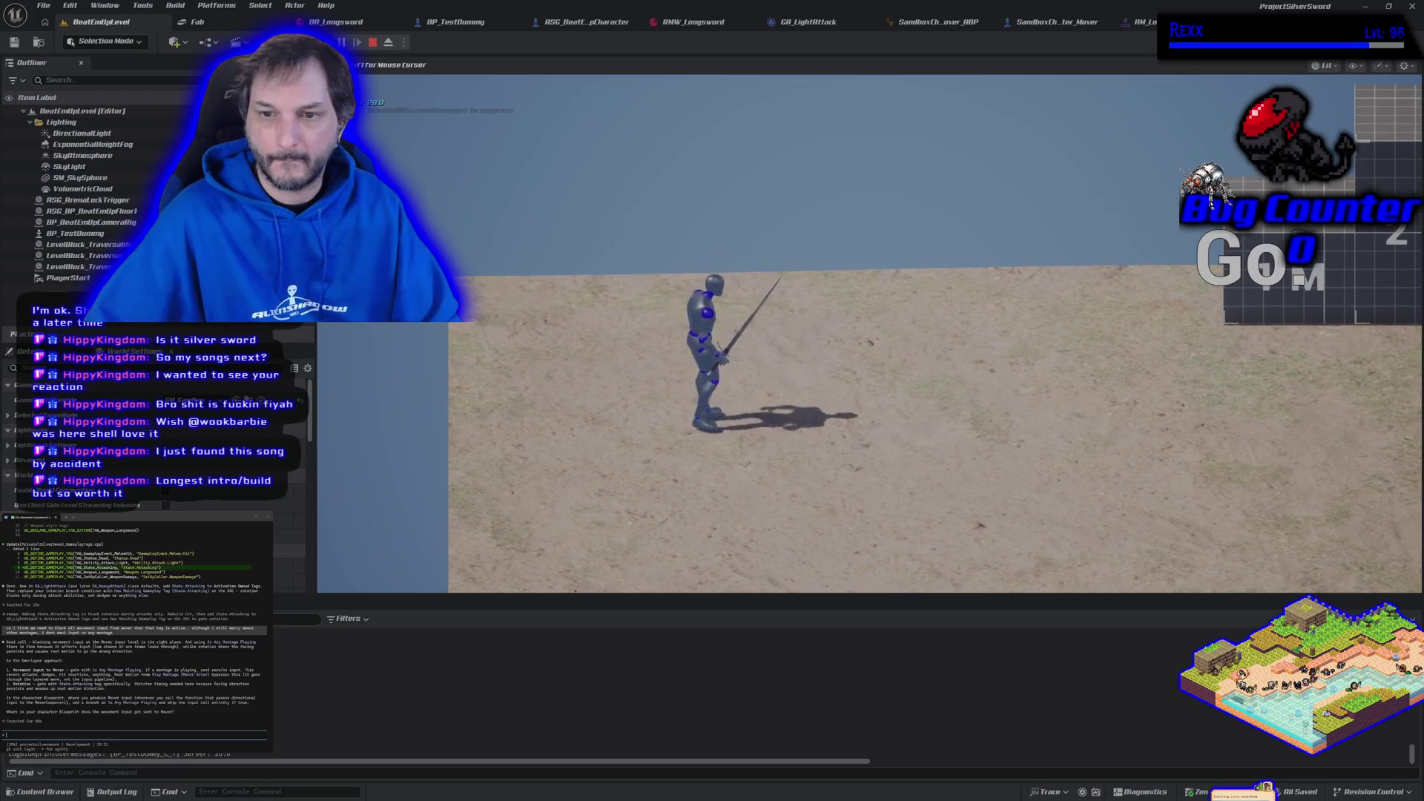
{"action": "key", "text": "d"}
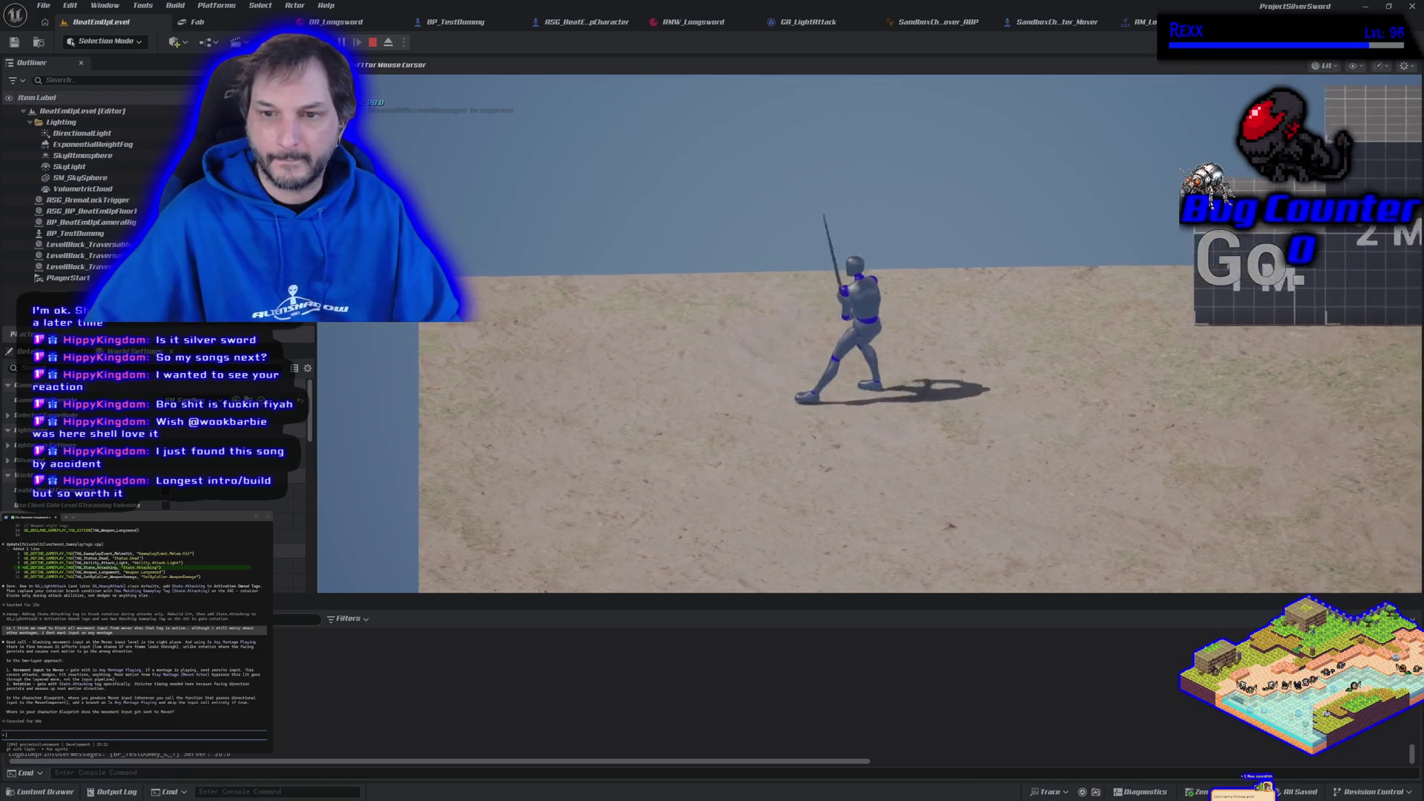
{"action": "key", "text": "Escape"}
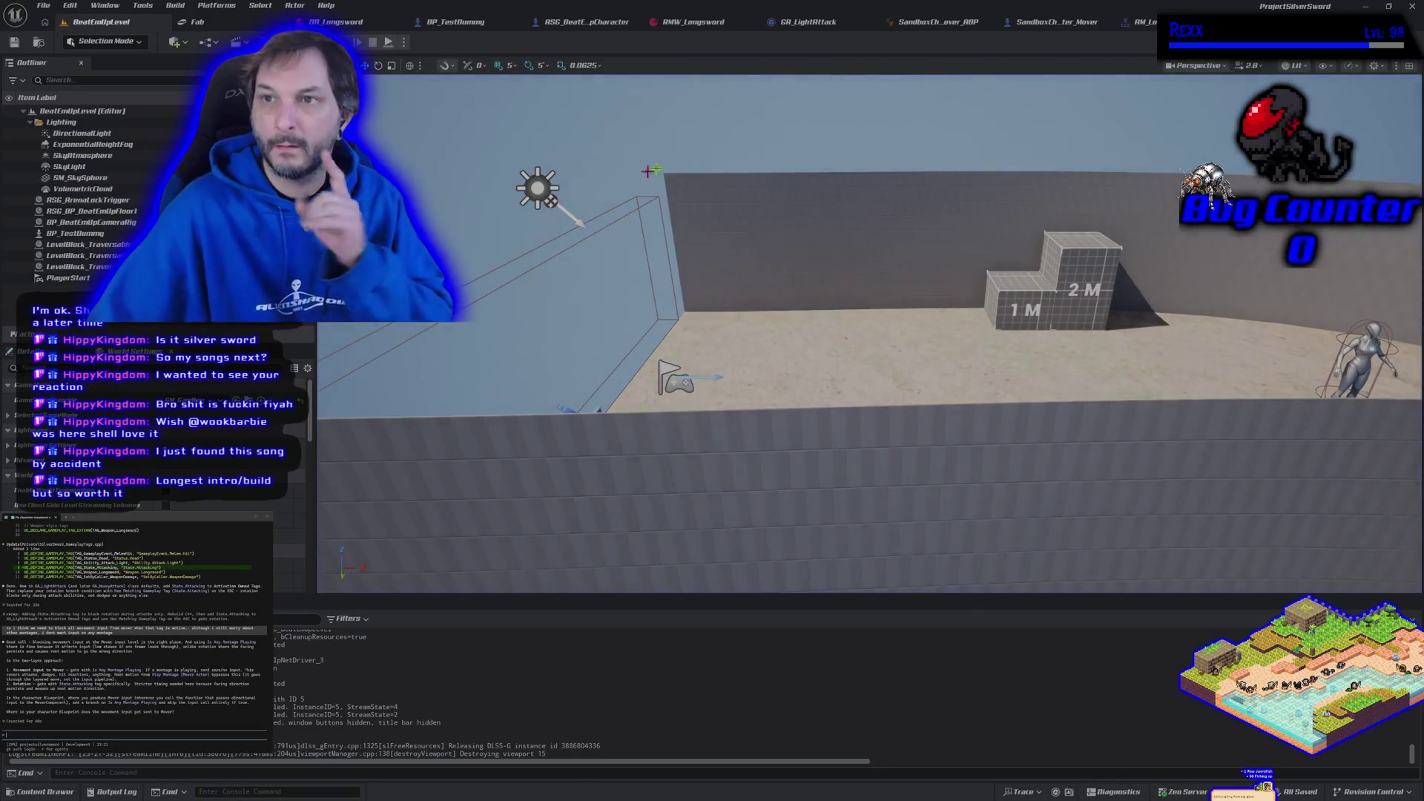
{"action": "left_click", "coordinate": [1139, 21]}
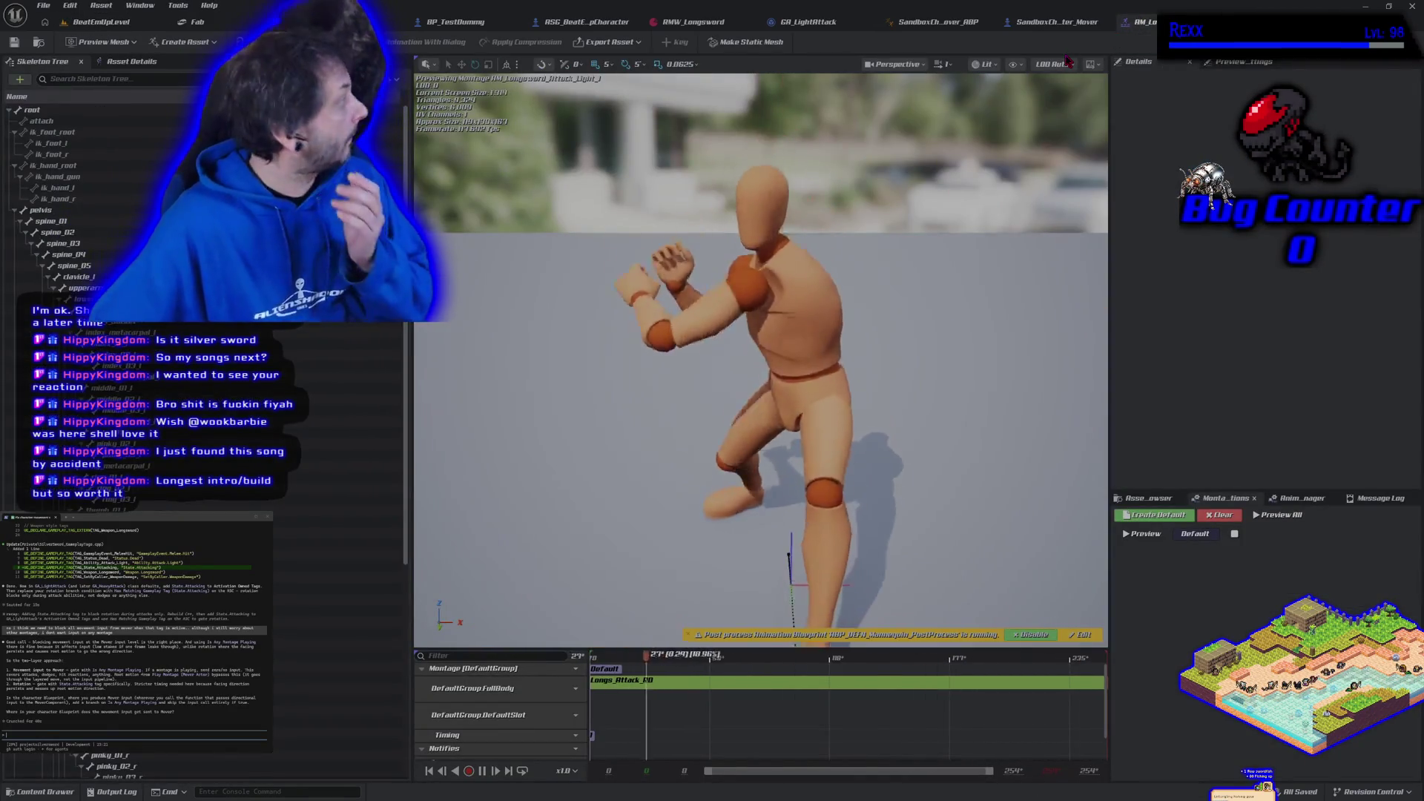
- Pan through GA_LightAttack's event graph to inspect how it plays the attack montage
{"action": "left_click", "coordinate": [844, 28]}
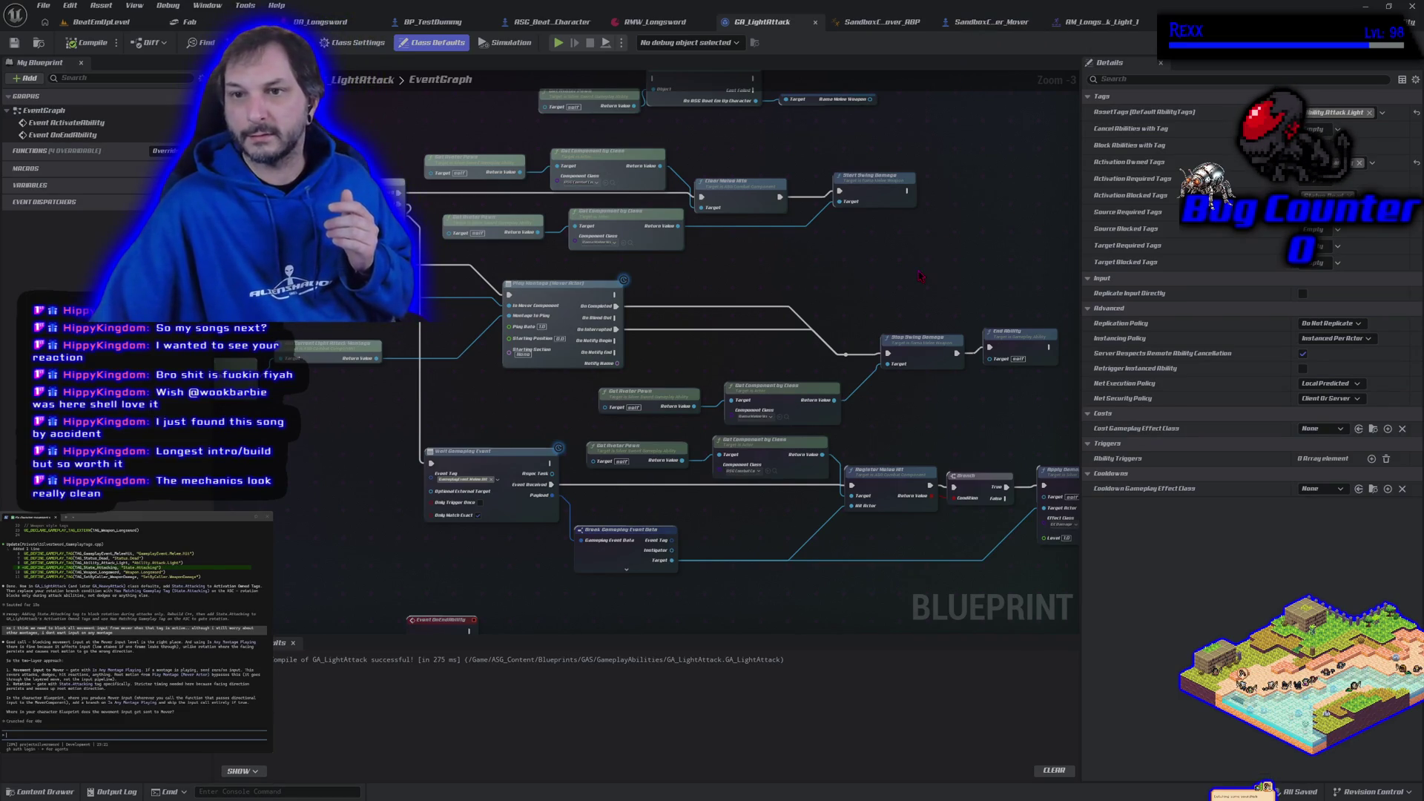
{"action": "left_click_drag", "start_coordinate": [919, 275], "coordinate": [881, 339]}
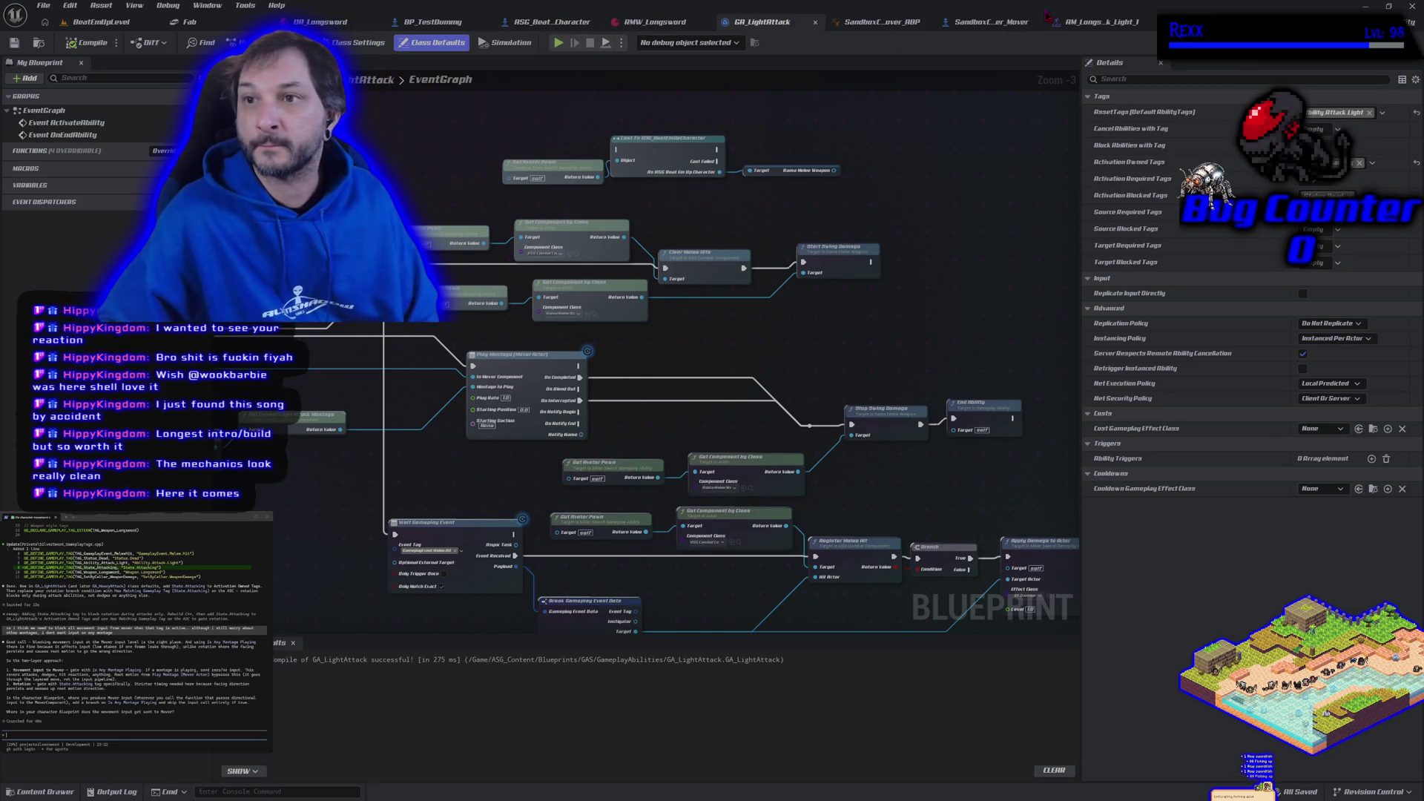
{"action": "left_click", "coordinate": [565, 23]}
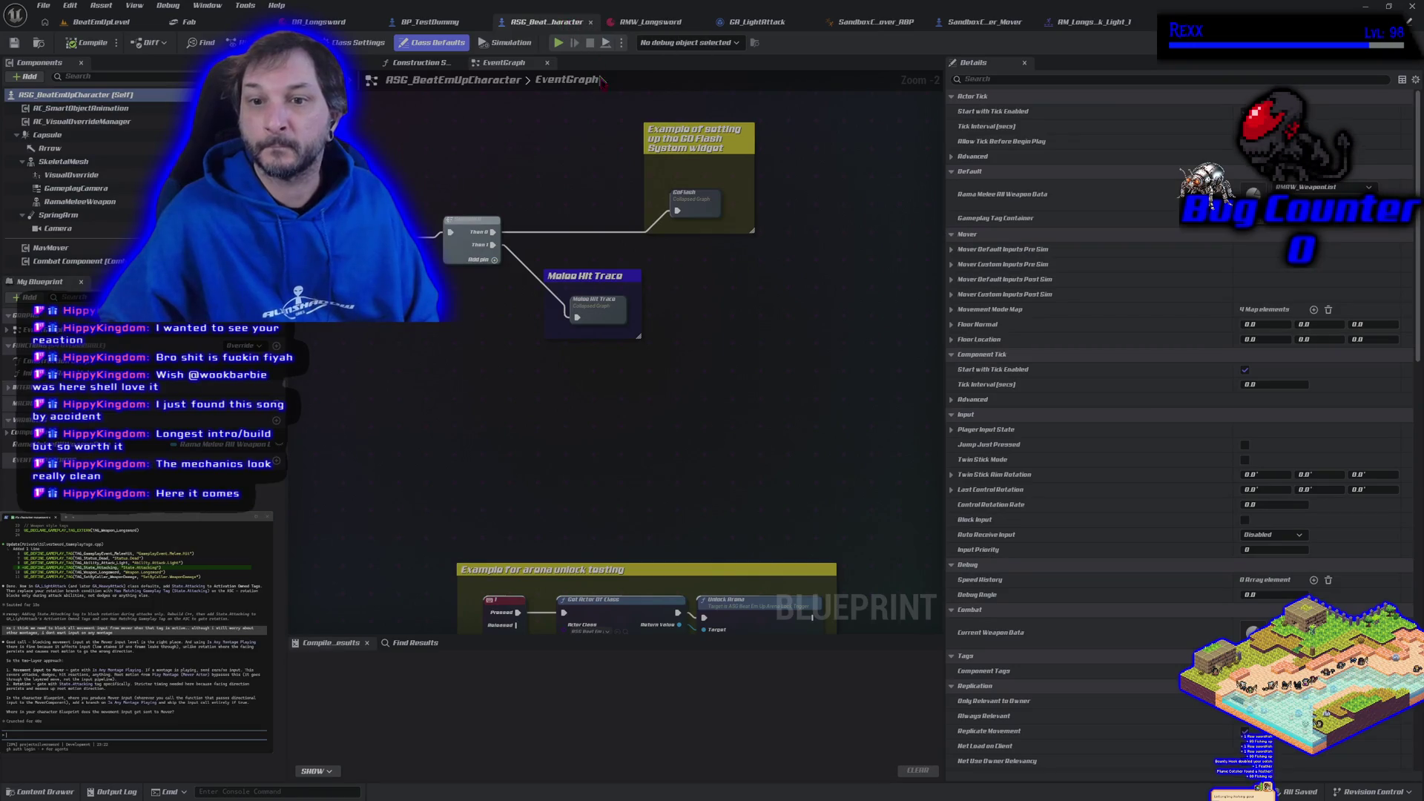
- Switch to the SandboxCharacter_Mover tab showing UpdateCapsuleRotation after its successful compile
{"action": "left_click", "coordinate": [978, 24]}
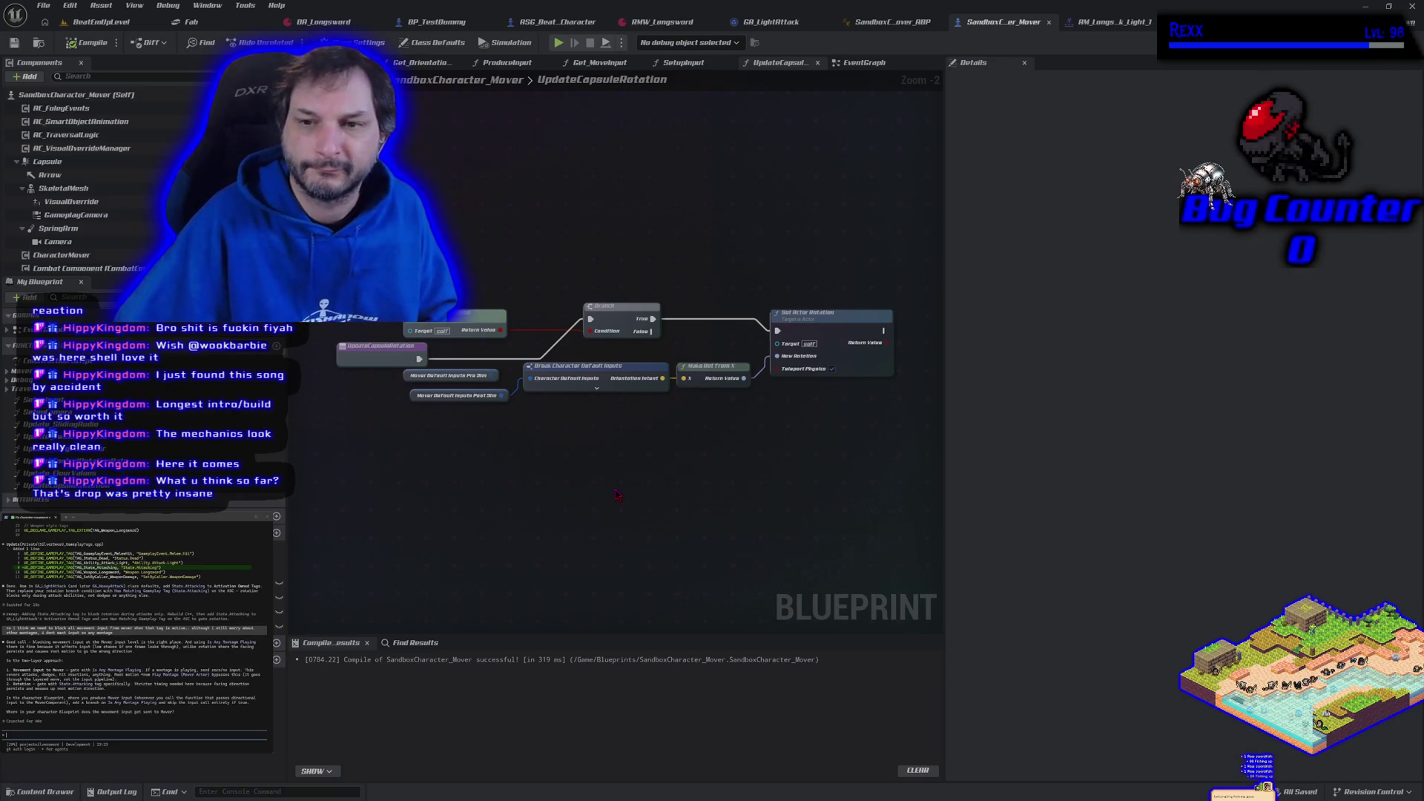
- Close the extra Get_OrientationIntent, ProduceInput and SetupInput function tabs
{"action": "left_click", "coordinate": [600, 63]}
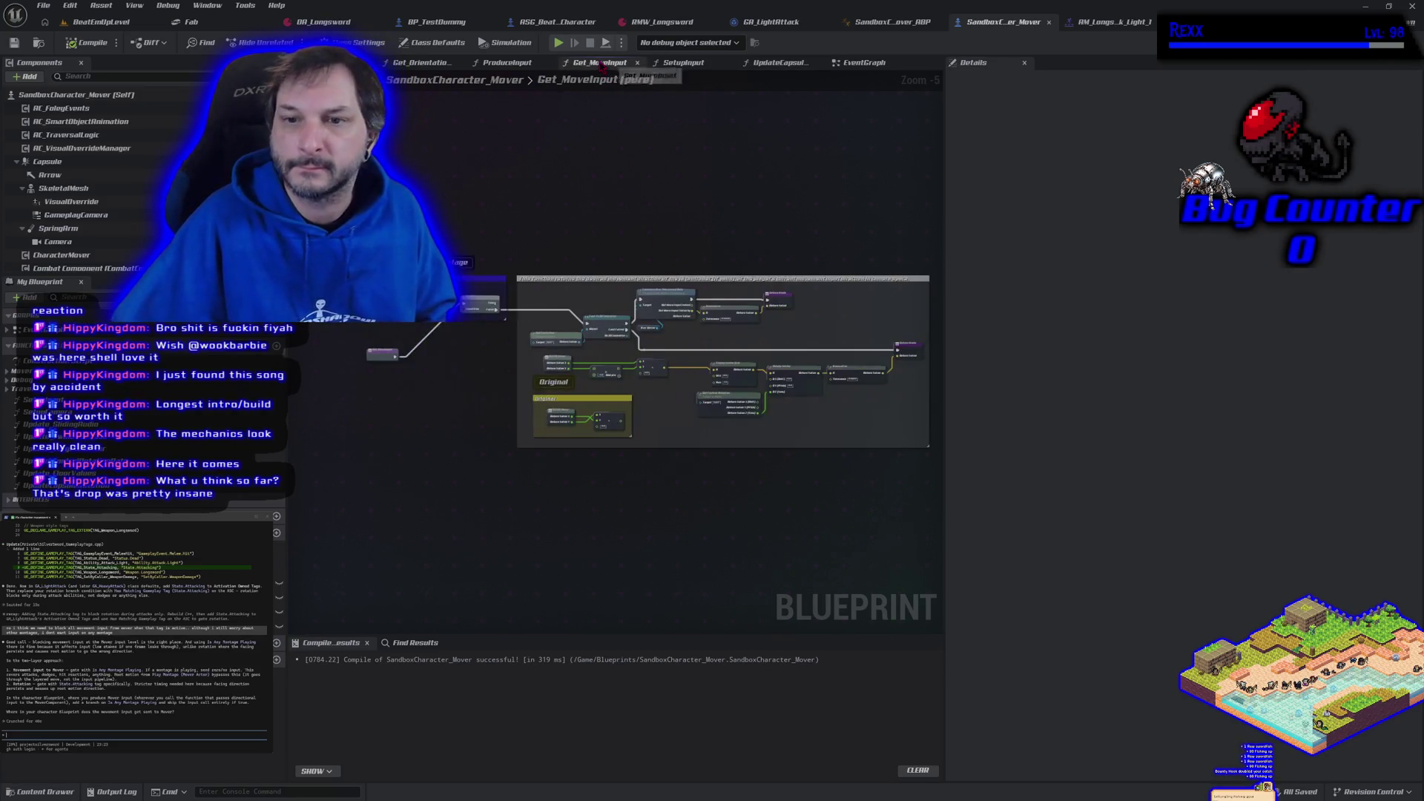
{"action": "left_click", "coordinate": [501, 64]}
{"action": "left_click", "coordinate": [422, 65]}
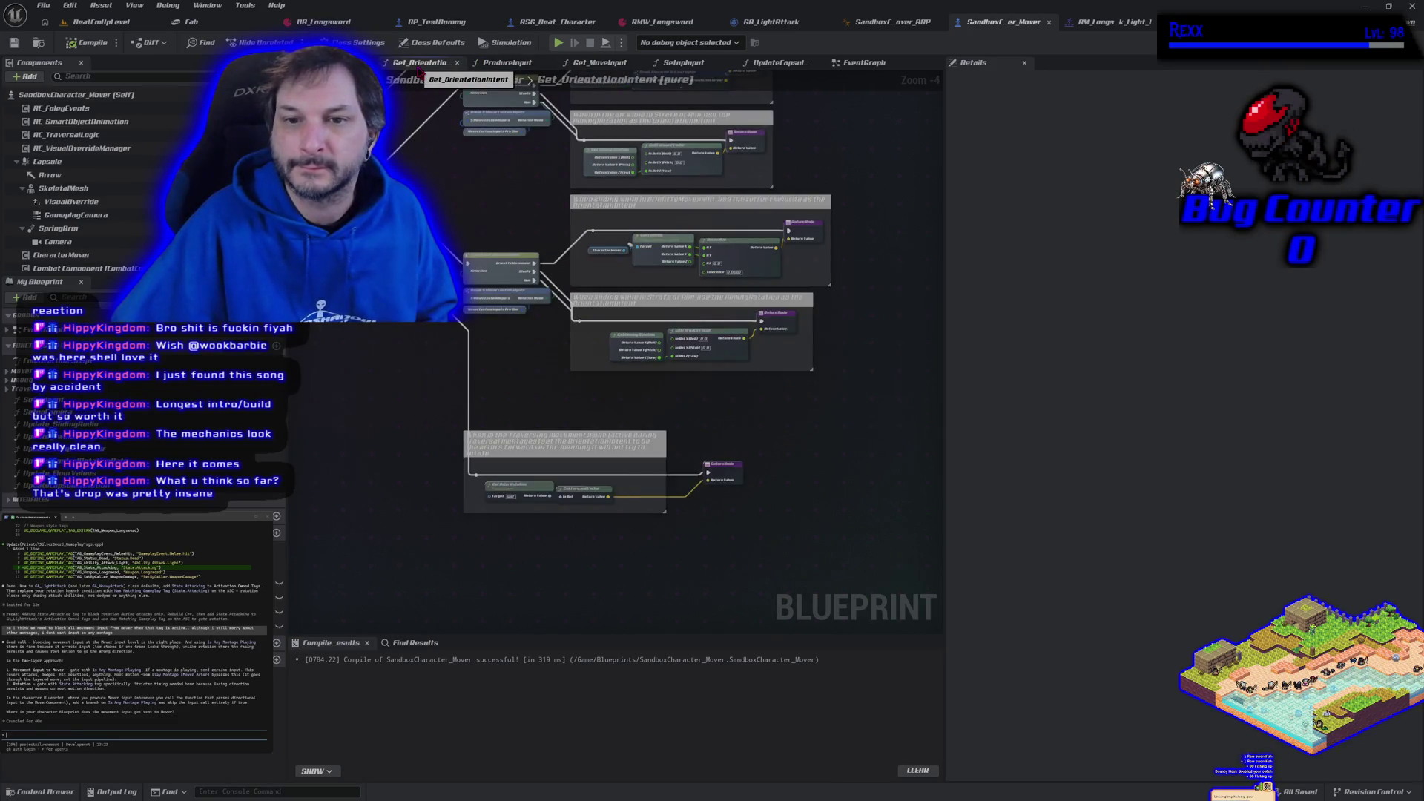
{"action": "middle_click", "coordinate": [406, 69]}
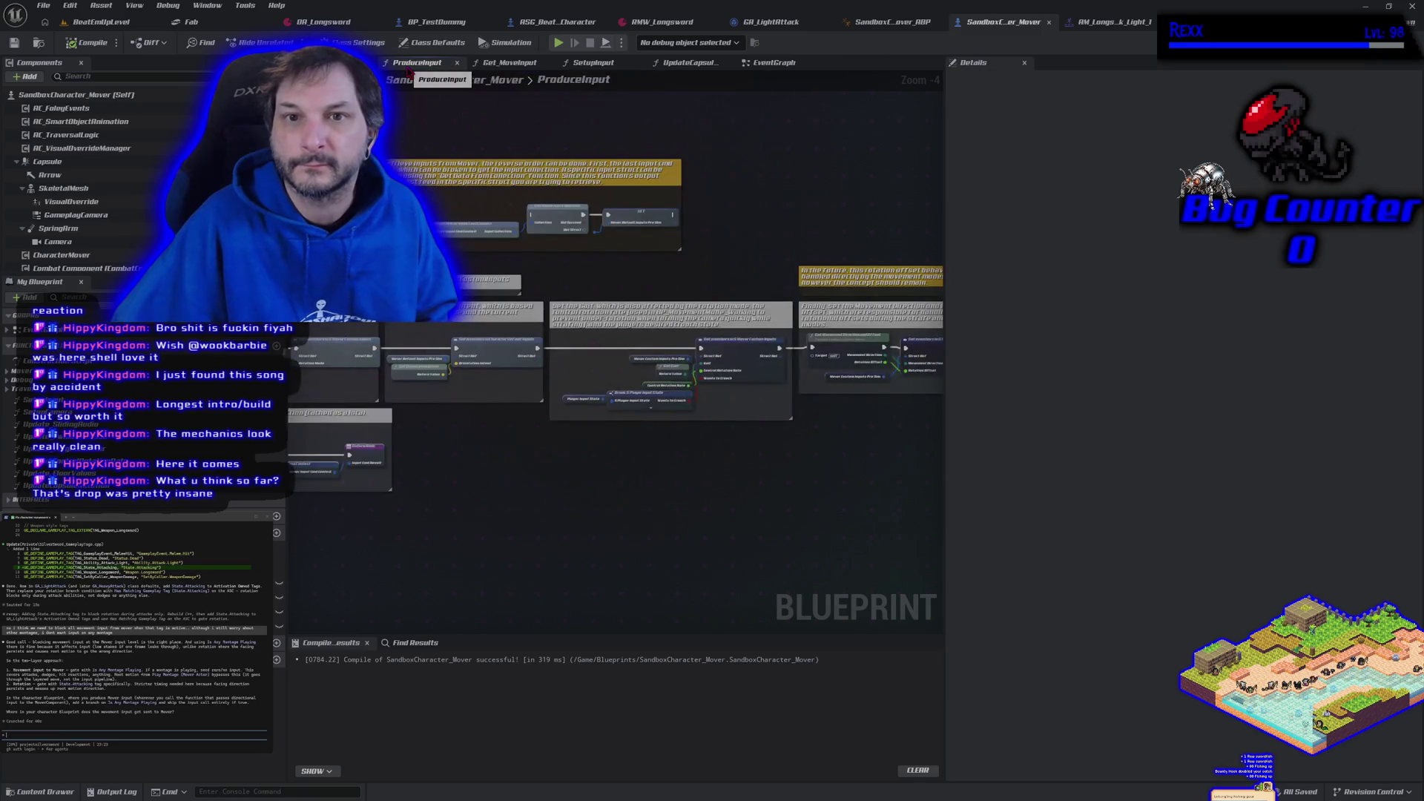
{"action": "middle_click", "coordinate": [408, 67]}
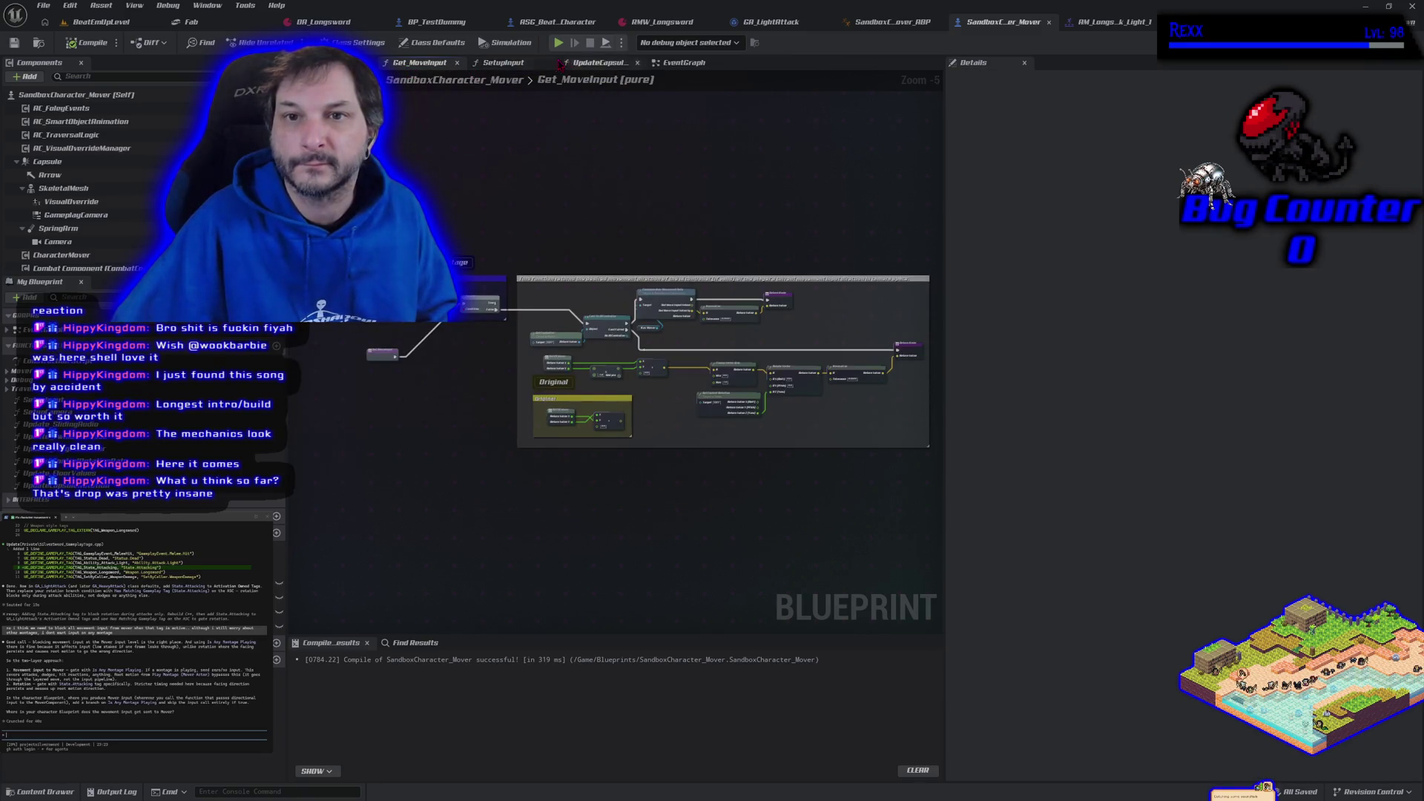
{"action": "left_click", "coordinate": [514, 64]}
{"action": "left_click_drag", "start_coordinate": [528, 110], "coordinate": [552, 180]}
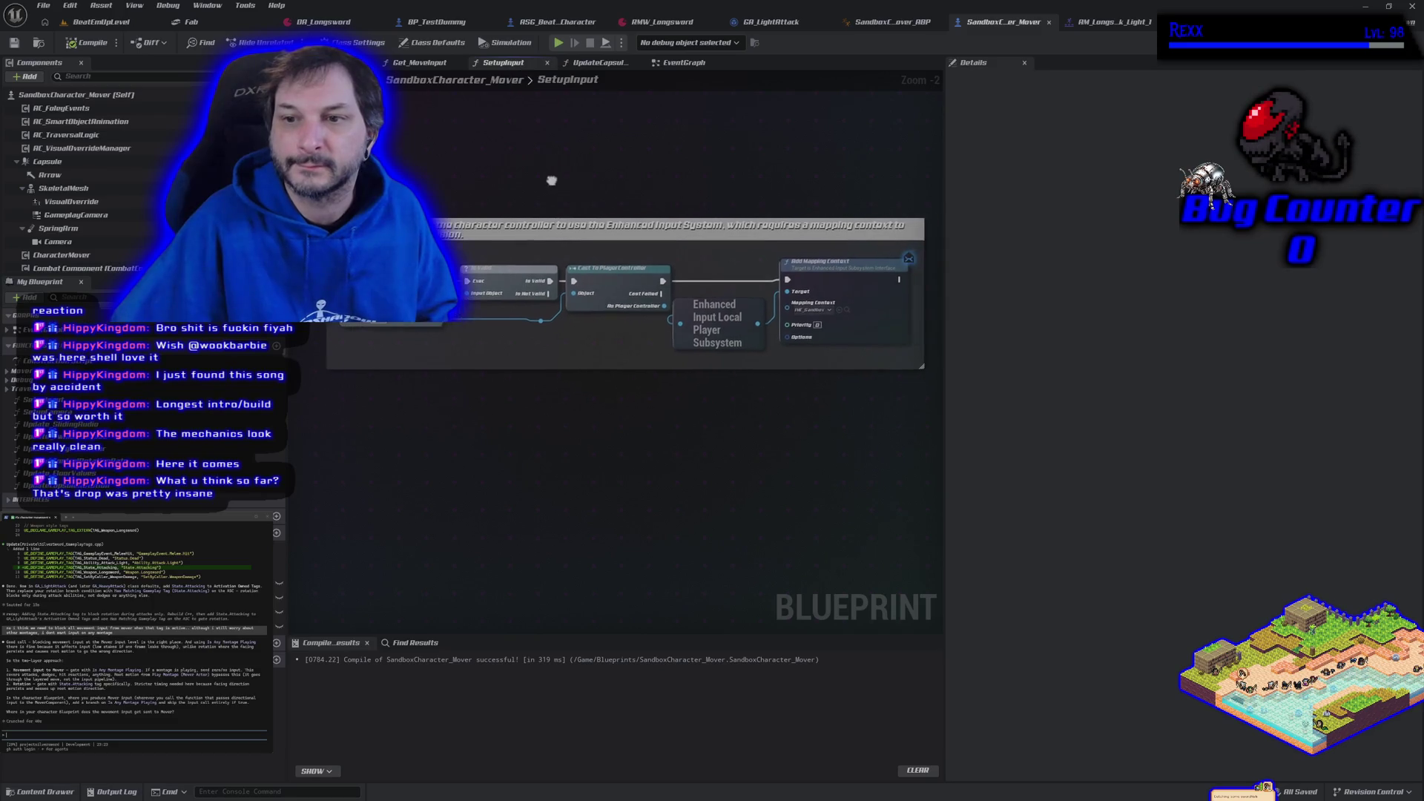
{"action": "middle_click", "coordinate": [505, 65]}
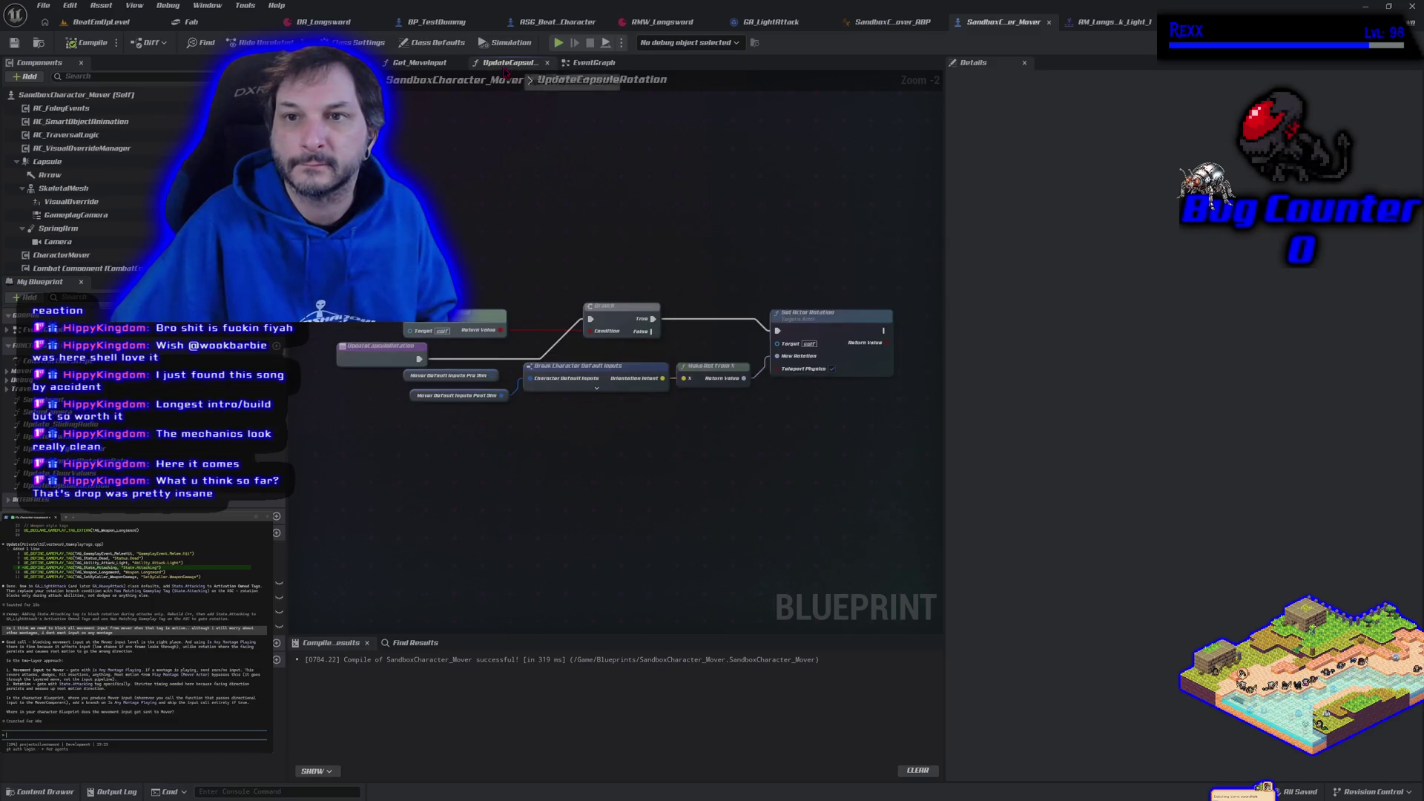
- In the EventGraph, zoom to the capsule rotation comment and shift the Update Capsule Rotation node right
{"action": "left_click", "coordinate": [600, 64]}
{"action": "scroll", "coordinate": [621, 324], "scroll_direction": "up", "scroll_amount": 7}
{"action": "left_click_drag", "start_coordinate": [575, 433], "coordinate": [432, 425]}
{"action": "mouse_move", "coordinate": [654, 389]}
{"action": "left_mouse_down"}
{"action": "mouse_move", "coordinate": [623, 467]}
{"action": "mouse_move", "coordinate": [665, 476]}
{"action": "left_mouse_up"}
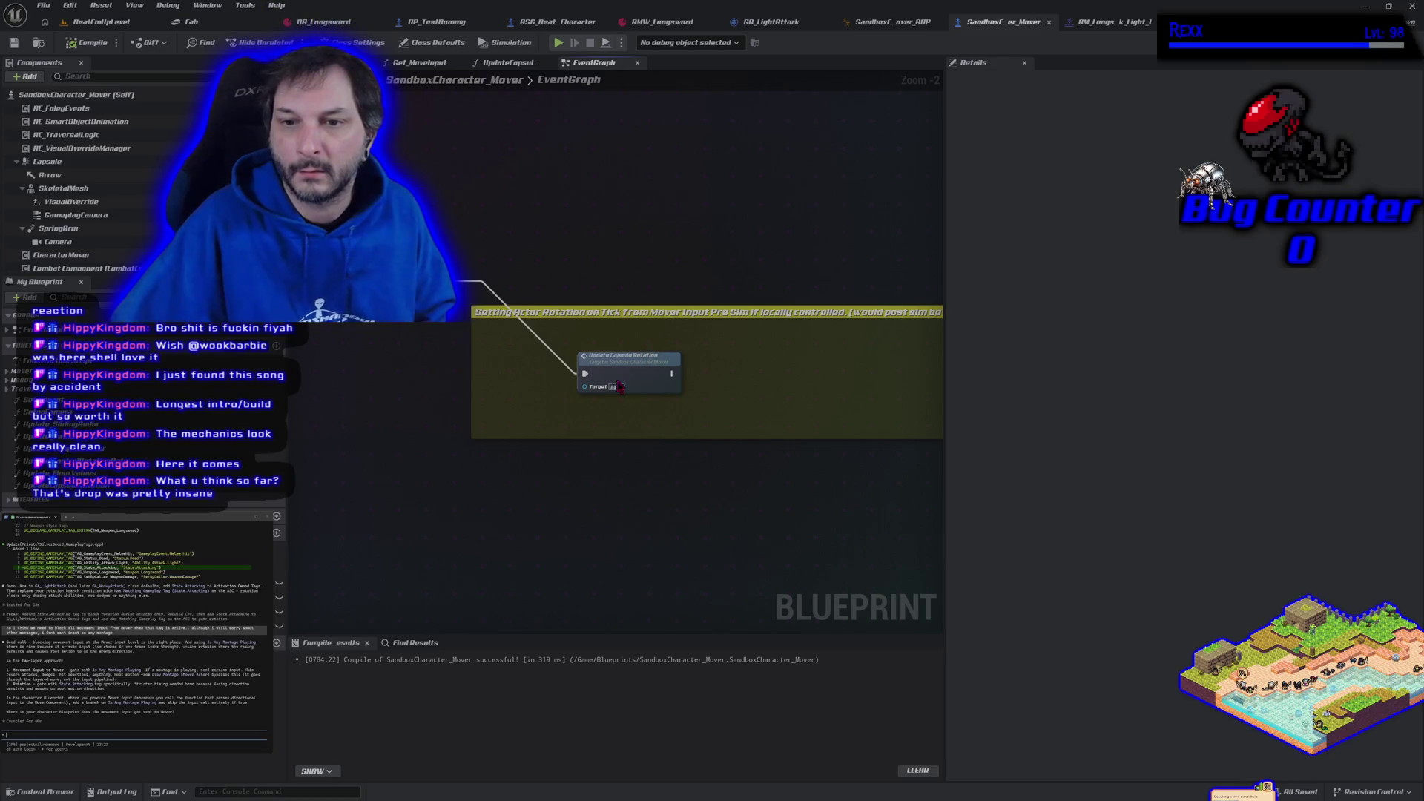
{"action": "left_click_drag", "start_coordinate": [620, 387], "coordinate": [685, 386]}
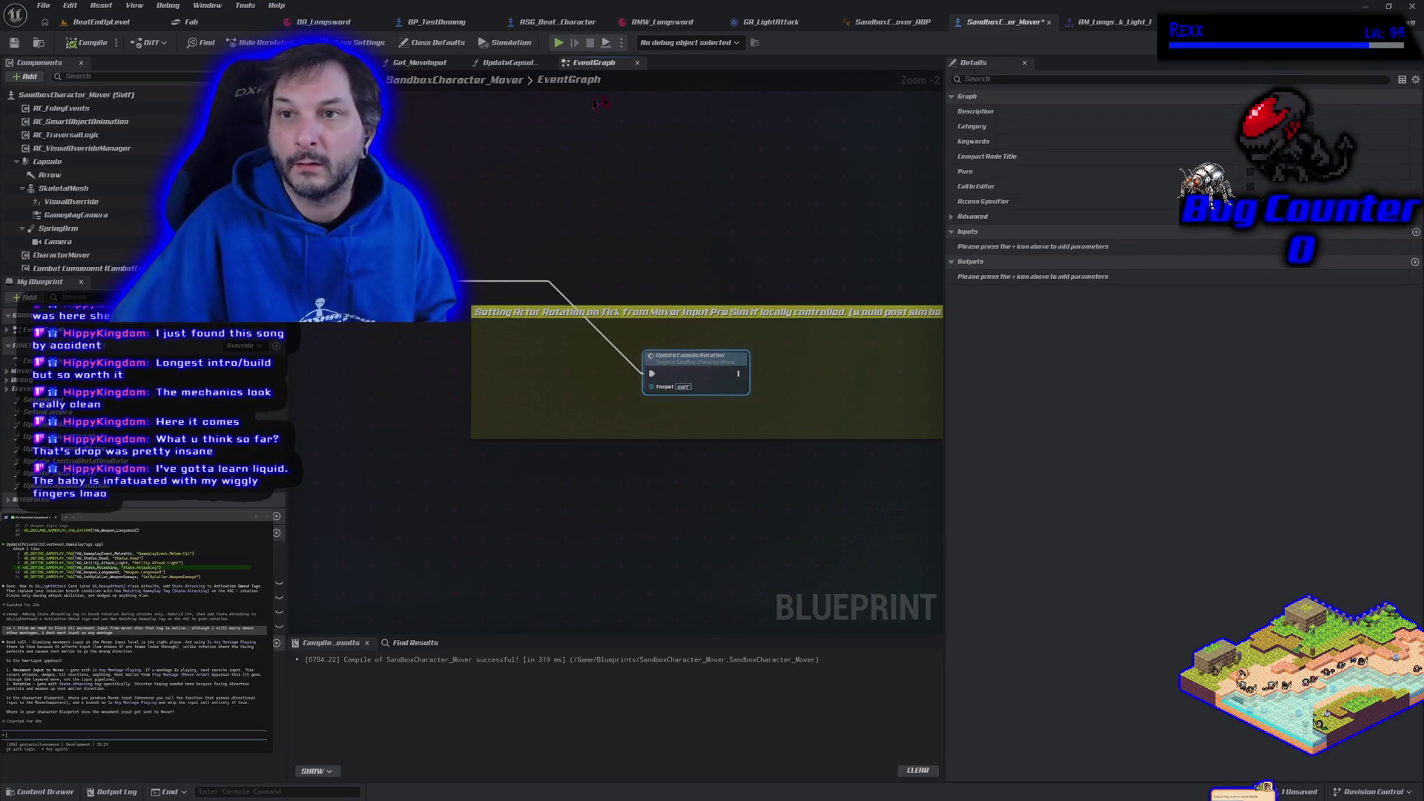
- After checking GA_LightAttack, select the 'When playing a montage' comment group in Get_MoveInput
{"action": "left_click", "coordinate": [772, 23]}
{"action": "left_click_drag", "start_coordinate": [413, 450], "coordinate": [543, 419]}
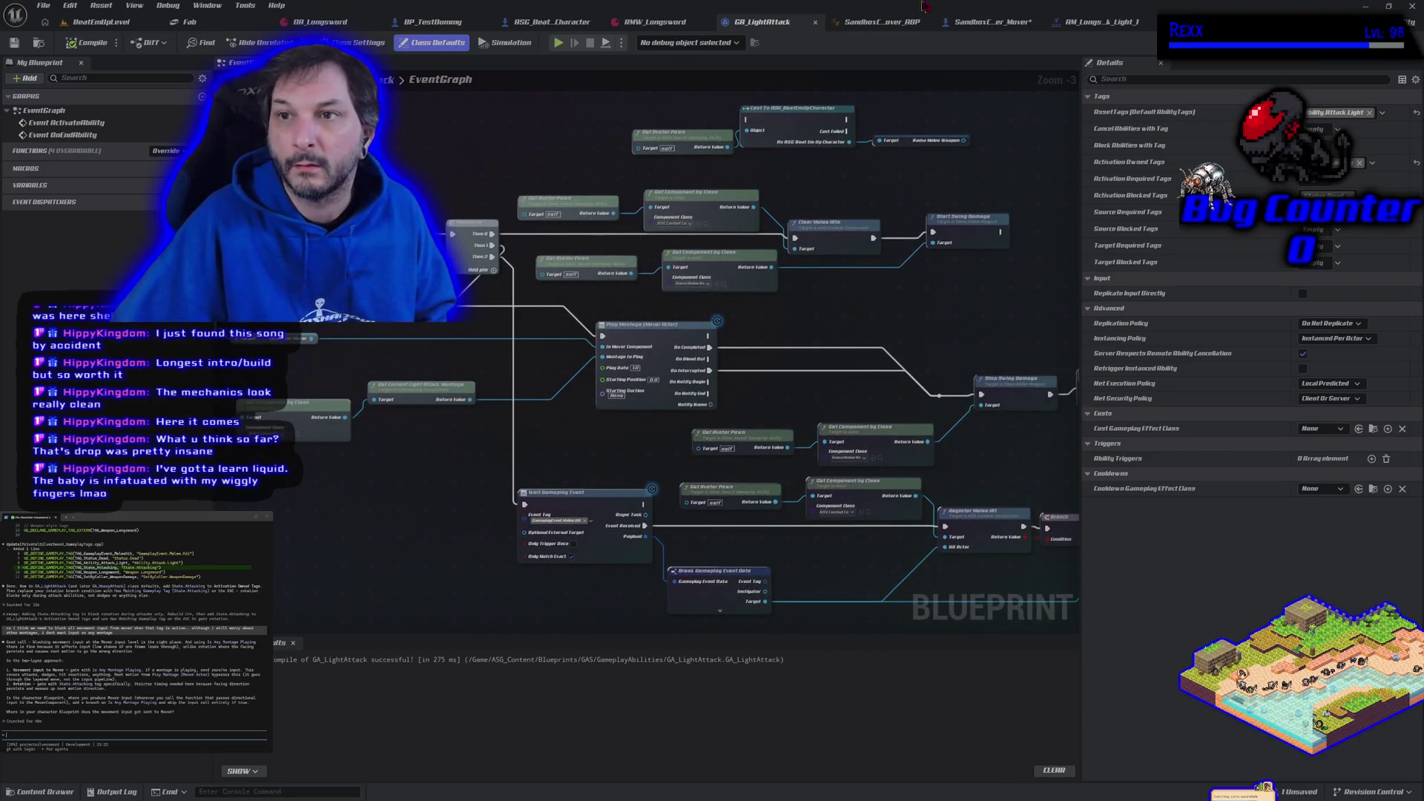
{"action": "left_click", "coordinate": [991, 22]}
{"action": "left_click", "coordinate": [420, 63]}
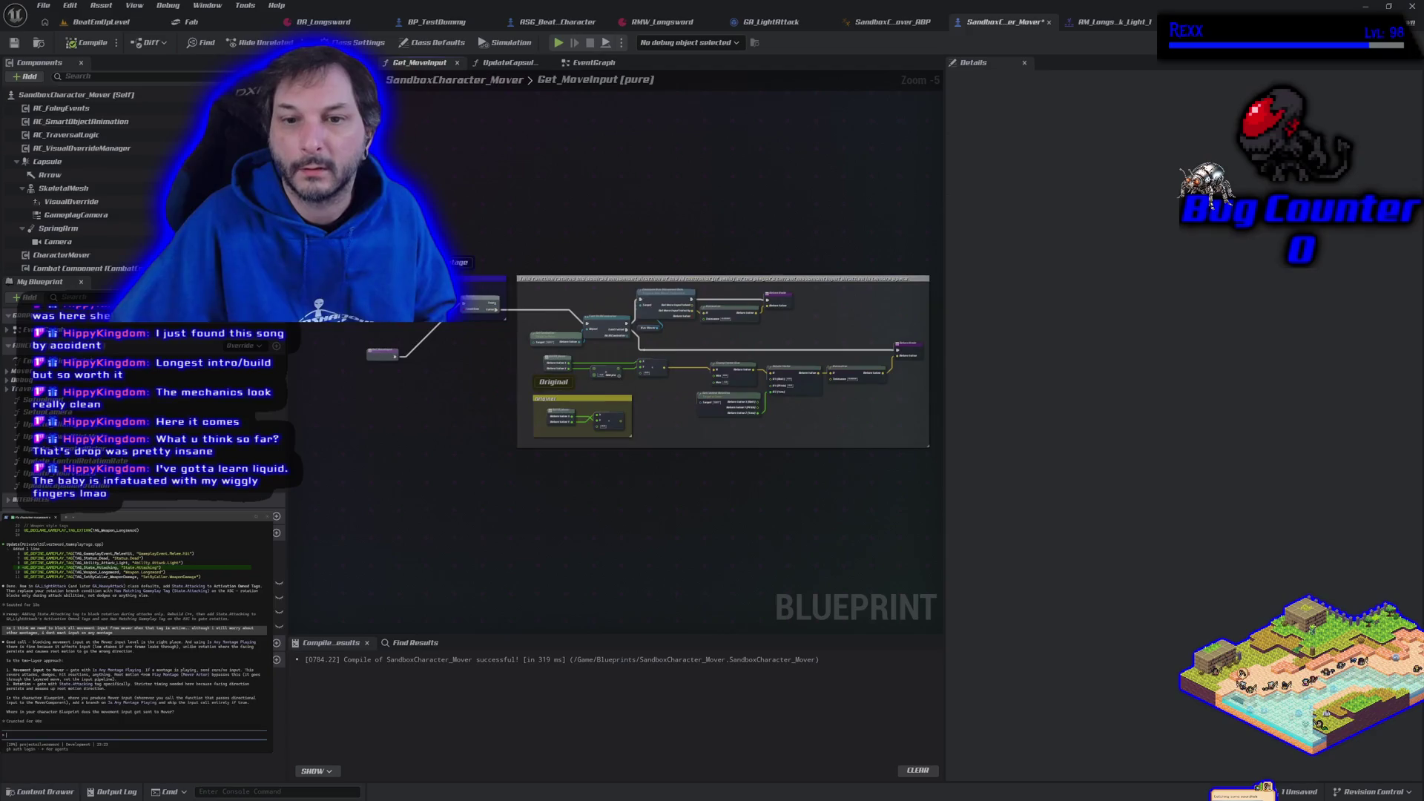
{"action": "scroll", "coordinate": [393, 349], "scroll_direction": "up", "scroll_amount": 2}
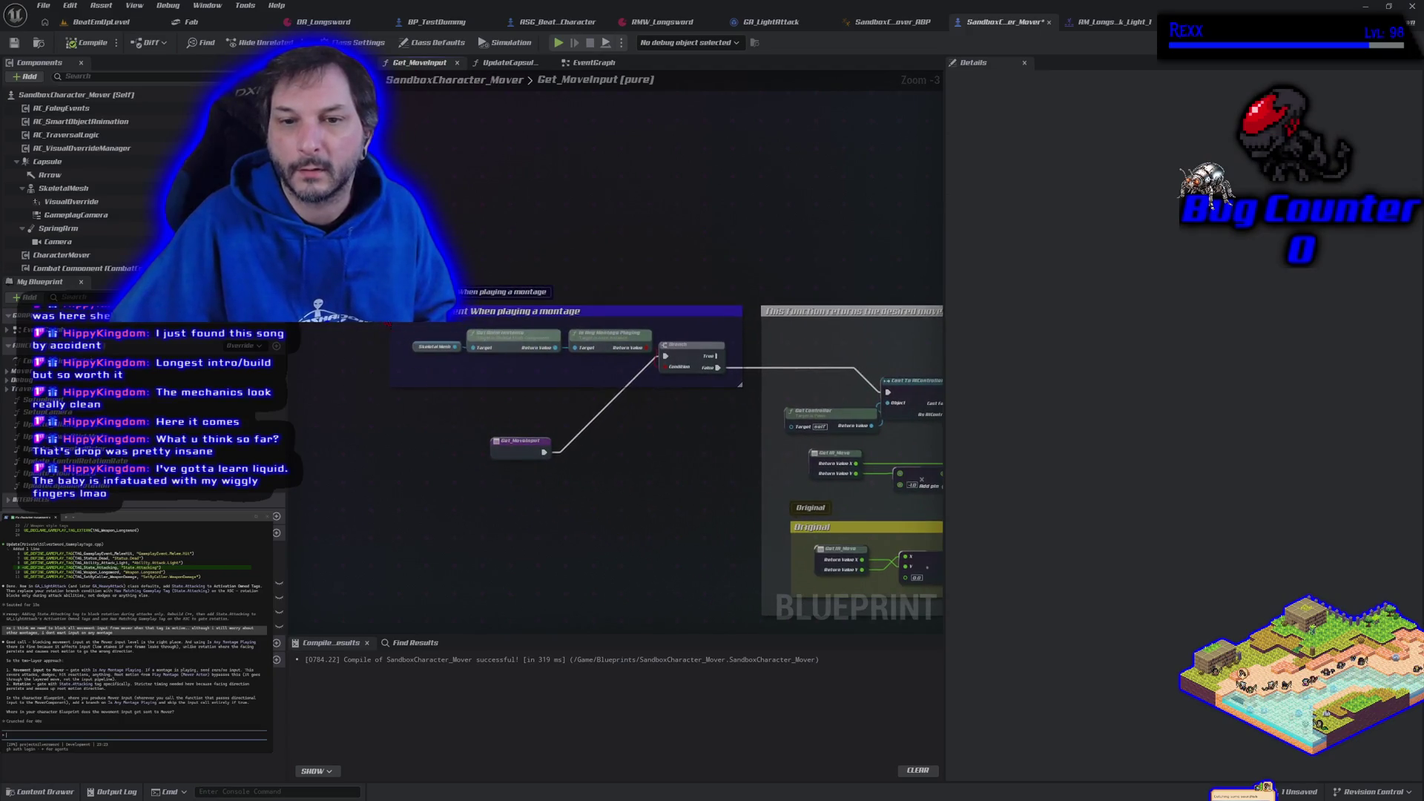
{"action": "left_click", "coordinate": [692, 384]}
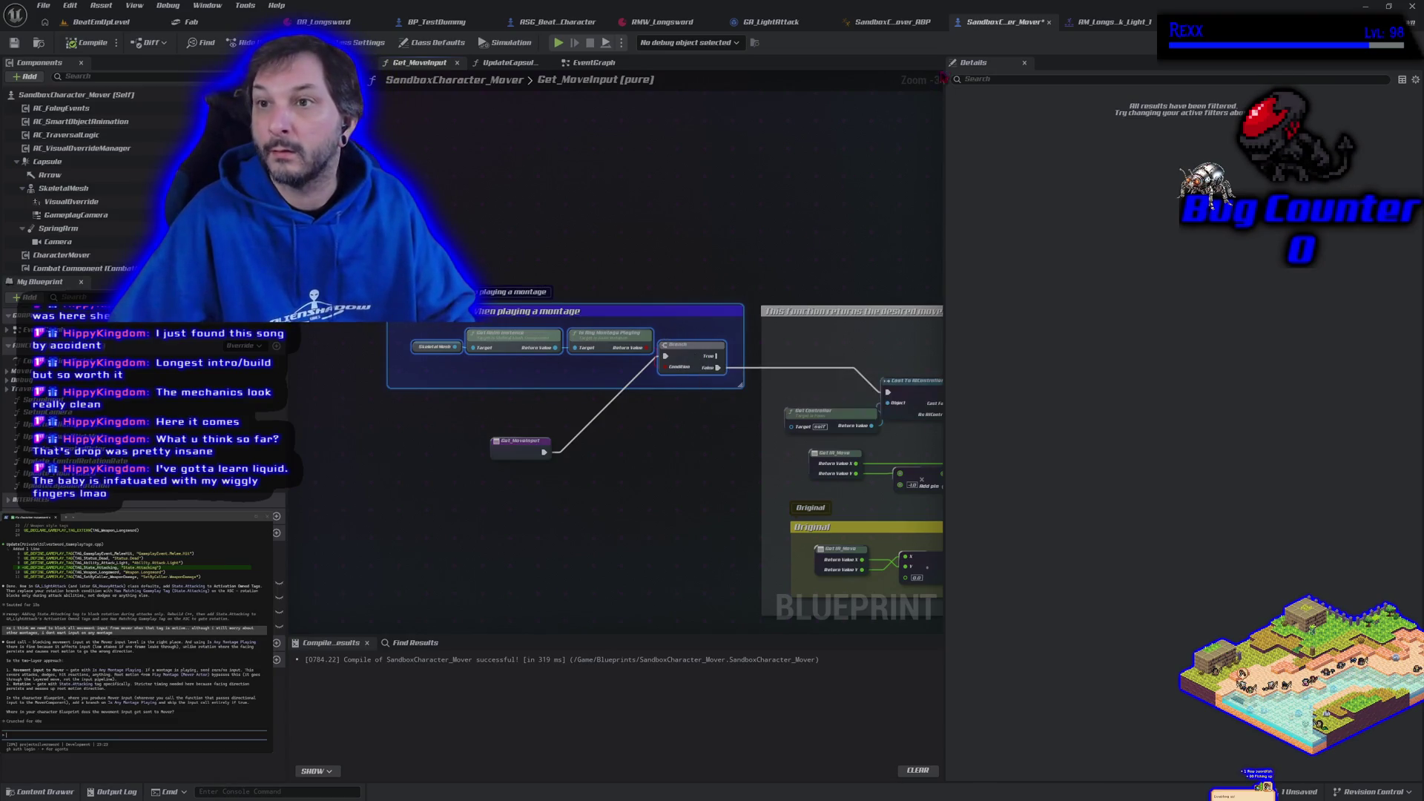
- Paste the montage movement-stop nodes into the EventGraph below the capsule rotation comment
{"action": "left_click", "coordinate": [511, 62]}
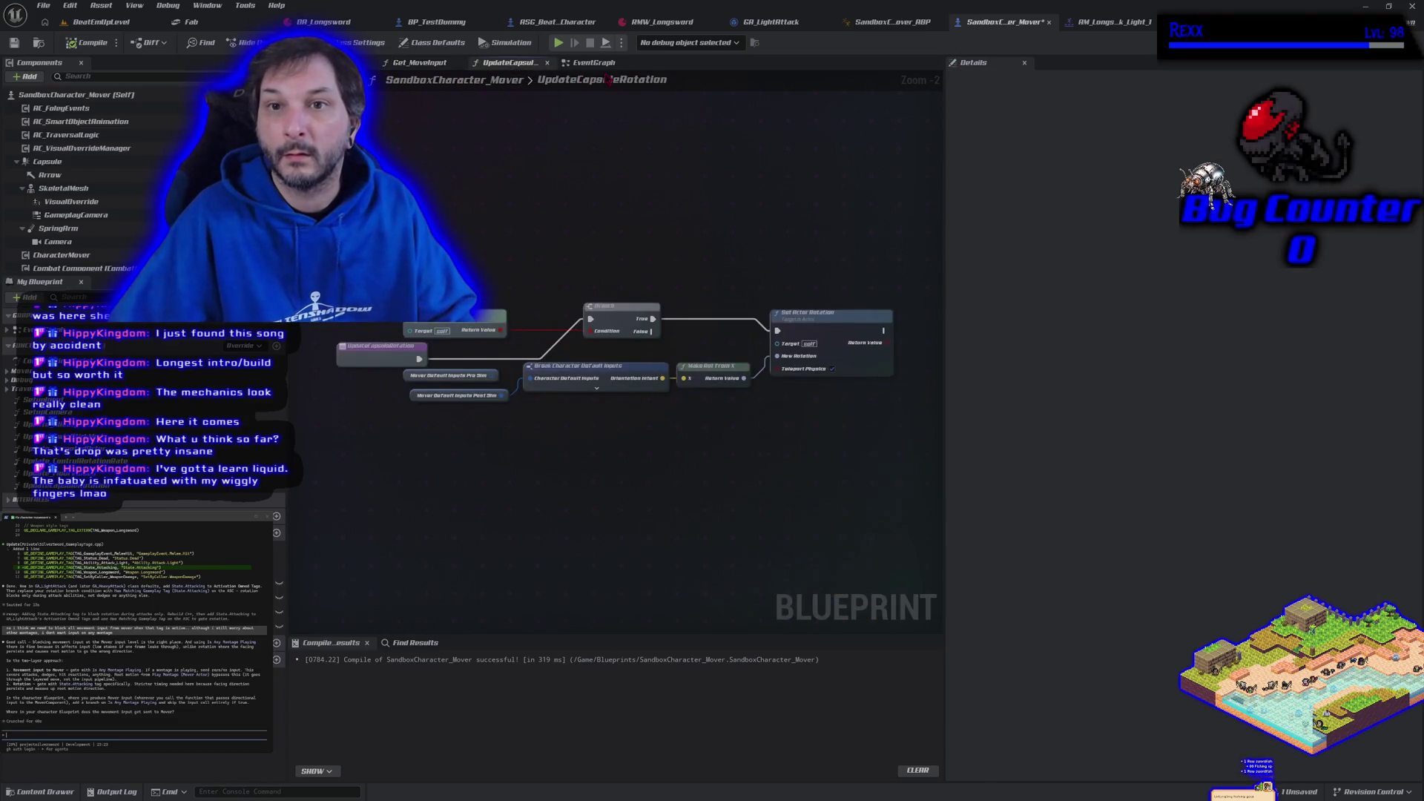
{"action": "left_click", "coordinate": [589, 62]}
{"action": "mouse_move", "coordinate": [538, 222]}
{"action": "left_mouse_down"}
{"action": "mouse_move", "coordinate": [660, 242]}
{"action": "mouse_move", "coordinate": [658, 298]}
{"action": "mouse_move", "coordinate": [590, 504]}
{"action": "mouse_move", "coordinate": [547, 495]}
{"action": "left_mouse_up"}
{"action": "key", "text": "ctrl+v"}
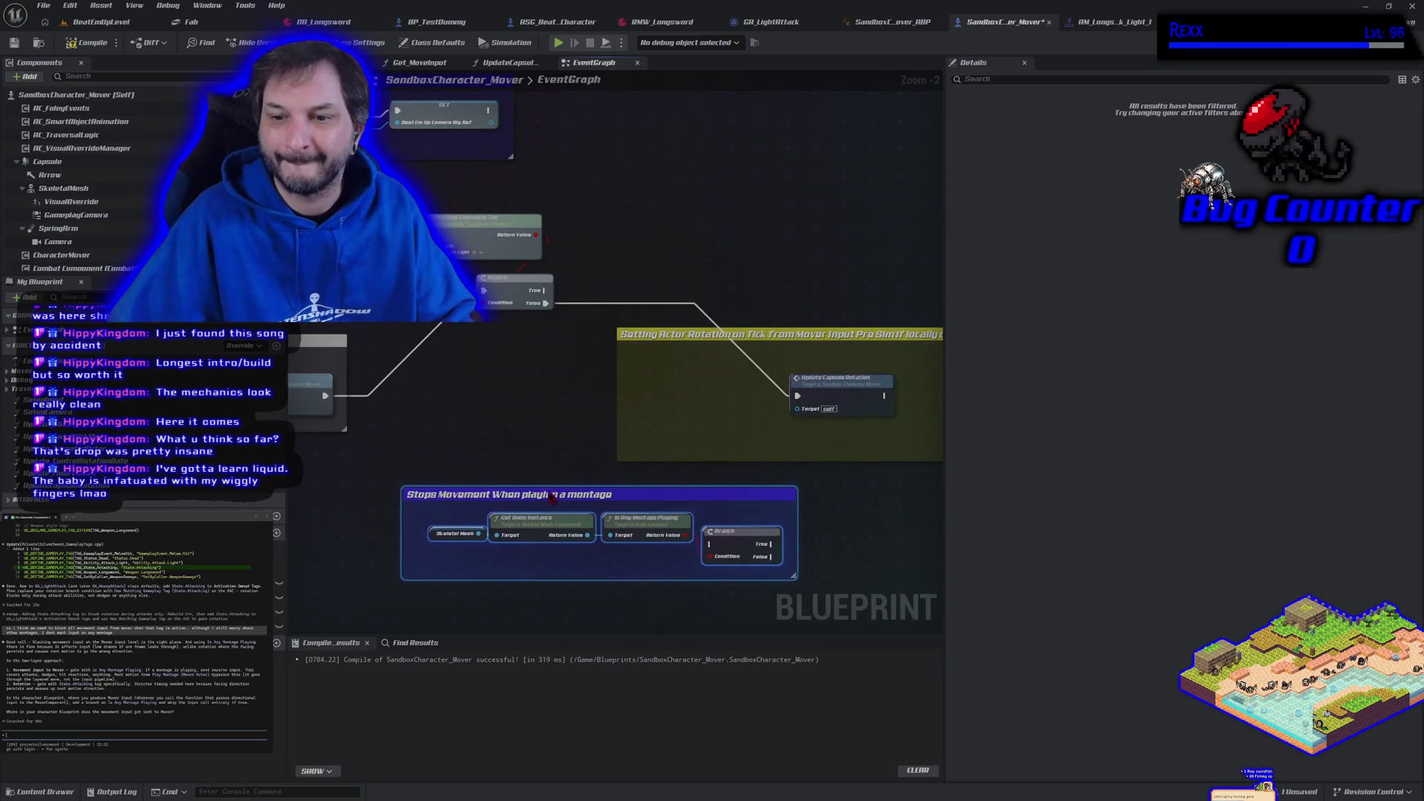
{"action": "left_click_drag", "start_coordinate": [742, 407], "coordinate": [758, 397]}
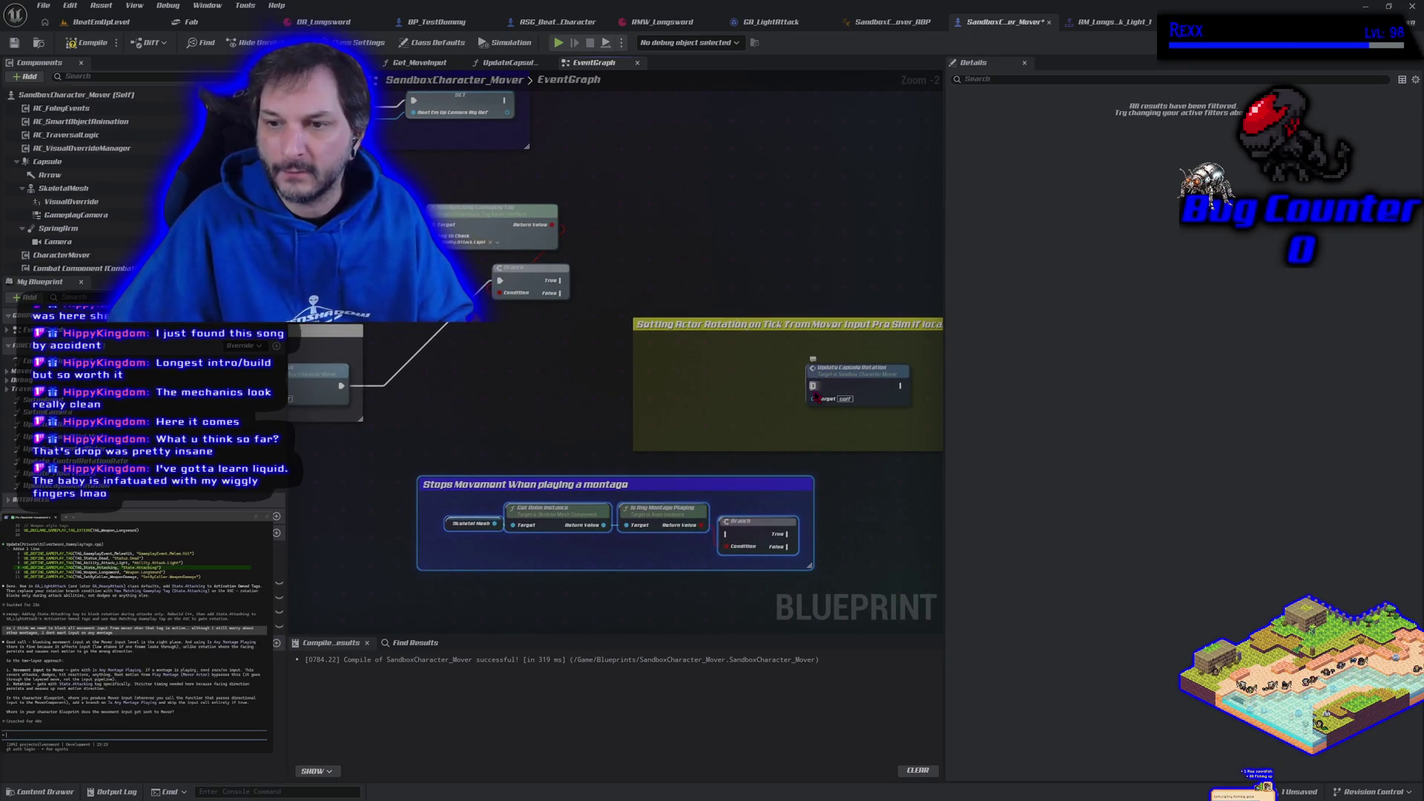
{"action": "left_click", "coordinate": [96, 21]}
- Play-test the level, running back and forth near the test dummy and swinging the sword
{"action": "key", "text": "alt+p"}
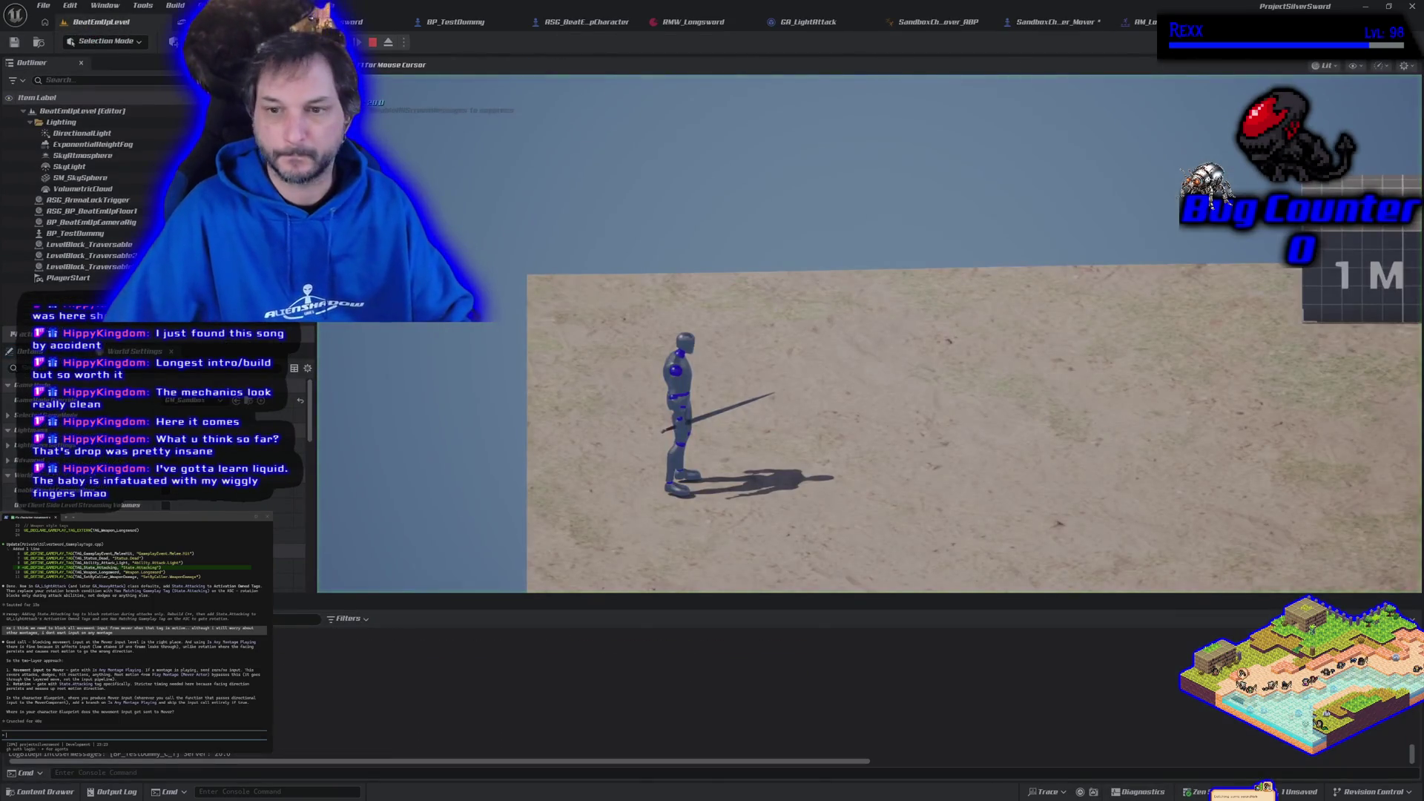
{"action": "key", "text": "d"}
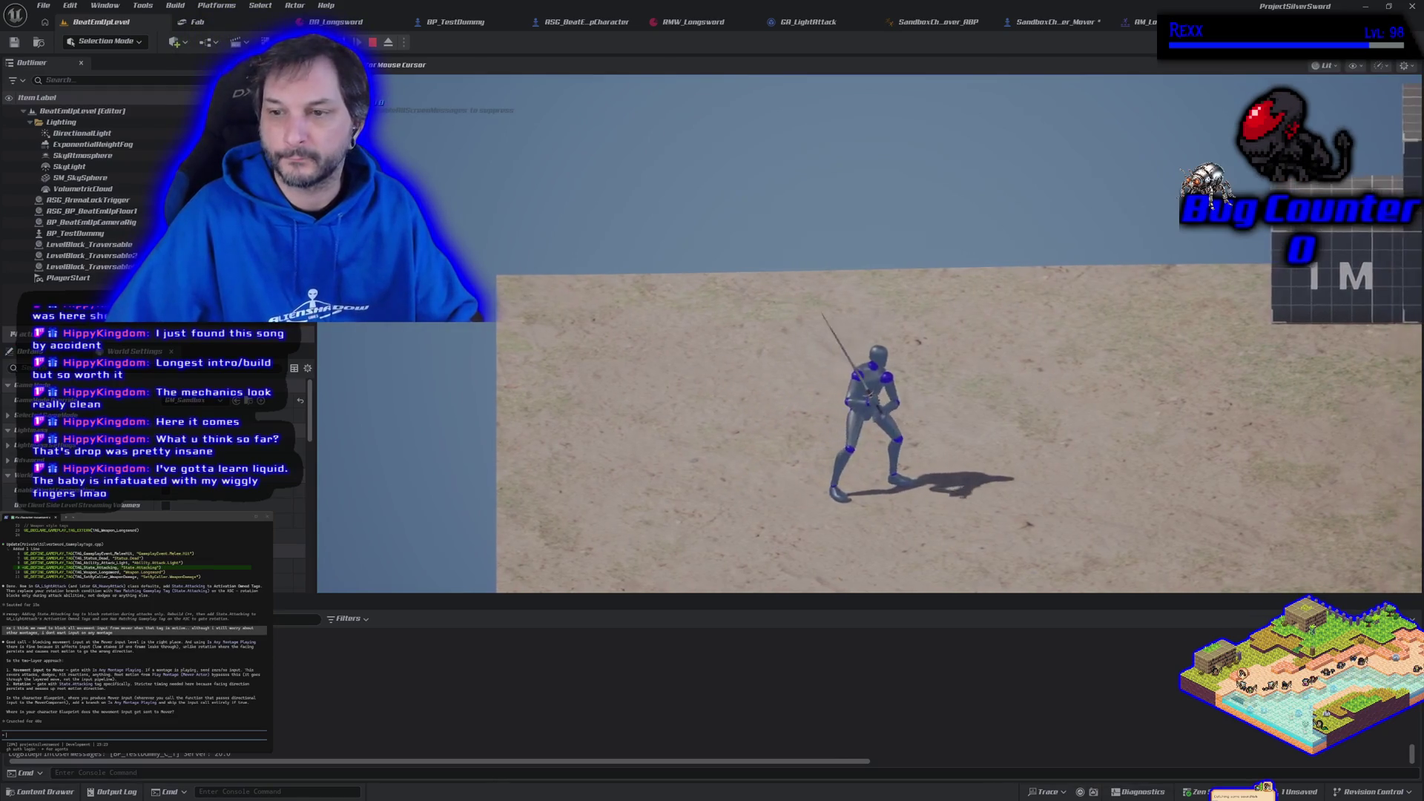
{"action": "key", "text": "w"}
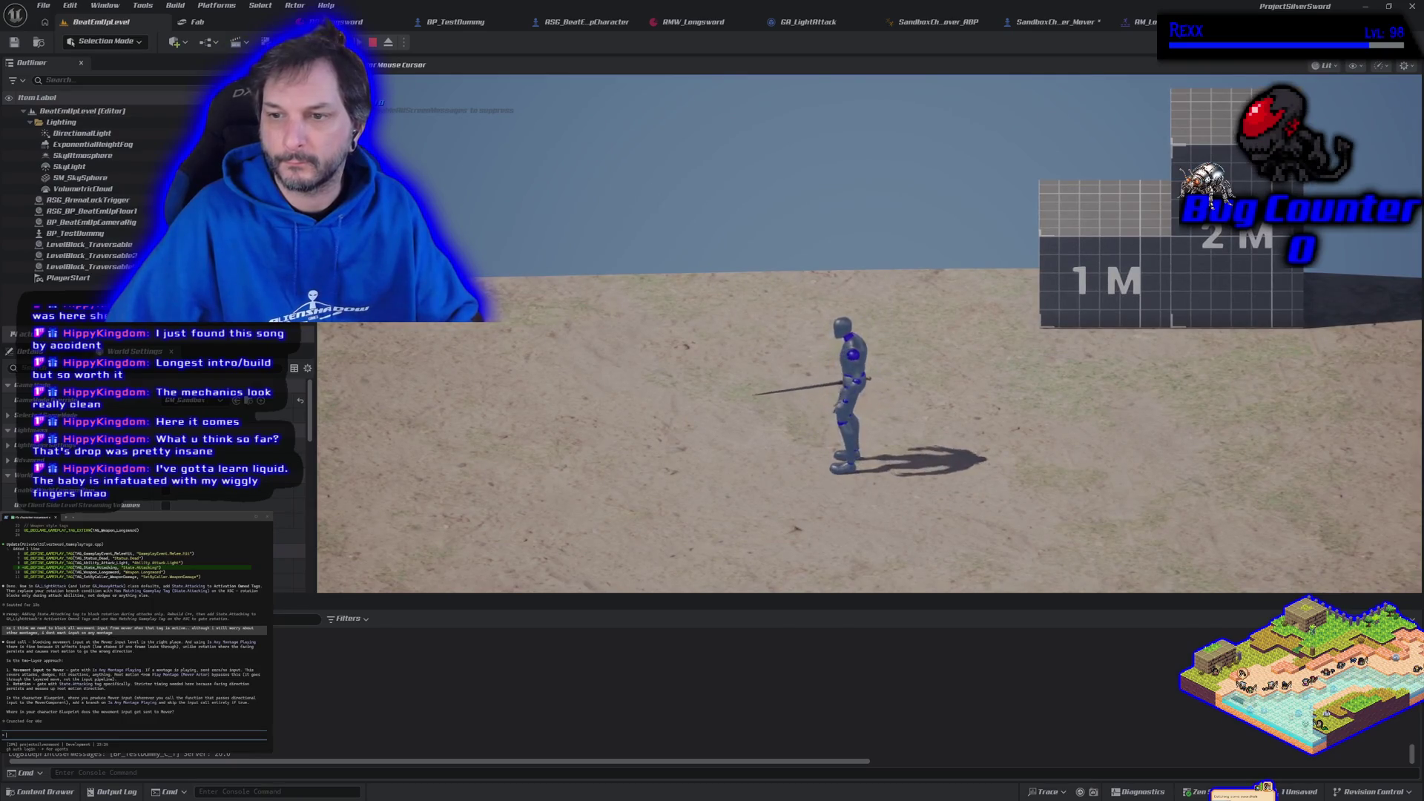
{"action": "key", "text": "d"}
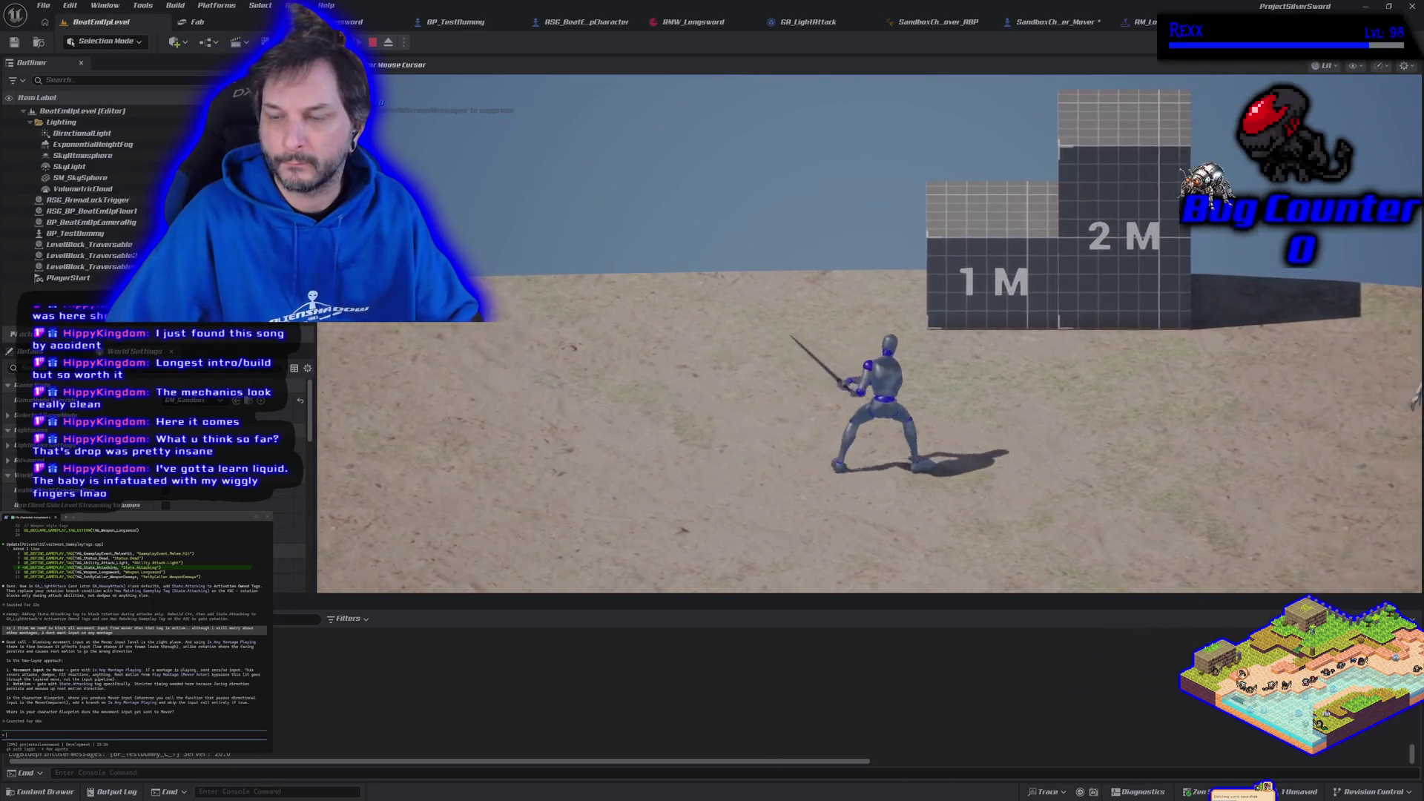
{"action": "key", "text": "w"}
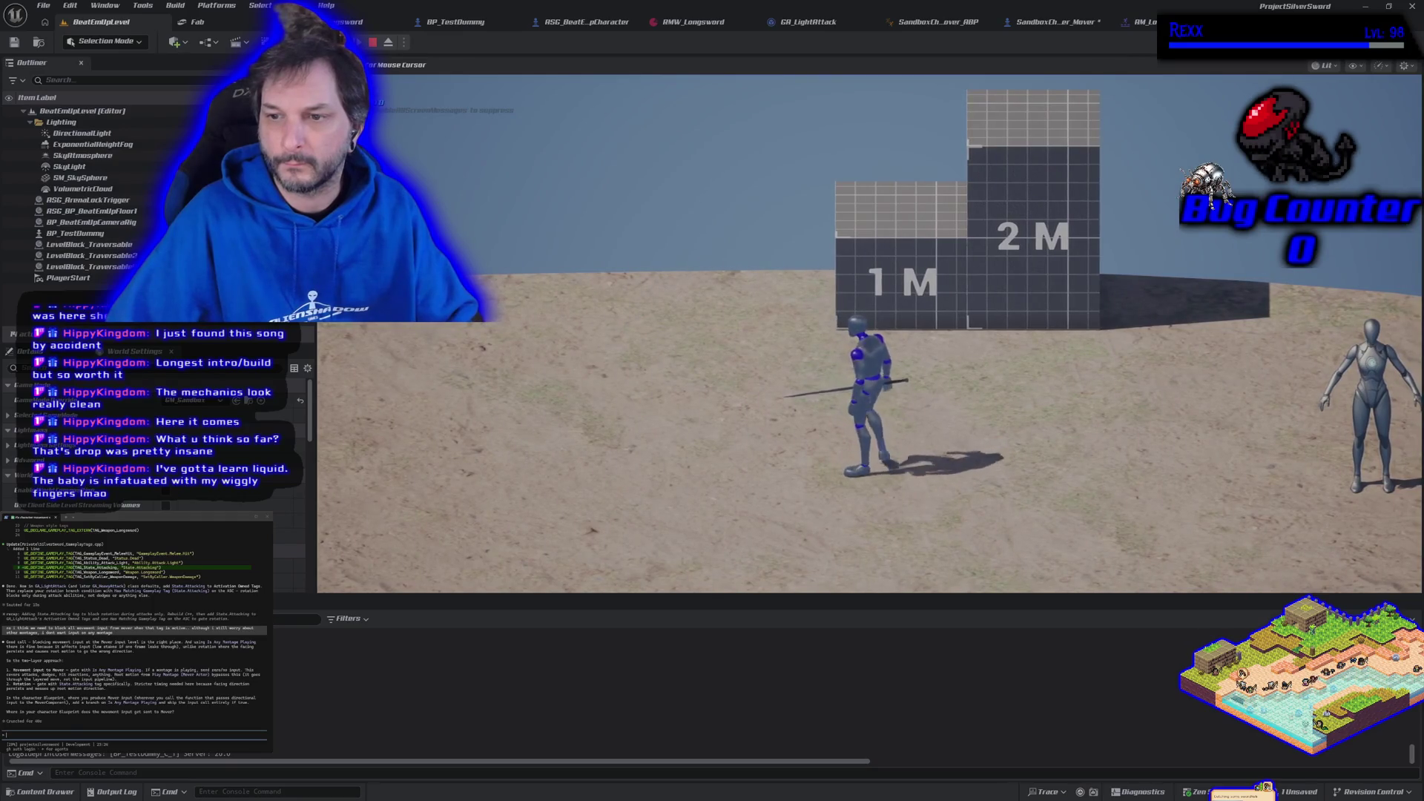
{"action": "key", "text": "a"}
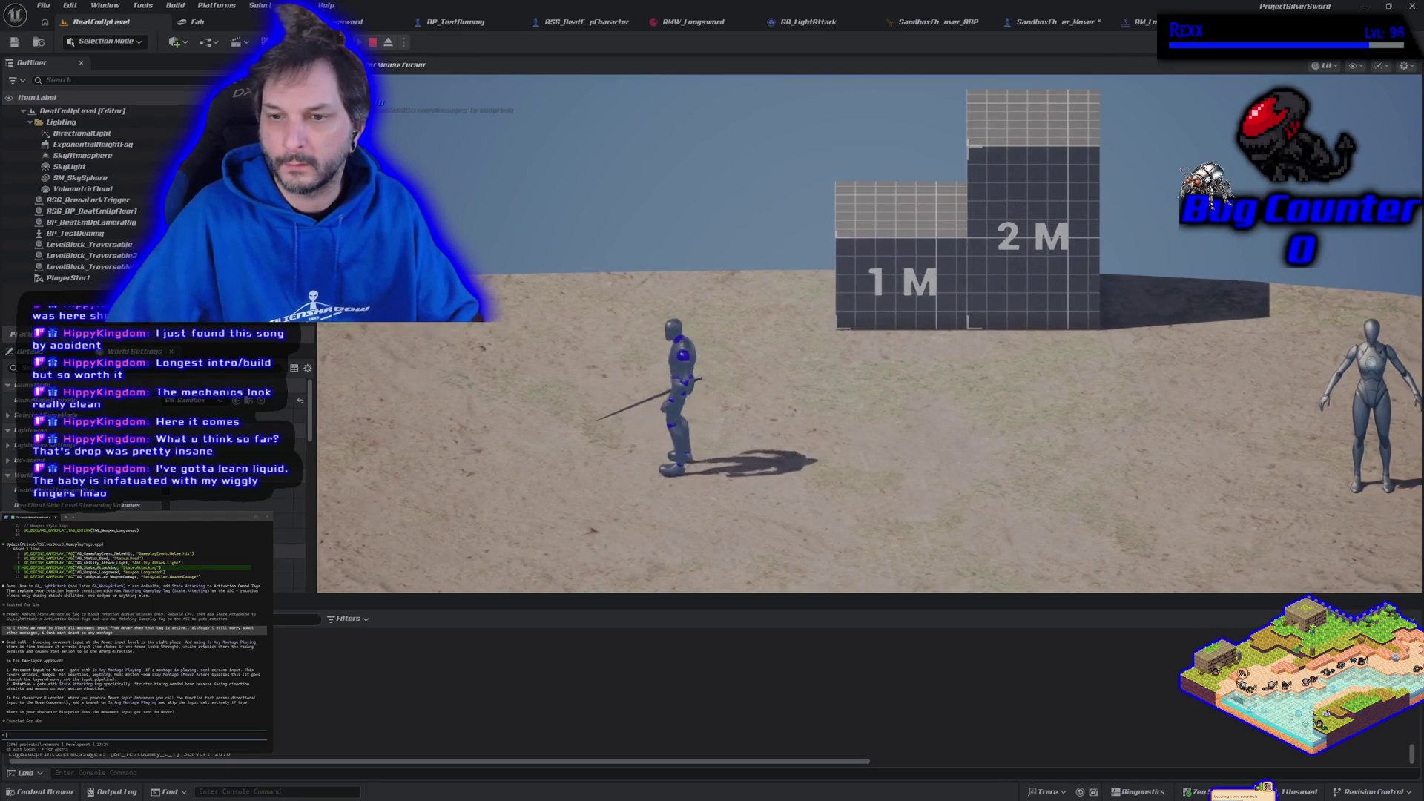
{"action": "key", "text": "d"}
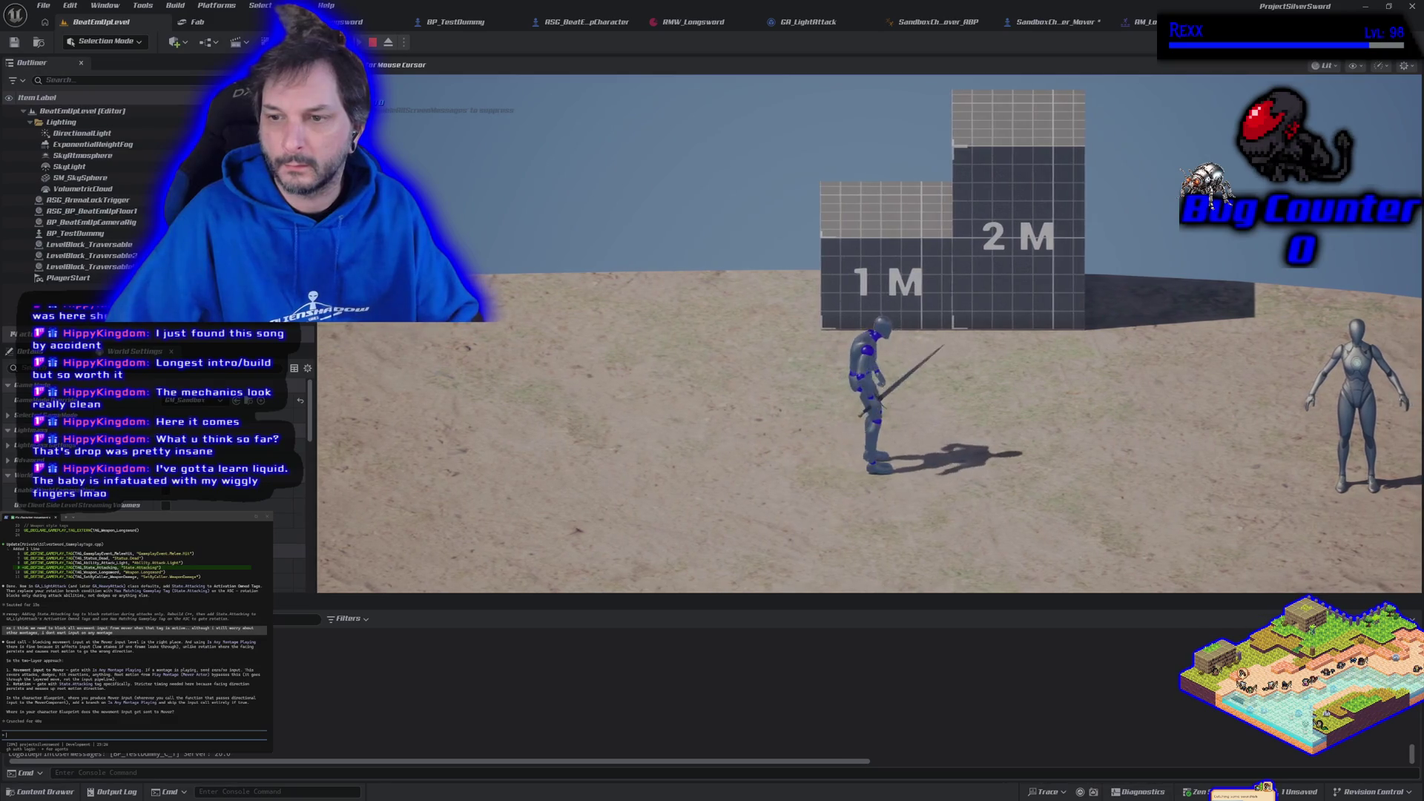
{"action": "key", "text": "d"}
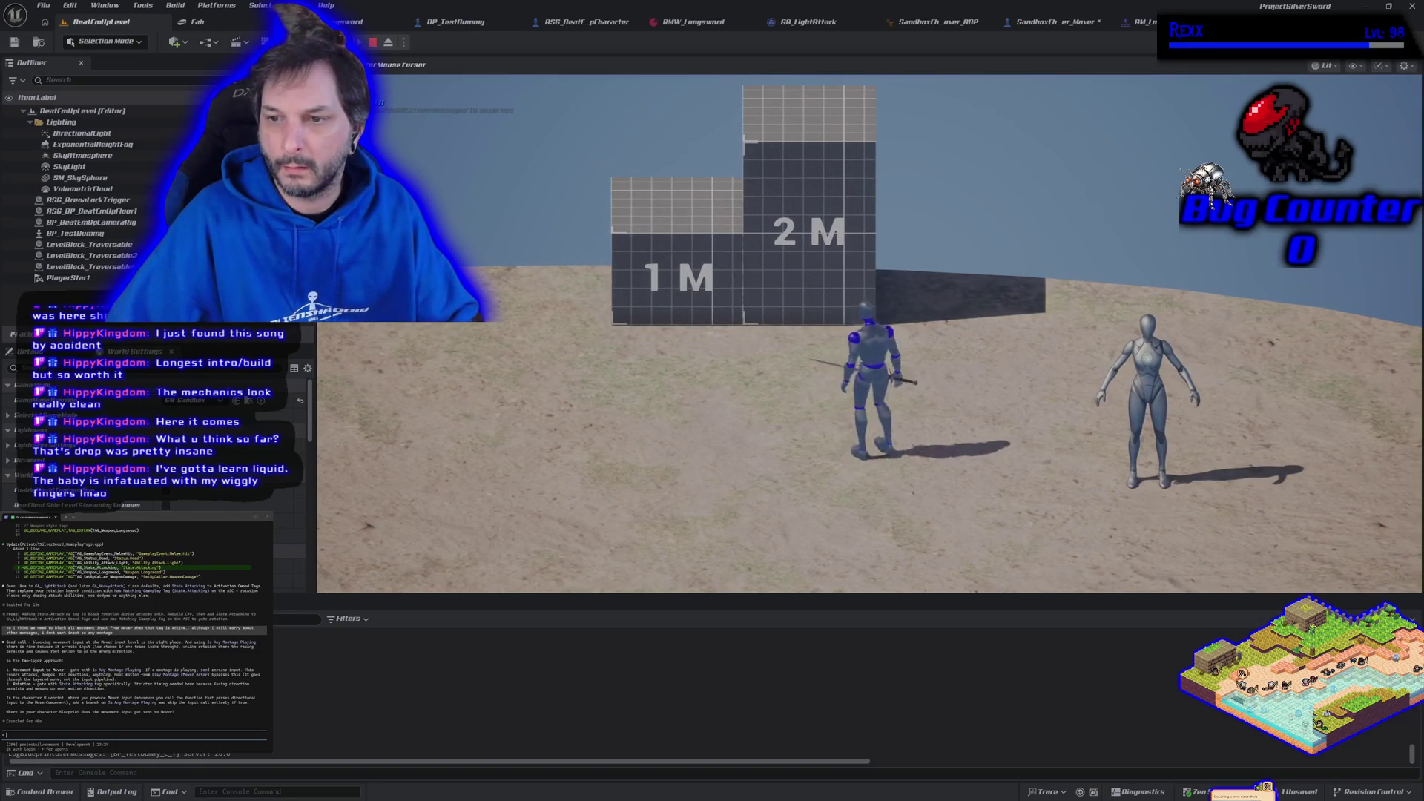
{"action": "key", "text": "a"}
{"action": "key", "text": "d"}
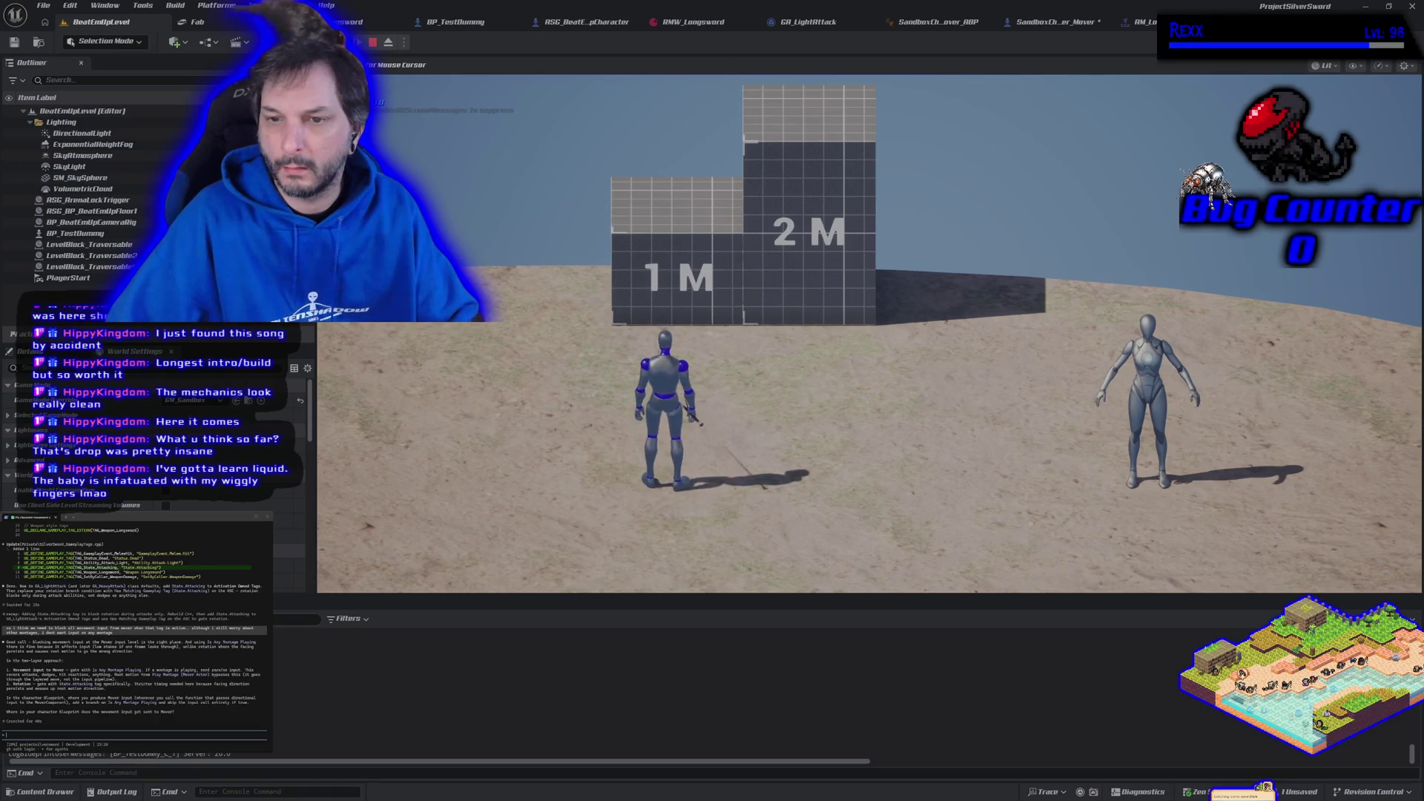
{"action": "key", "text": "w"}
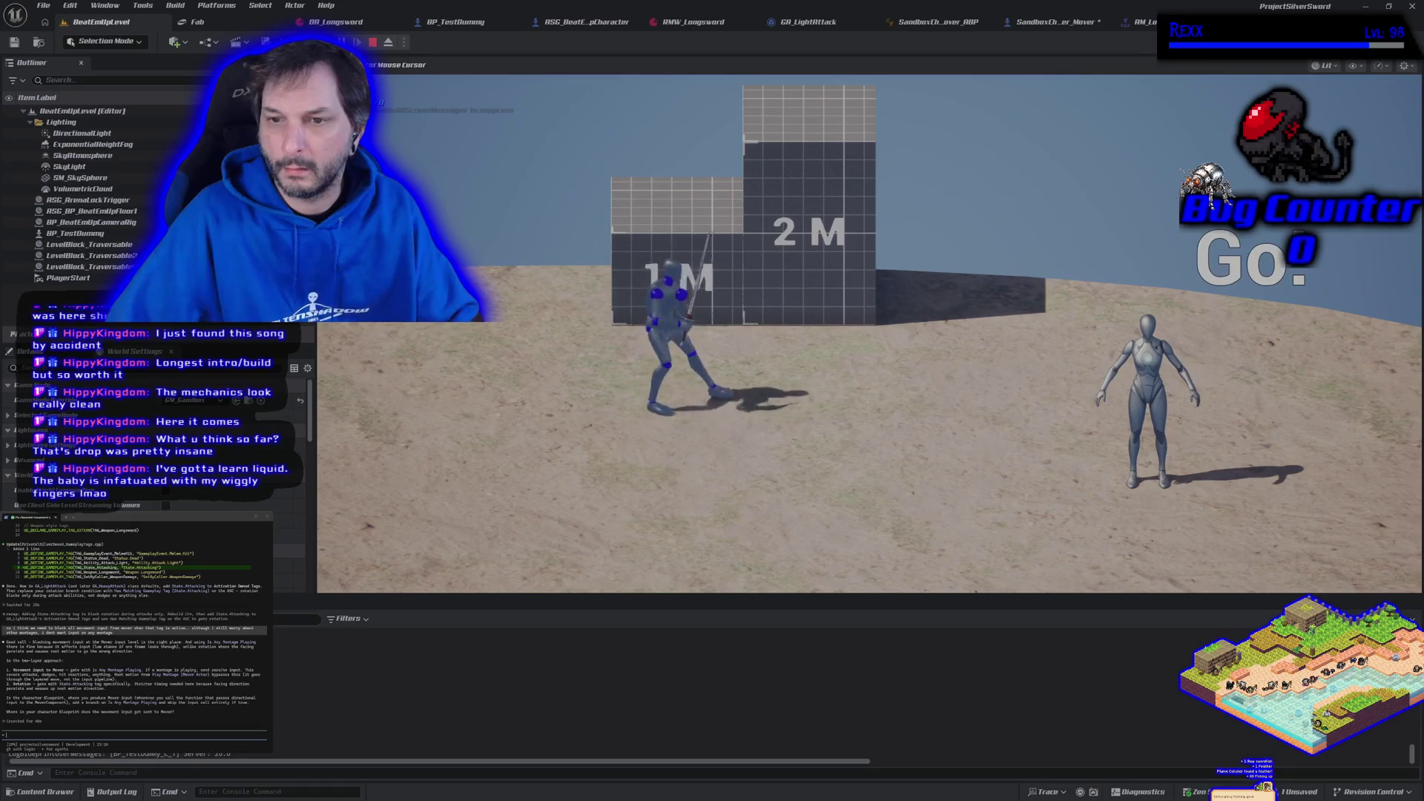
{"action": "key", "text": "Escape"}
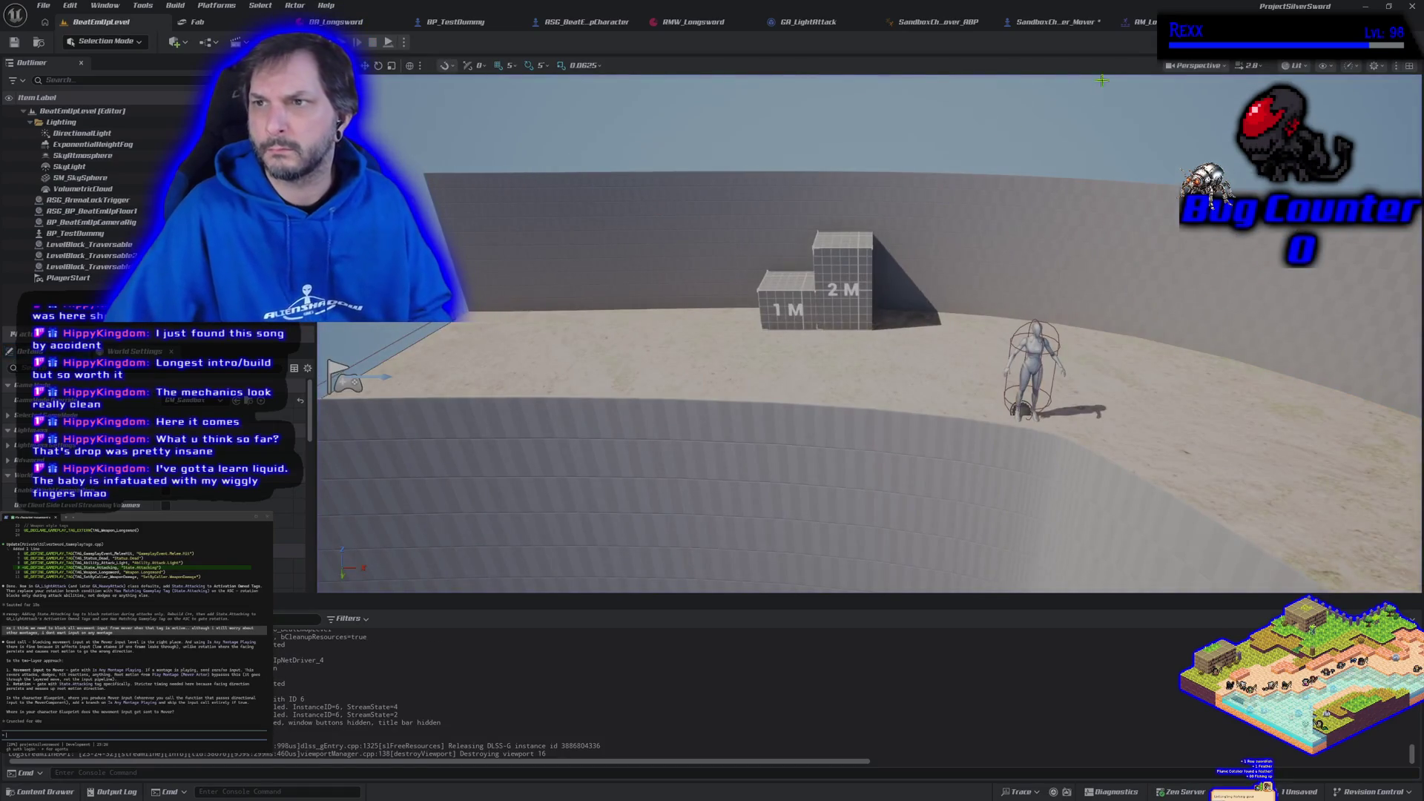
- Run a second play-test, swinging the sword while moving right and left, then stop
{"action": "key", "text": "alt+p"}
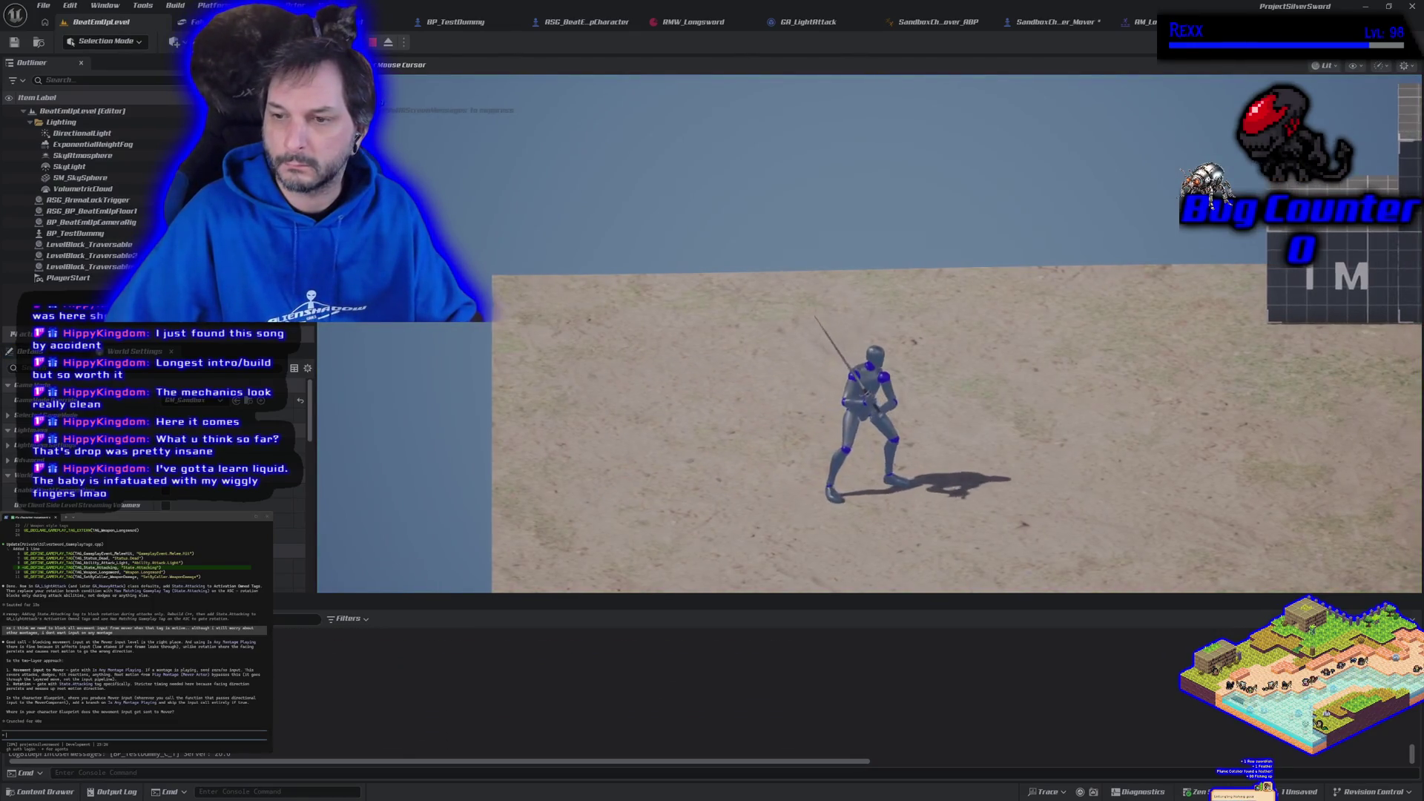
{"action": "key", "text": "d"}
{"action": "key", "text": "d"}
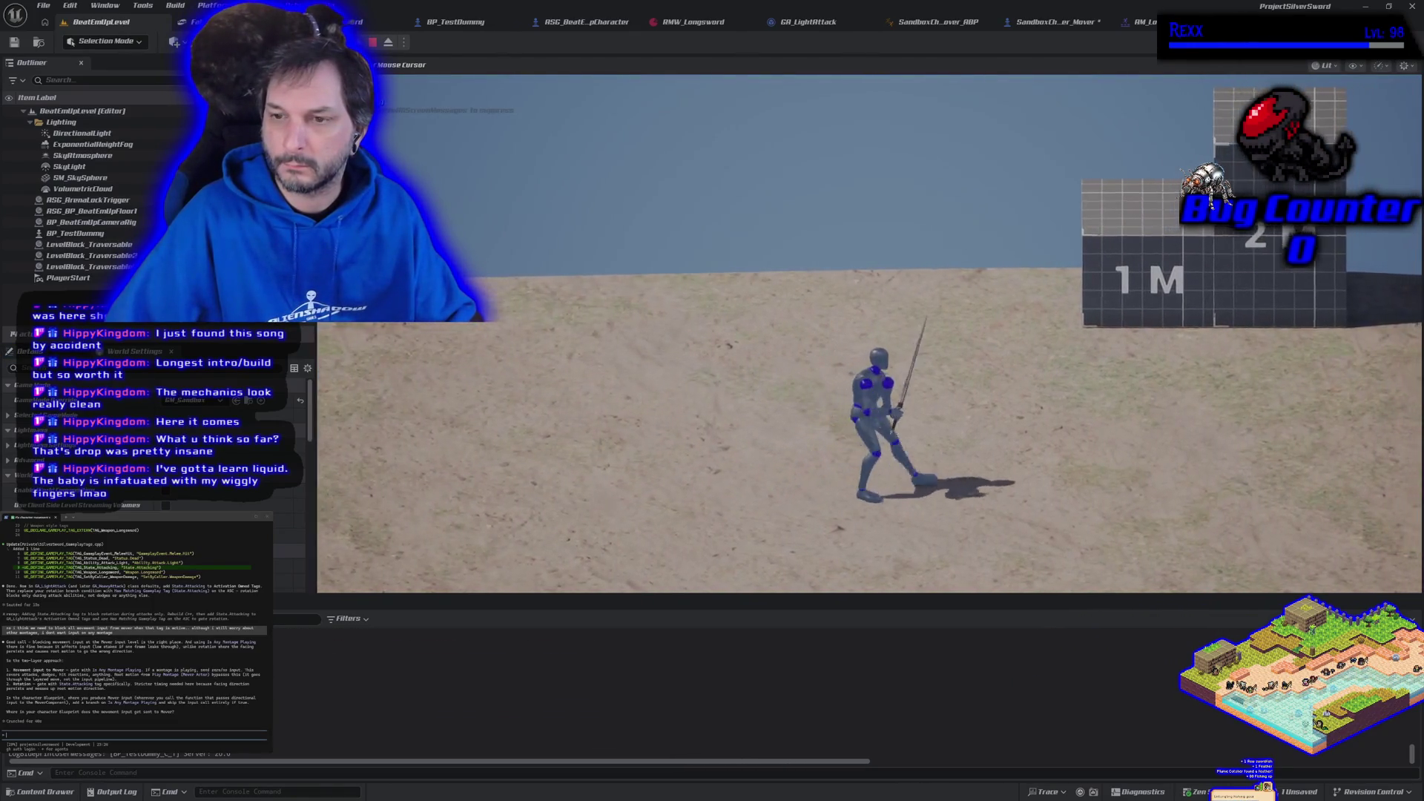
{"action": "key", "text": "d"}
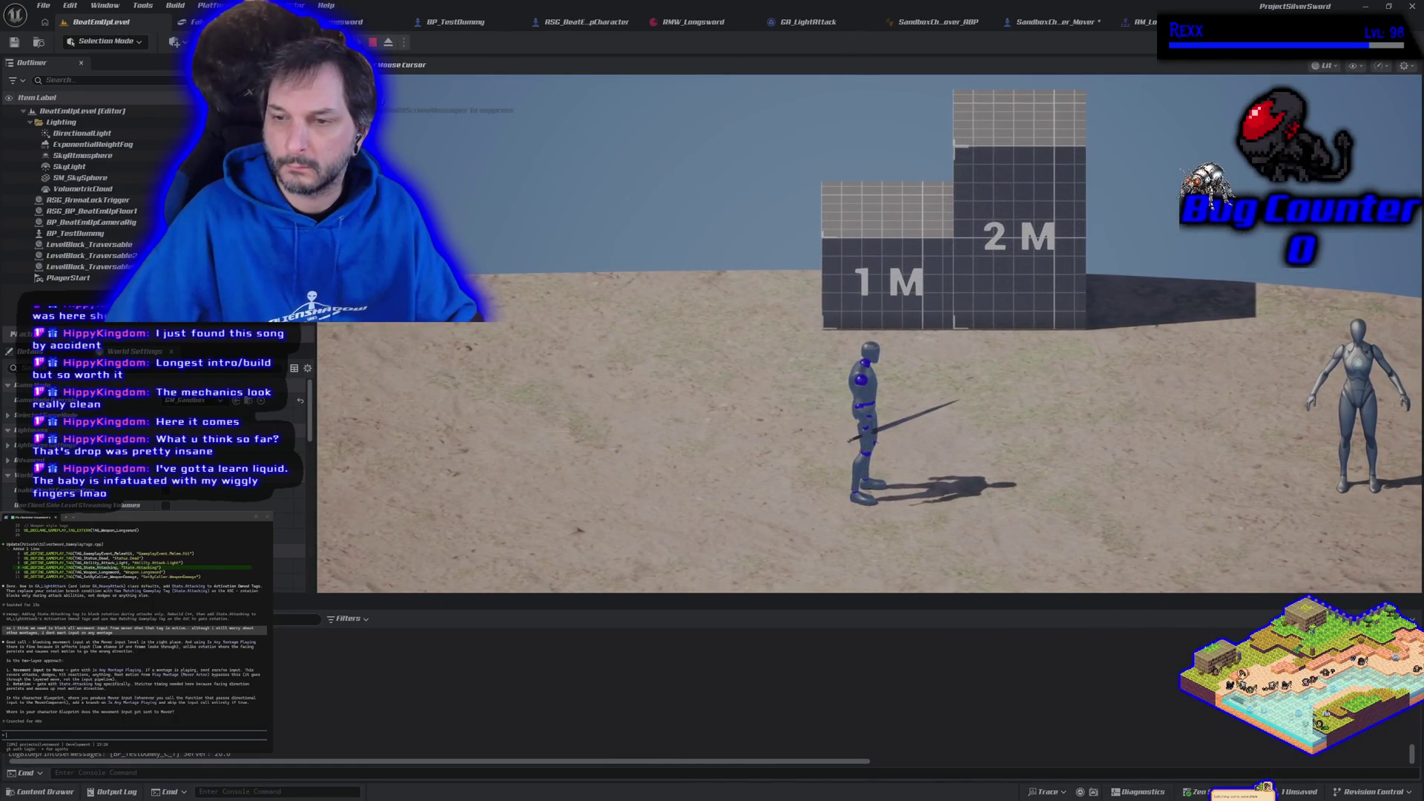
{"action": "key", "text": "d"}
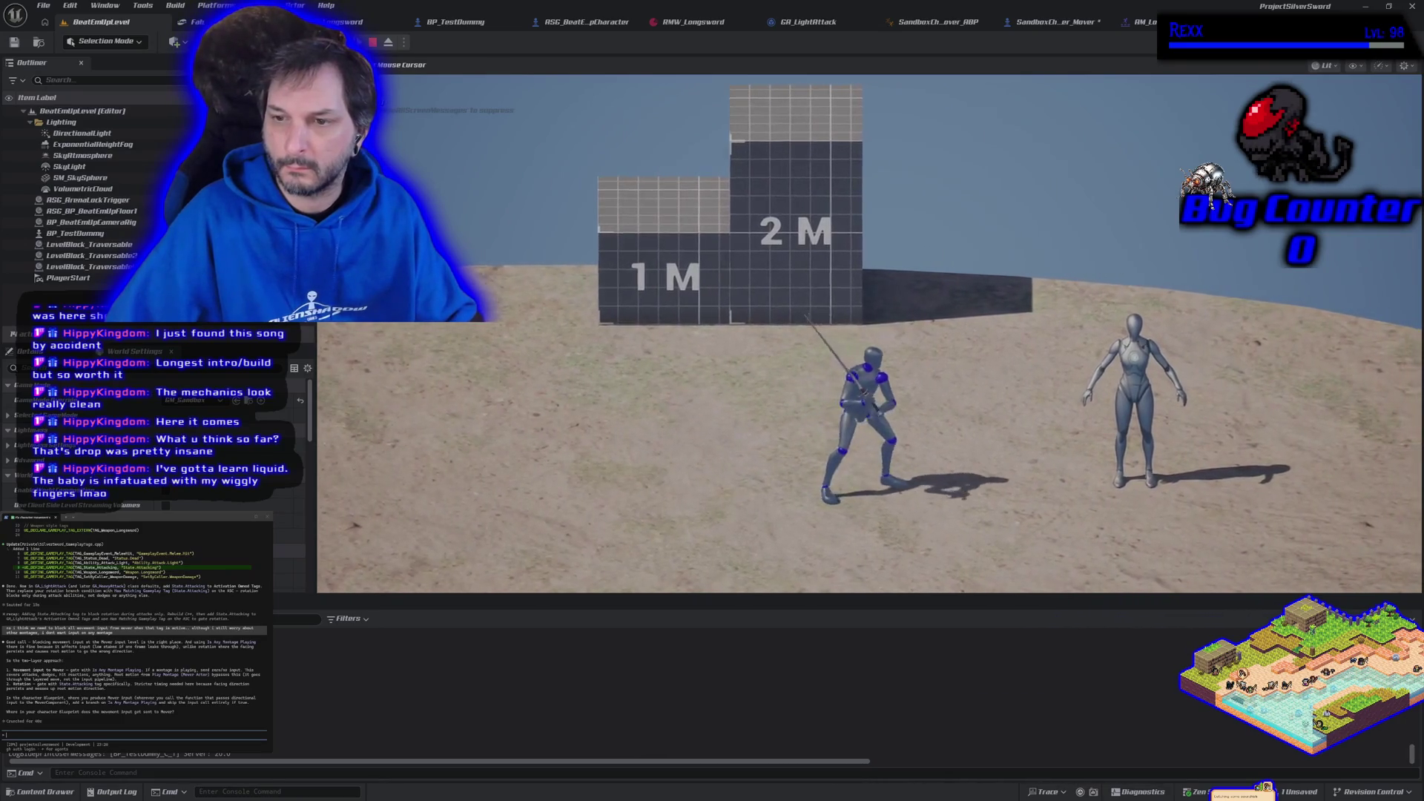
{"action": "key", "text": "a"}
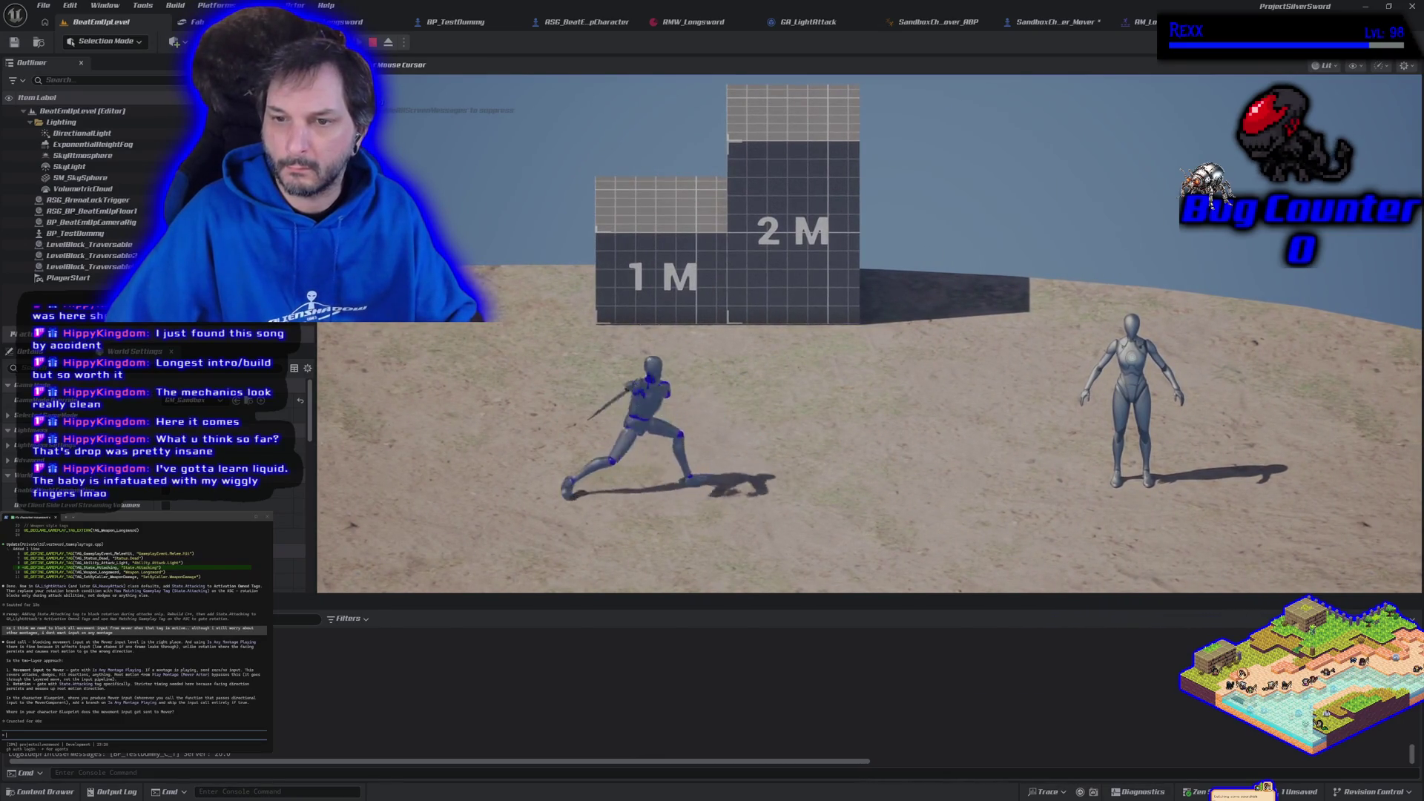
{"action": "key", "text": "Escape"}
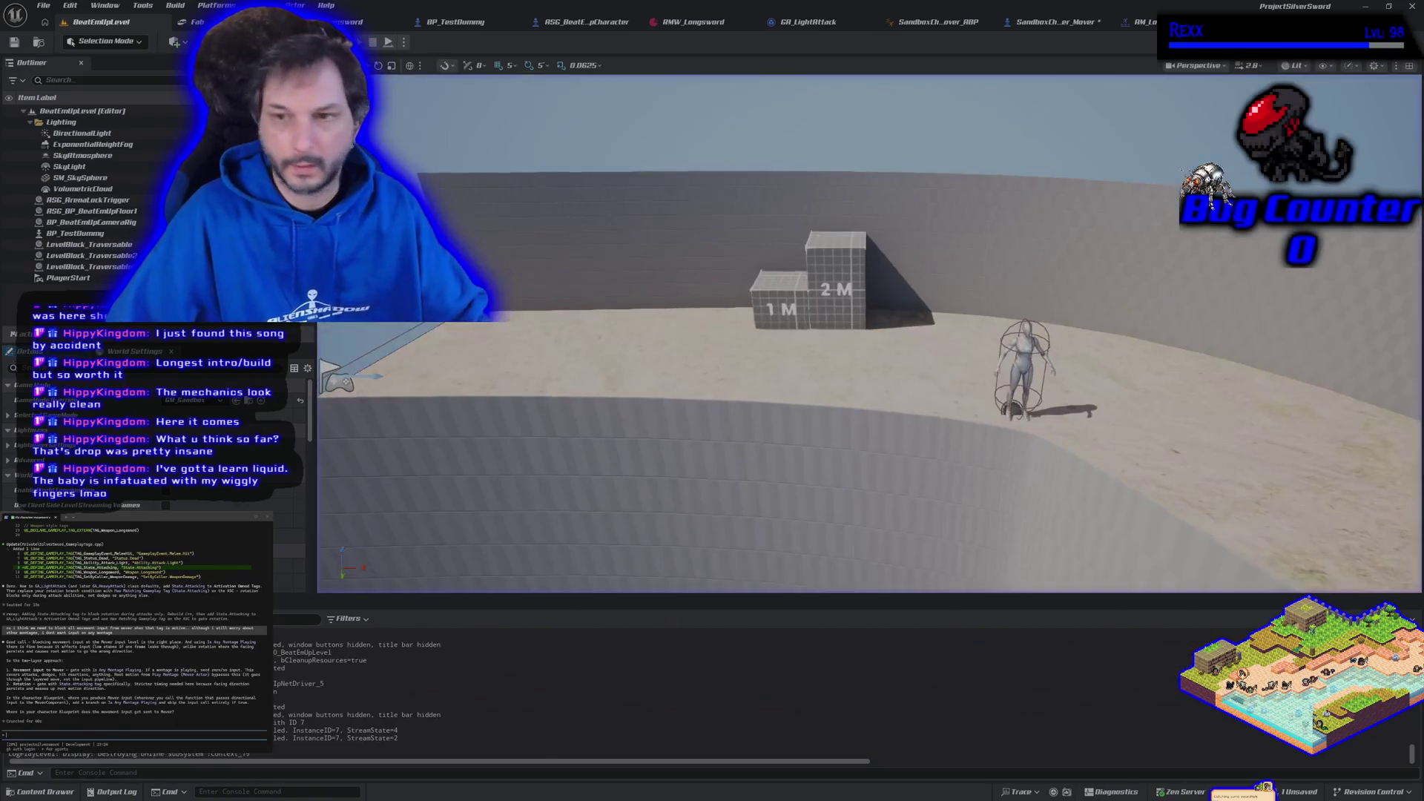
- Wire Branch False into Update Capsule Rotation, delete the montage movement-stop nodes, and save
{"action": "left_click", "coordinate": [1057, 22]}
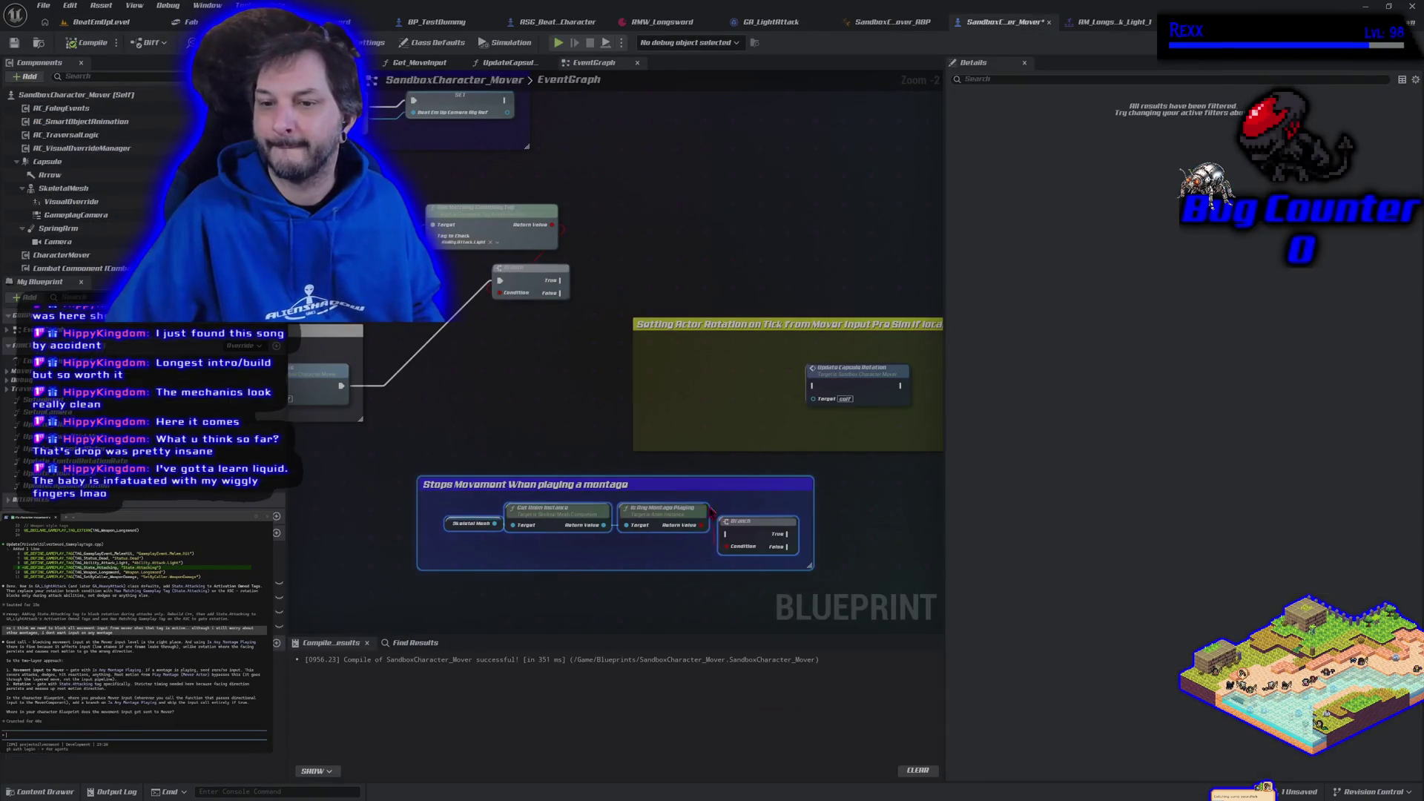
{"action": "left_click", "coordinate": [759, 581]}
{"action": "mouse_move", "coordinate": [562, 294]}
{"action": "left_mouse_down"}
{"action": "mouse_move", "coordinate": [630, 315]}
{"action": "mouse_move", "coordinate": [723, 374]}
{"action": "mouse_move", "coordinate": [823, 393]}
{"action": "mouse_move", "coordinate": [813, 386]}
{"action": "left_mouse_up"}
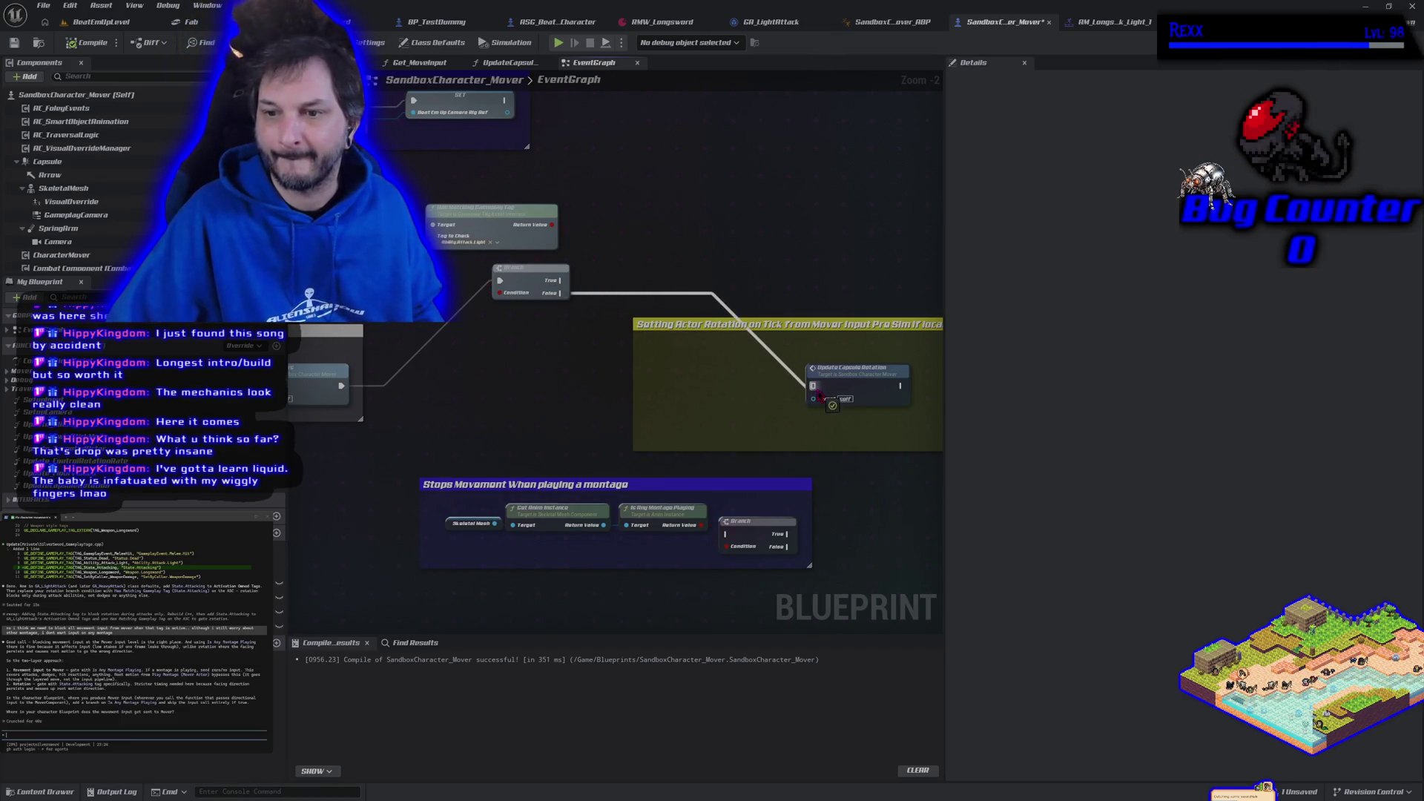
{"action": "left_click_drag", "start_coordinate": [844, 593], "coordinate": [427, 485]}
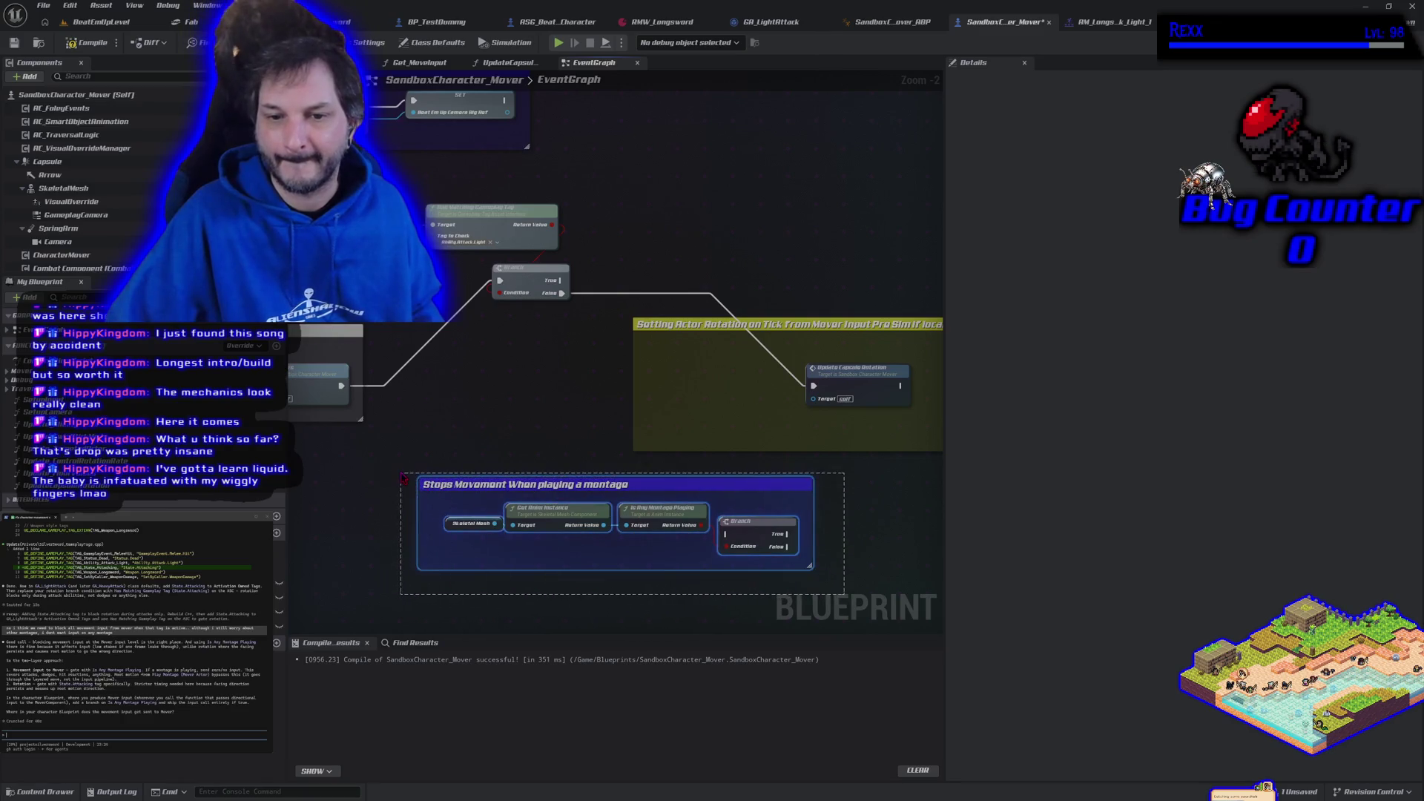
{"action": "key", "text": "Delete"}
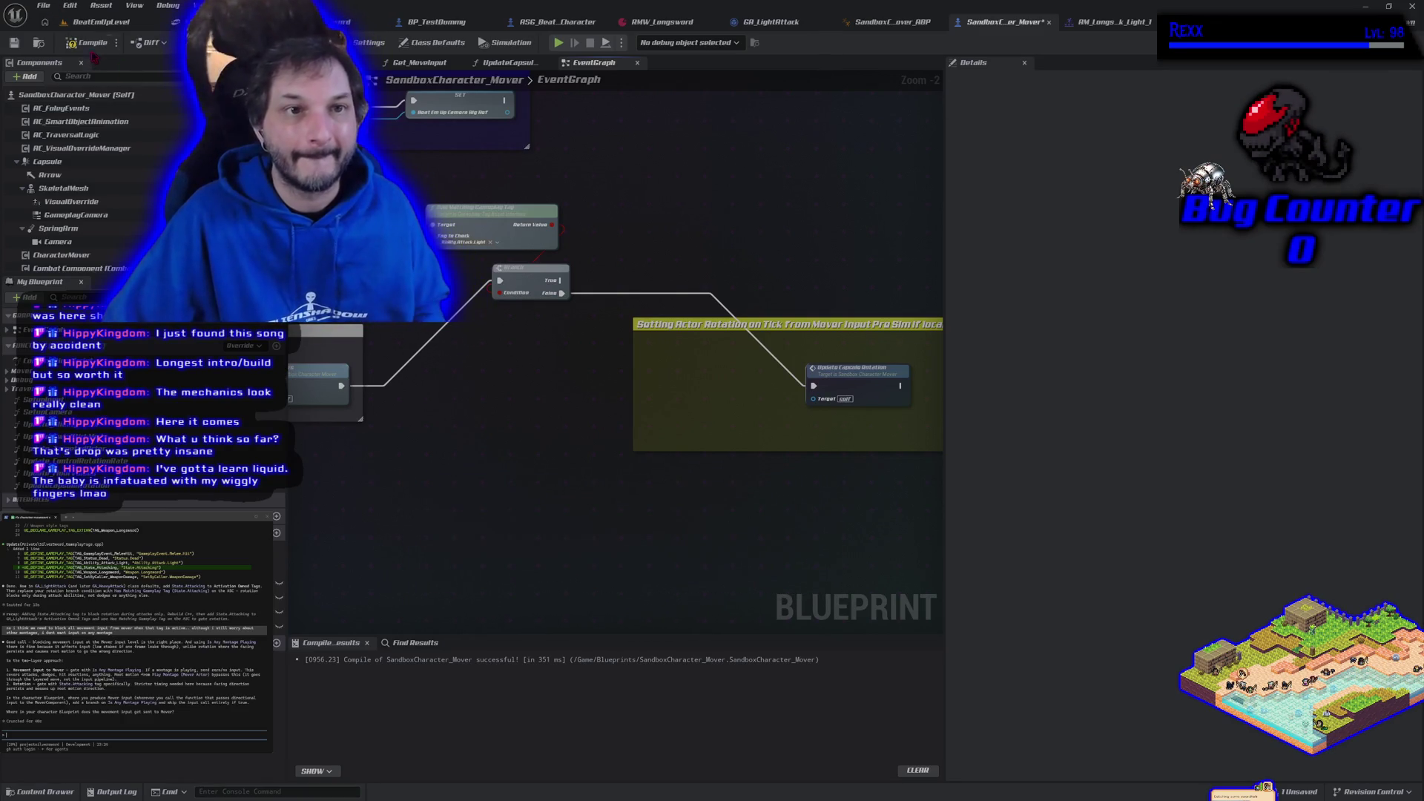
{"action": "left_click", "coordinate": [46, 8]}
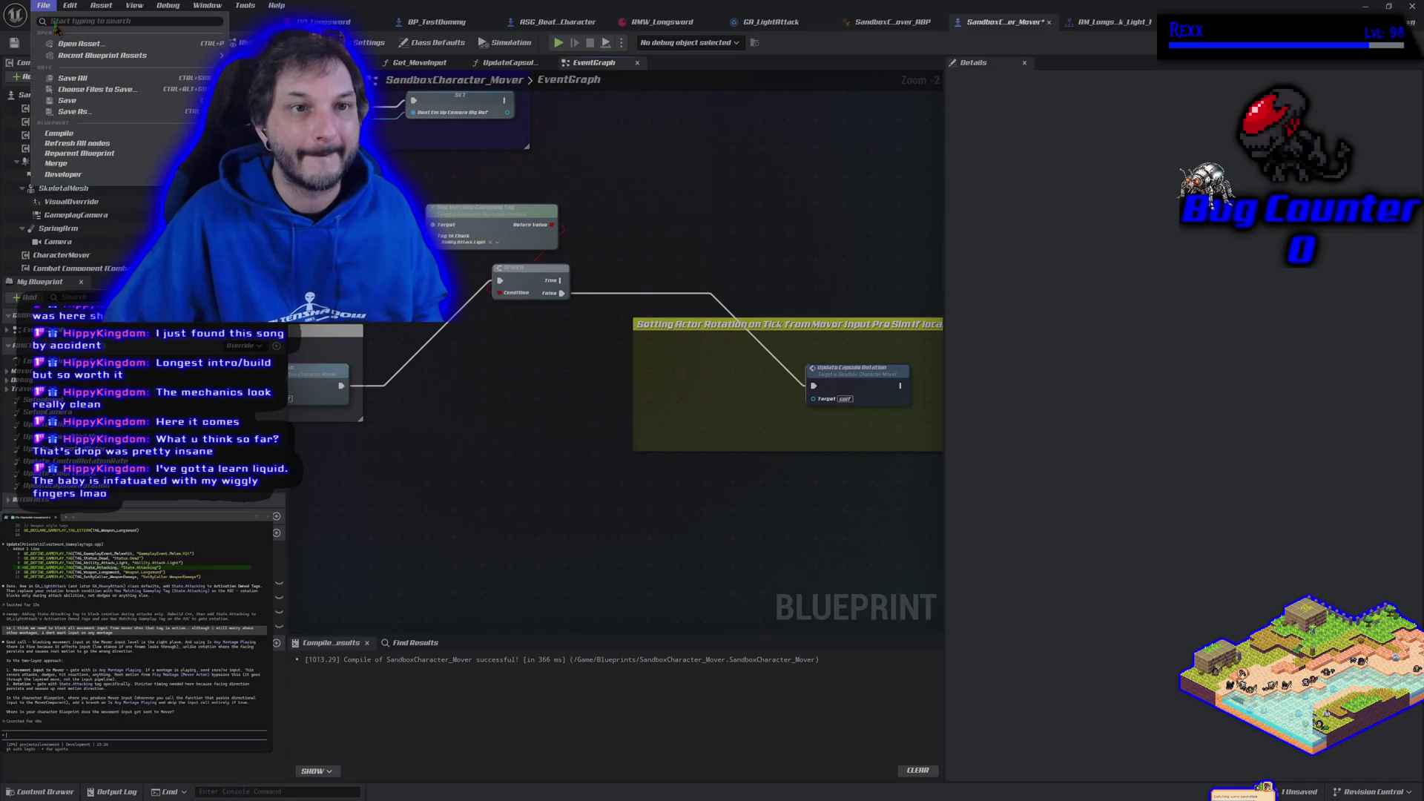
{"action": "left_click", "coordinate": [85, 82]}
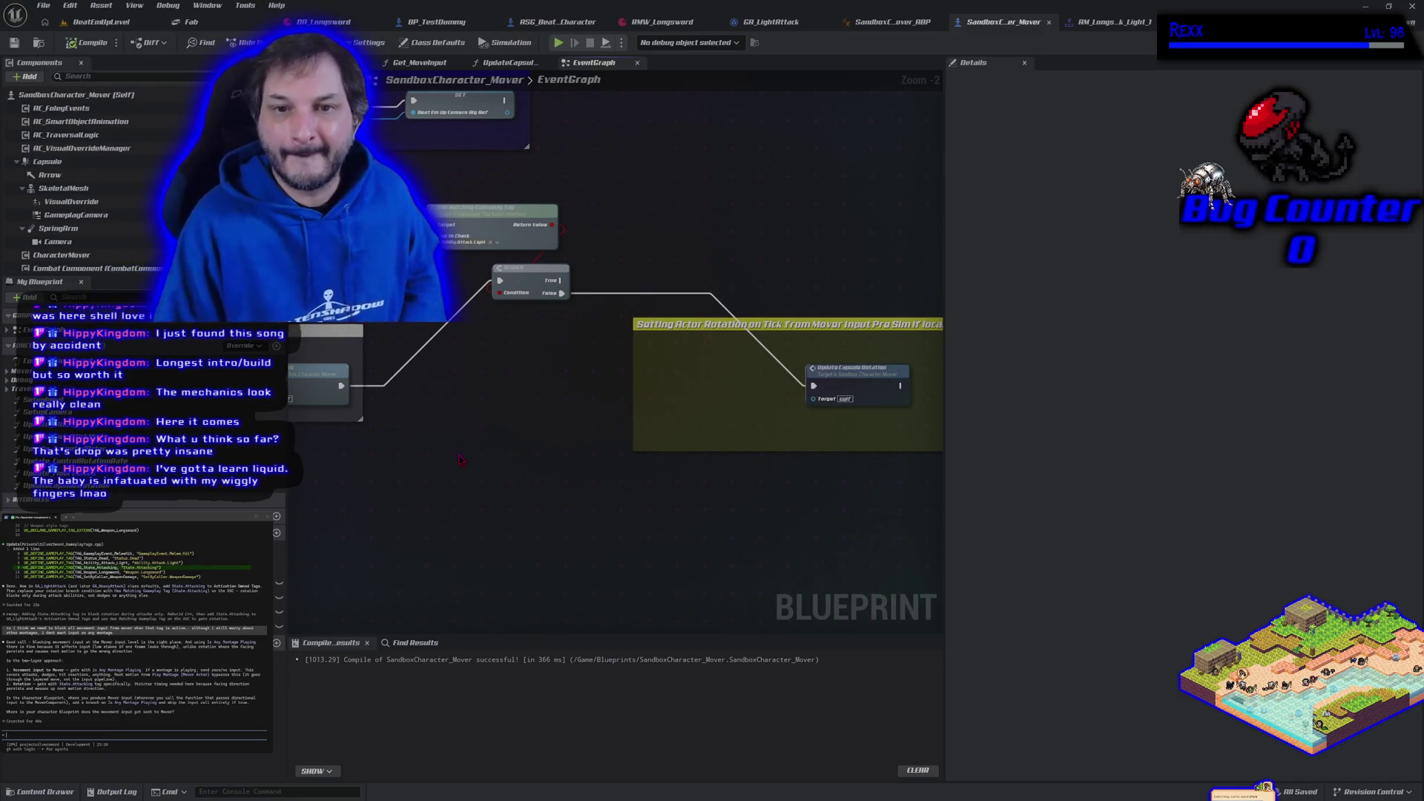
- Set Tag to Check to State.Attacking, then compile and save the Blueprint
{"action": "scroll", "coordinate": [462, 428], "scroll_direction": "up", "scroll_amount": 2}
{"action": "left_click", "coordinate": [593, 250]}
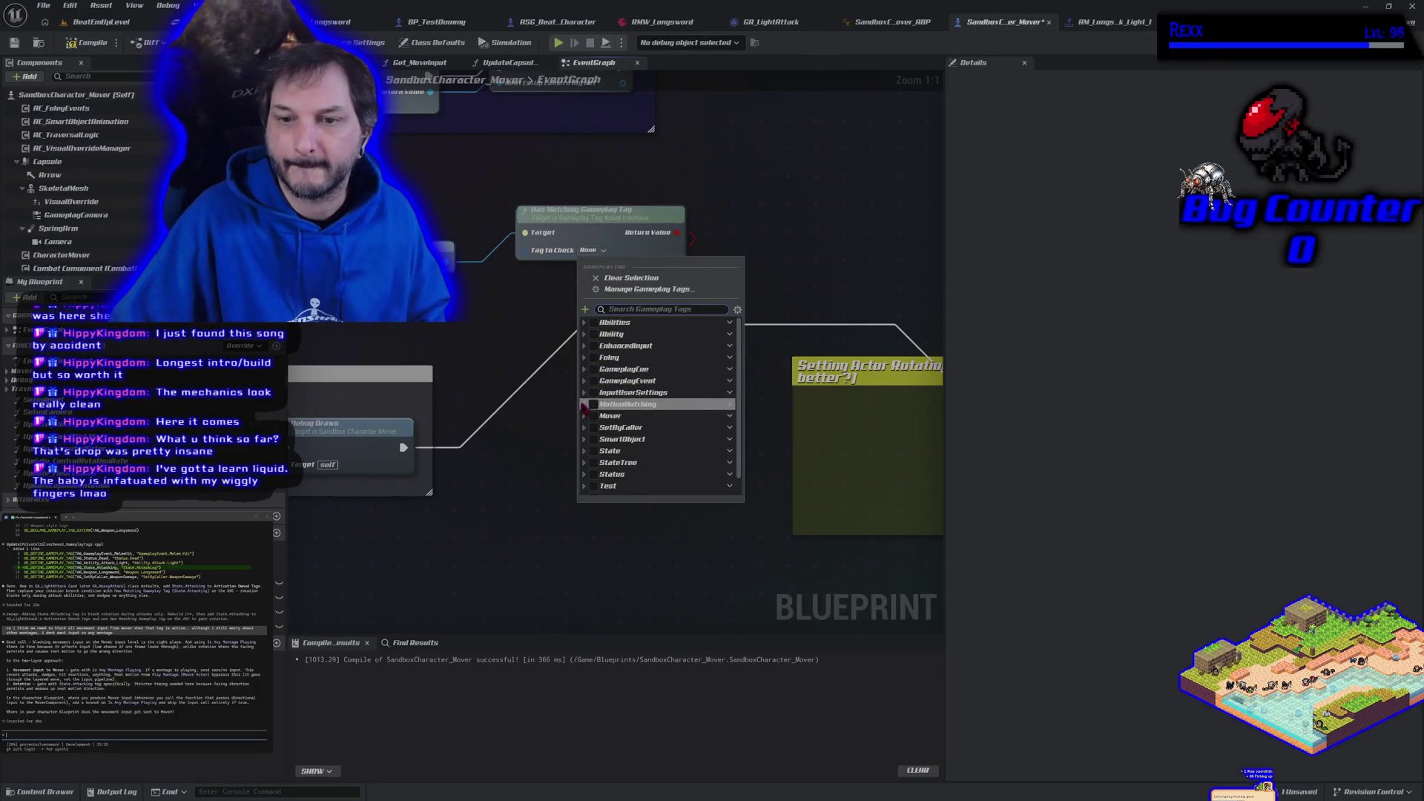
{"action": "left_click", "coordinate": [585, 450]}
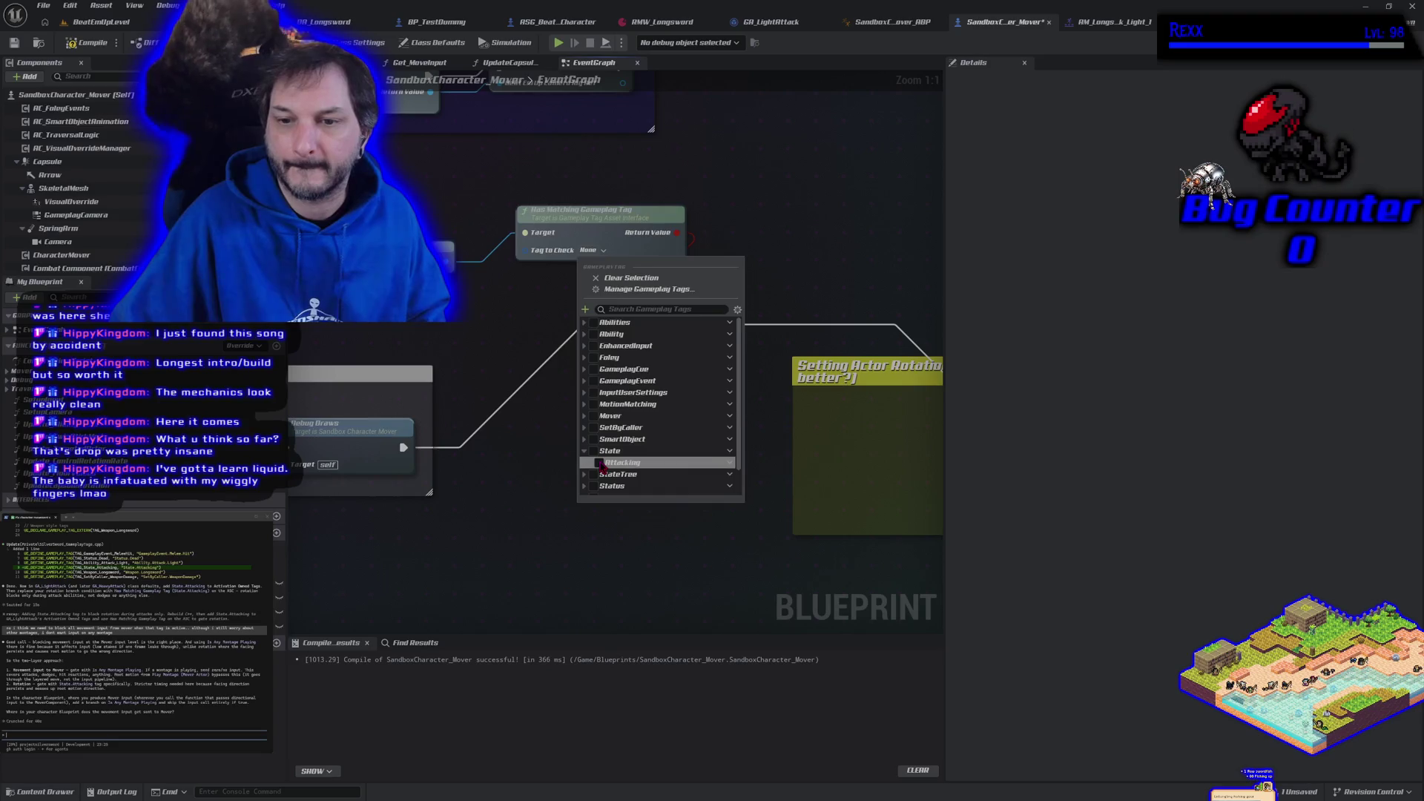
{"action": "left_click", "coordinate": [593, 462]}
{"action": "left_click", "coordinate": [86, 43]}
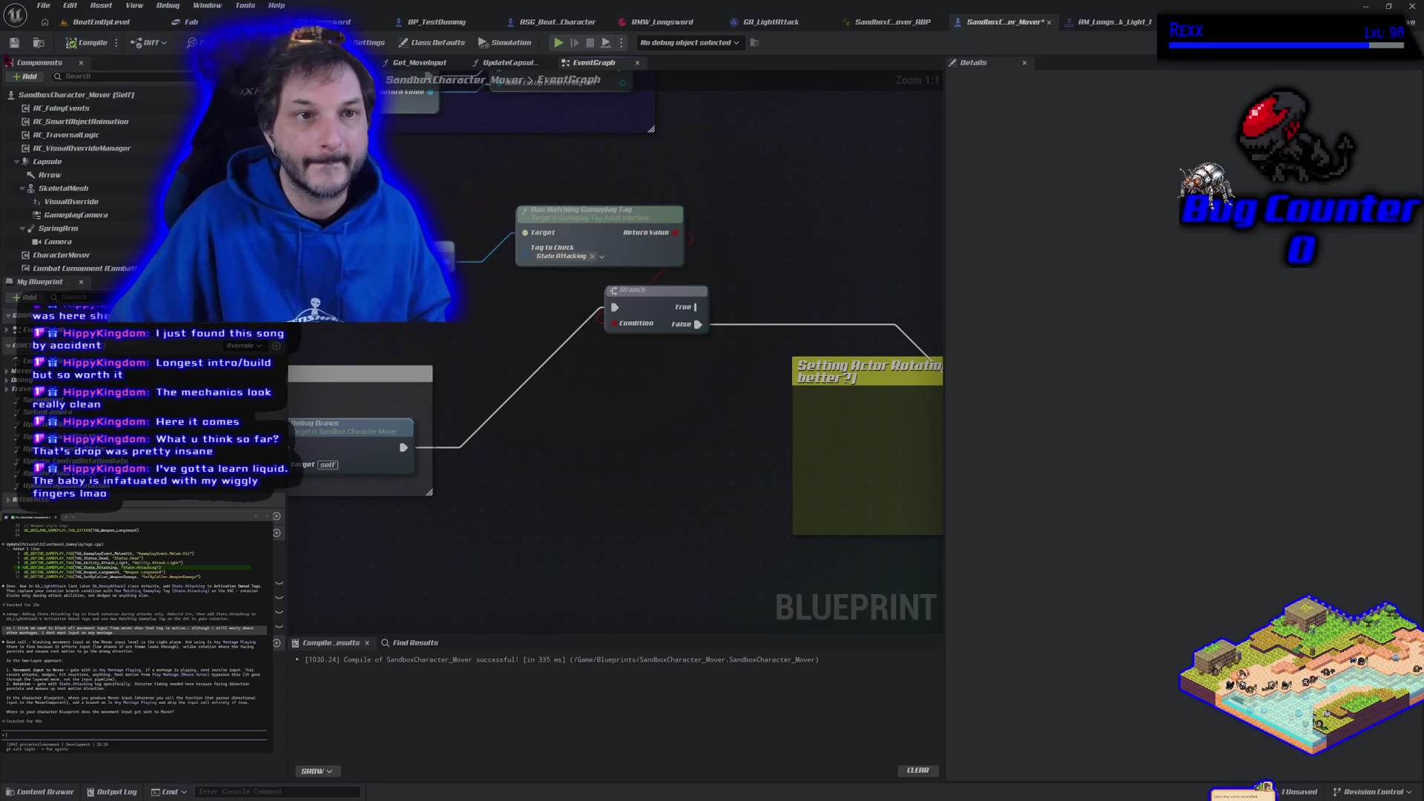
{"action": "left_click", "coordinate": [14, 43]}
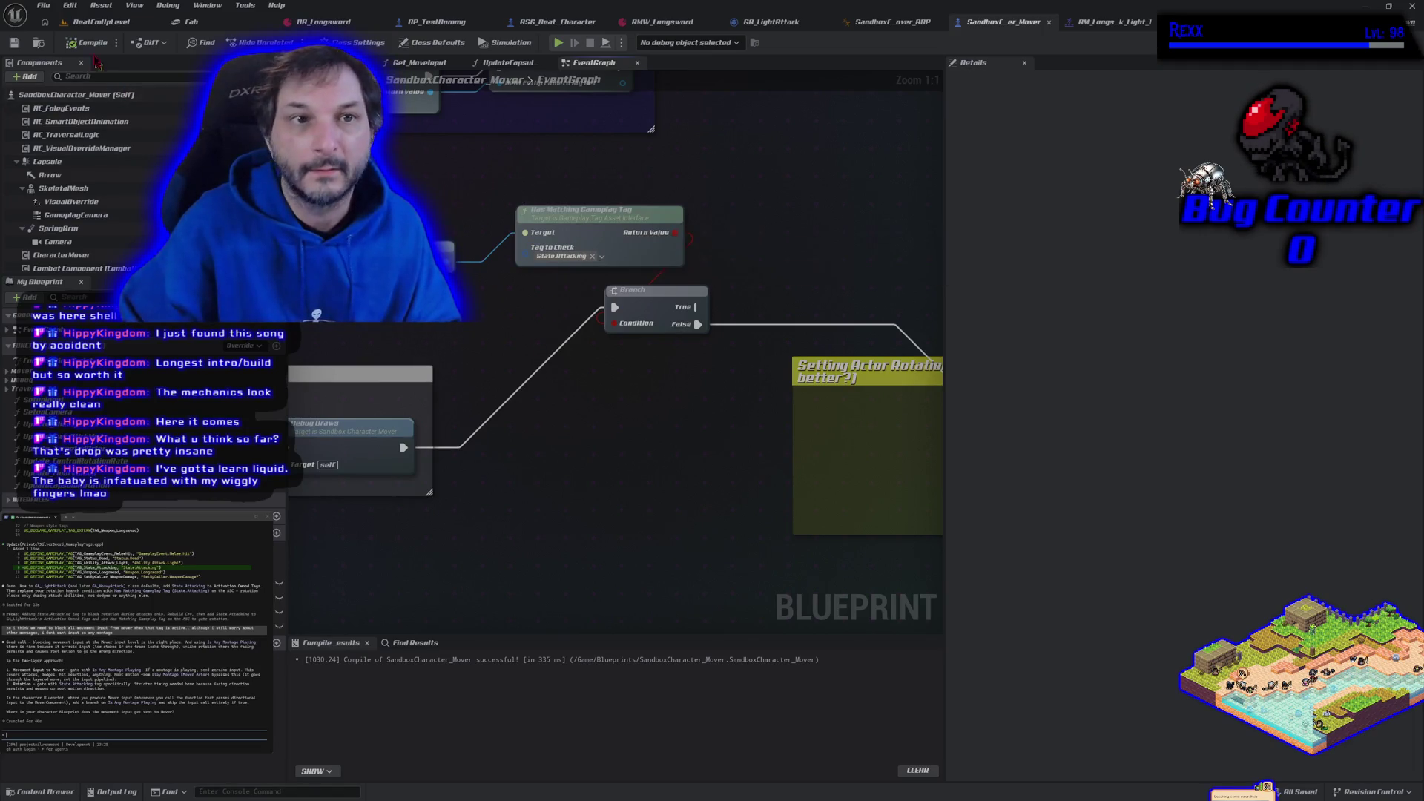
{"action": "left_click", "coordinate": [76, 22]}
{"action": "key", "text": "alt+p"}
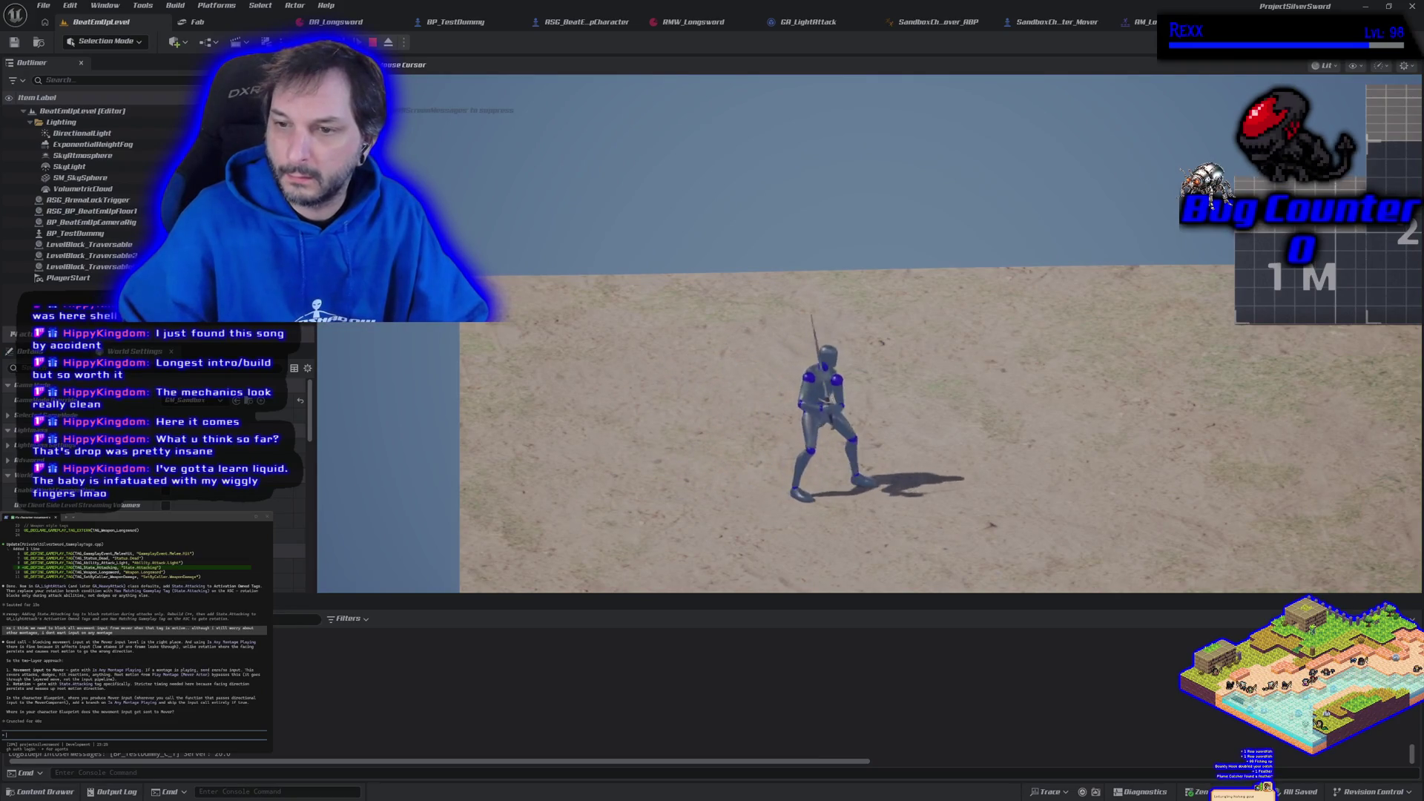
{"action": "key", "text": "d"}
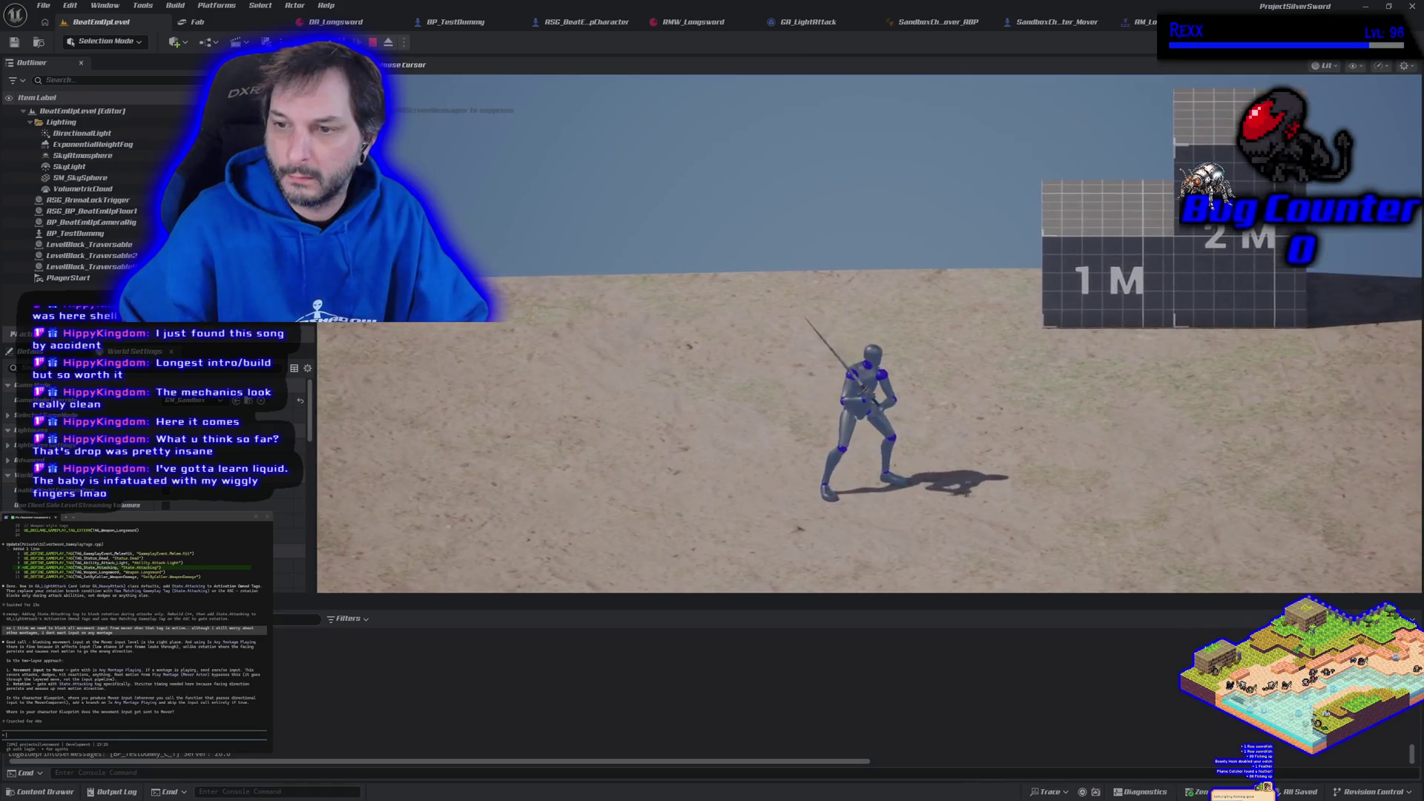
{"action": "key", "text": "d"}
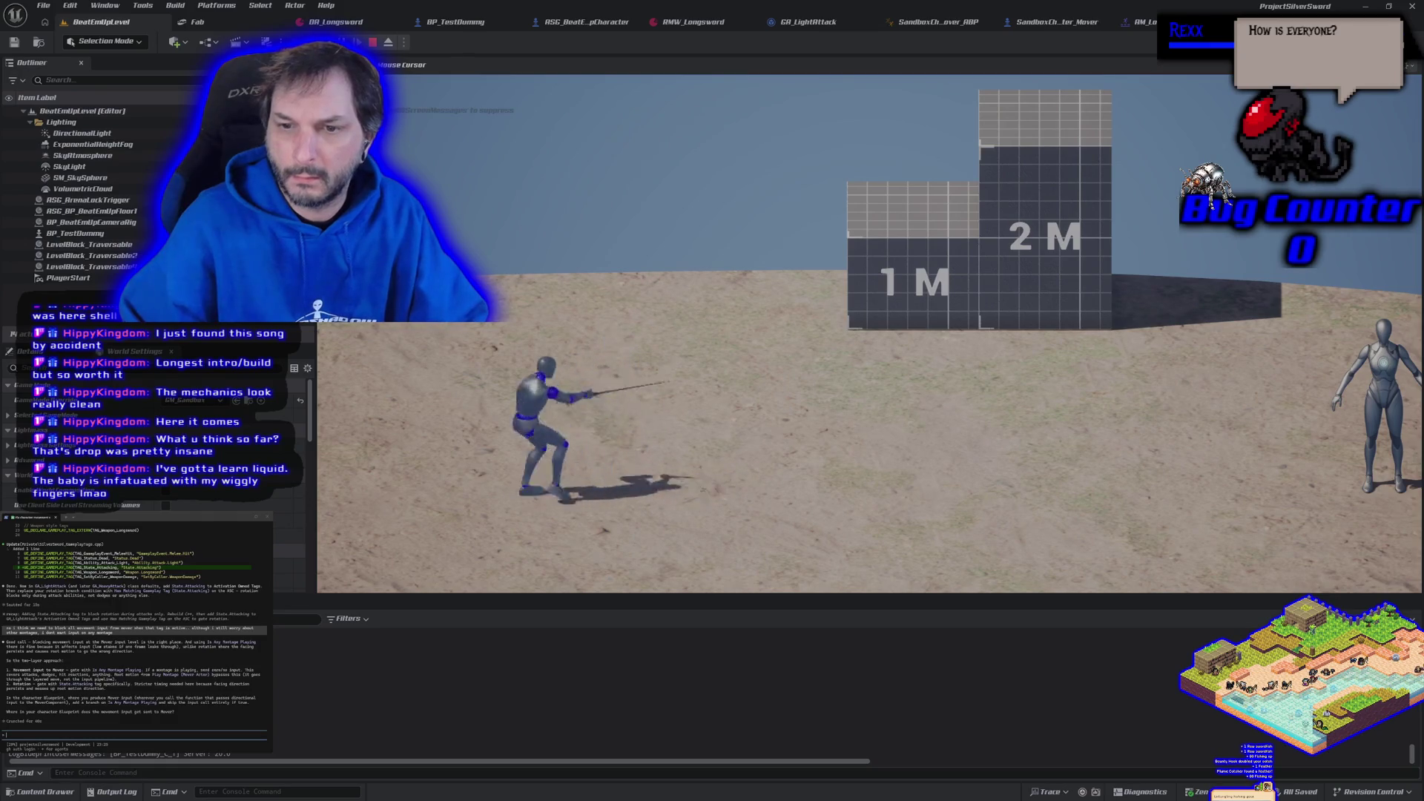
{"action": "key", "text": "Escape"}
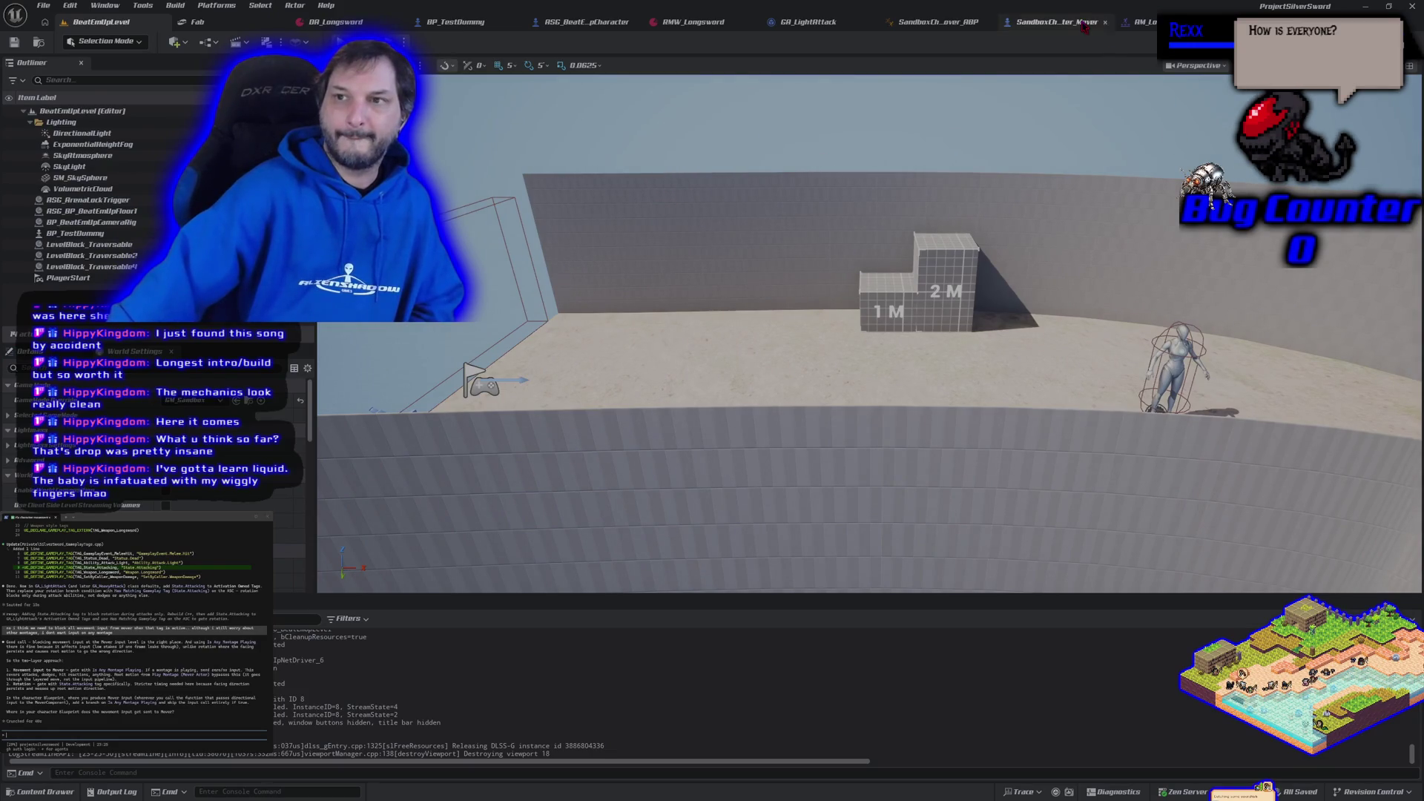
{"action": "left_click", "coordinate": [1138, 22]}
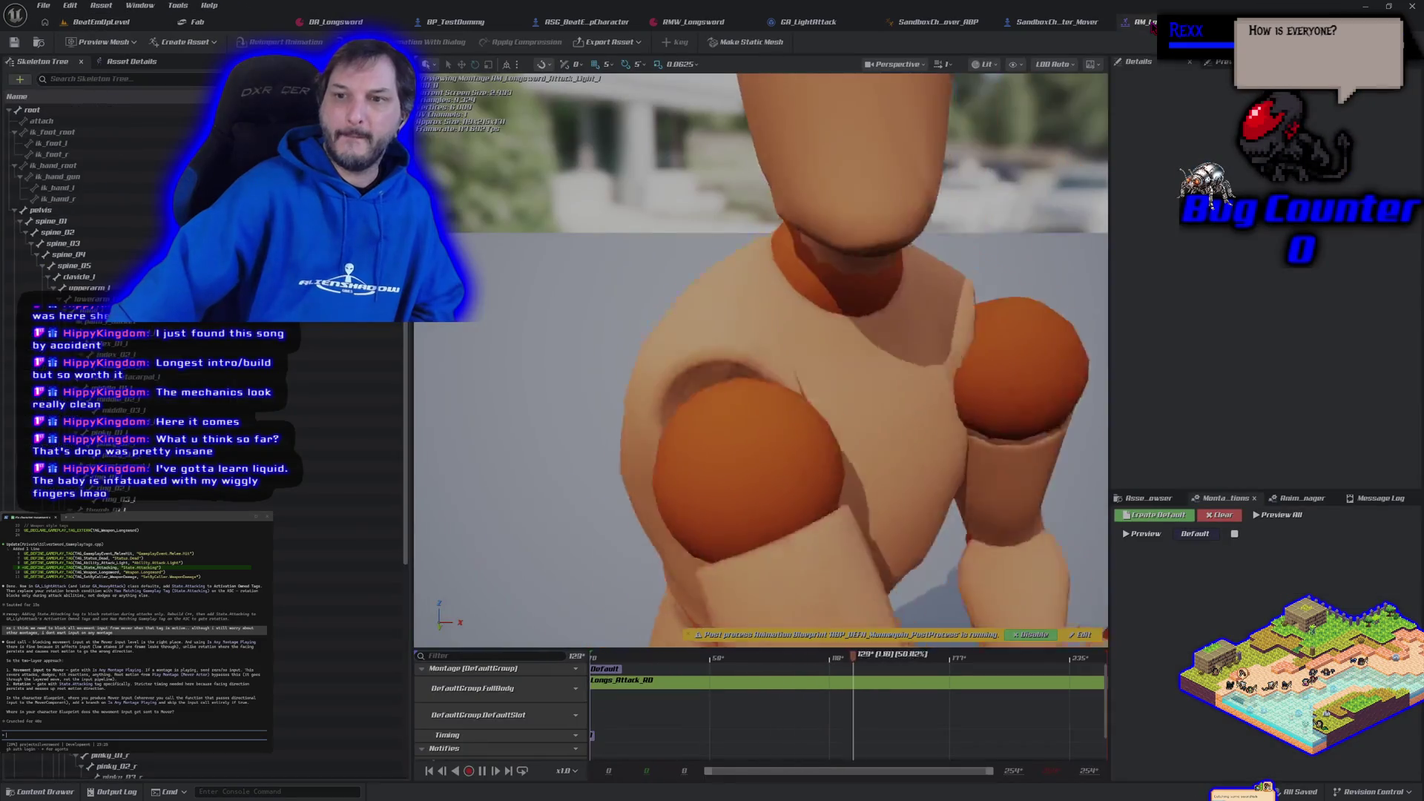
- Show SandboxCharacter_Mover's EventGraph at the 'Setting Actor Rotation on Tick' comment
{"action": "left_click", "coordinate": [1043, 22]}
{"action": "mouse_move", "coordinate": [719, 463]}
{"action": "left_mouse_down"}
{"action": "mouse_move", "coordinate": [583, 446]}
{"action": "mouse_move", "coordinate": [584, 432]}
{"action": "left_mouse_up"}
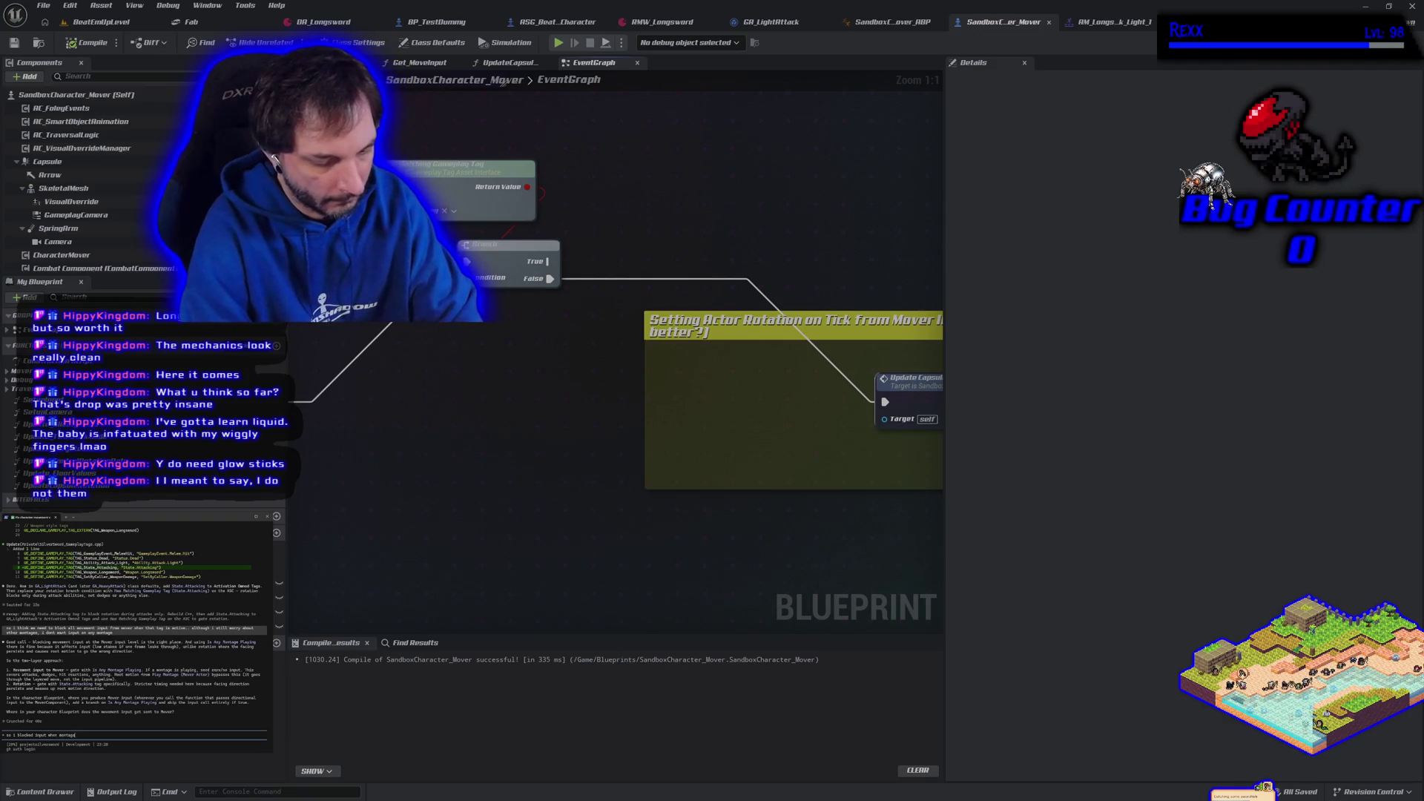
{"action": "type", "text": "ying but the issue is we rotate"}
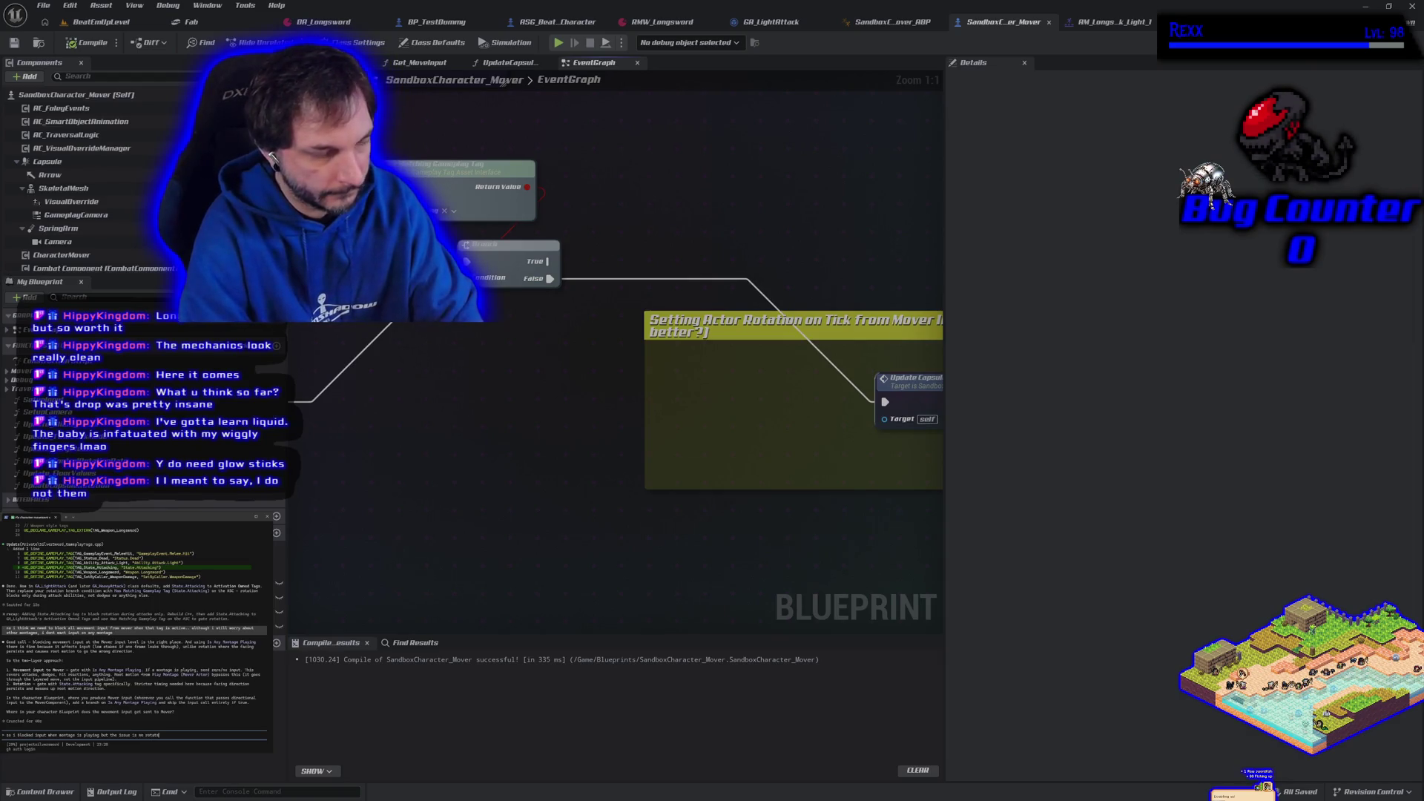
{"action": "type", "text": "i"}
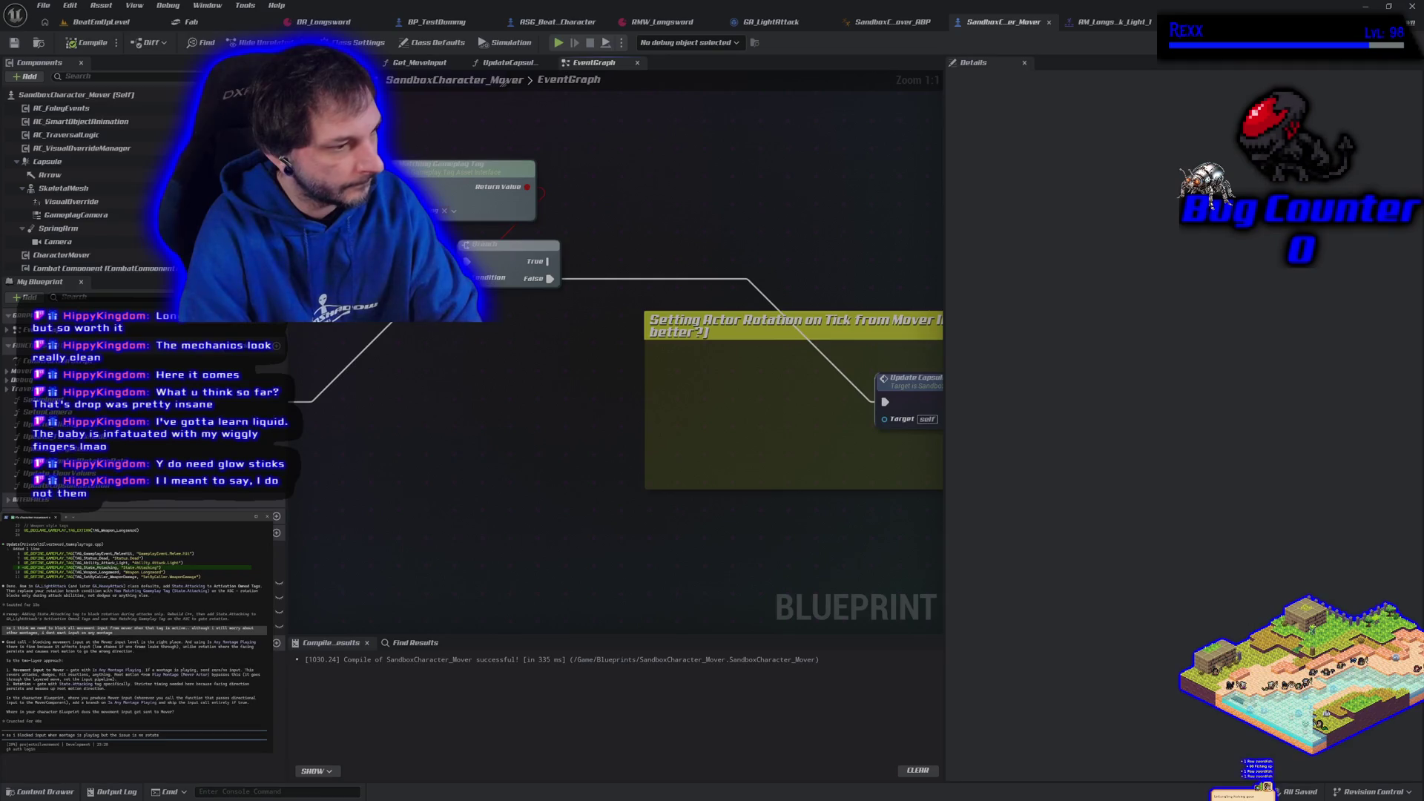
{"action": "type", "text": " ht b"}
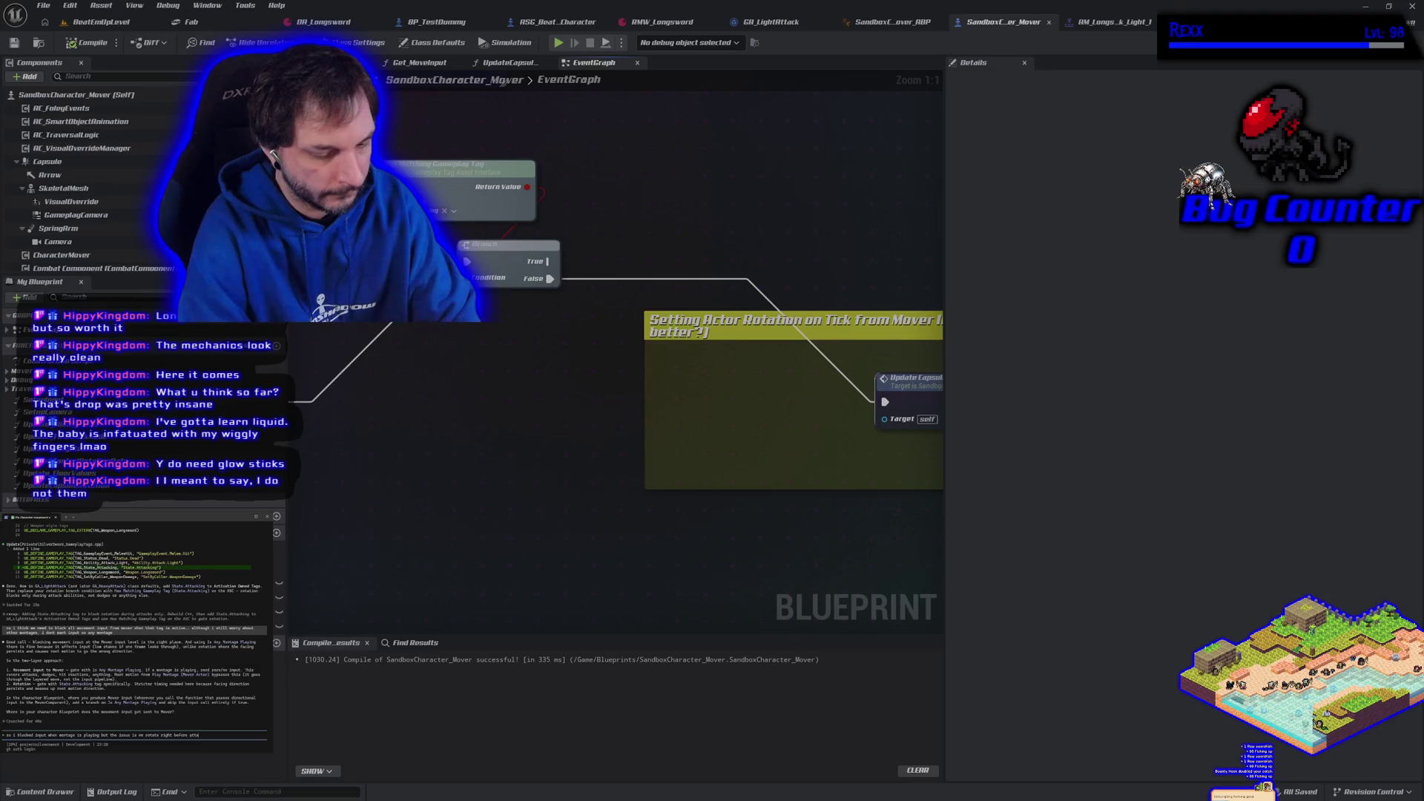
{"action": "type", "text": " playing the mon"}
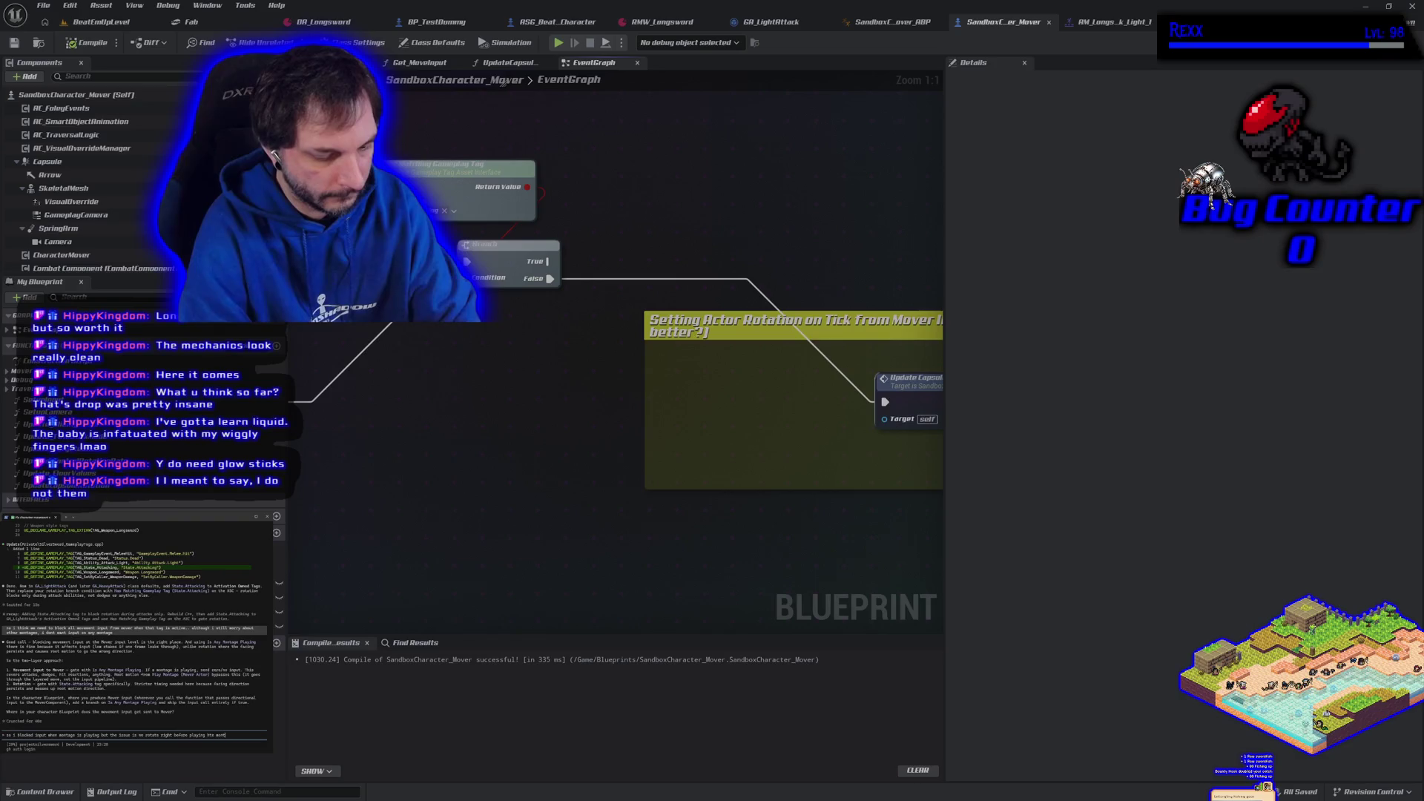
{"action": "type", "text": " and w"}
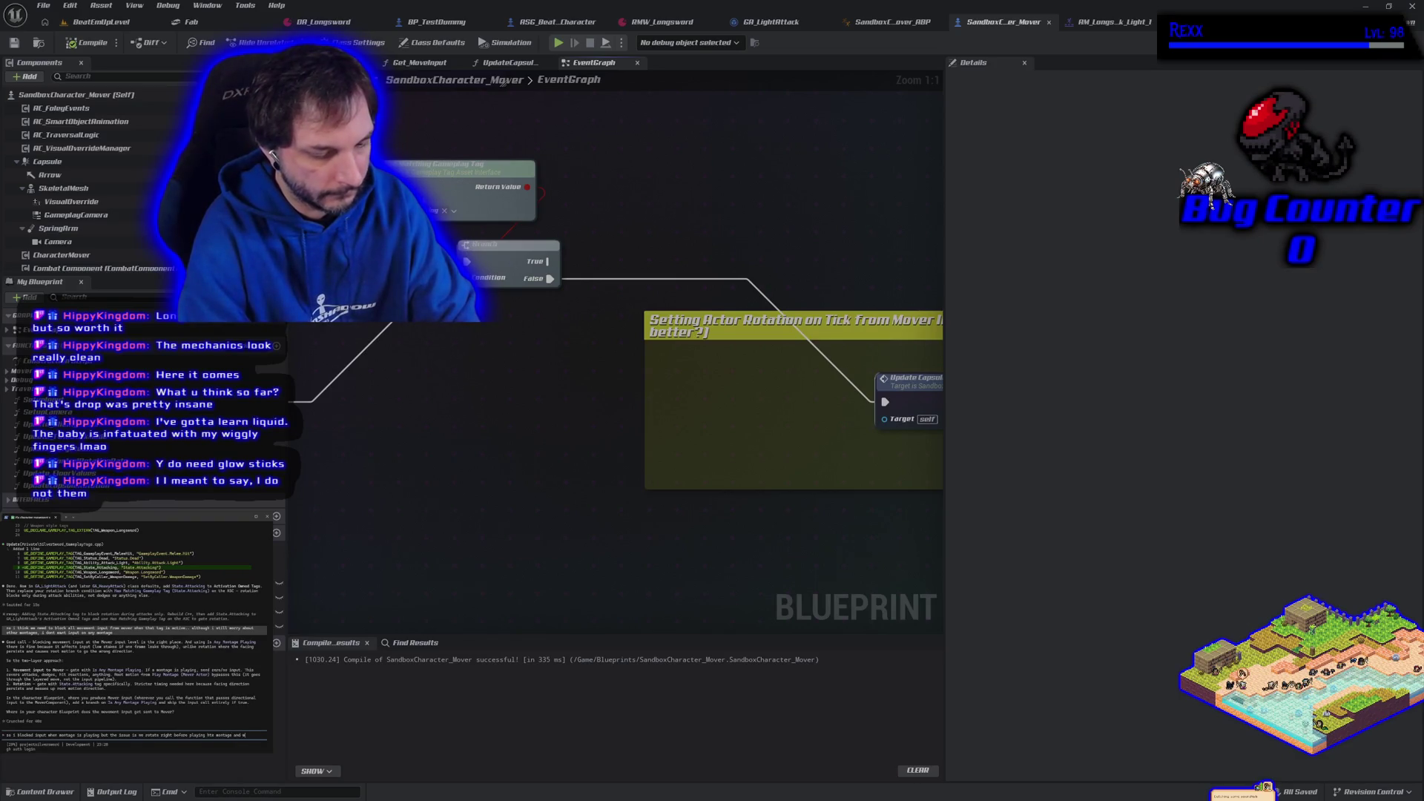
{"action": "type", "text": "ng the o"}
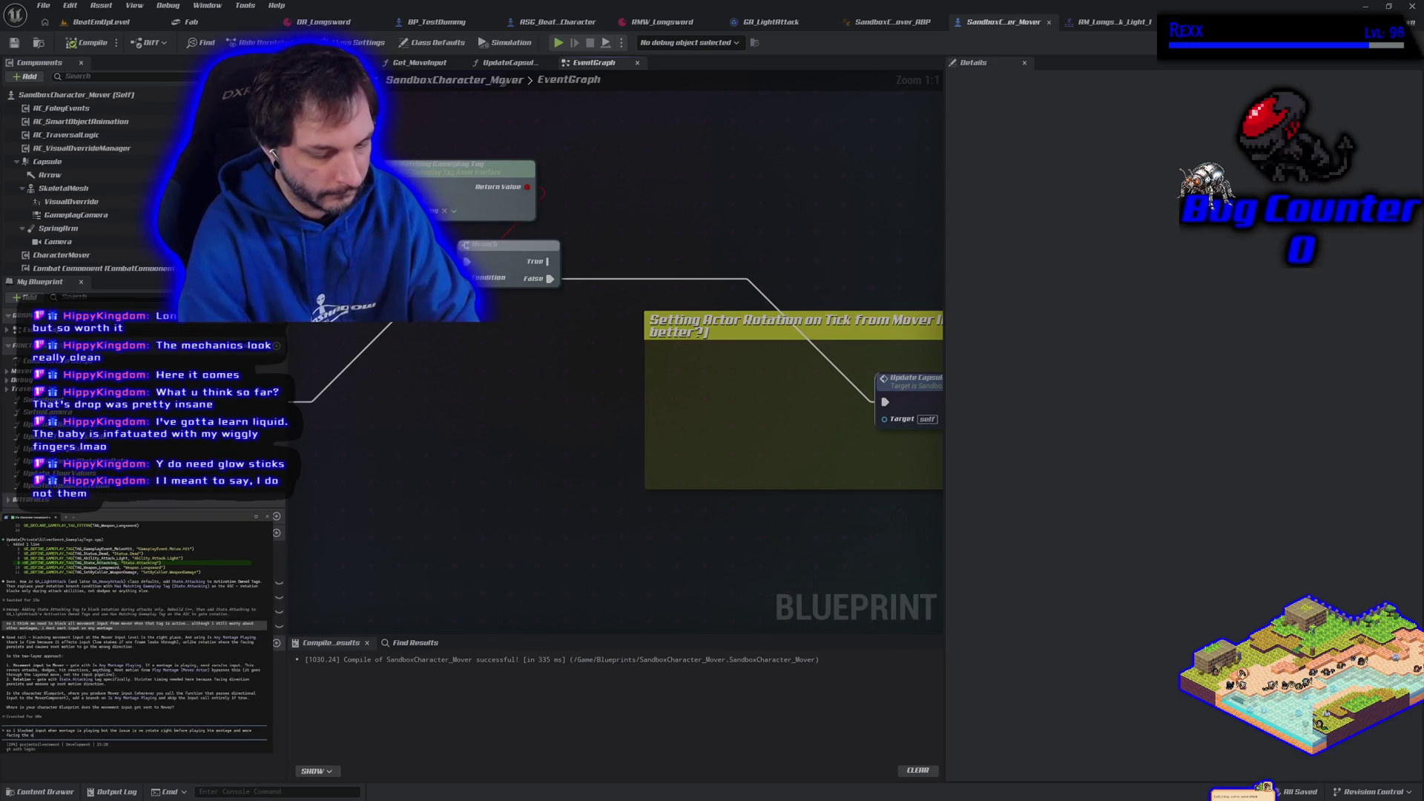
{"action": "type", "text": "ay that the root motion moves"}
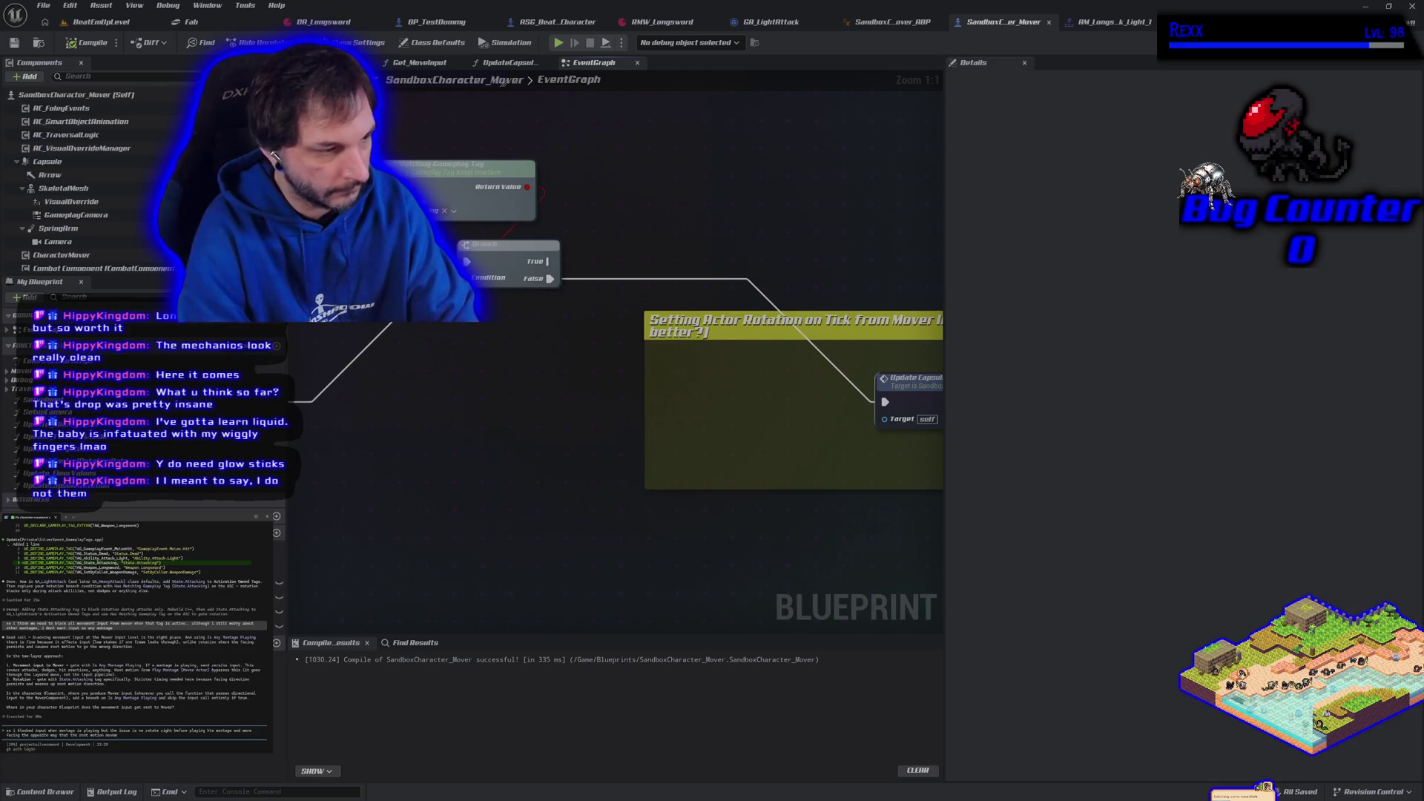
{"action": "key", "text": "Return"}
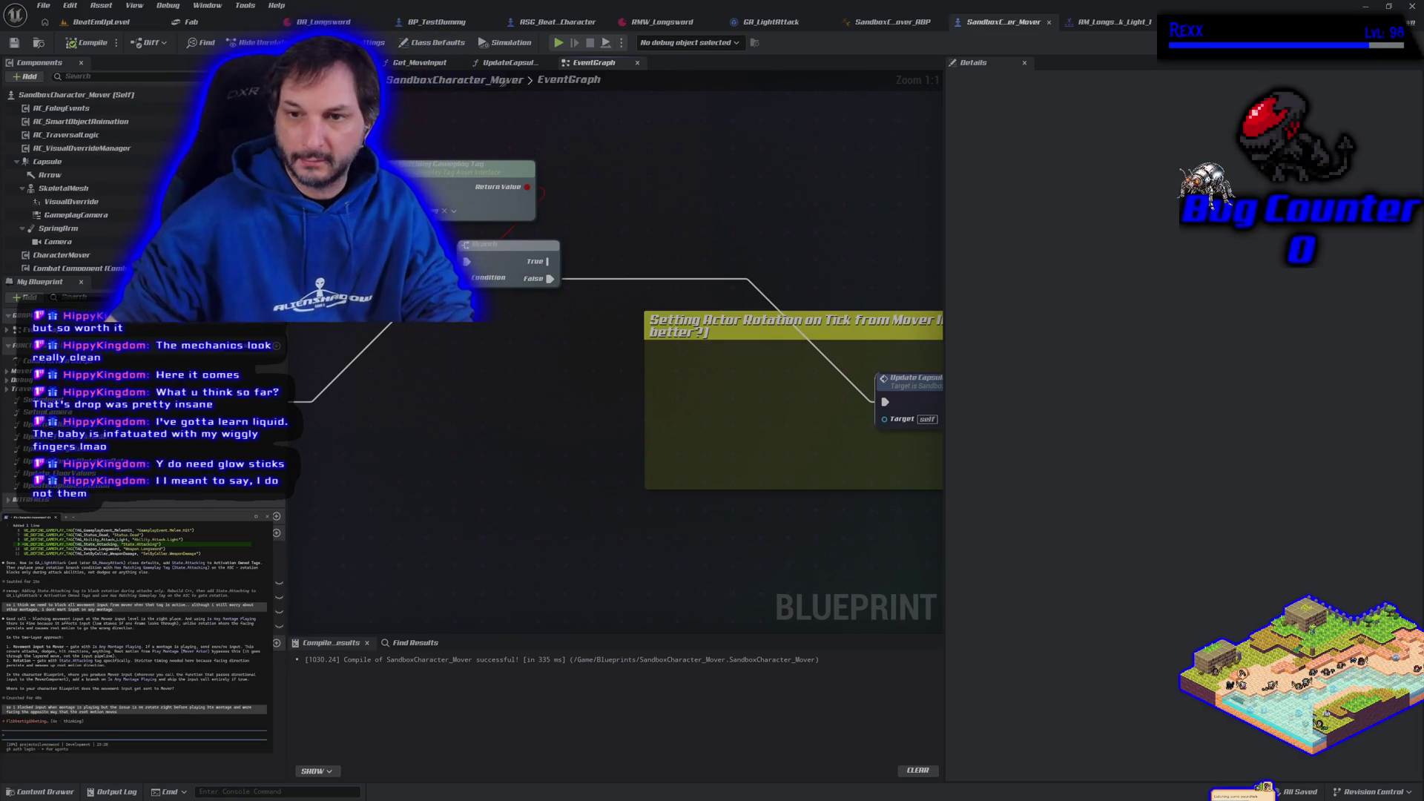
{"action": "mouse_move", "coordinate": [733, 580]}
{"action": "left_mouse_down"}
{"action": "mouse_move", "coordinate": [524, 547]}
{"action": "mouse_move", "coordinate": [673, 572]}
{"action": "mouse_move", "coordinate": [660, 438]}
{"action": "mouse_move", "coordinate": [548, 492]}
{"action": "left_mouse_up"}
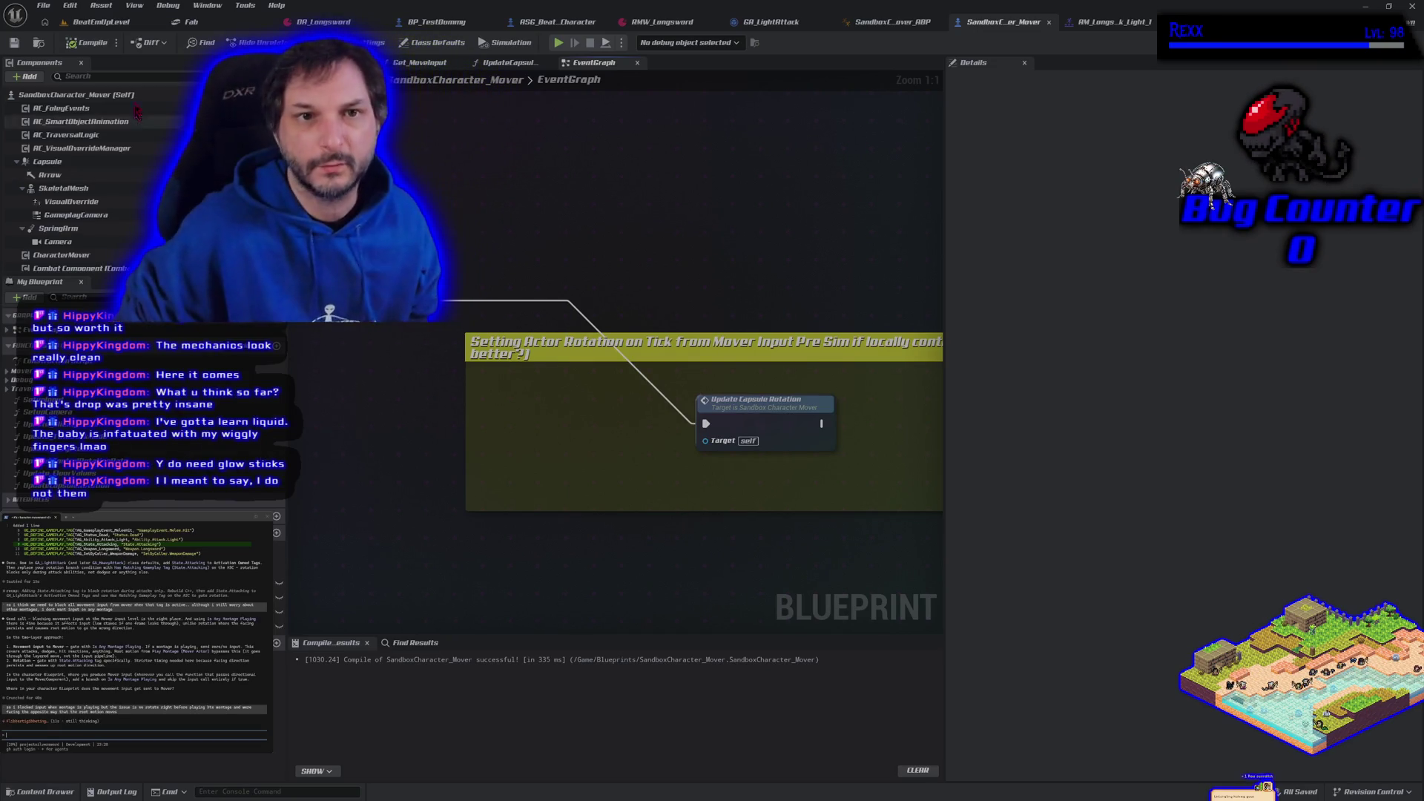
- Play-test the light attack, running left and right by the test dummy, then end the session
{"action": "left_click", "coordinate": [109, 23]}
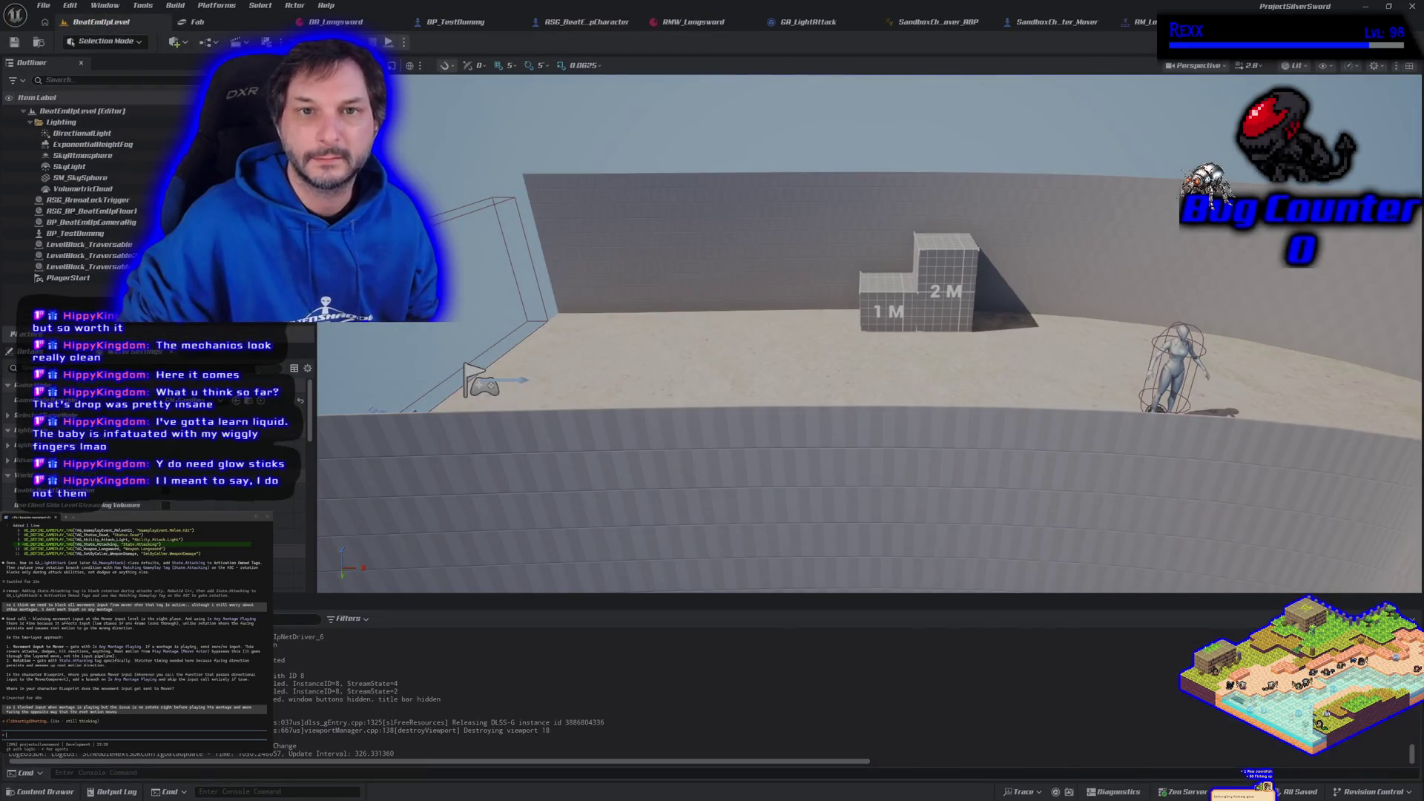
{"action": "key", "text": "d"}
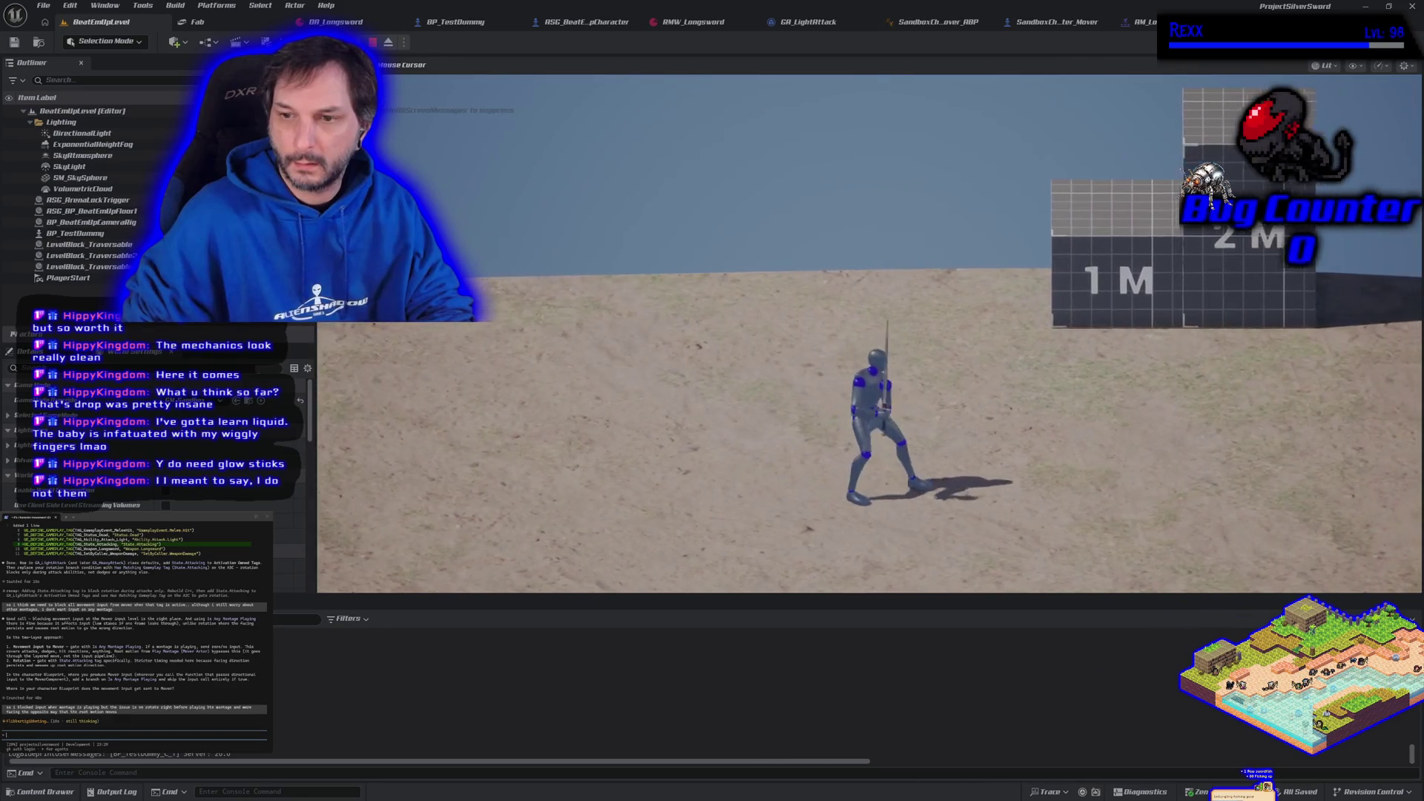
{"action": "key", "text": "d"}
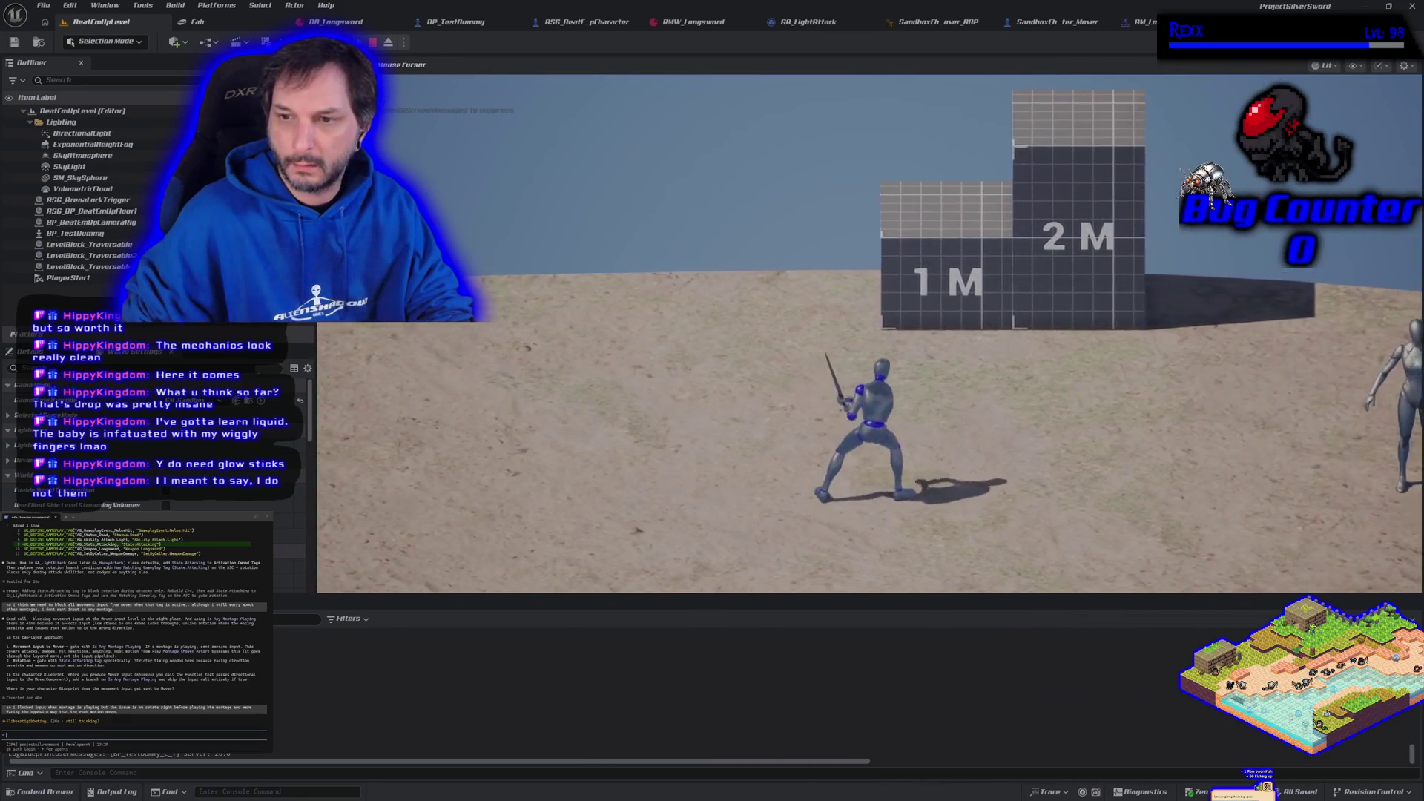
{"action": "key", "text": "a"}
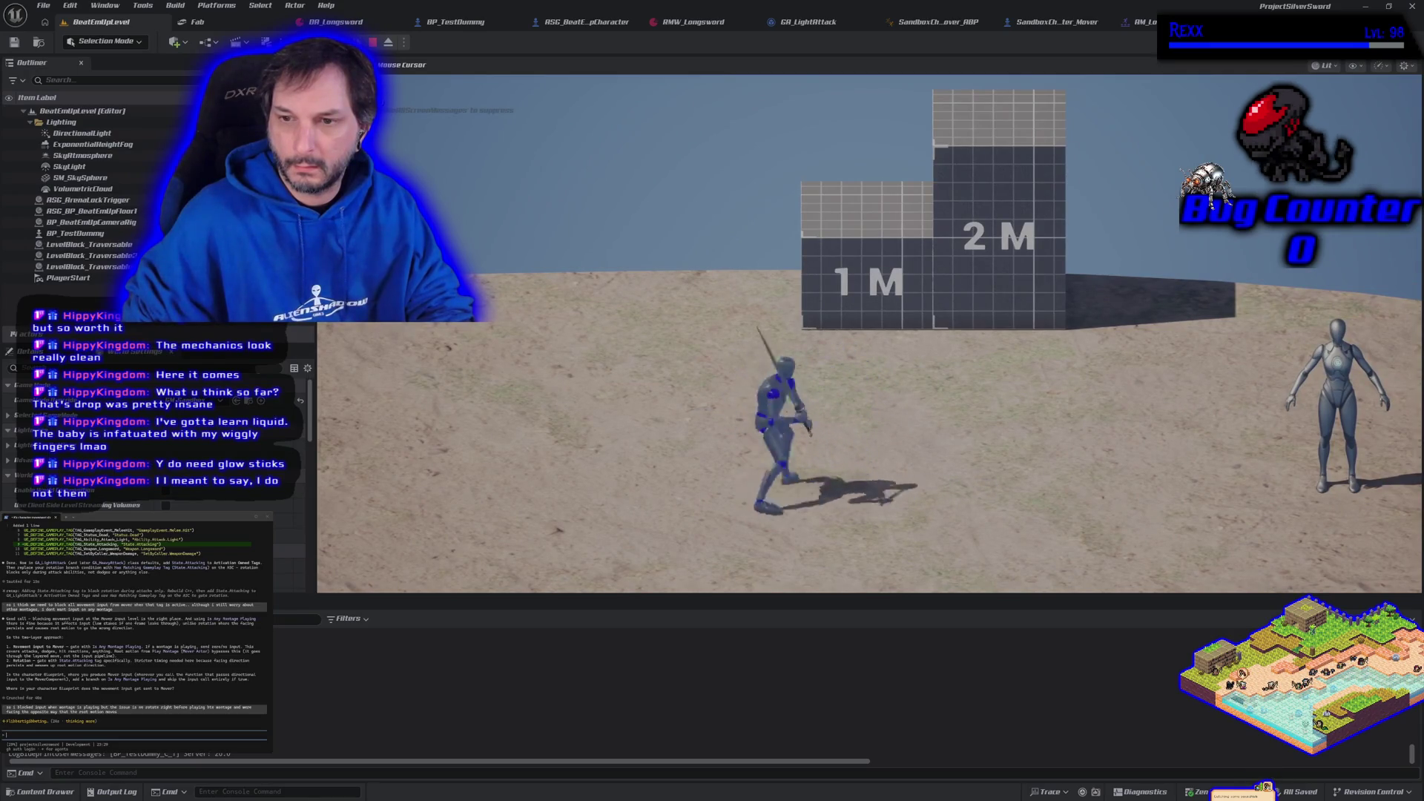
{"action": "key", "text": "d"}
{"action": "key", "text": "a"}
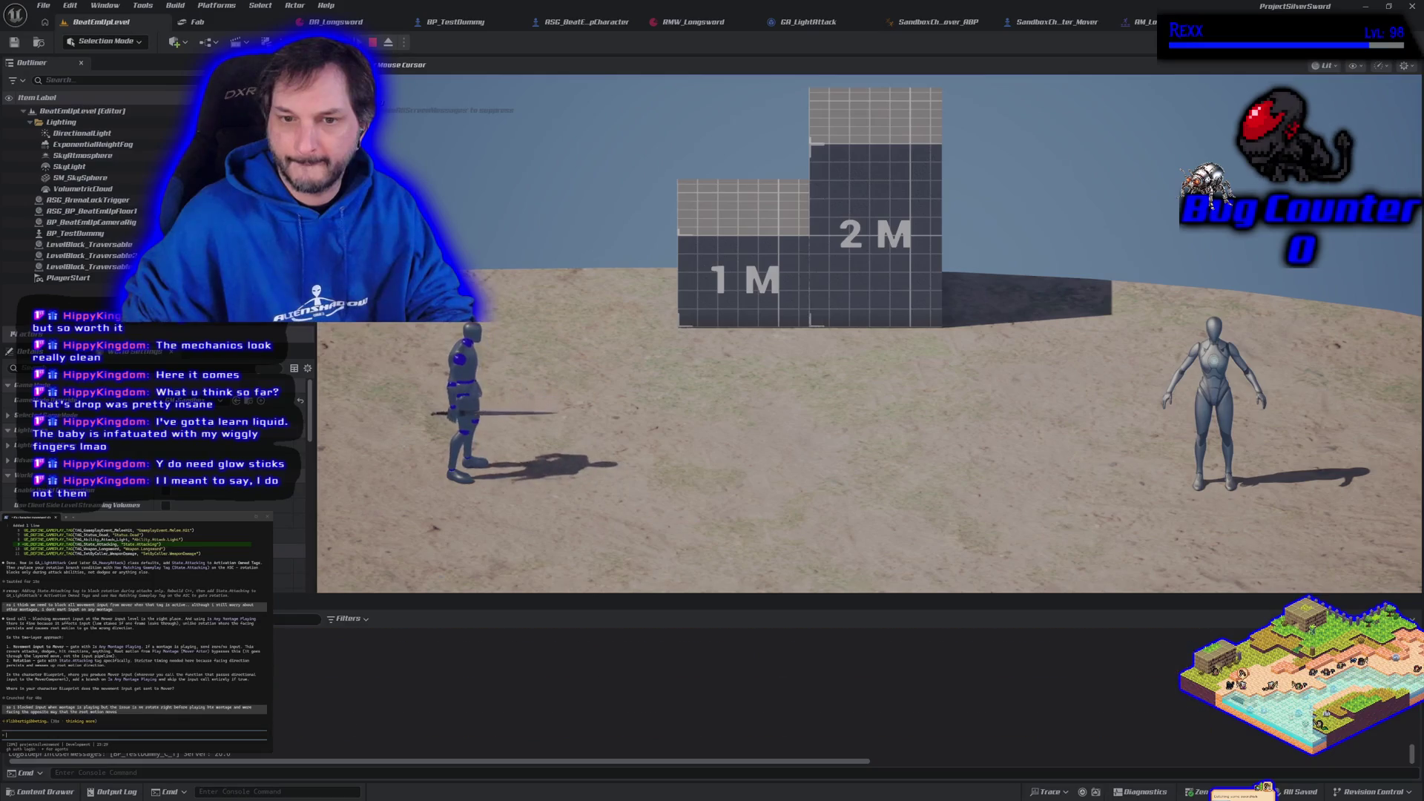
{"action": "key", "text": "Escape"}
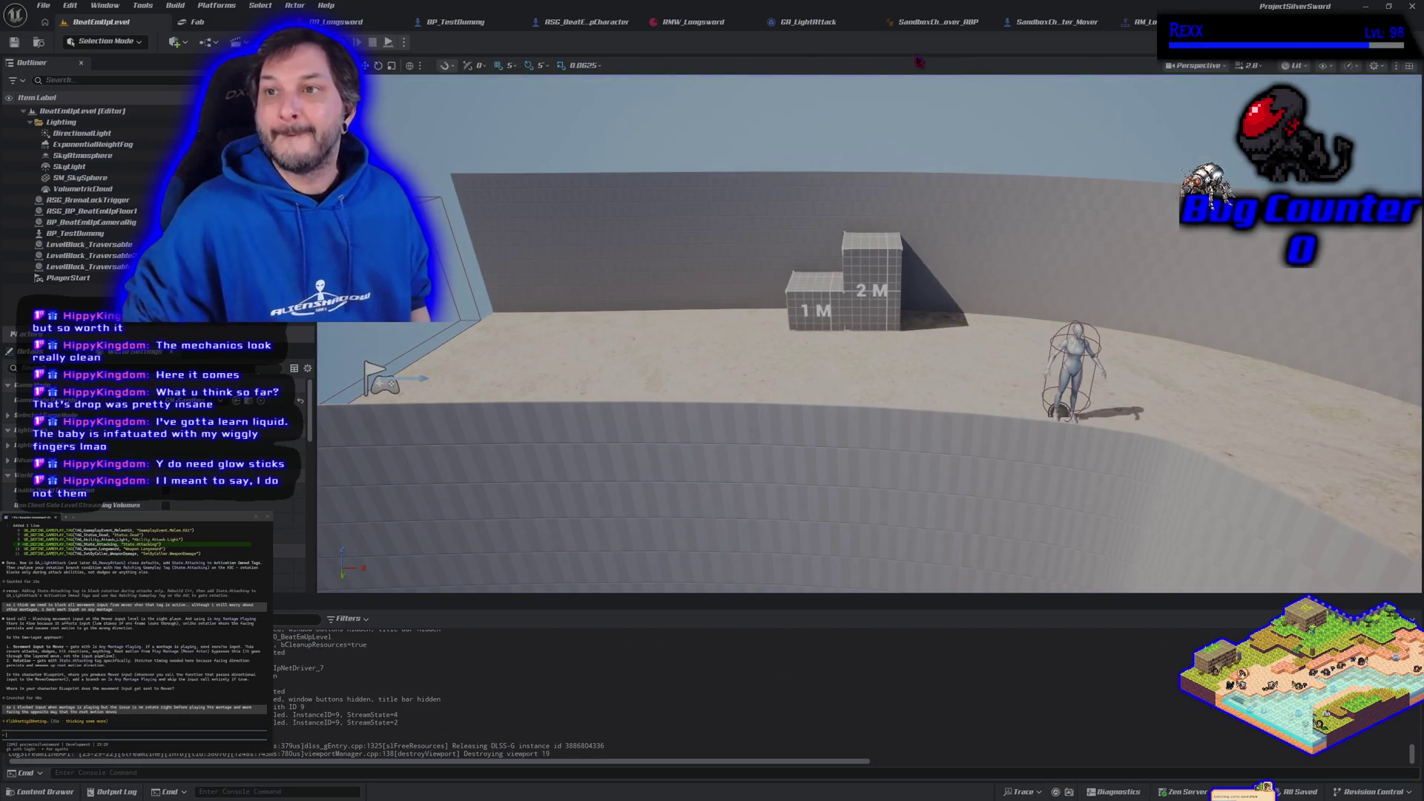
{"action": "left_click", "coordinate": [819, 27]}
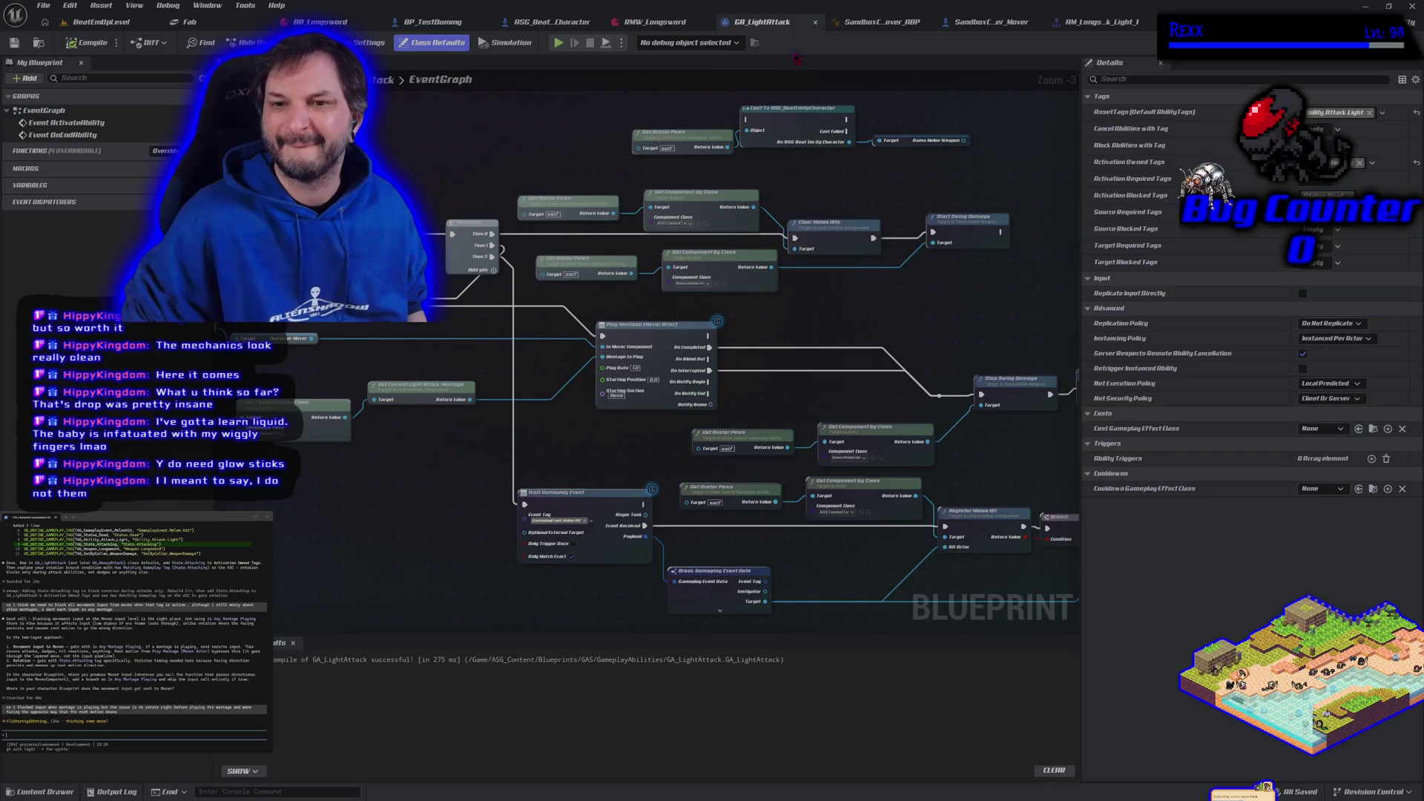
- Insert a Character Mover Stop Active Movement node before Play Montage, then compile and save
{"action": "left_click_drag", "start_coordinate": [611, 454], "coordinate": [737, 420]}
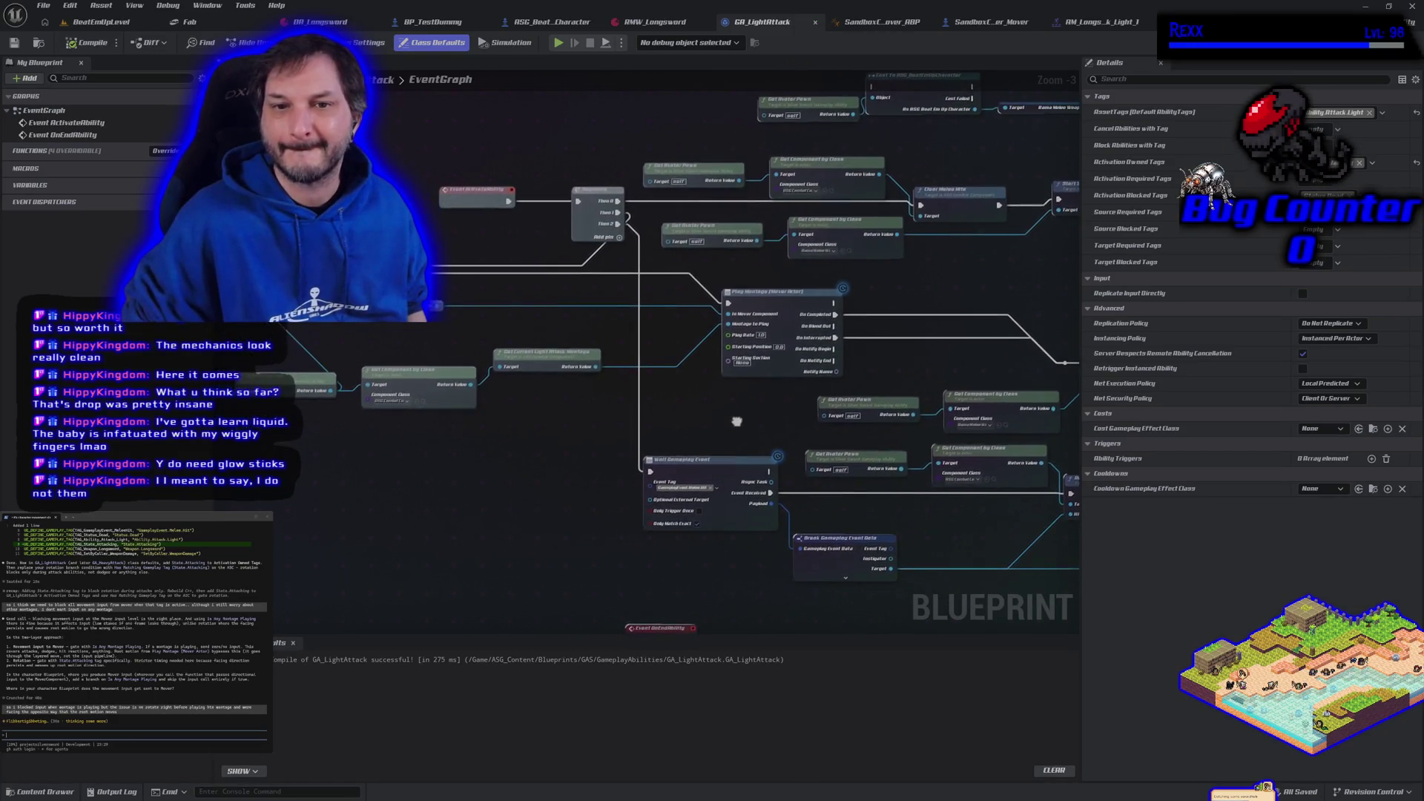
{"action": "left_click_drag", "start_coordinate": [436, 305], "coordinate": [463, 326]}
{"action": "type", "text": "stop"}
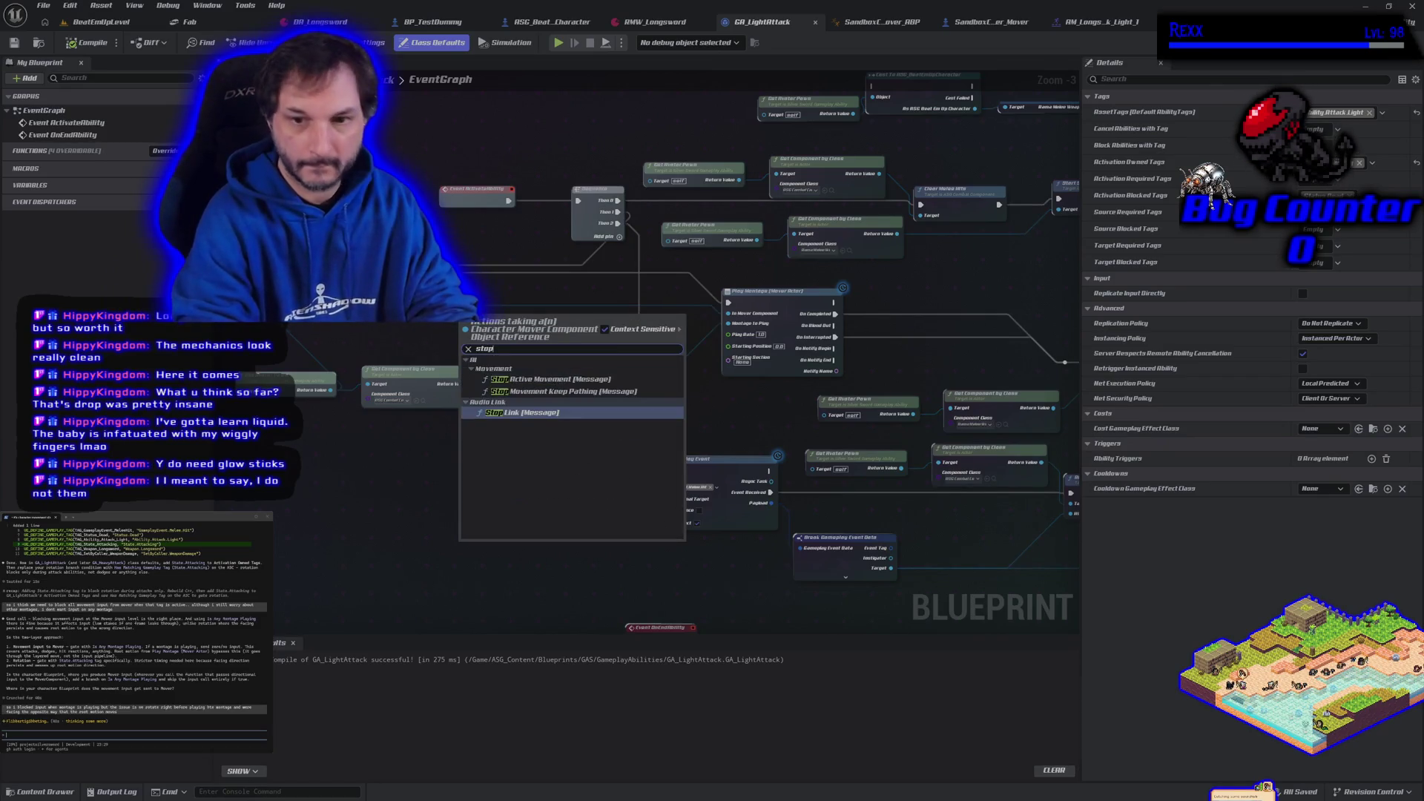
{"action": "left_click", "coordinate": [539, 379]}
{"action": "left_click_drag", "start_coordinate": [506, 334], "coordinate": [562, 317]}
{"action": "mouse_move", "coordinate": [728, 303]}
{"action": "left_mouse_down"}
{"action": "mouse_move", "coordinate": [521, 313]}
{"action": "mouse_move", "coordinate": [728, 304]}
{"action": "left_mouse_up"}
{"action": "left_click_drag", "start_coordinate": [599, 312], "coordinate": [729, 304]}
{"action": "left_click", "coordinate": [87, 43]}
{"action": "left_click", "coordinate": [14, 43]}
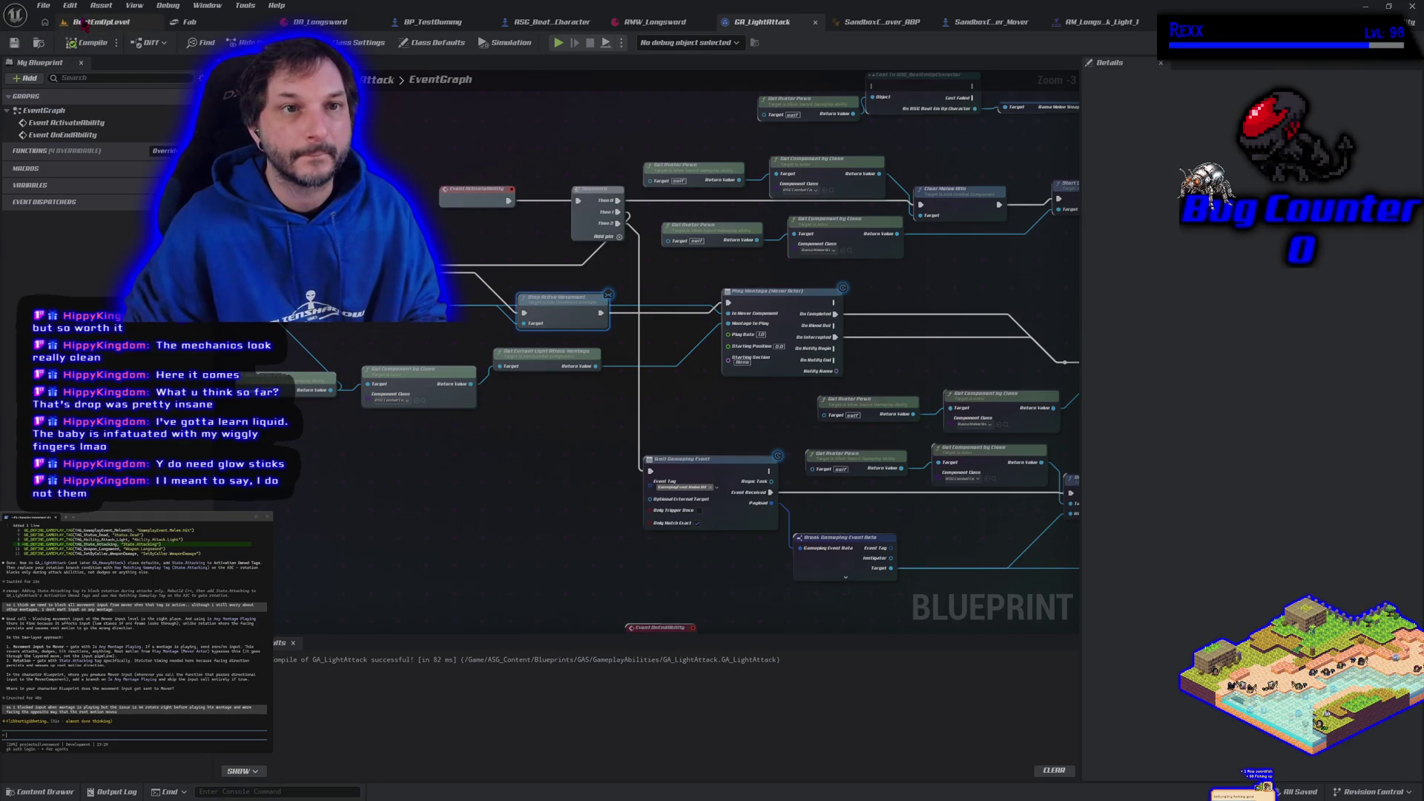
{"action": "left_click", "coordinate": [102, 22]}
- Play-test the attack with Stop Active Movement, running right toward the dummy and back
{"action": "key", "text": "alt+p"}
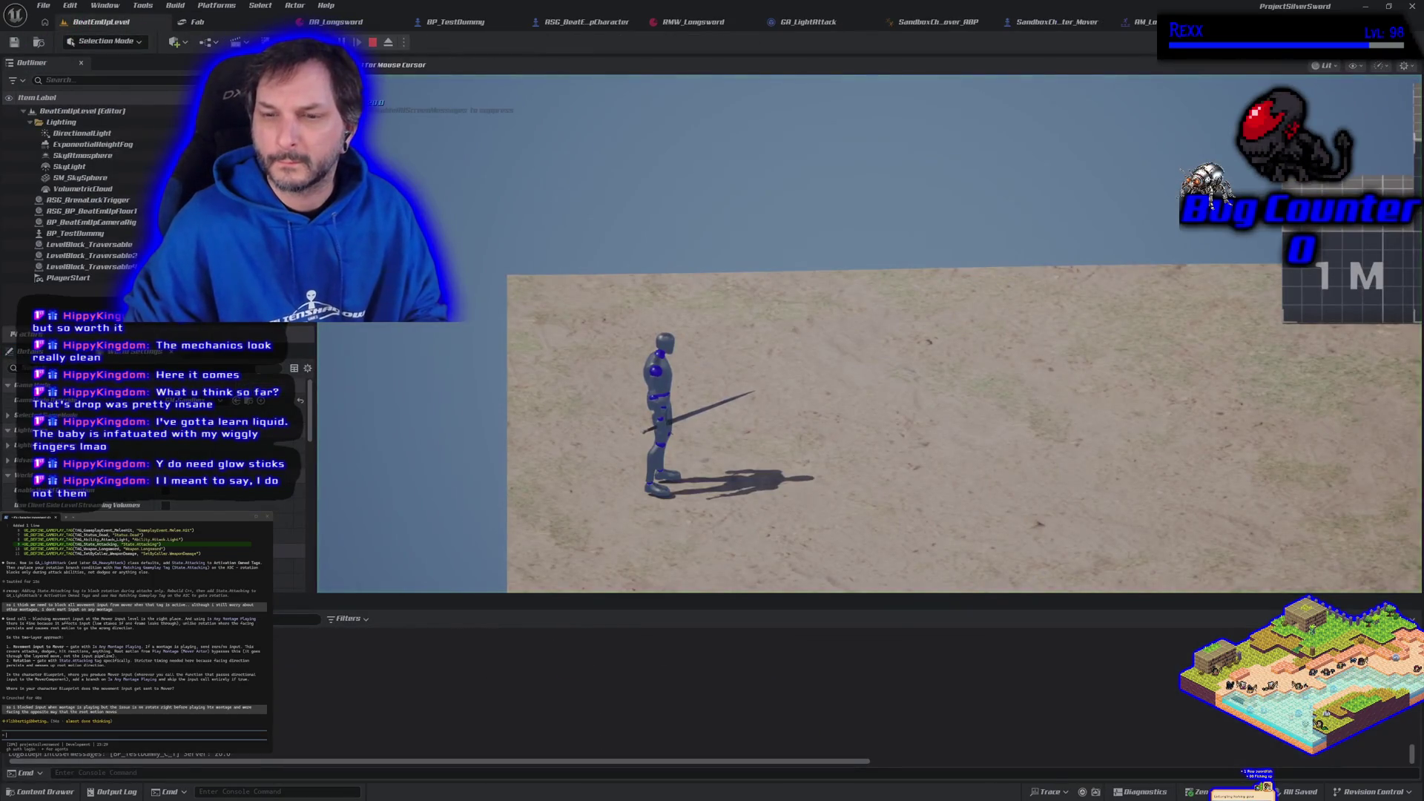
{"action": "key", "text": "d"}
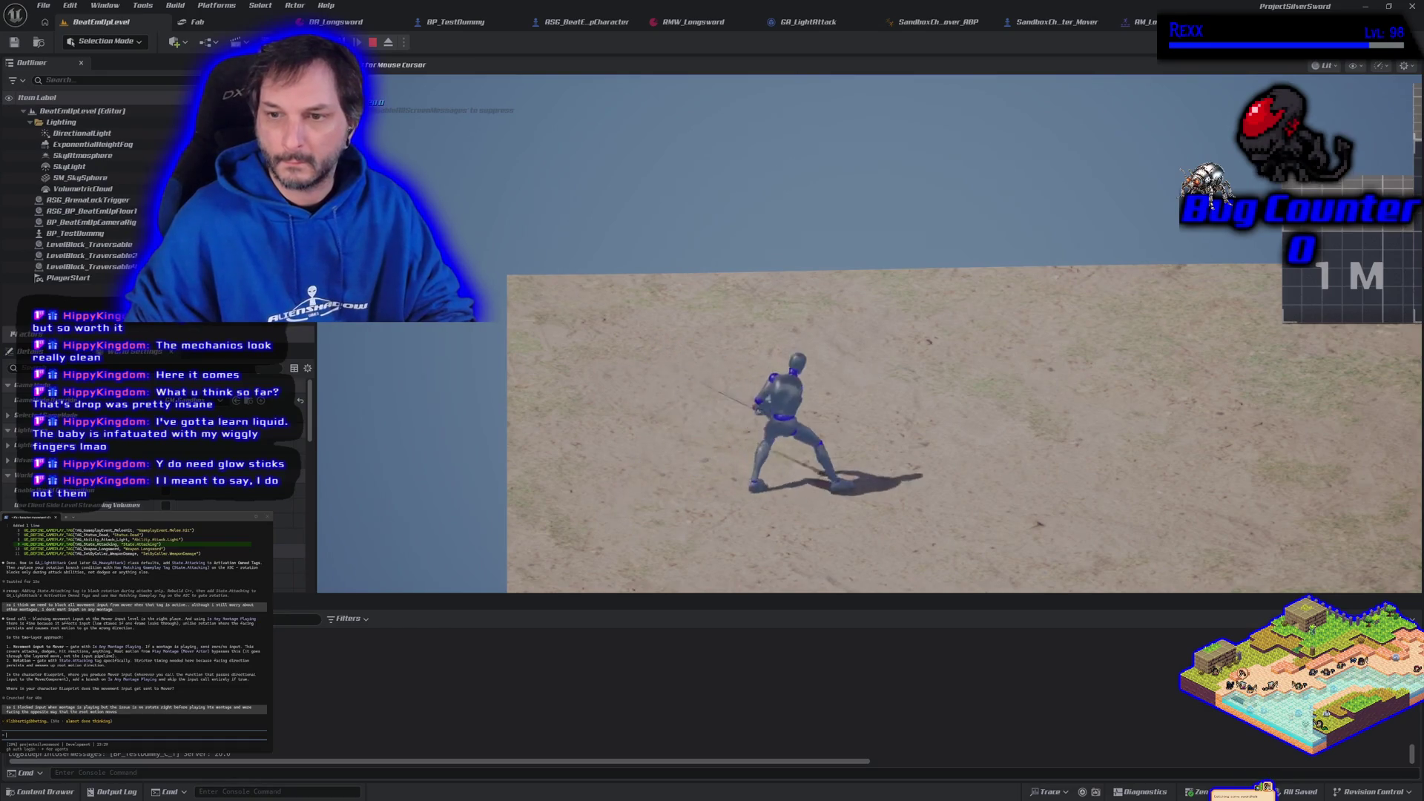
{"action": "key", "text": "d"}
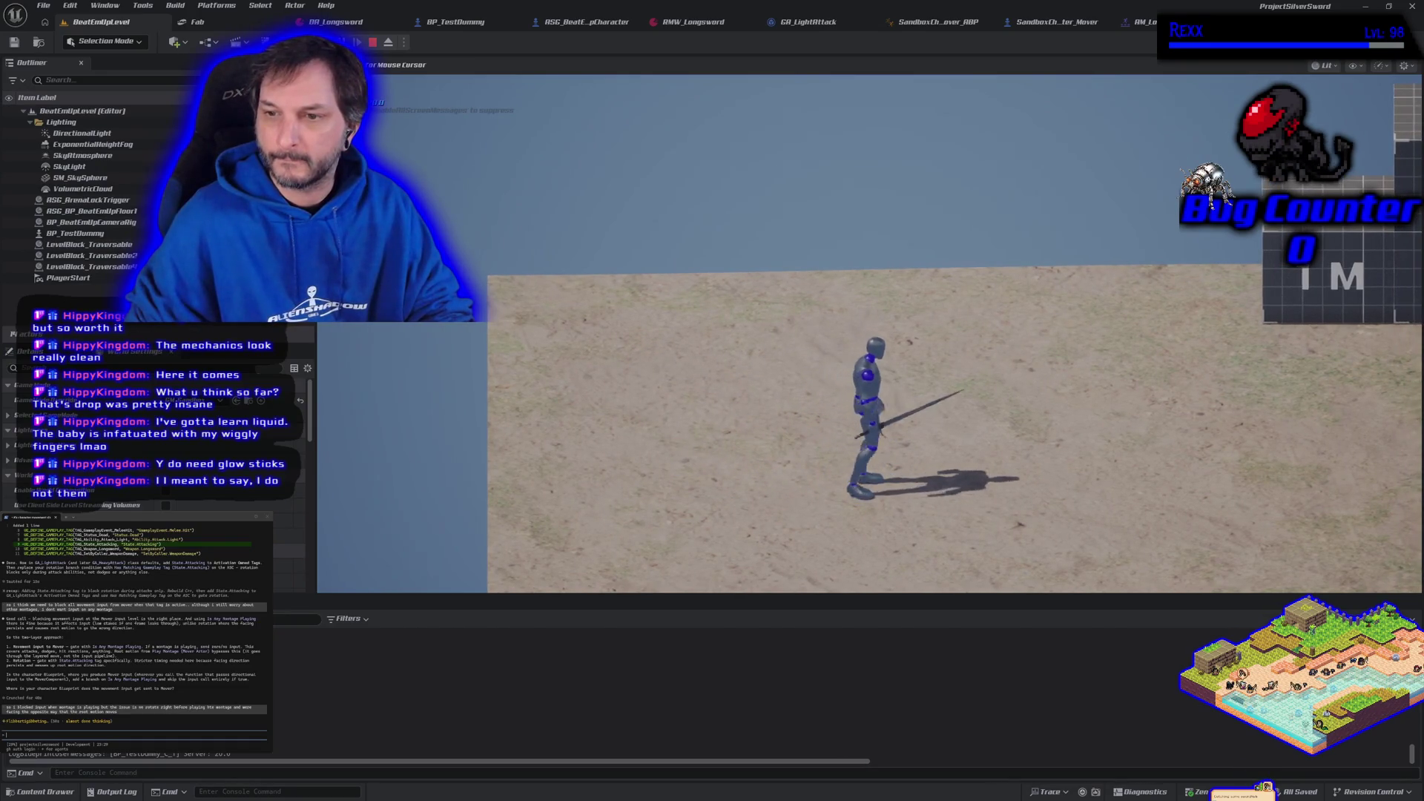
{"action": "key", "text": "d"}
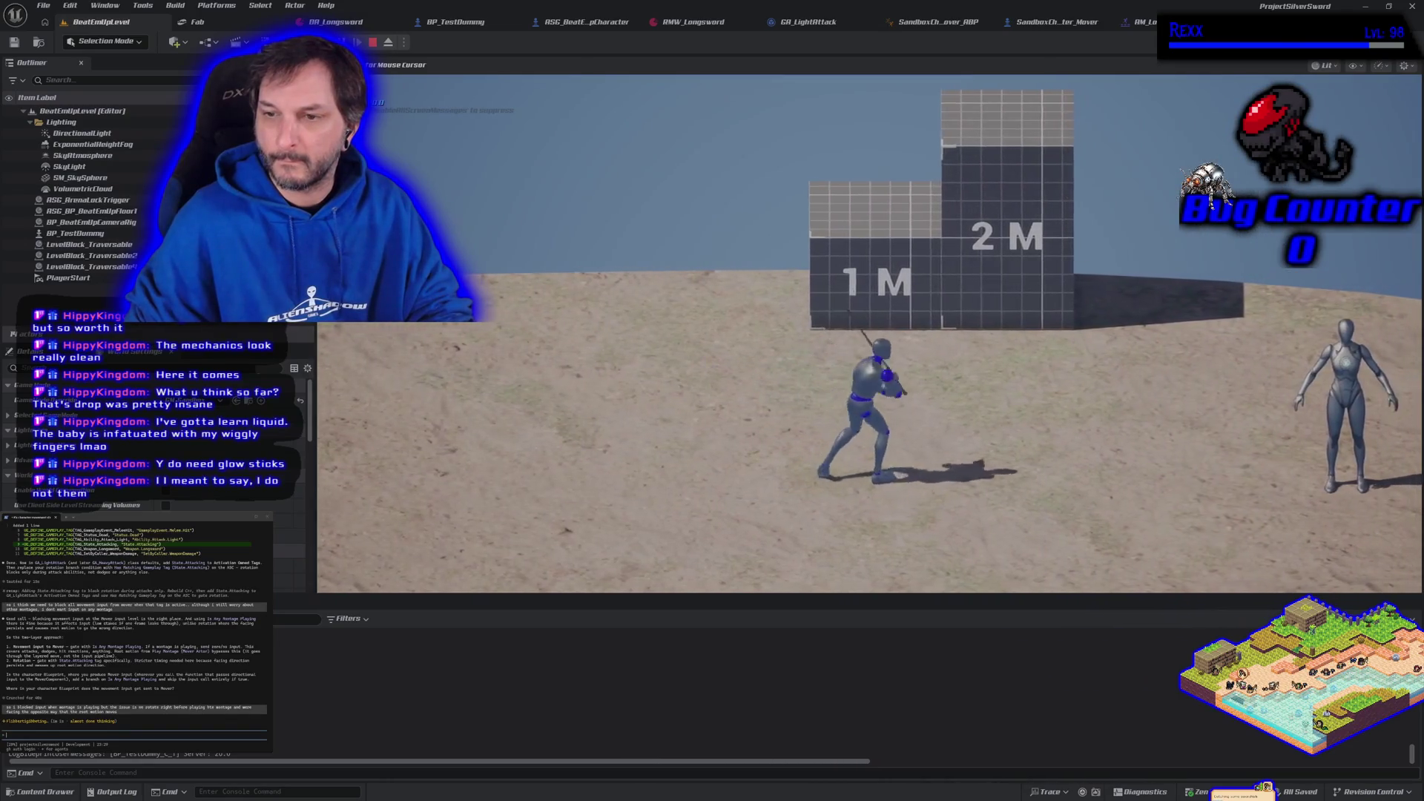
{"action": "key", "text": "a"}
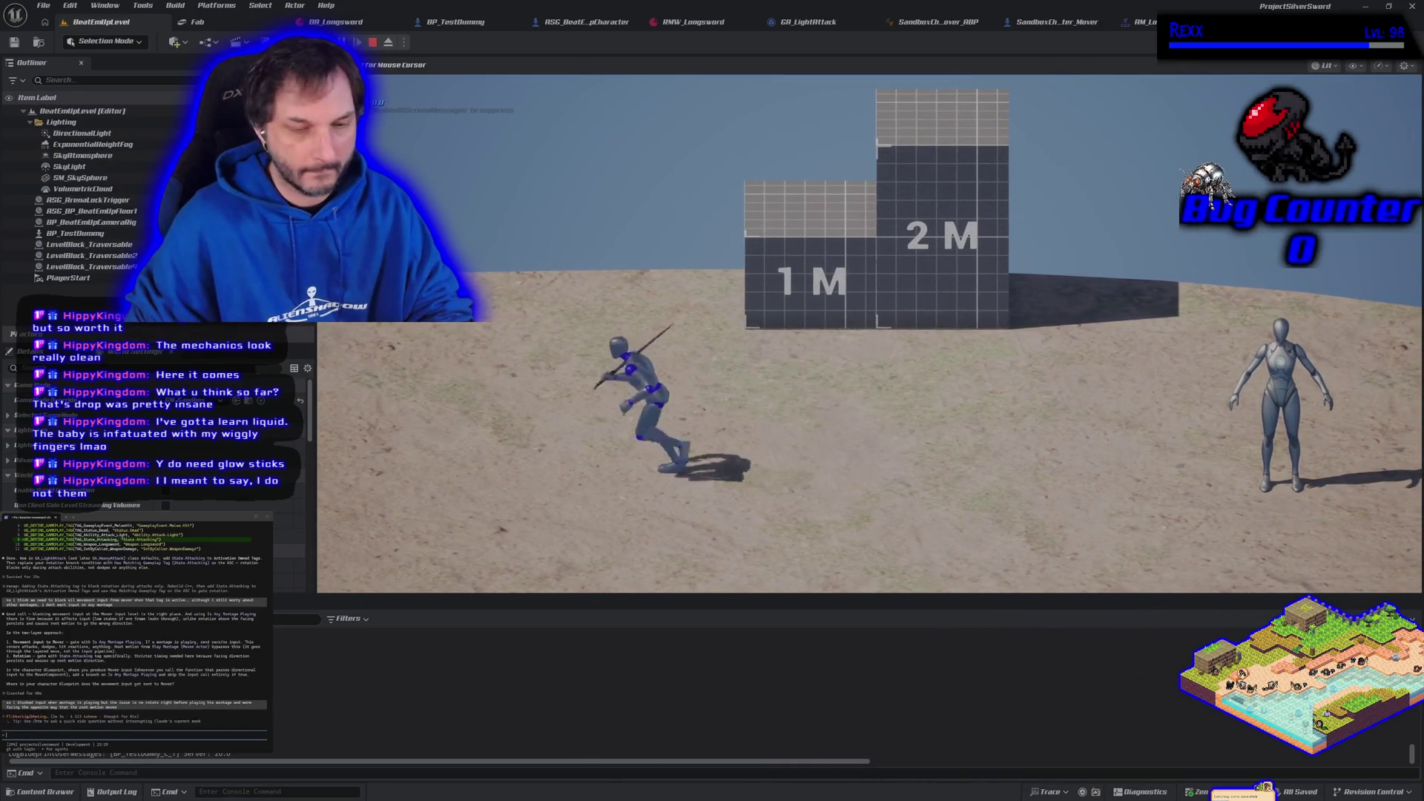
{"action": "key", "text": "Escape"}
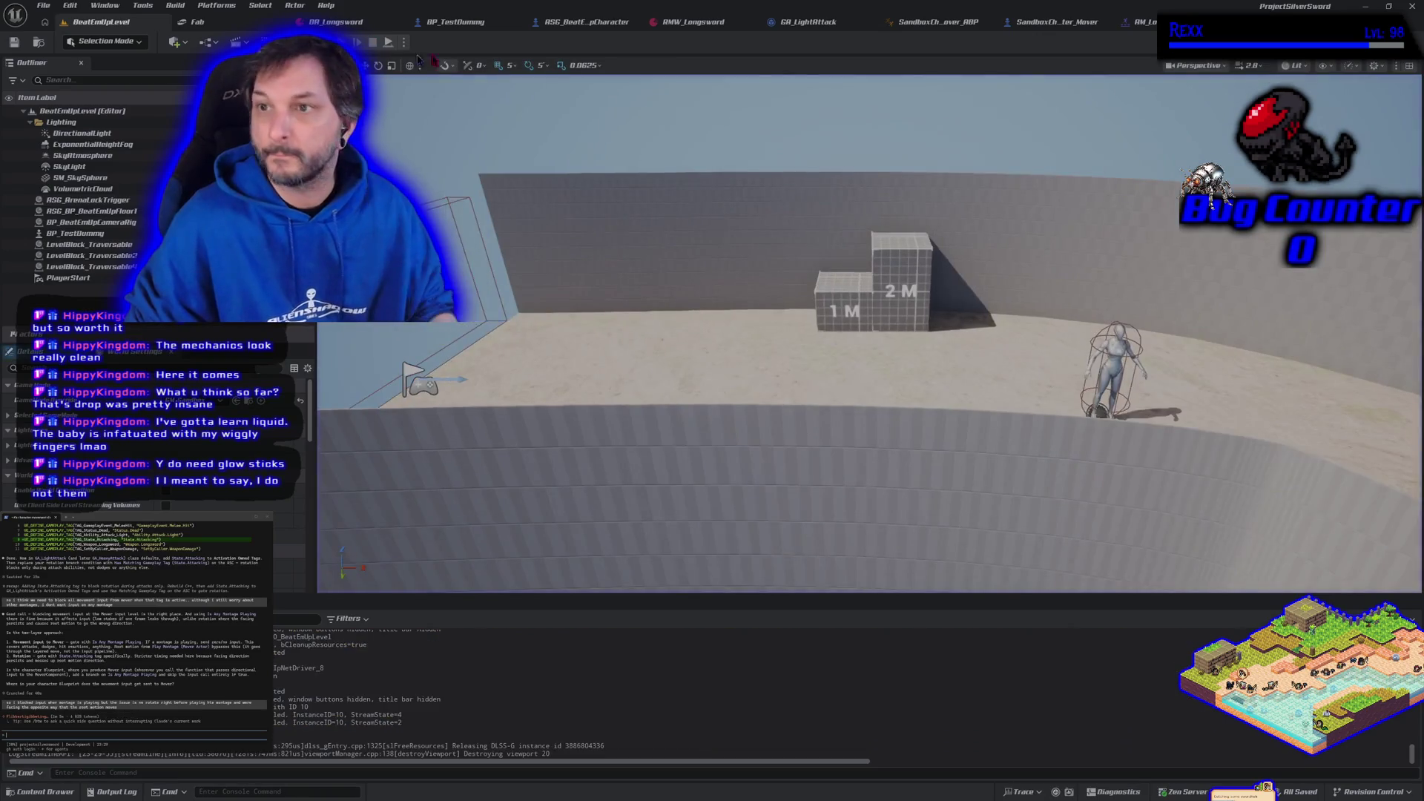
{"action": "left_click", "coordinate": [1055, 24]}
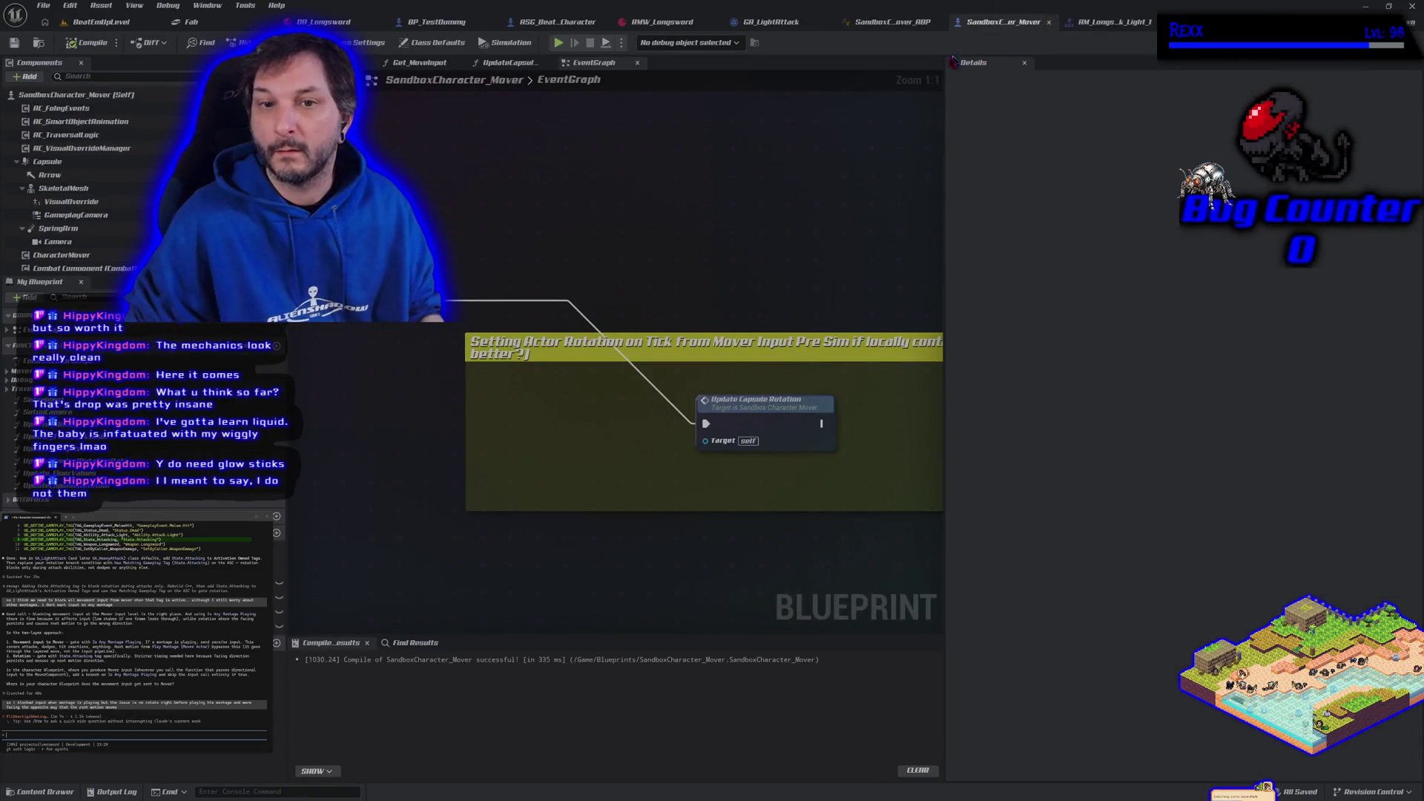
- Route execution straight to Play Montage, delete Stop Active Movement, and compile GA_LightAttack
{"action": "left_click", "coordinate": [772, 22]}
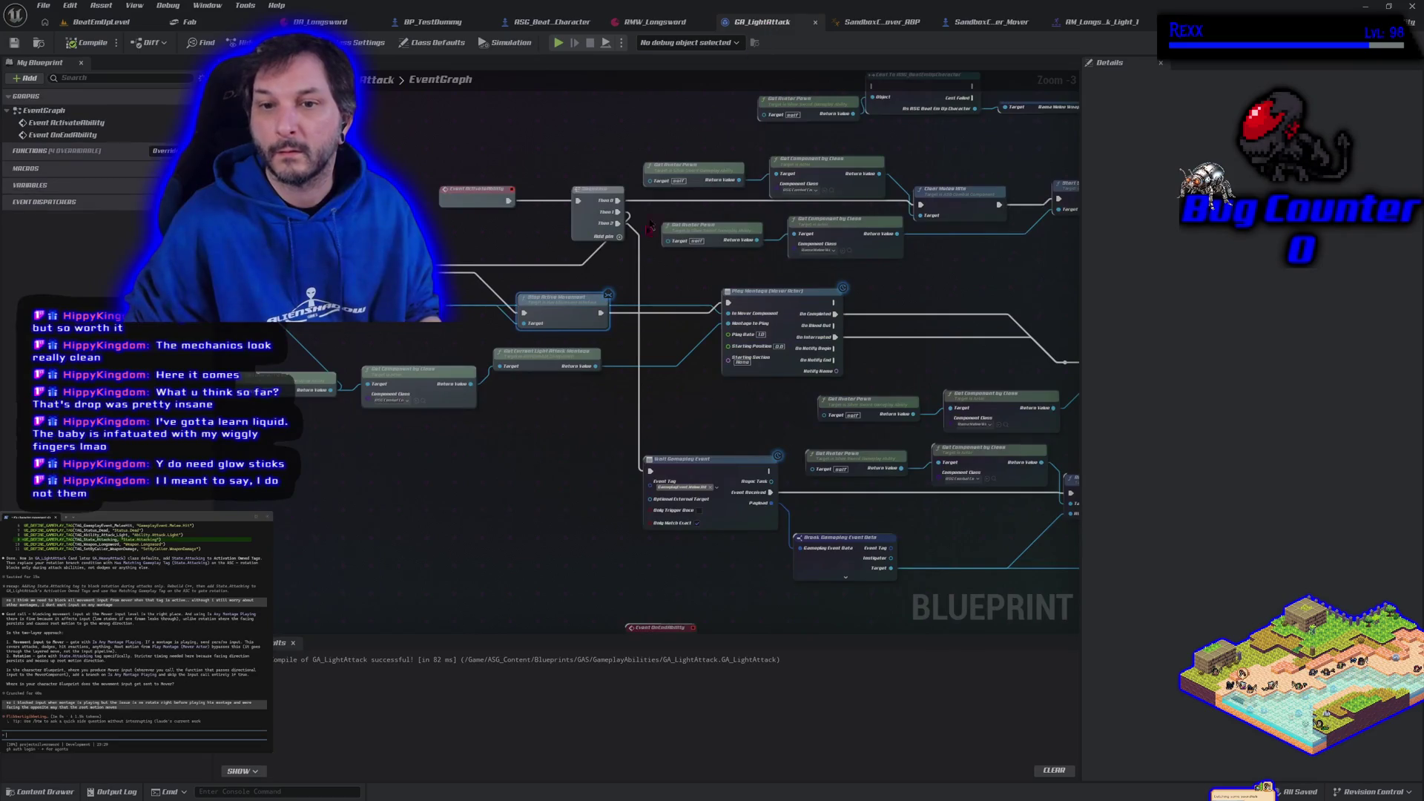
{"action": "left_click", "coordinate": [601, 313], "text": "alt"}
{"action": "left_click_drag", "start_coordinate": [525, 313], "coordinate": [728, 302]}
{"action": "key", "text": "Delete"}
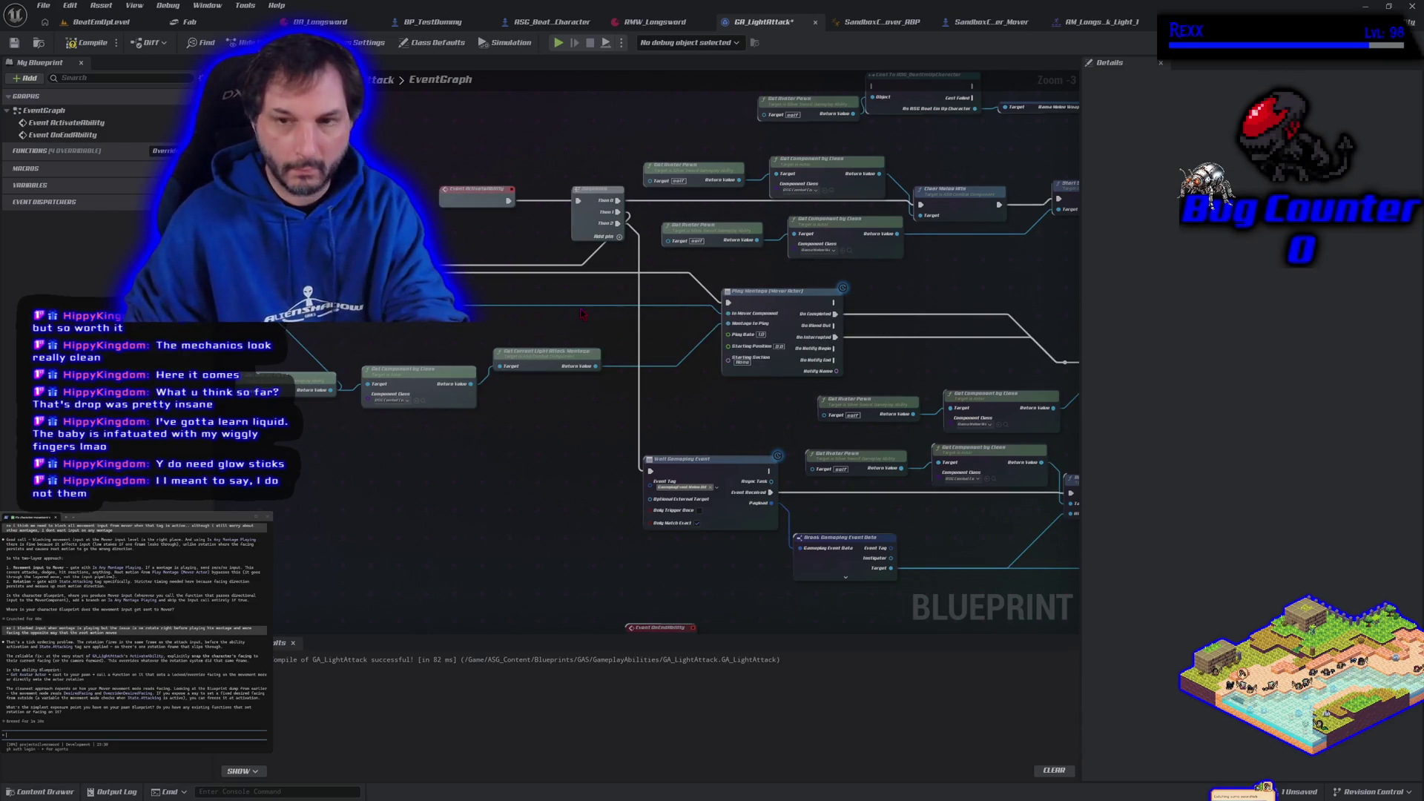
{"action": "left_click", "coordinate": [71, 46]}
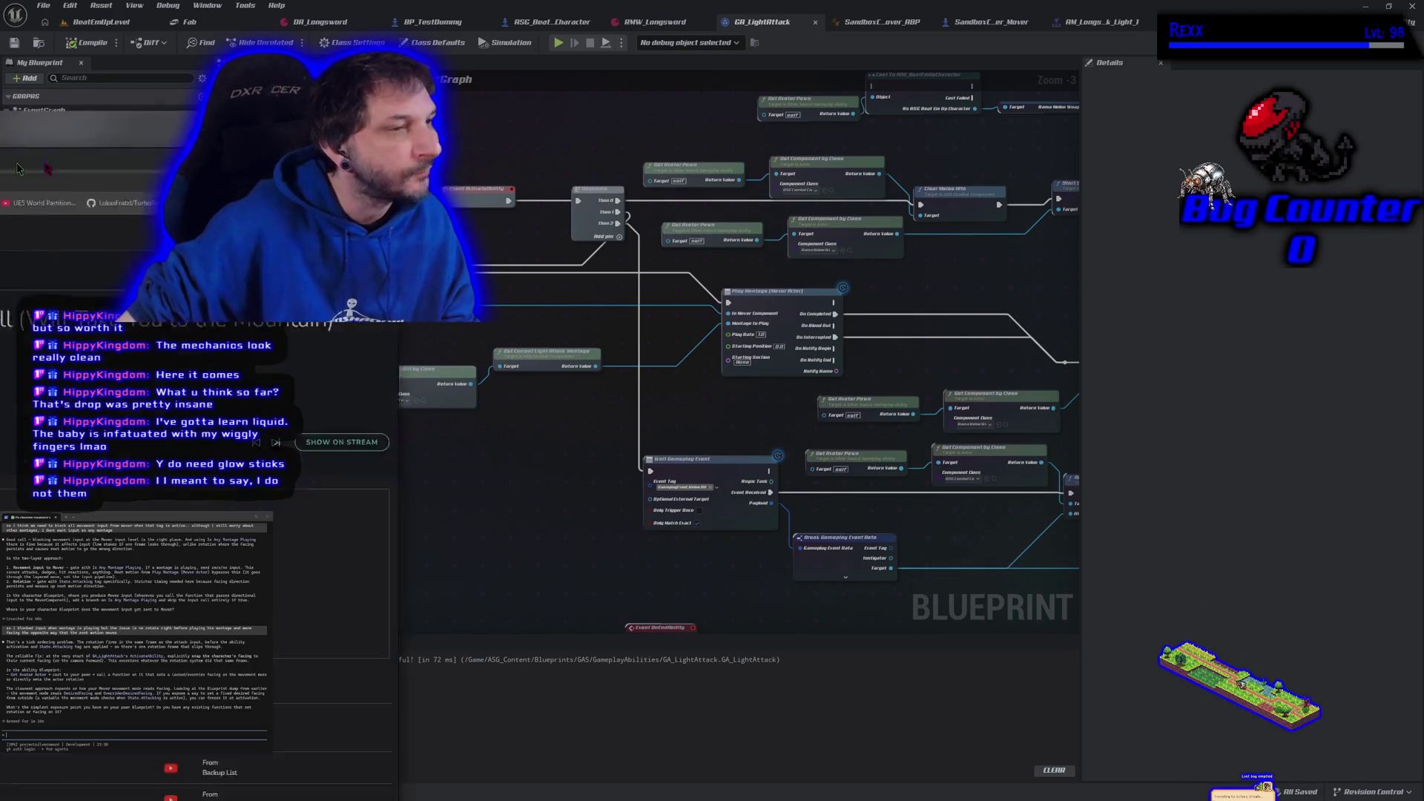
- Bring up the GASP 5.7 Mover Play Montage With Root Motion Fix video and play it full screen
{"action": "key", "text": "alt+Tab"}
{"action": "left_click", "coordinate": [505, 72]}
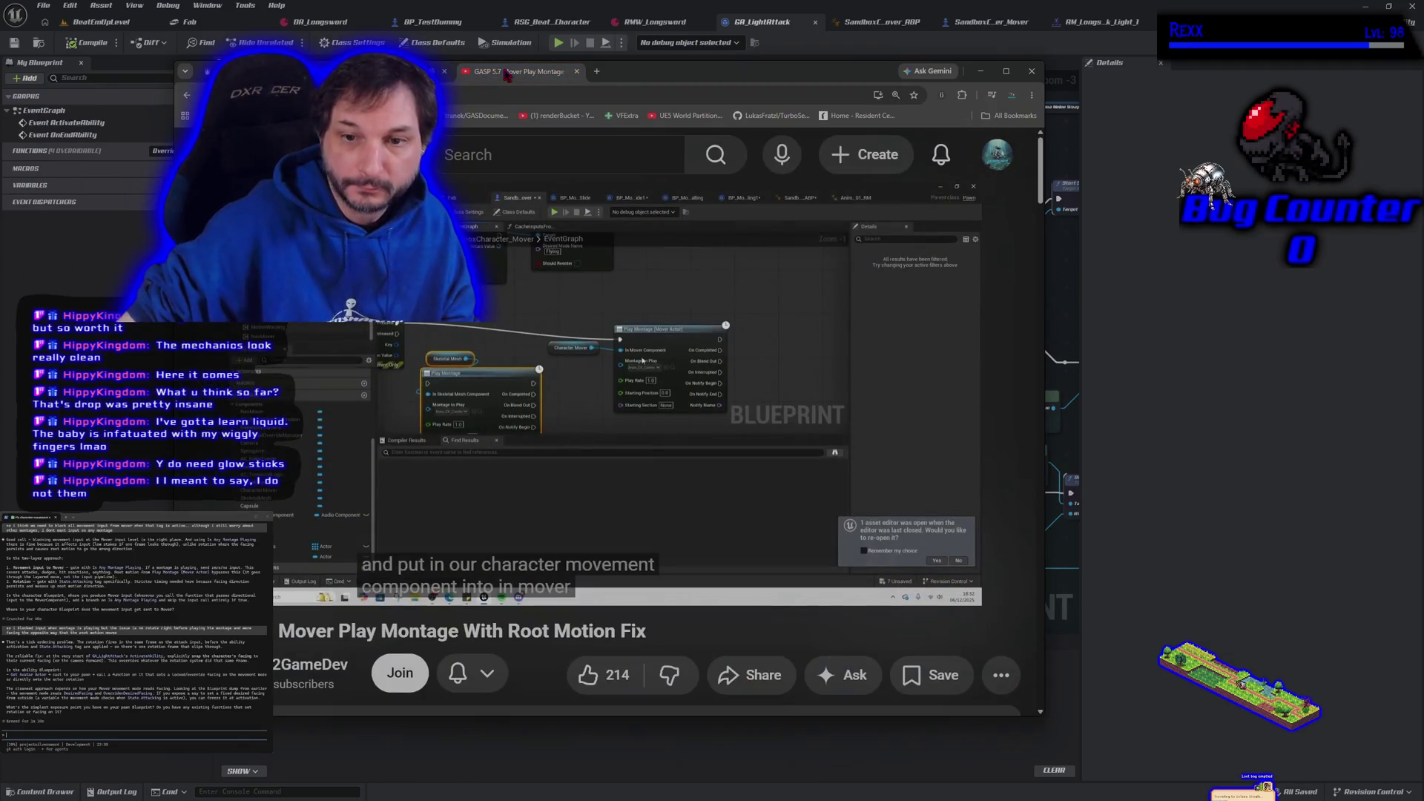
{"action": "mouse_move", "coordinate": [549, 429]}
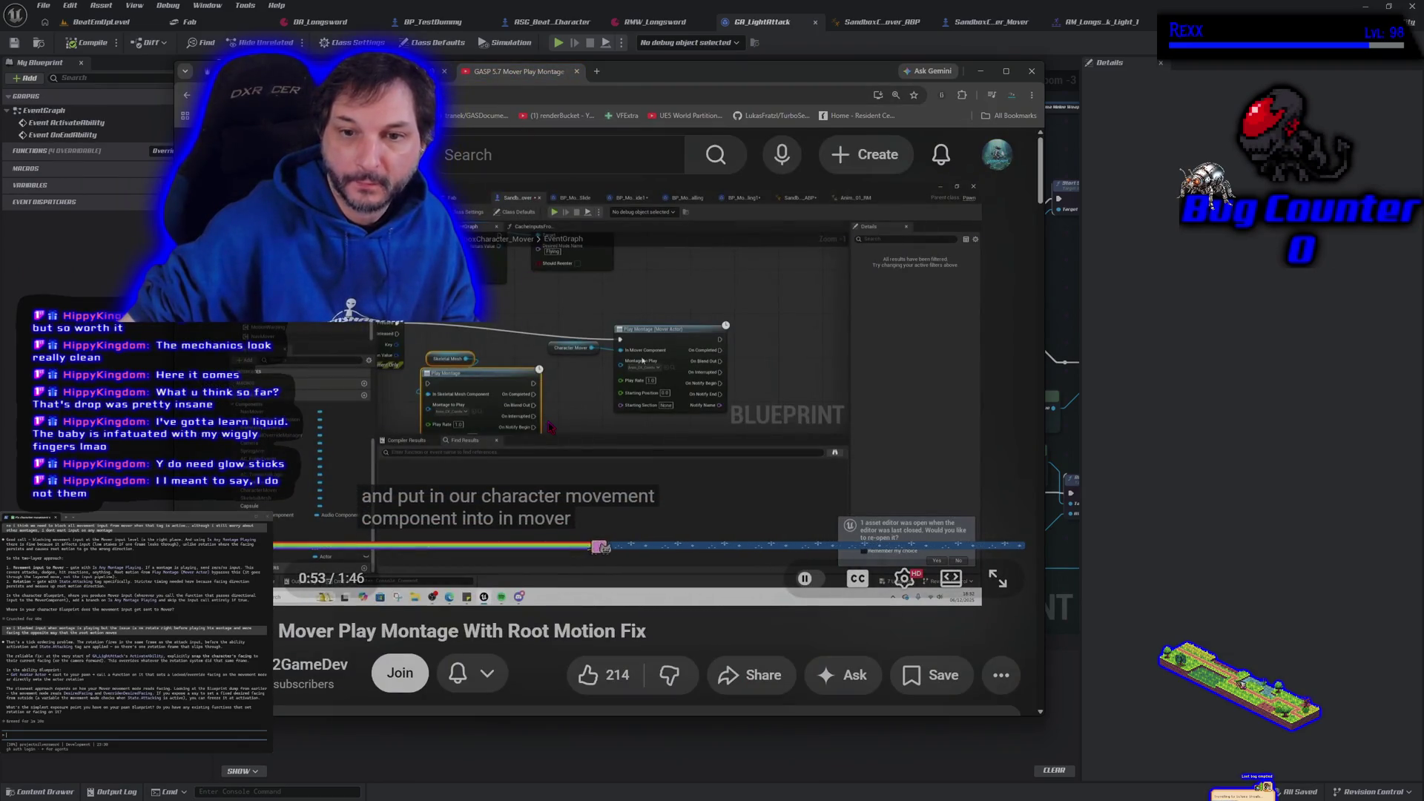
{"action": "key", "text": "ctrl+shift+Tab"}
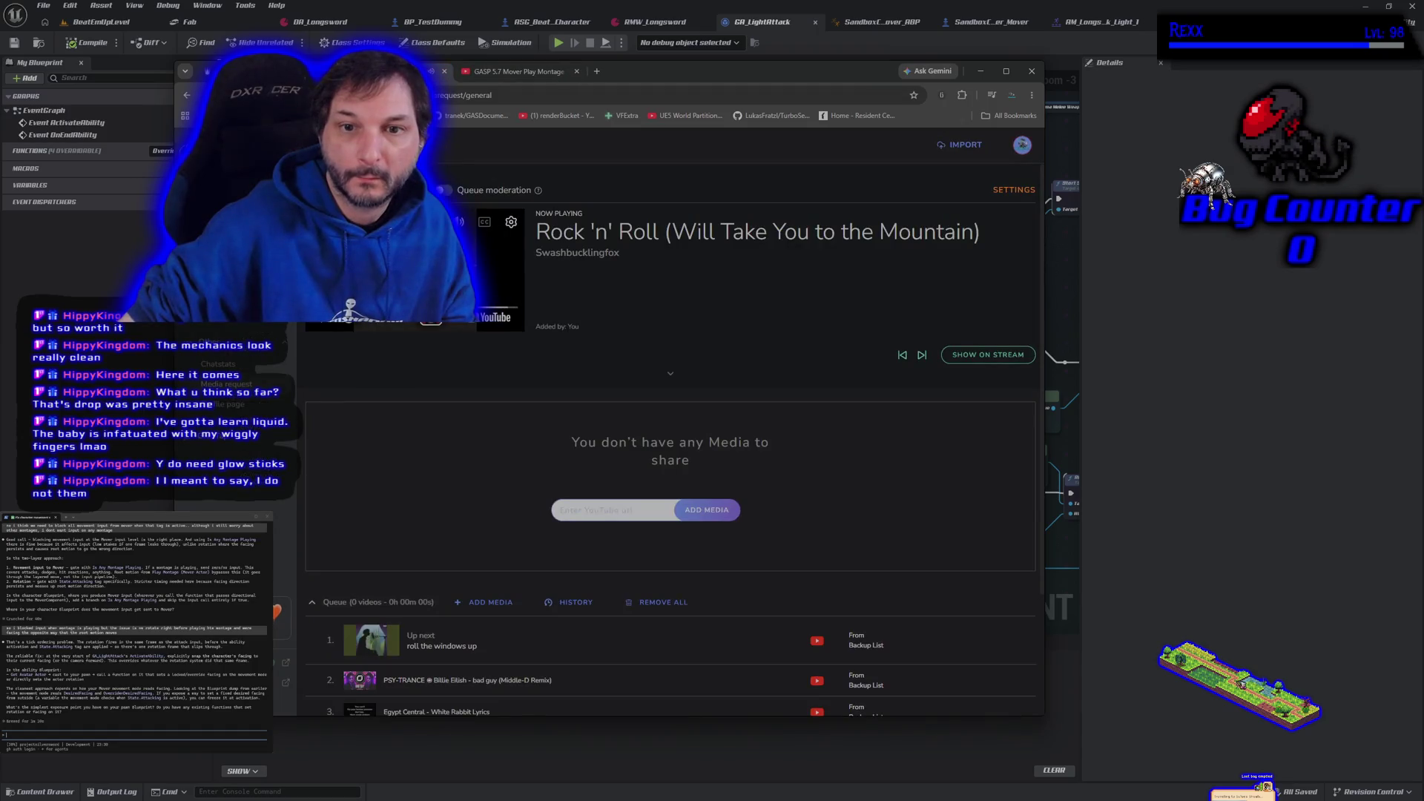
{"action": "key", "text": "ctrl+Tab"}
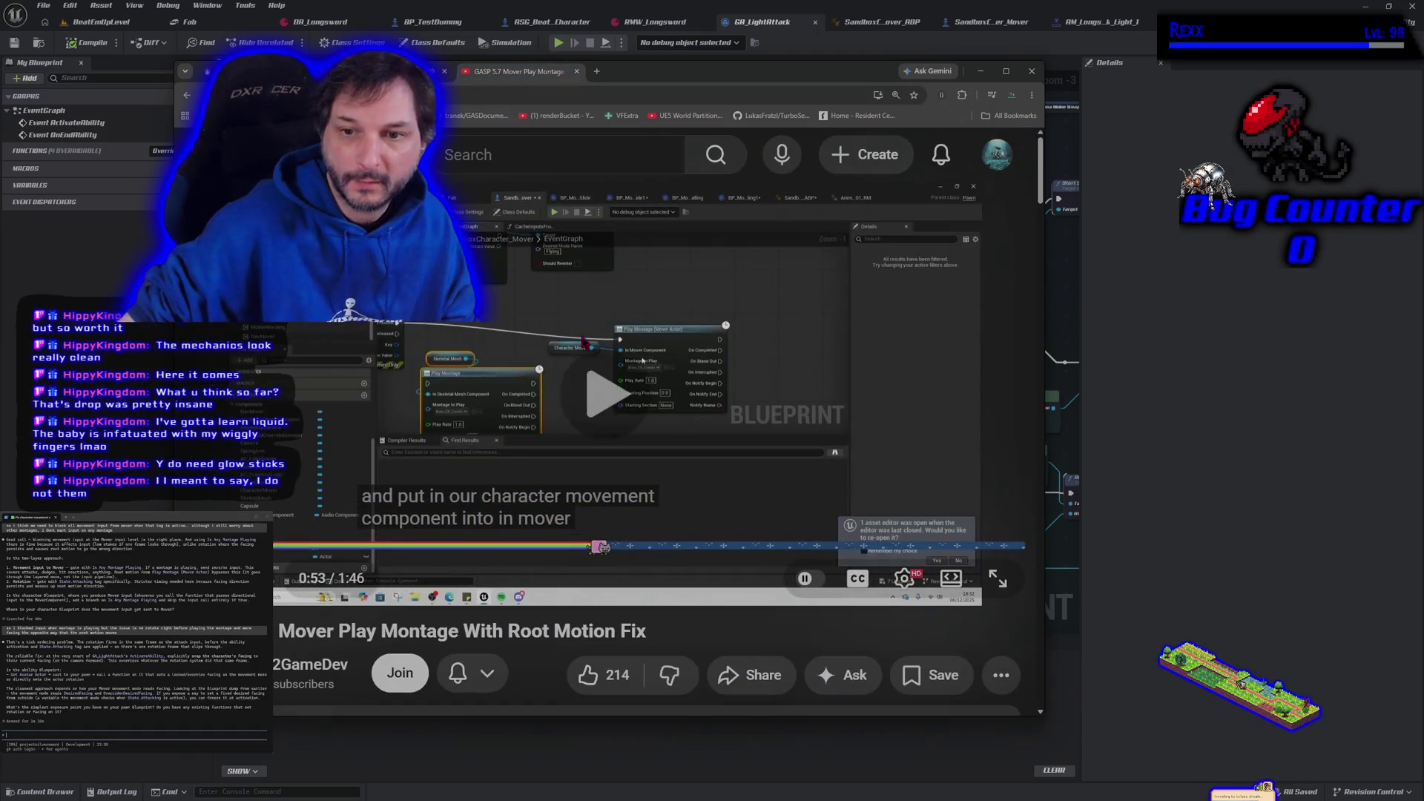
{"action": "left_click", "coordinate": [997, 579]}
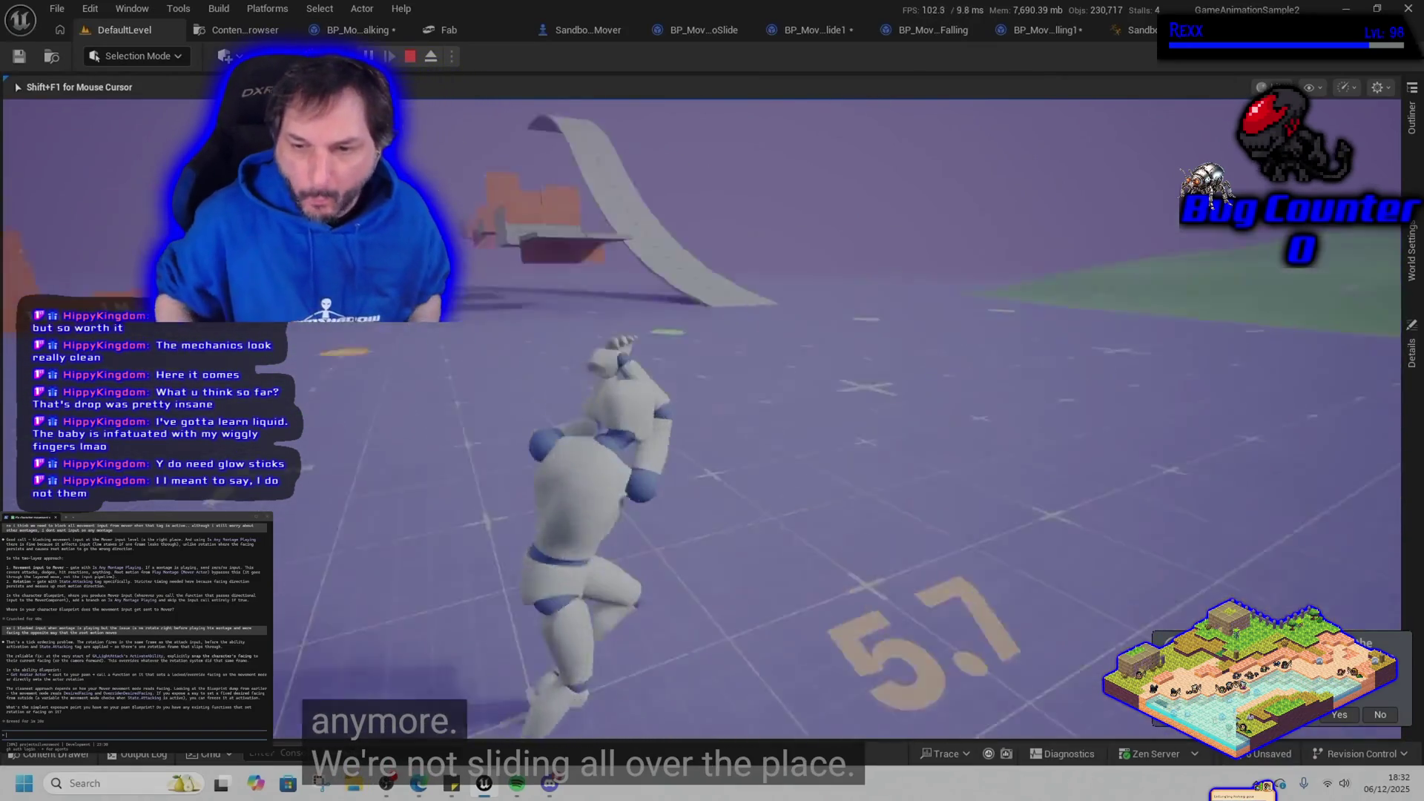
- Pause, resume and rewind the tutorial a few seconds
{"action": "left_click", "coordinate": [1088, 421]}
{"action": "left_click", "coordinate": [1088, 421]}
{"action": "key", "text": "Left"}
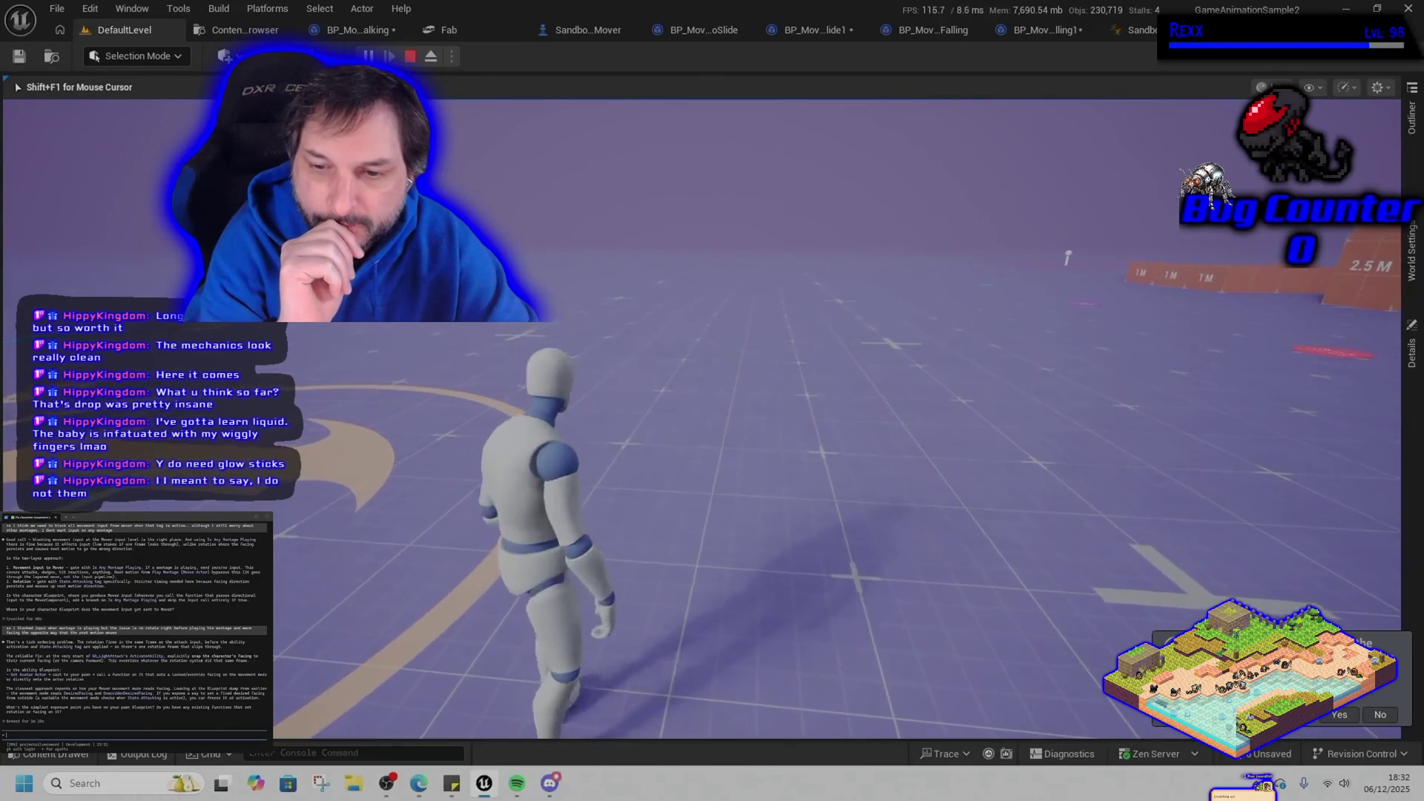
{"action": "key", "text": "shift+F1"}
{"action": "key", "text": "Escape"}
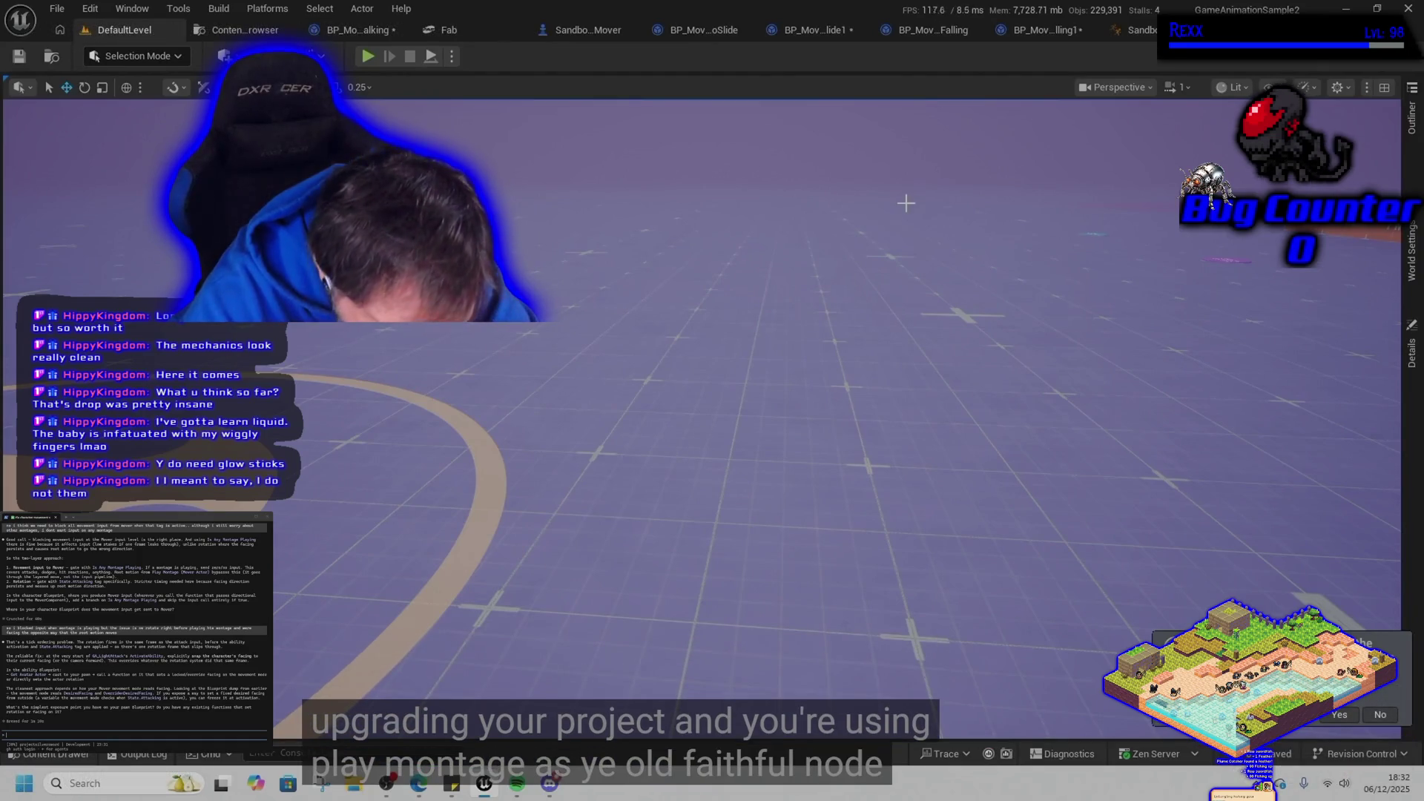
- Keep watching the tutorial to 1:36 of 1:46, then leave full-screen playback
{"action": "left_click", "coordinate": [572, 30]}
{"action": "left_click", "coordinate": [648, 313]}
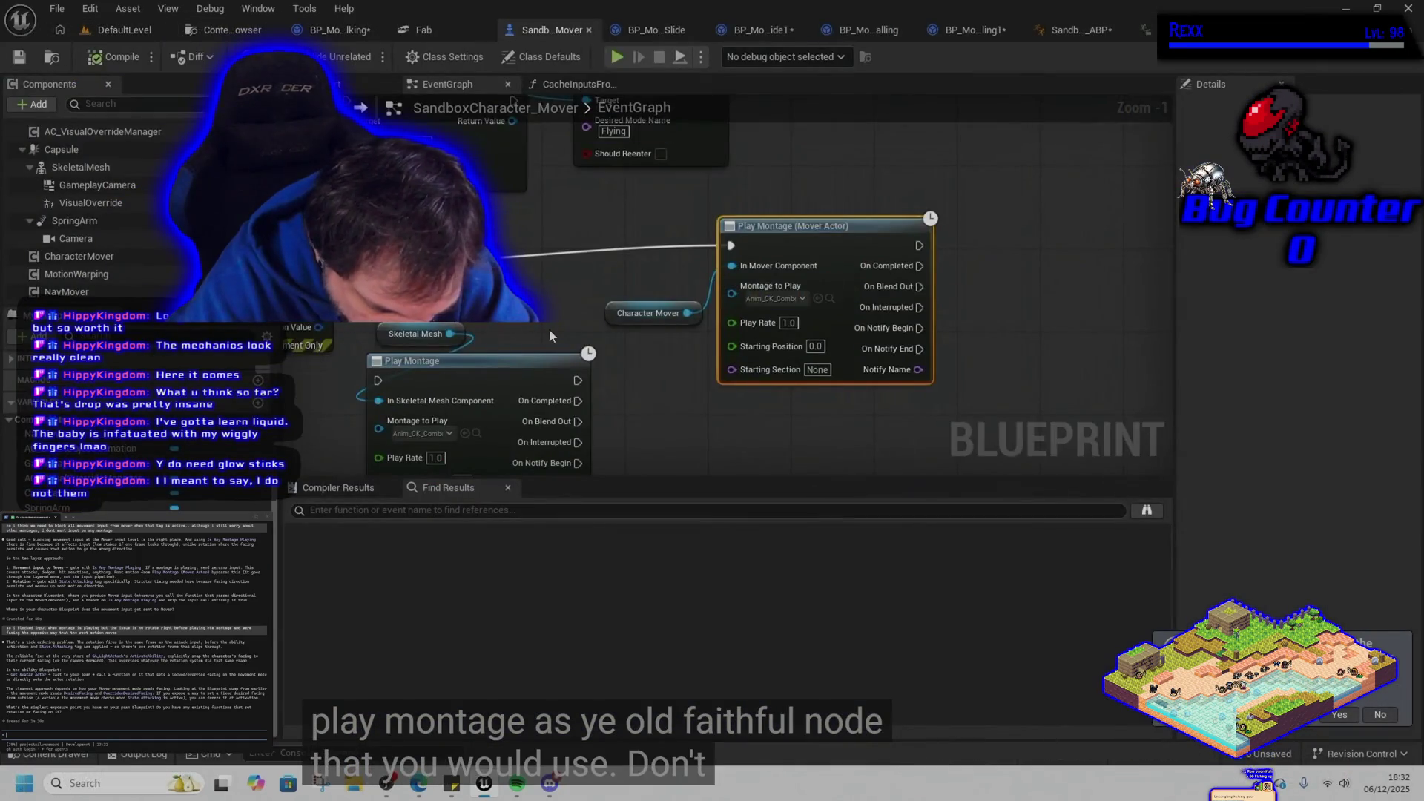
{"action": "left_click_drag", "start_coordinate": [549, 328], "coordinate": [651, 308]}
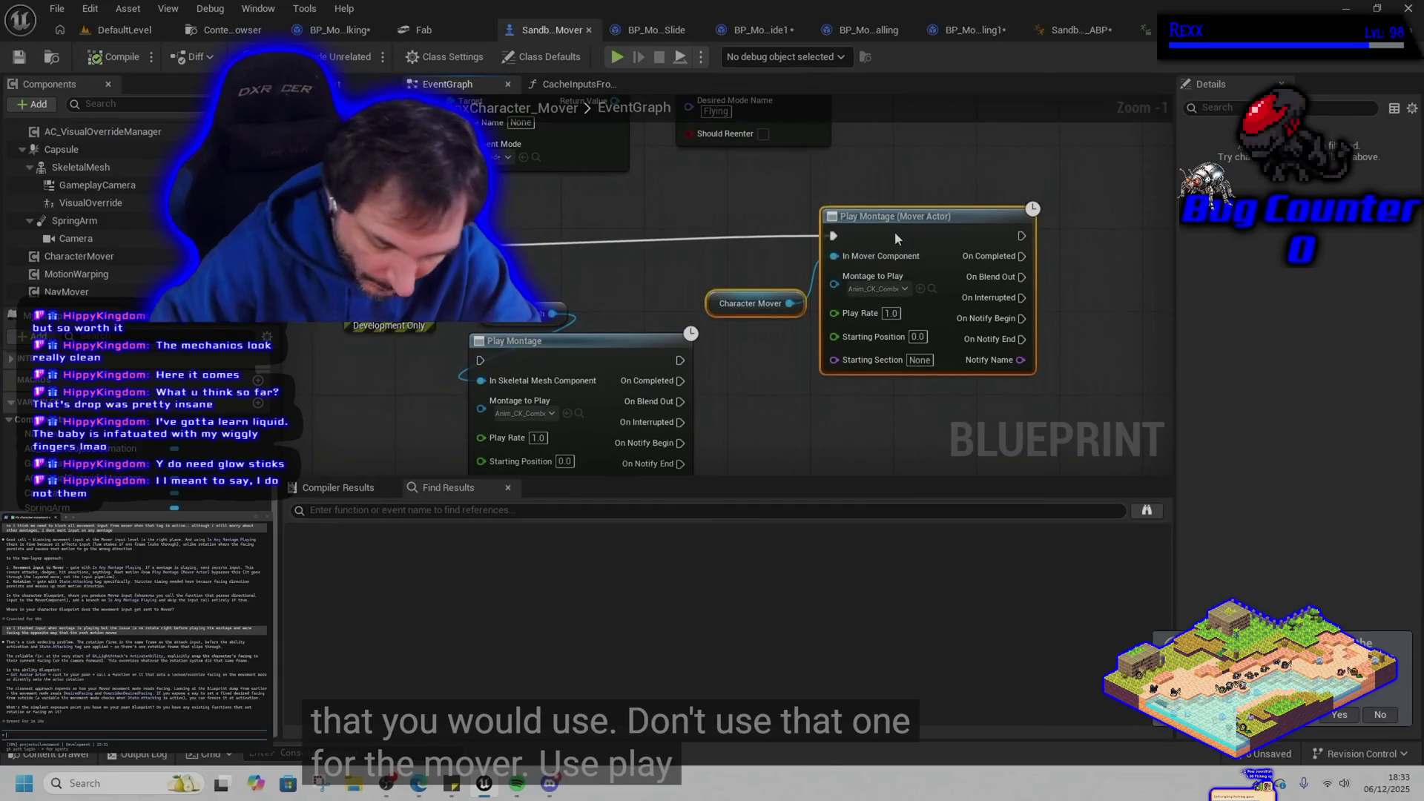
{"action": "key", "text": "q"}
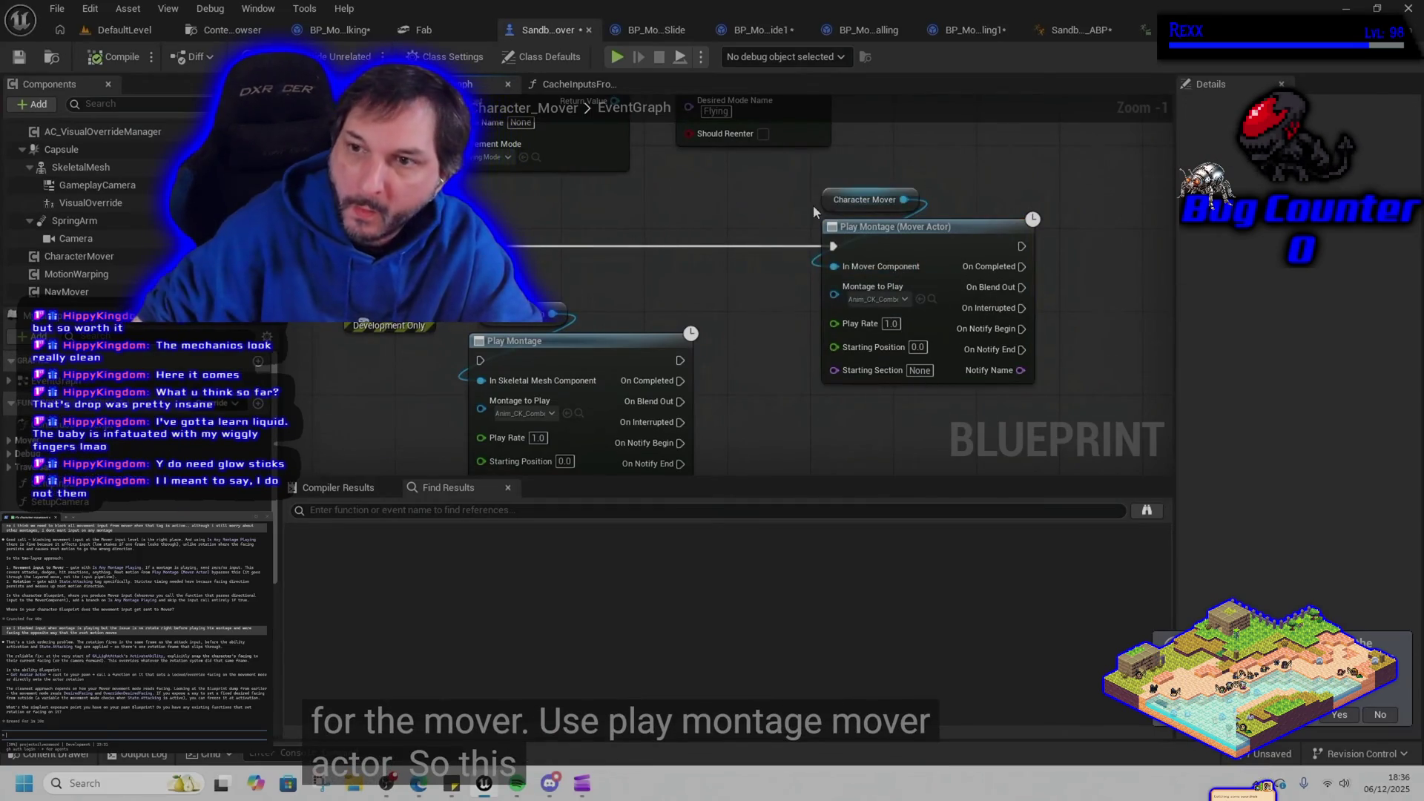
{"action": "left_click_drag", "start_coordinate": [795, 204], "coordinate": [1058, 367]}
{"action": "left_click_drag", "start_coordinate": [773, 183], "coordinate": [1057, 410]}
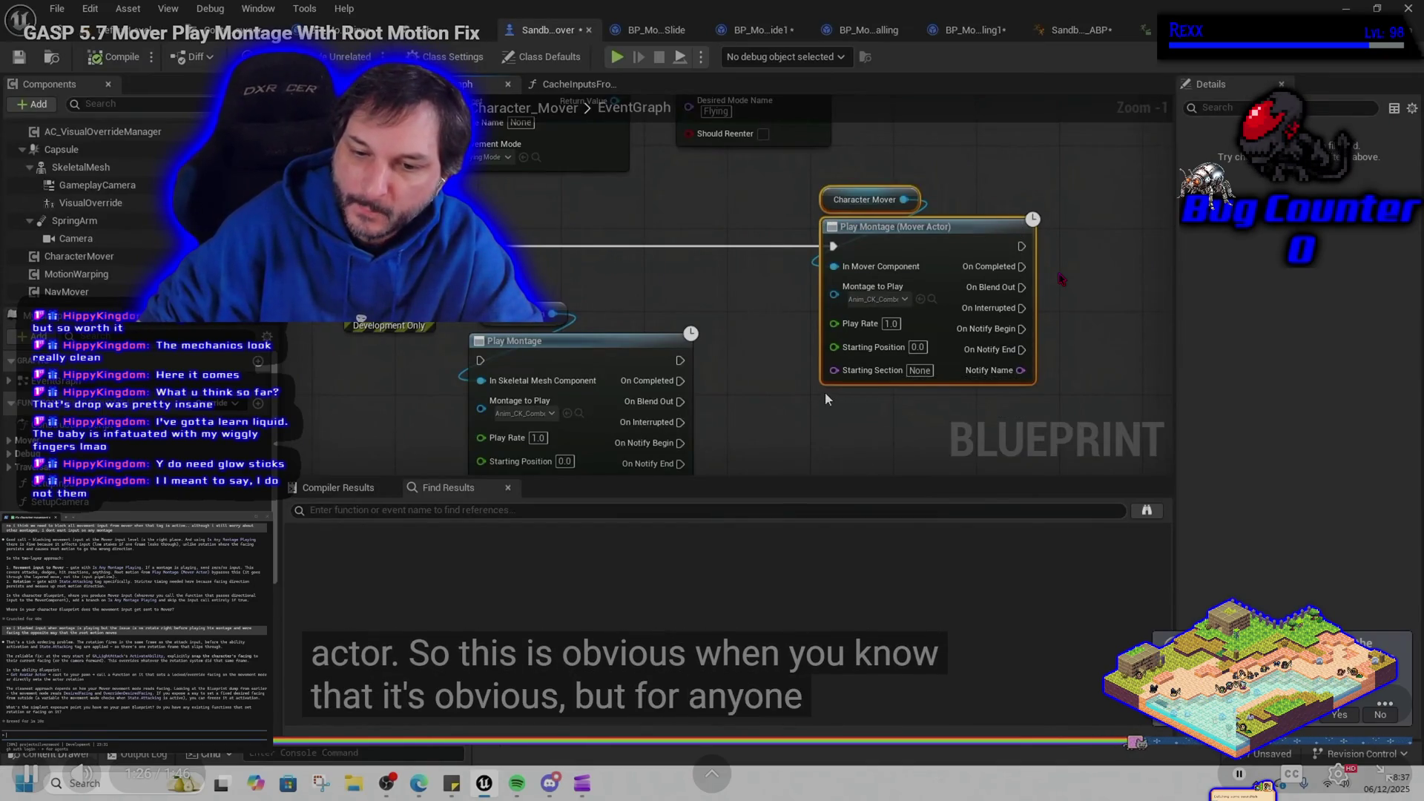
{"action": "left_click_drag", "start_coordinate": [710, 402], "coordinate": [475, 296]}
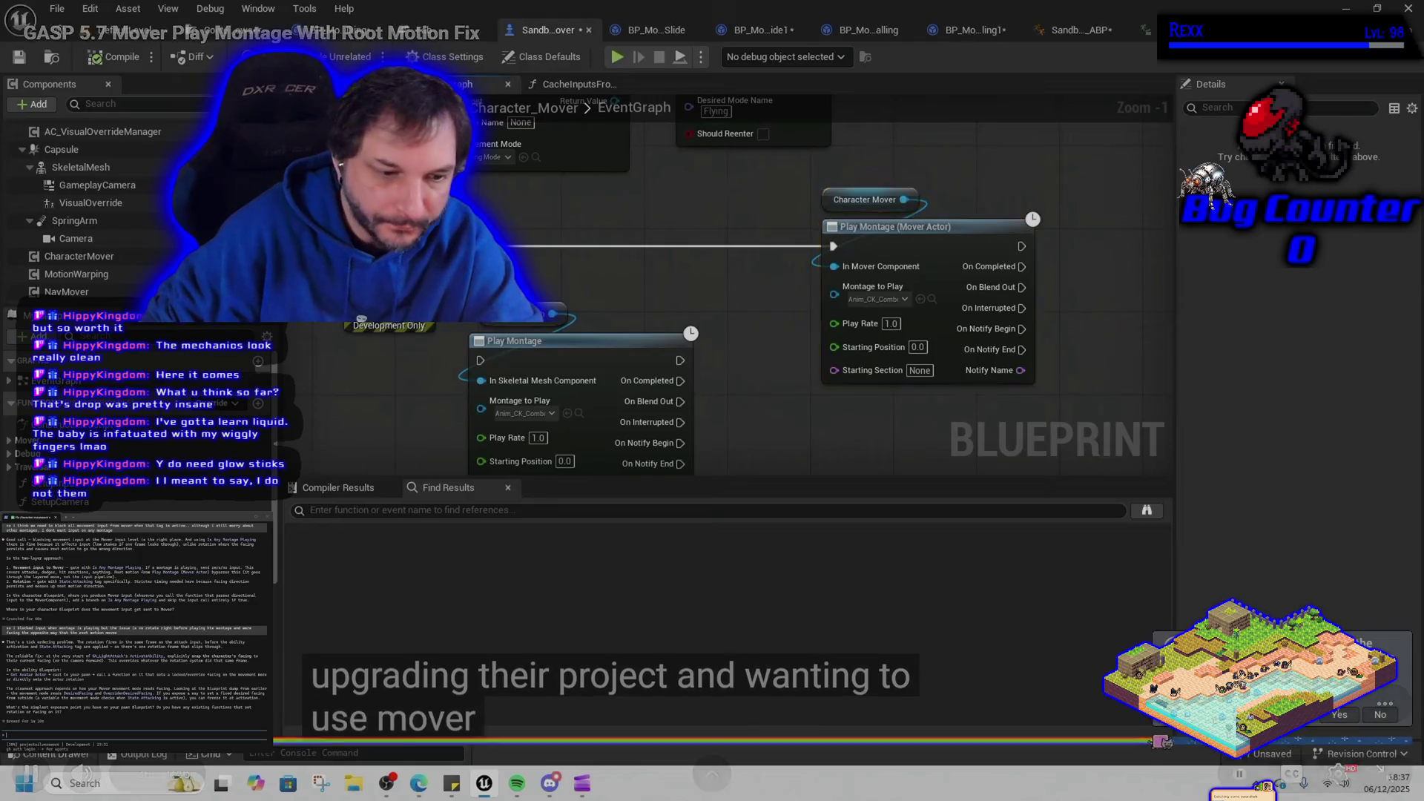
{"action": "mouse_move", "coordinate": [614, 359]}
{"action": "left_mouse_down"}
{"action": "mouse_move", "coordinate": [670, 255]}
{"action": "mouse_move", "coordinate": [656, 242]}
{"action": "left_mouse_up"}
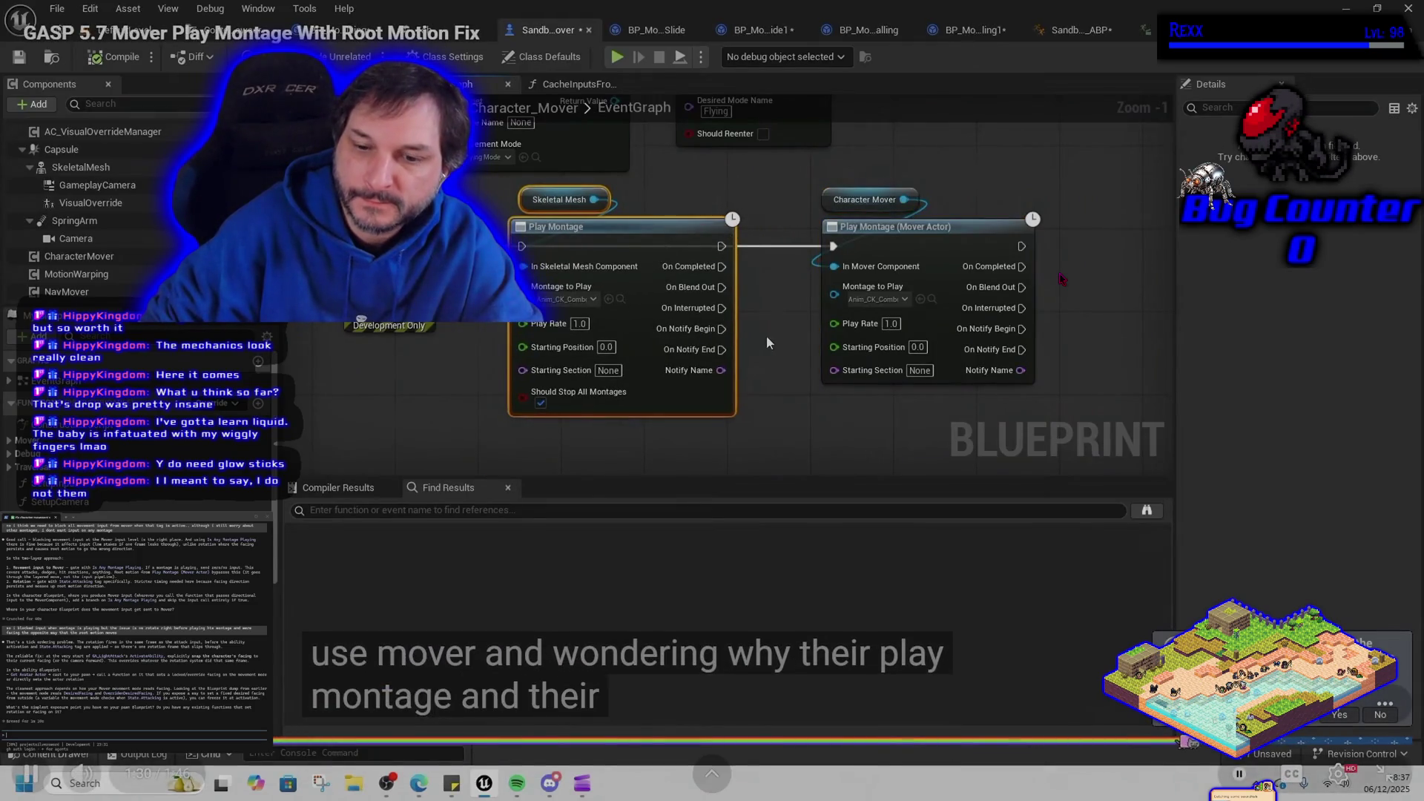
{"action": "mouse_move", "coordinate": [807, 192]}
{"action": "left_mouse_down"}
{"action": "mouse_move", "coordinate": [1023, 334]}
{"action": "mouse_move", "coordinate": [1065, 437]}
{"action": "mouse_move", "coordinate": [1102, 406]}
{"action": "left_mouse_up"}
{"action": "left_click", "coordinate": [991, 418]}
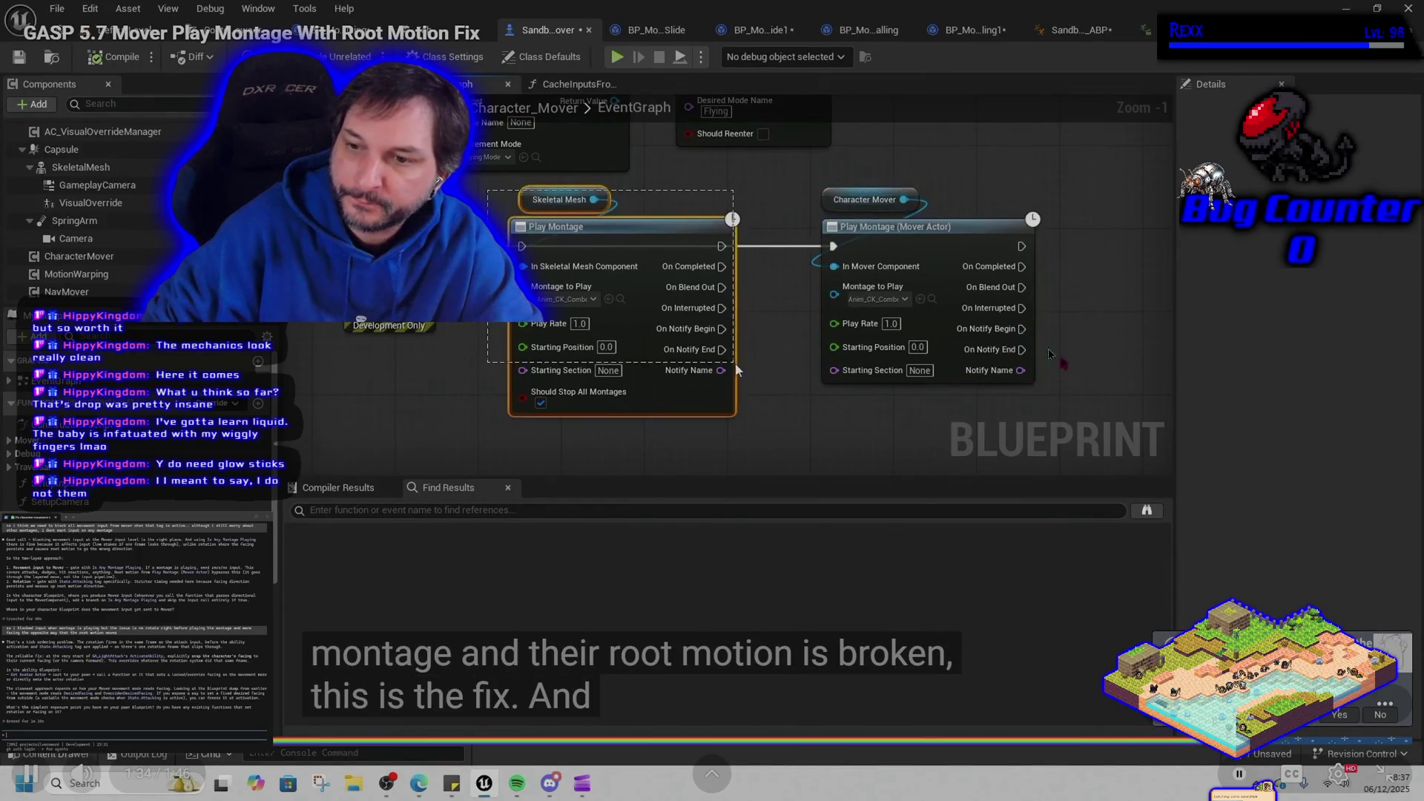
{"action": "key", "text": "Escape"}
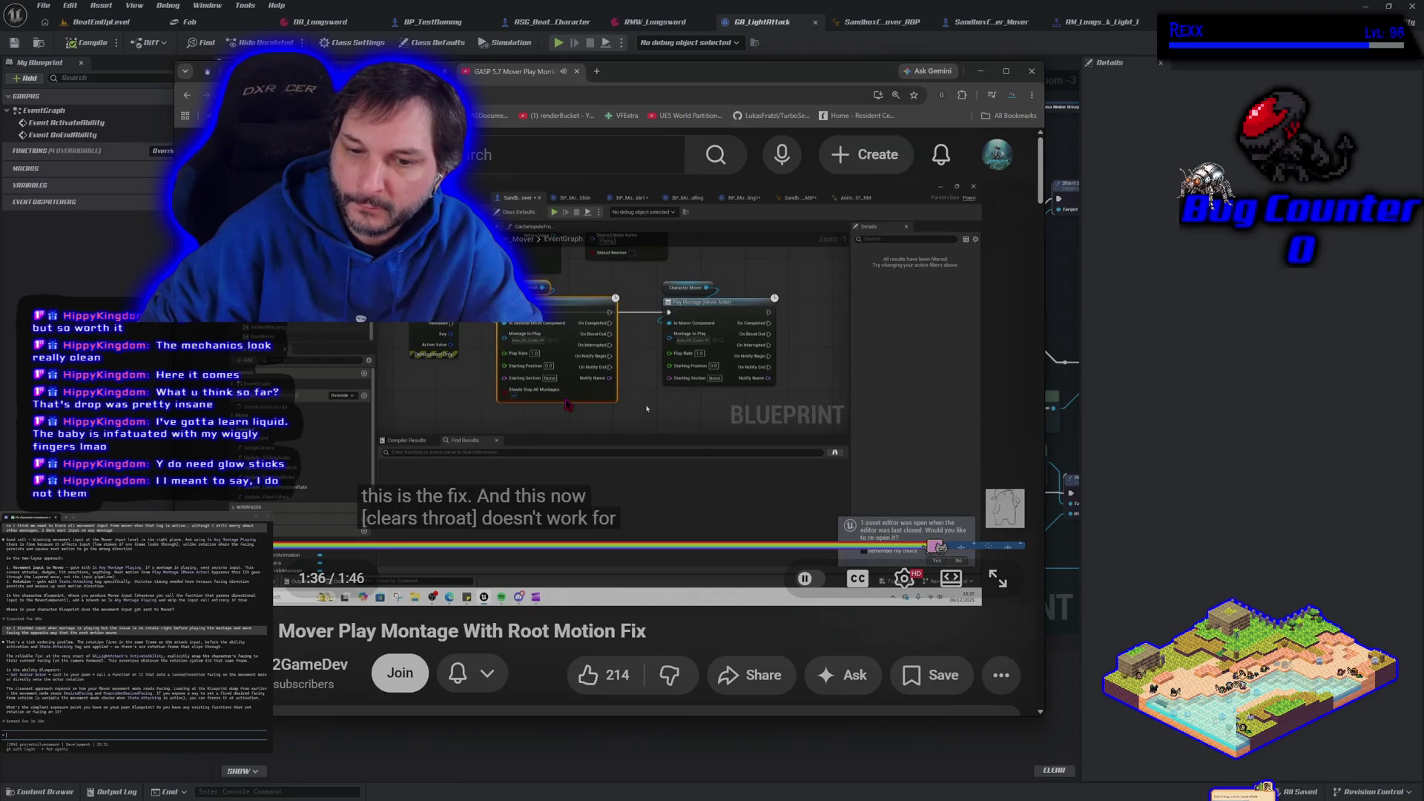
- Pause the Mover Play Montage tutorial and give it a like
{"action": "scroll", "coordinate": [567, 407], "scroll_direction": "down", "scroll_amount": 2}
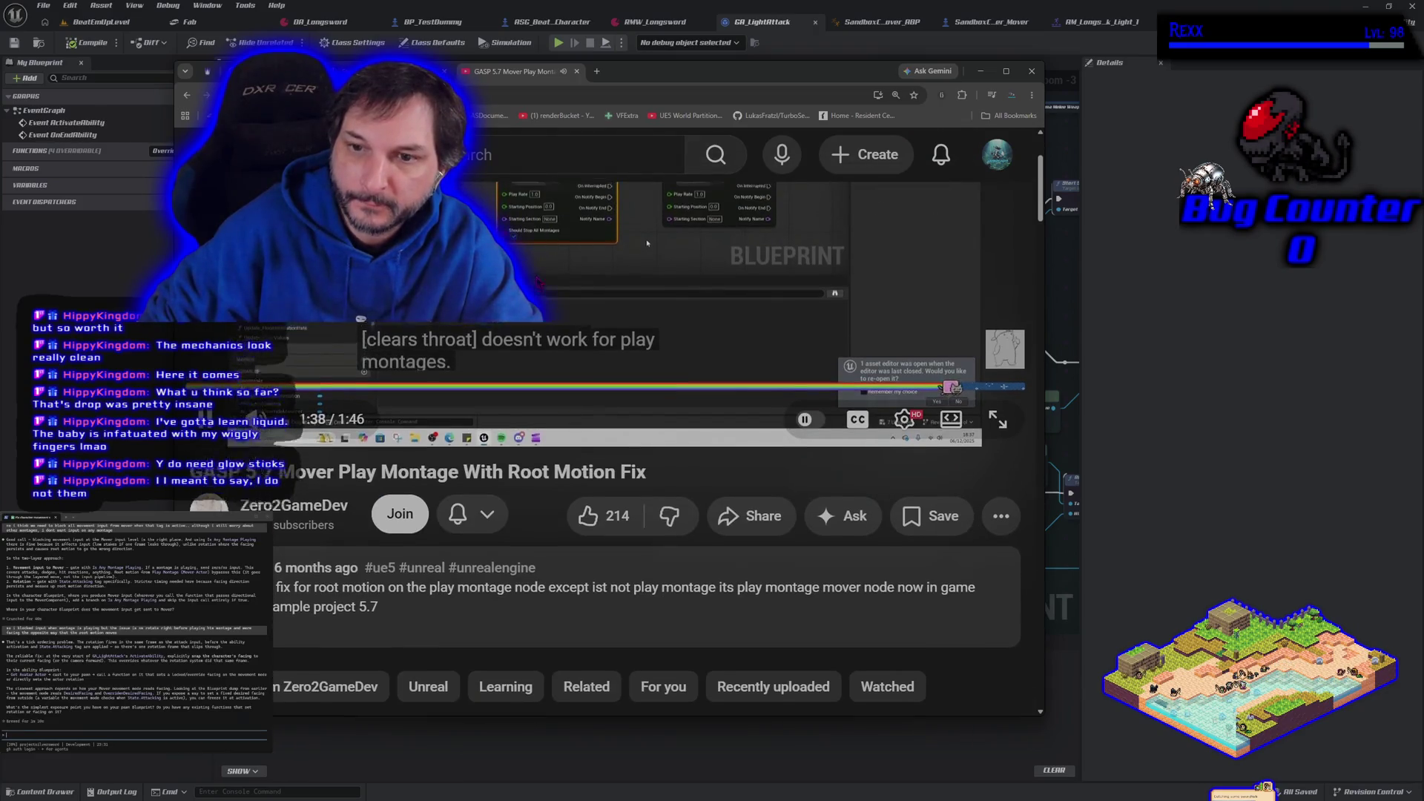
{"action": "scroll", "coordinate": [567, 407], "scroll_direction": "up", "scroll_amount": 2}
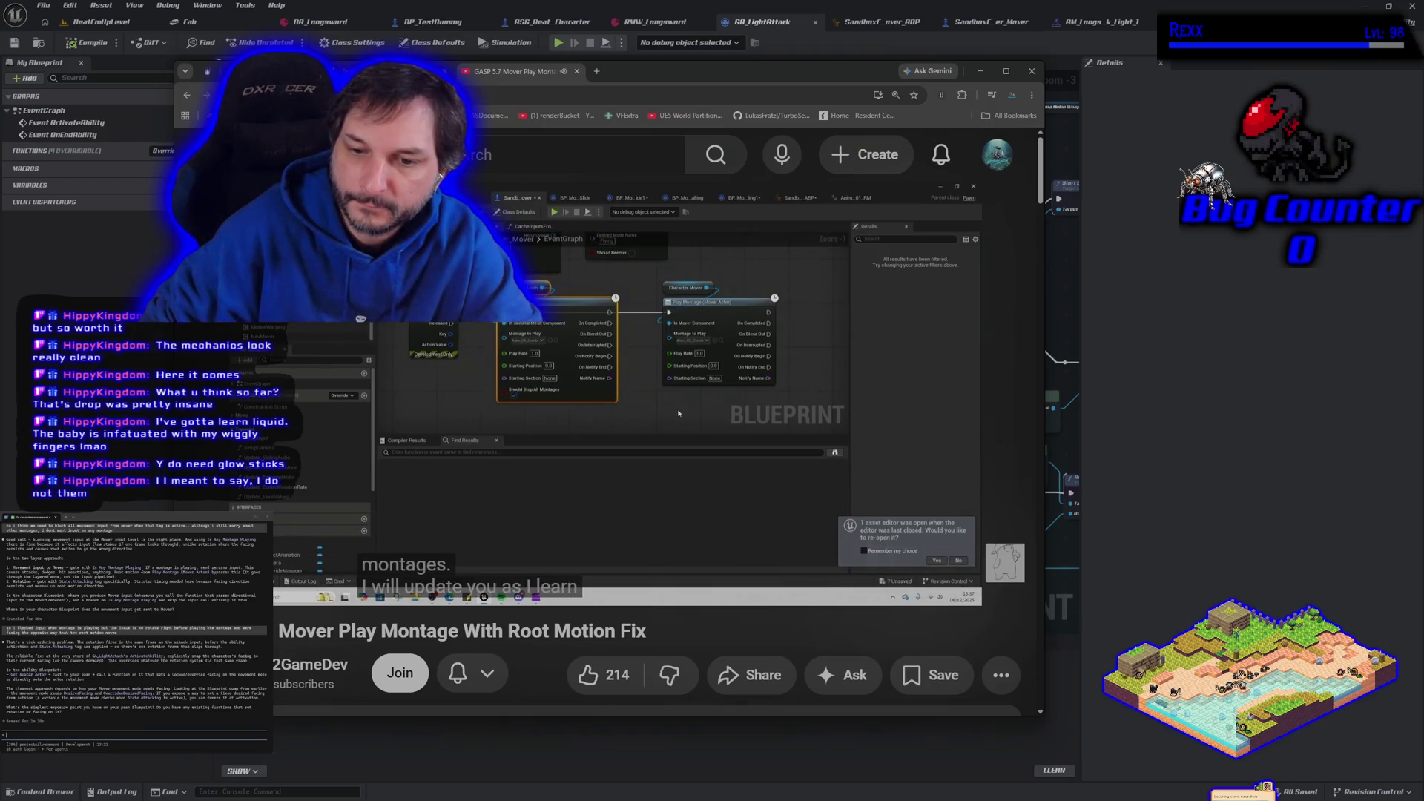
{"action": "left_click", "coordinate": [474, 525]}
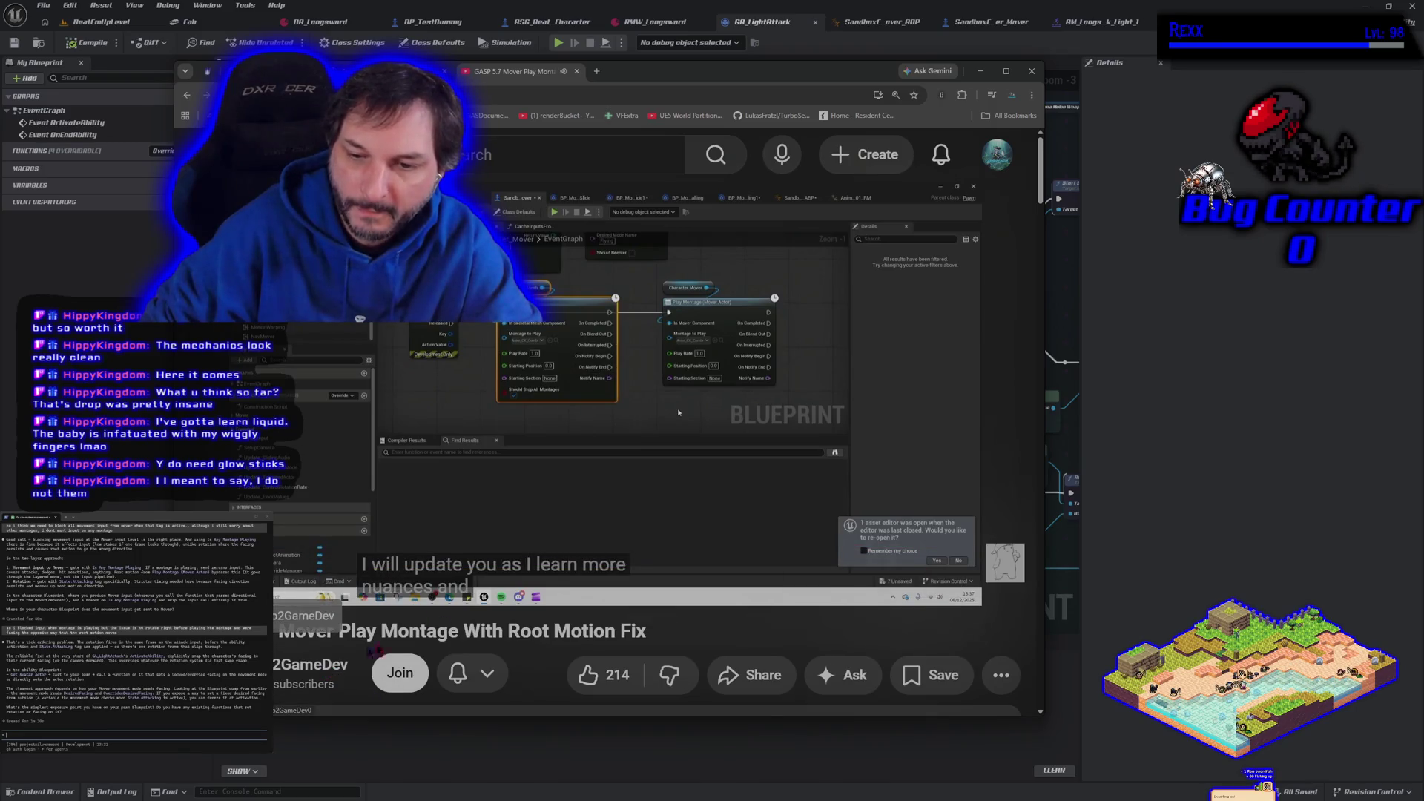
{"action": "left_click", "coordinate": [588, 675]}
{"action": "scroll", "coordinate": [581, 493], "scroll_direction": "down", "scroll_amount": 4}
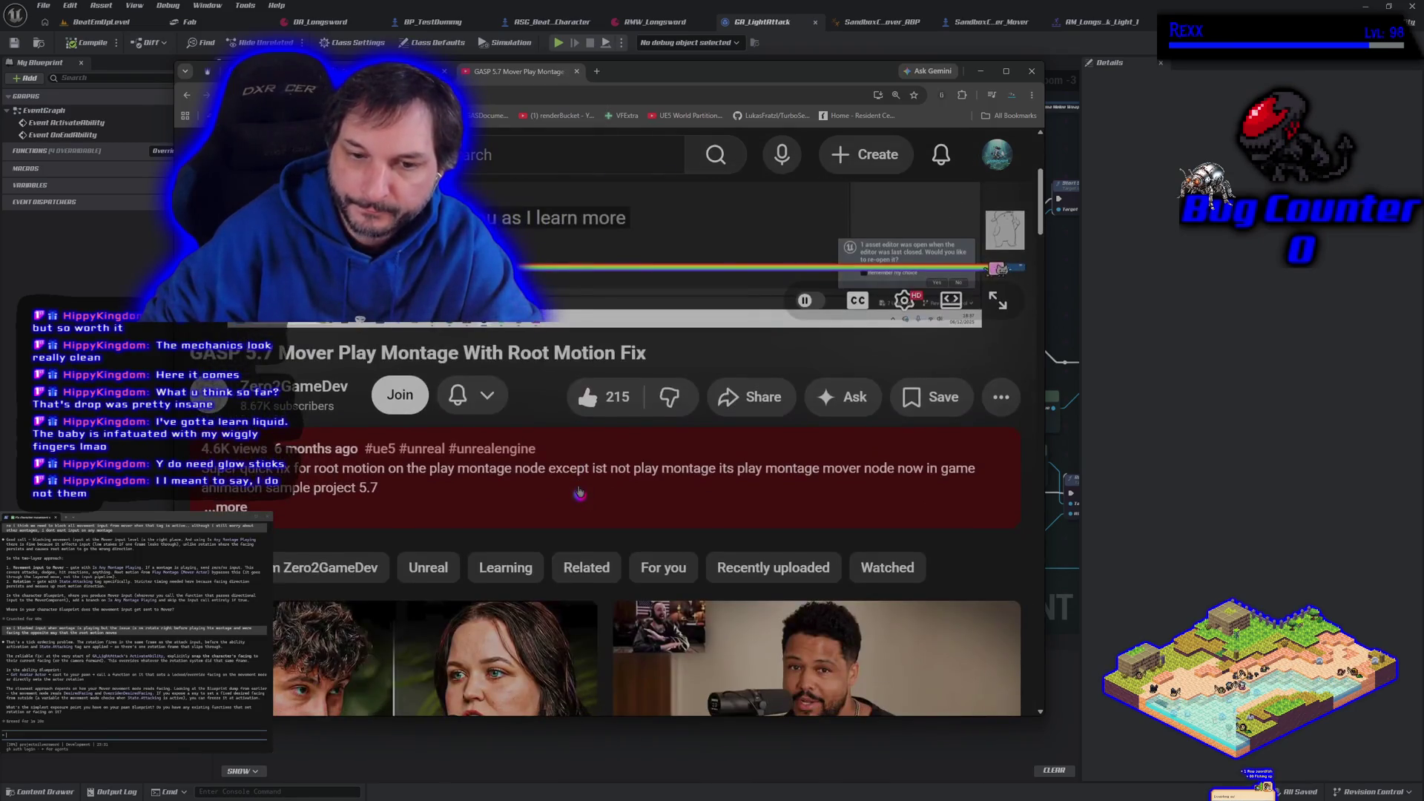
{"action": "scroll", "coordinate": [581, 493], "scroll_direction": "down", "scroll_amount": 6}
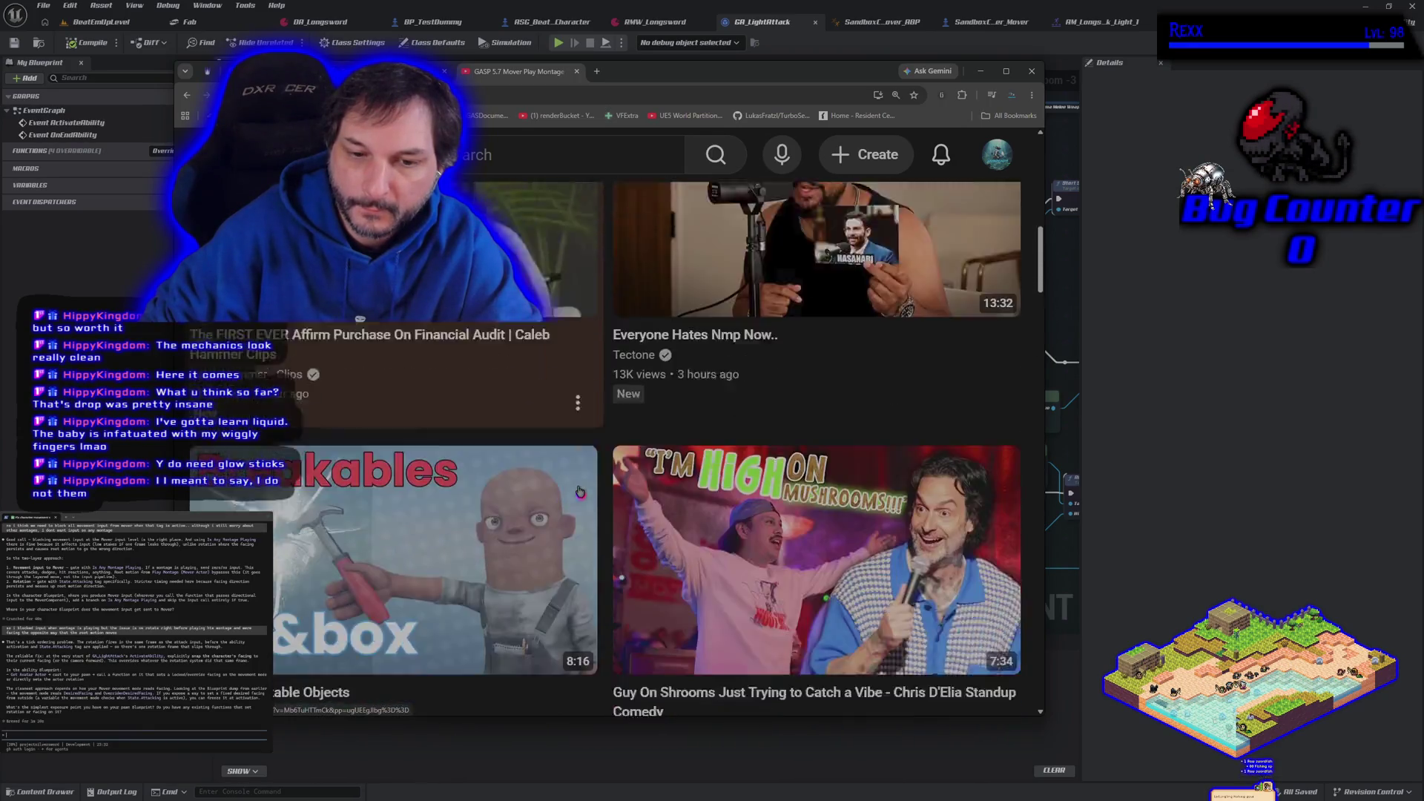
{"action": "scroll", "coordinate": [581, 494], "scroll_direction": "up", "scroll_amount": 3}
{"action": "scroll", "coordinate": [581, 493], "scroll_direction": "up", "scroll_amount": 5}
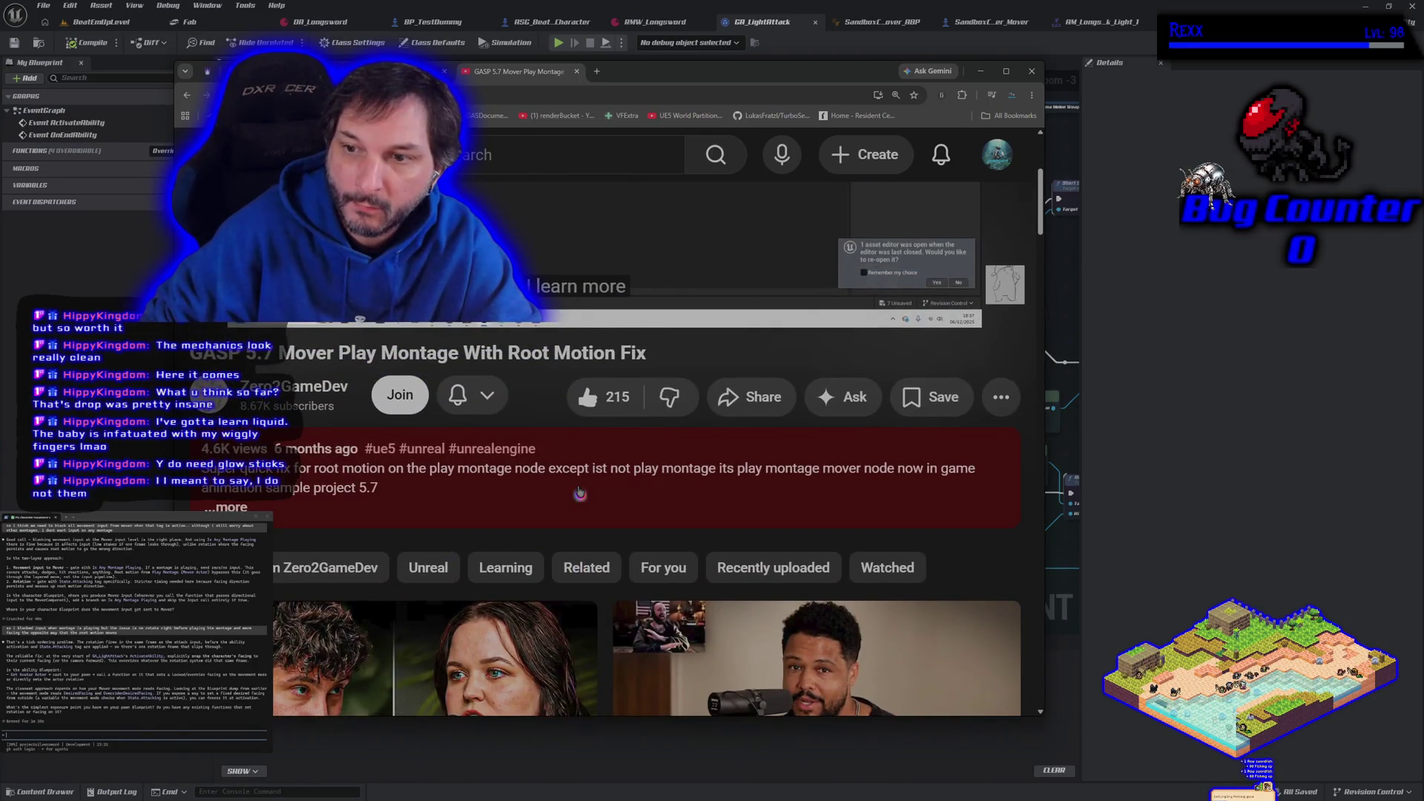
{"action": "scroll", "coordinate": [423, 540], "scroll_direction": "down", "scroll_amount": 15}
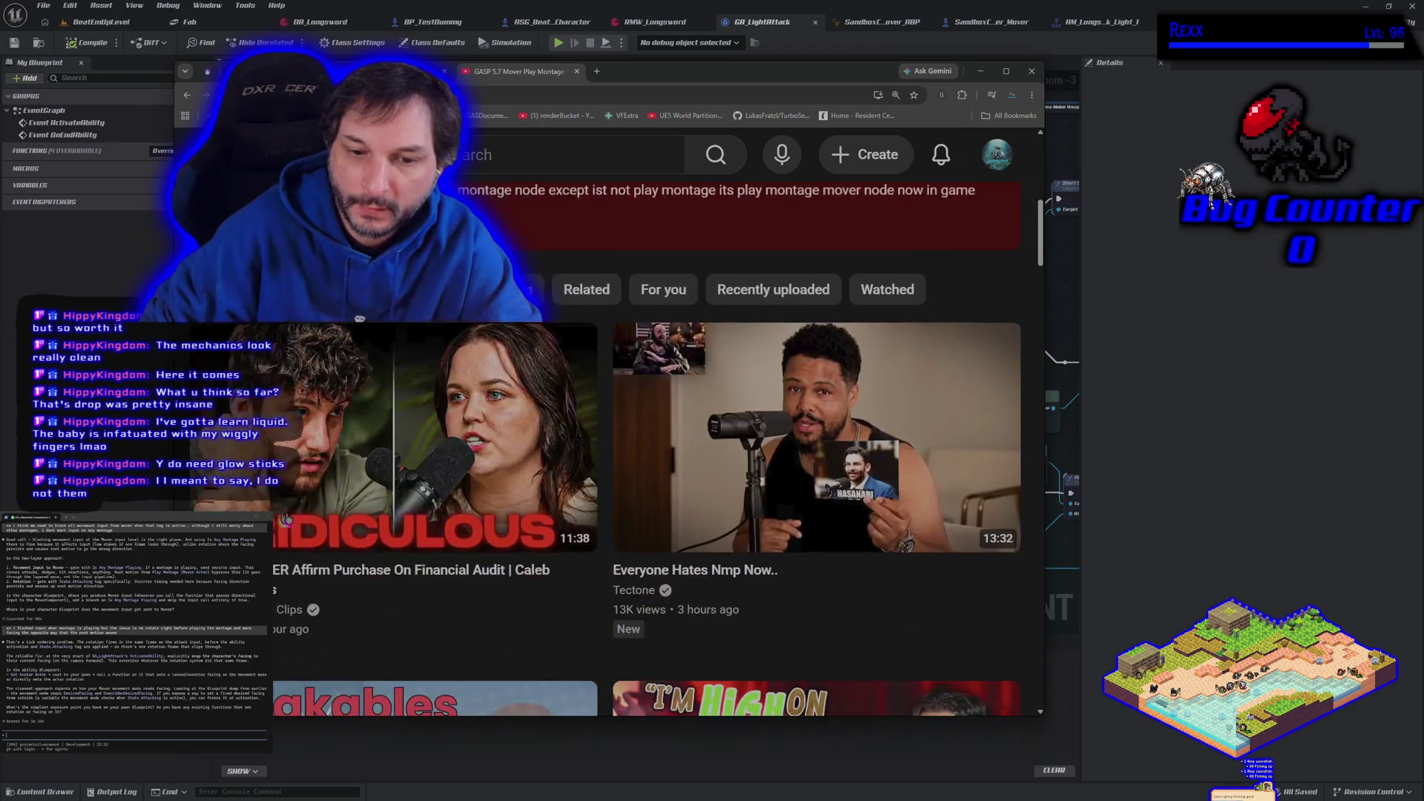
{"action": "scroll", "coordinate": [565, 561], "scroll_direction": "down", "scroll_amount": 9}
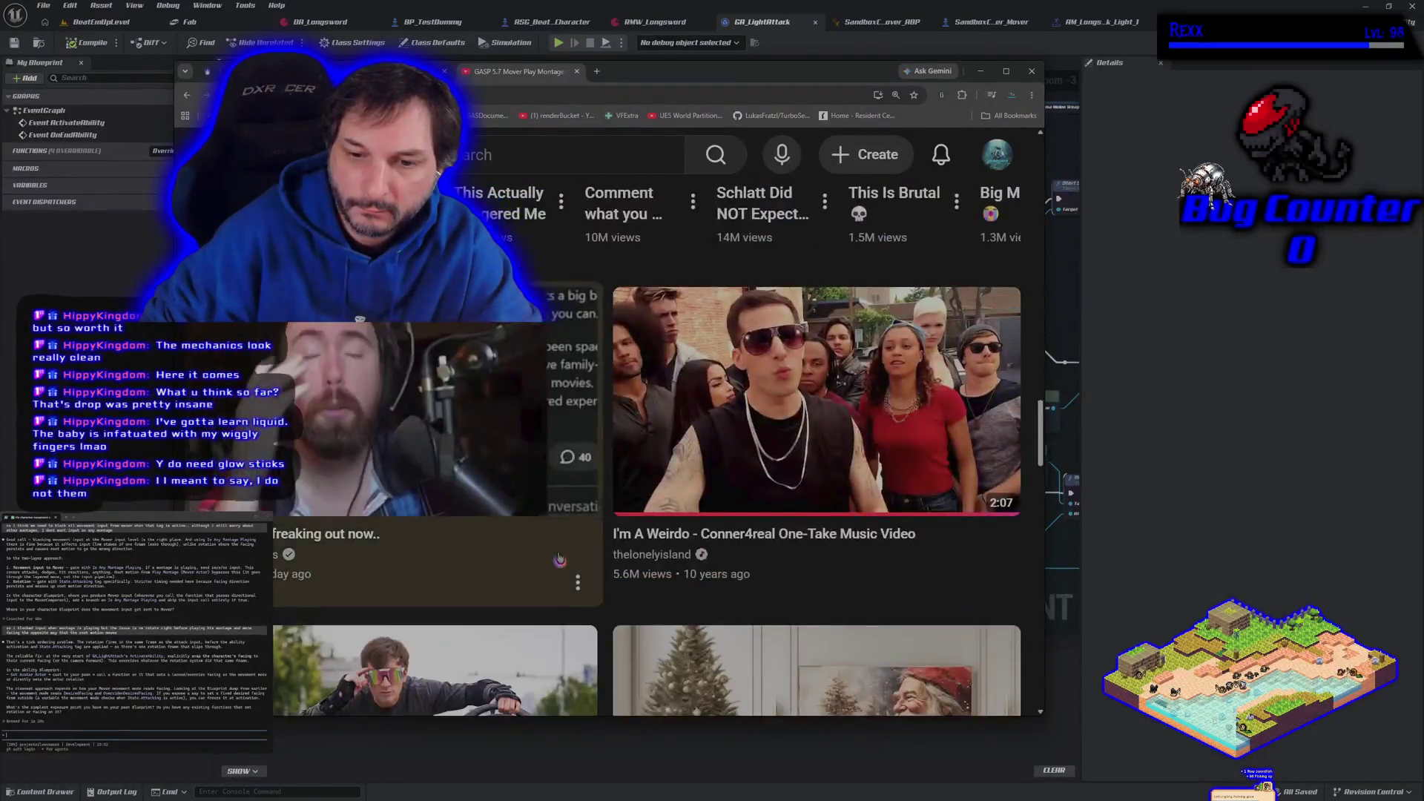
{"action": "scroll", "coordinate": [565, 520], "scroll_direction": "up", "scroll_amount": 15}
{"action": "scroll", "coordinate": [565, 514], "scroll_direction": "up", "scroll_amount": 5}
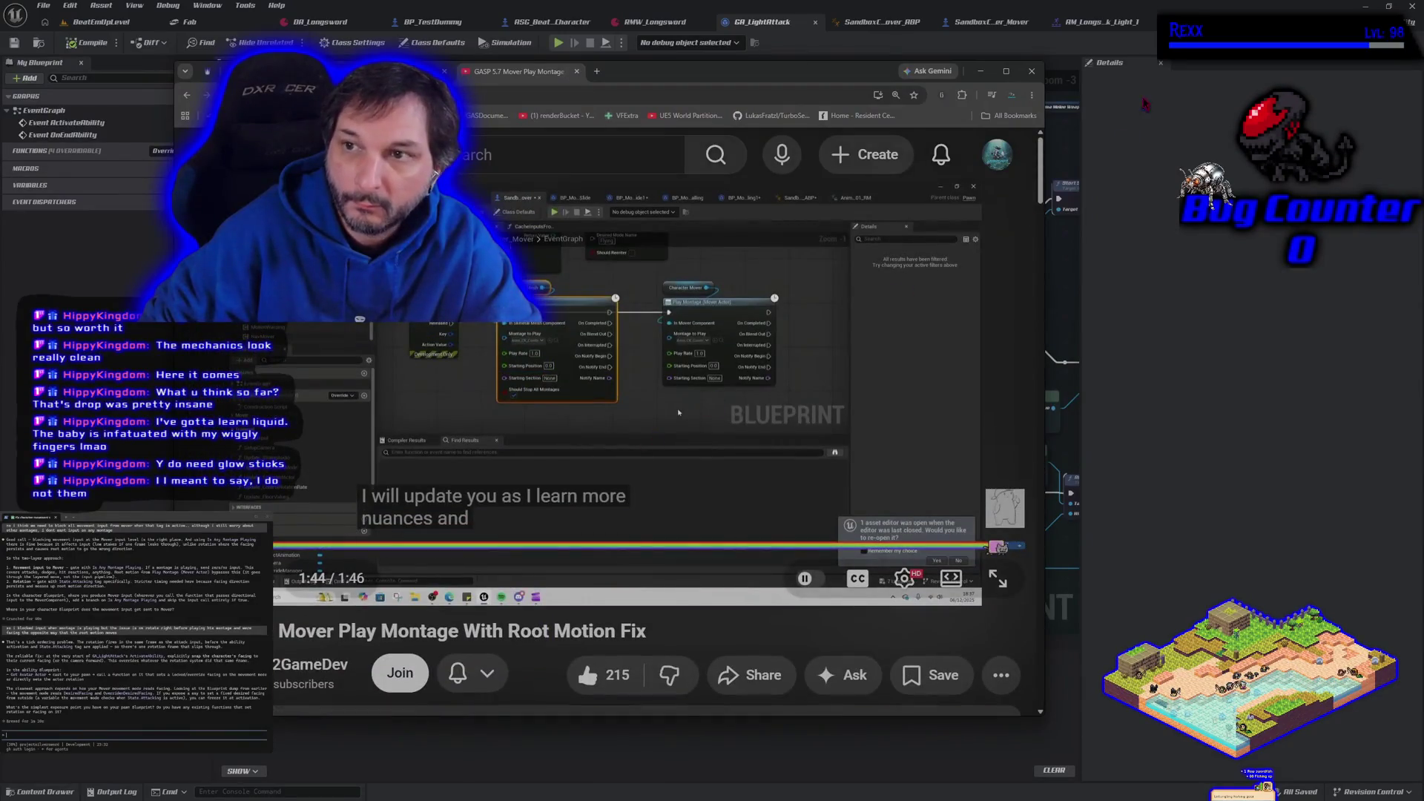
- Maximise the browser, read down the 38 comments, then switch to StreamElements
{"action": "left_click", "coordinate": [1006, 70]}
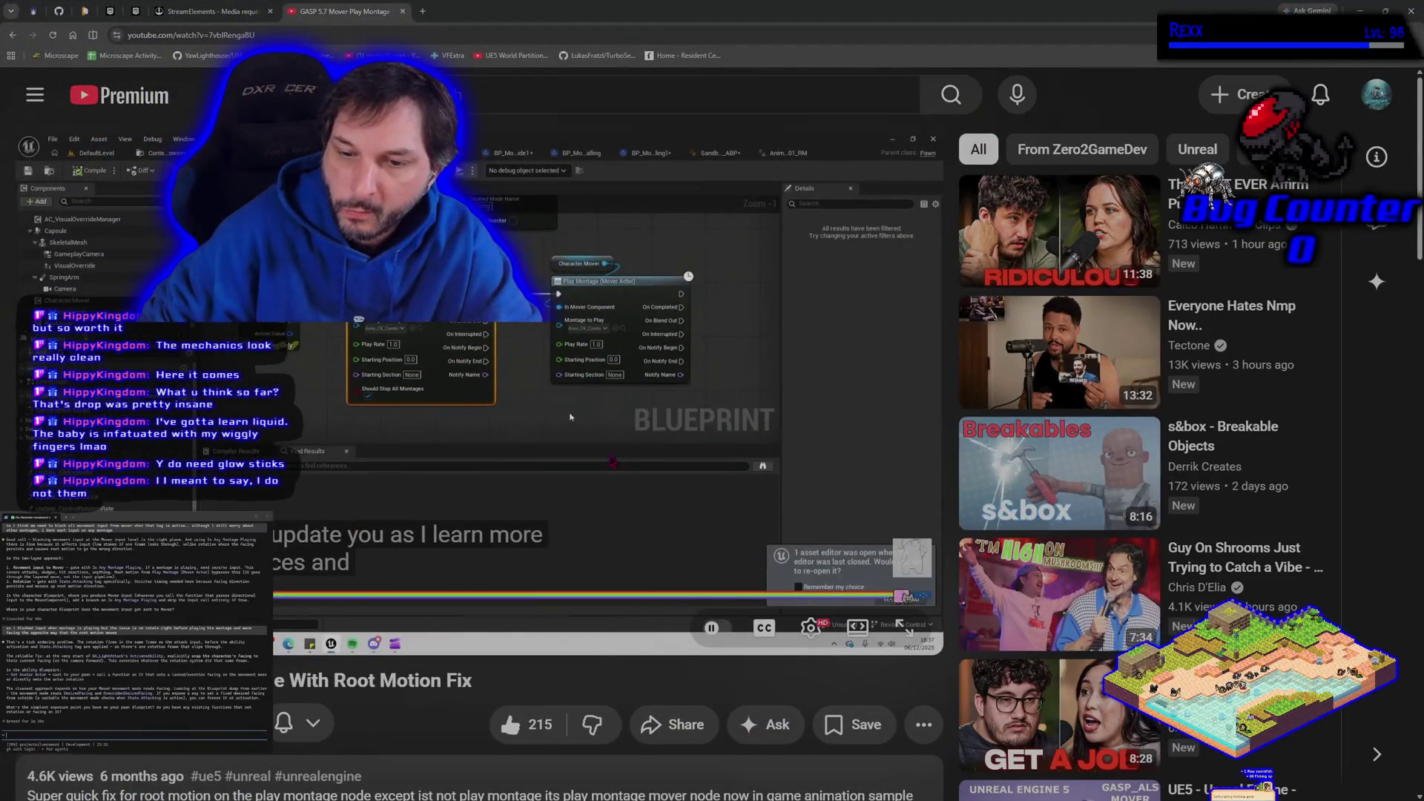
{"action": "scroll", "coordinate": [562, 479], "scroll_direction": "down", "scroll_amount": 3}
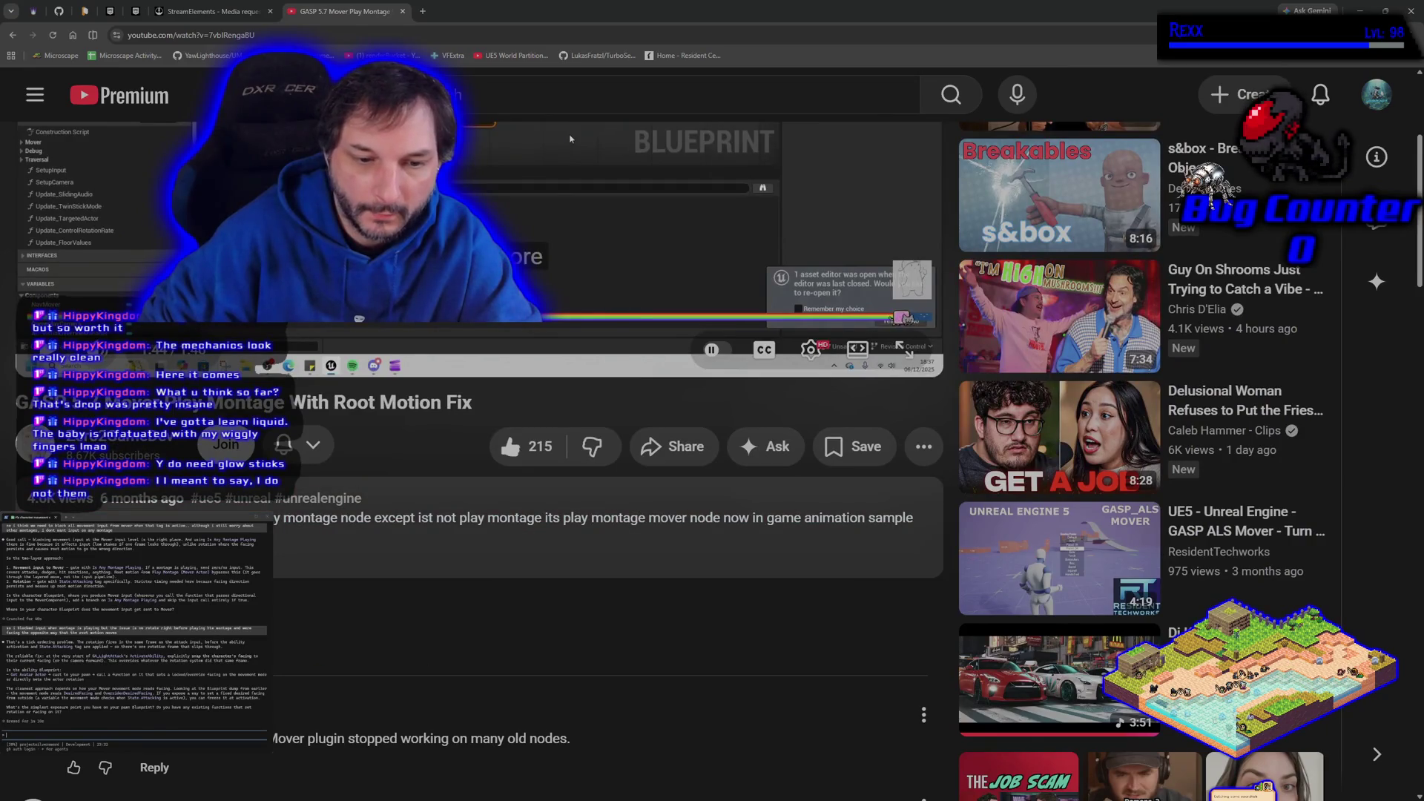
{"action": "scroll", "coordinate": [489, 371], "scroll_direction": "down", "scroll_amount": 6}
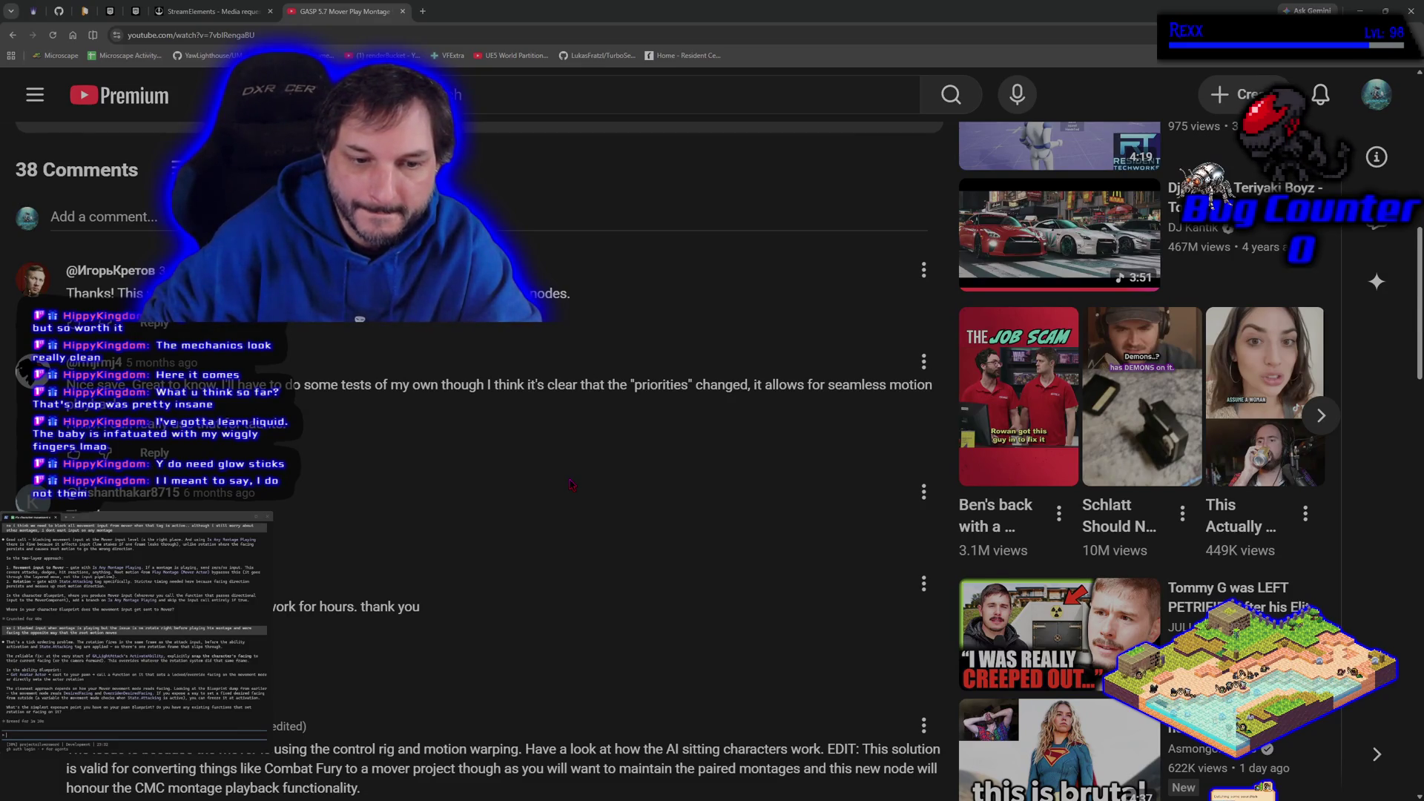
{"action": "scroll", "coordinate": [571, 484], "scroll_direction": "down", "scroll_amount": 4}
{"action": "scroll", "coordinate": [576, 492], "scroll_direction": "down", "scroll_amount": 1}
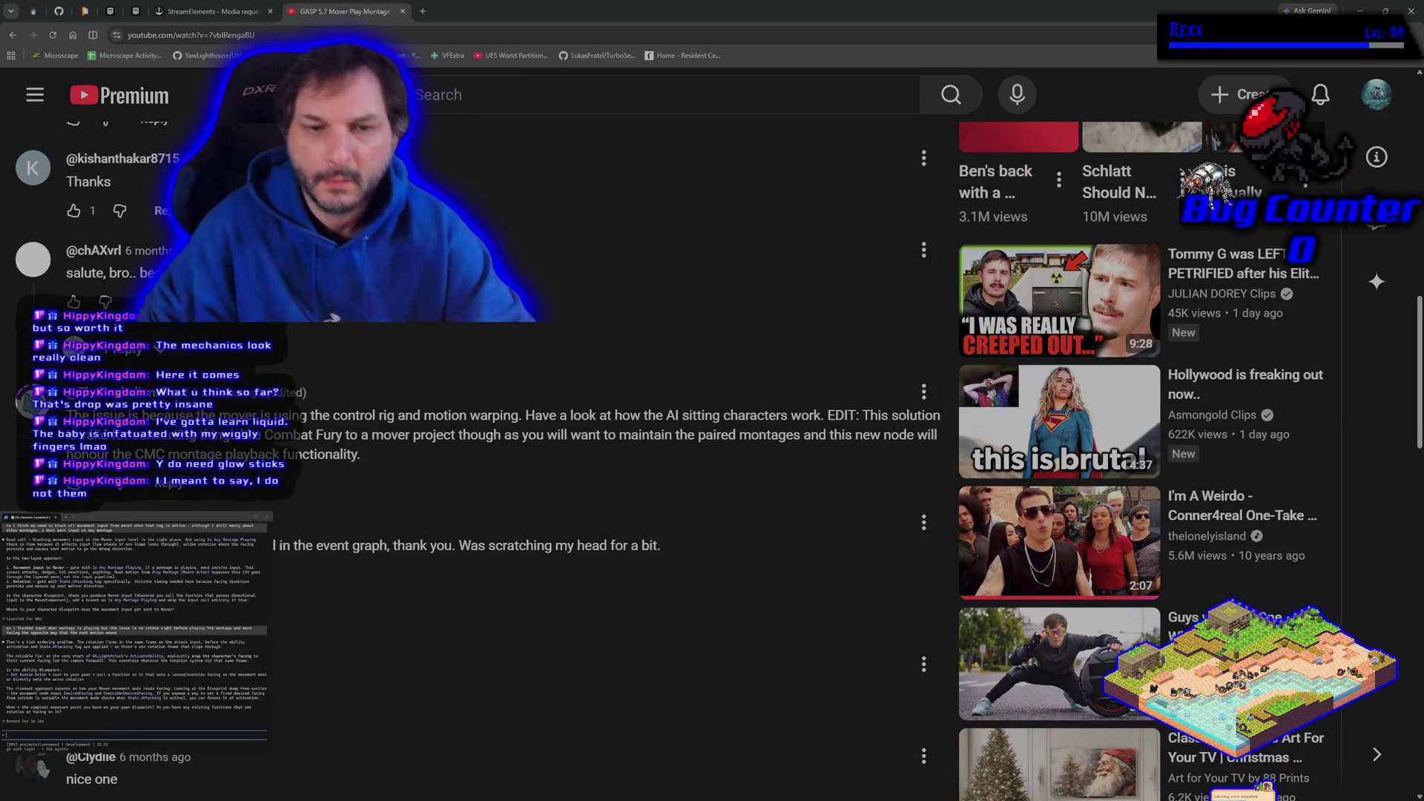
{"action": "key", "text": "ctrl+shift+Tab"}
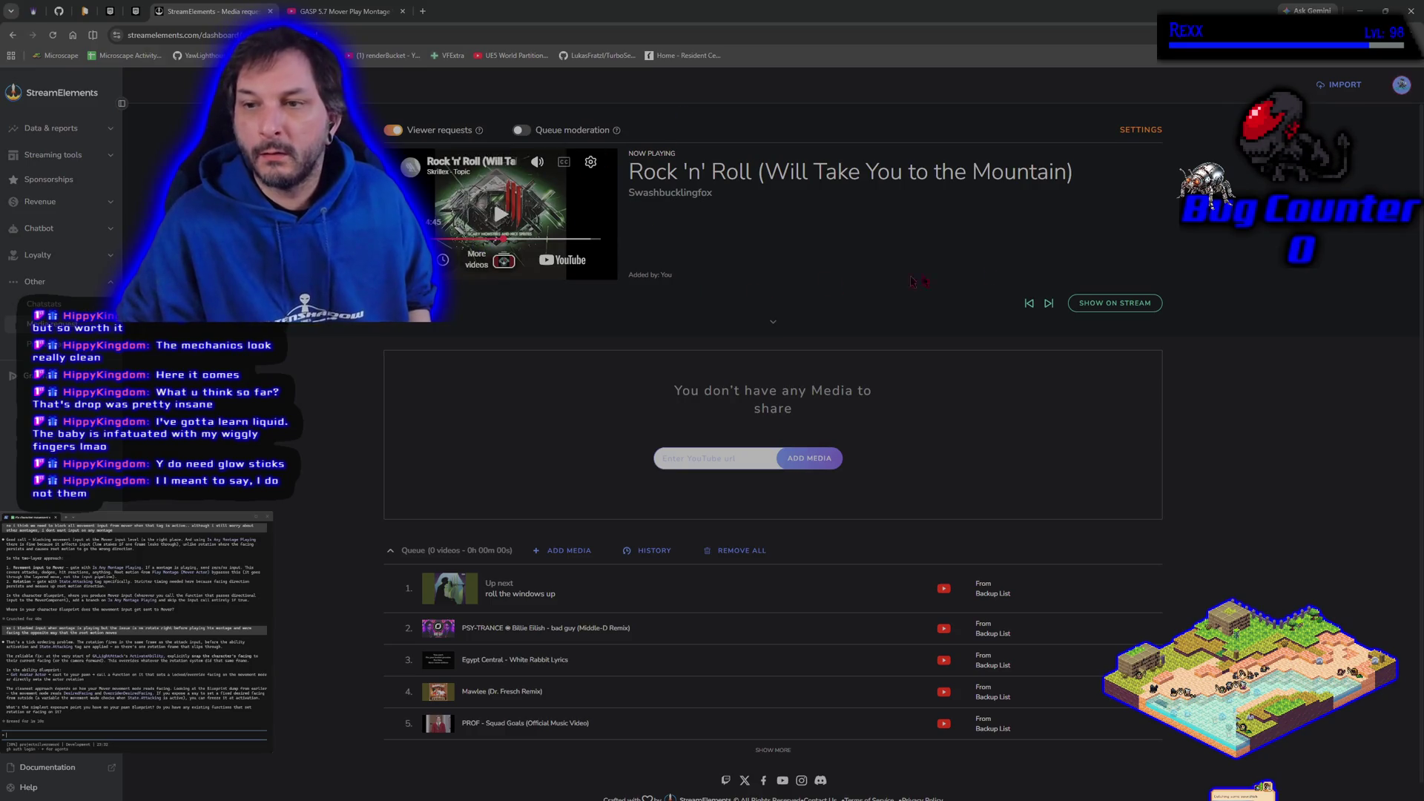
- Skip the song queue ahead to 'roll the windows up' and go back to the YouTube tutorial
{"action": "left_click", "coordinate": [1048, 303]}
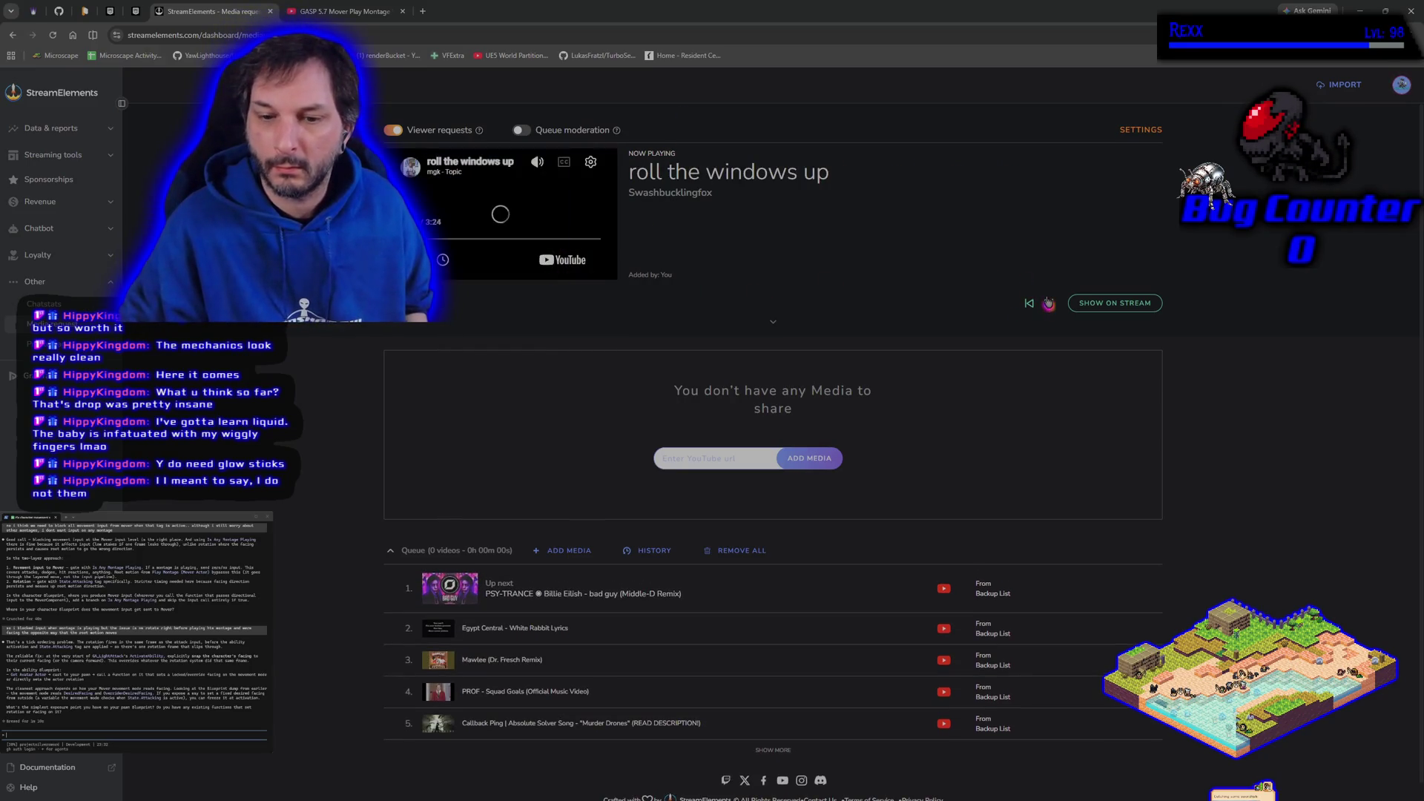
{"action": "key", "text": "ctrl+Tab"}
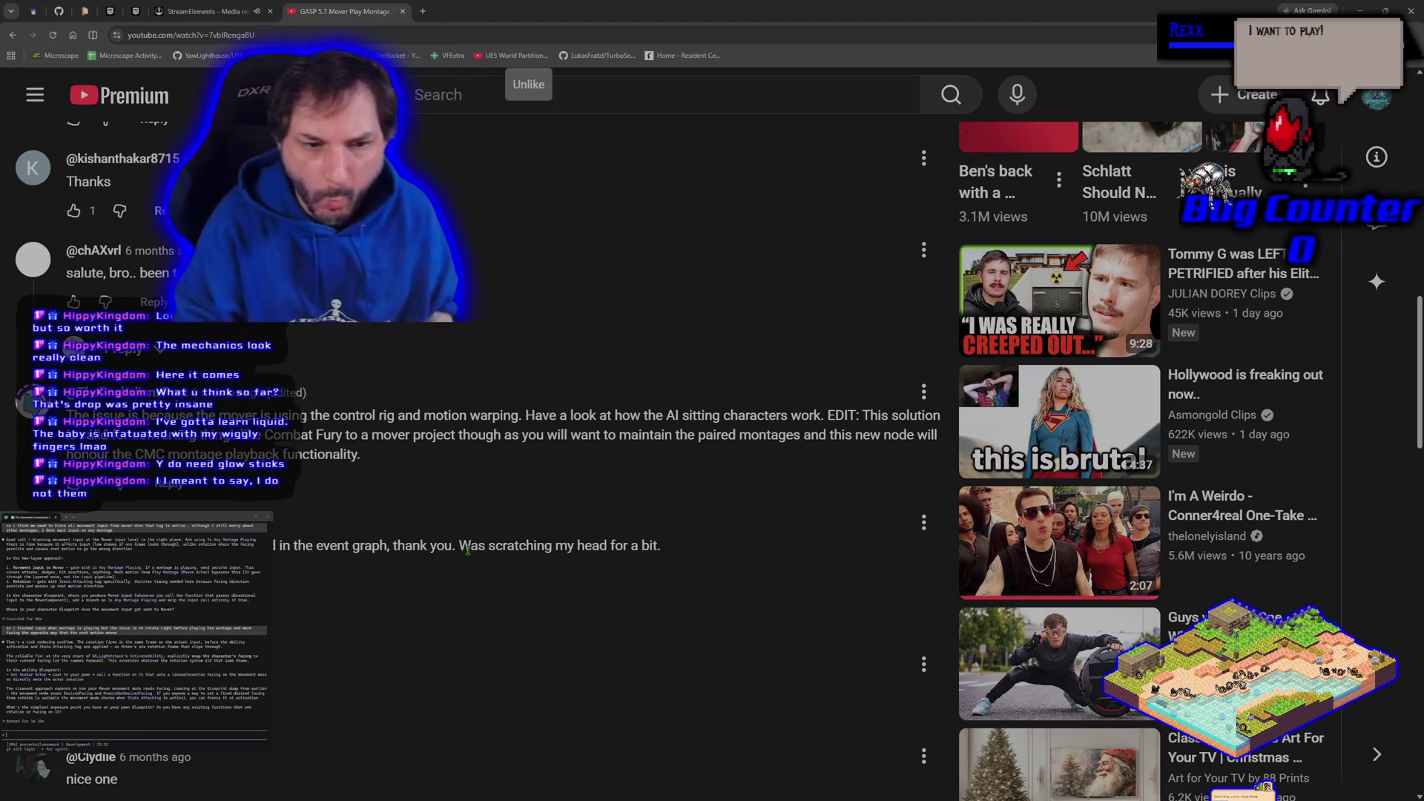
- Read further down the Mover Play Montage tutorial's comments, then close the YouTube tab
{"action": "scroll", "coordinate": [690, 573], "scroll_direction": "down", "scroll_amount": 5}
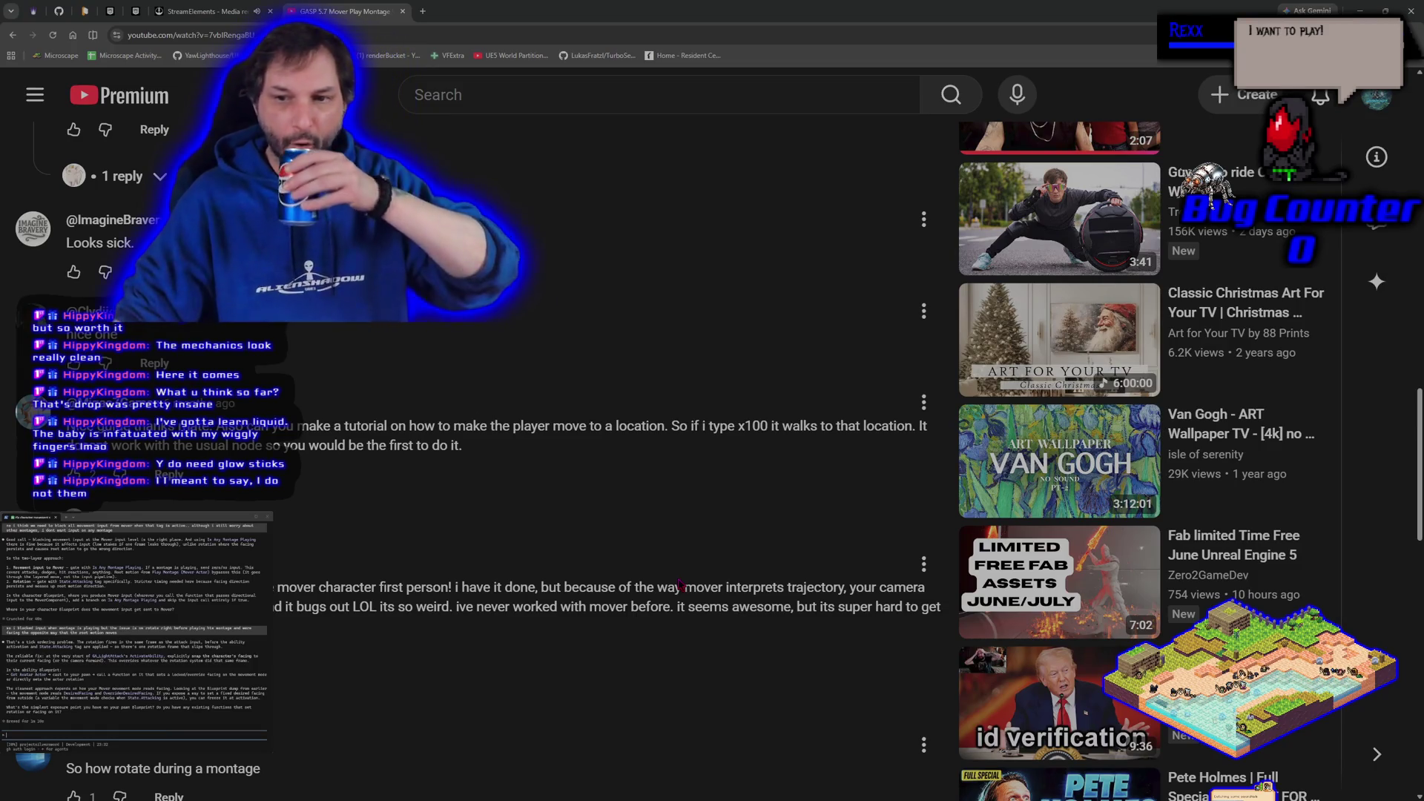
{"action": "scroll", "coordinate": [680, 584], "scroll_direction": "down", "scroll_amount": 4}
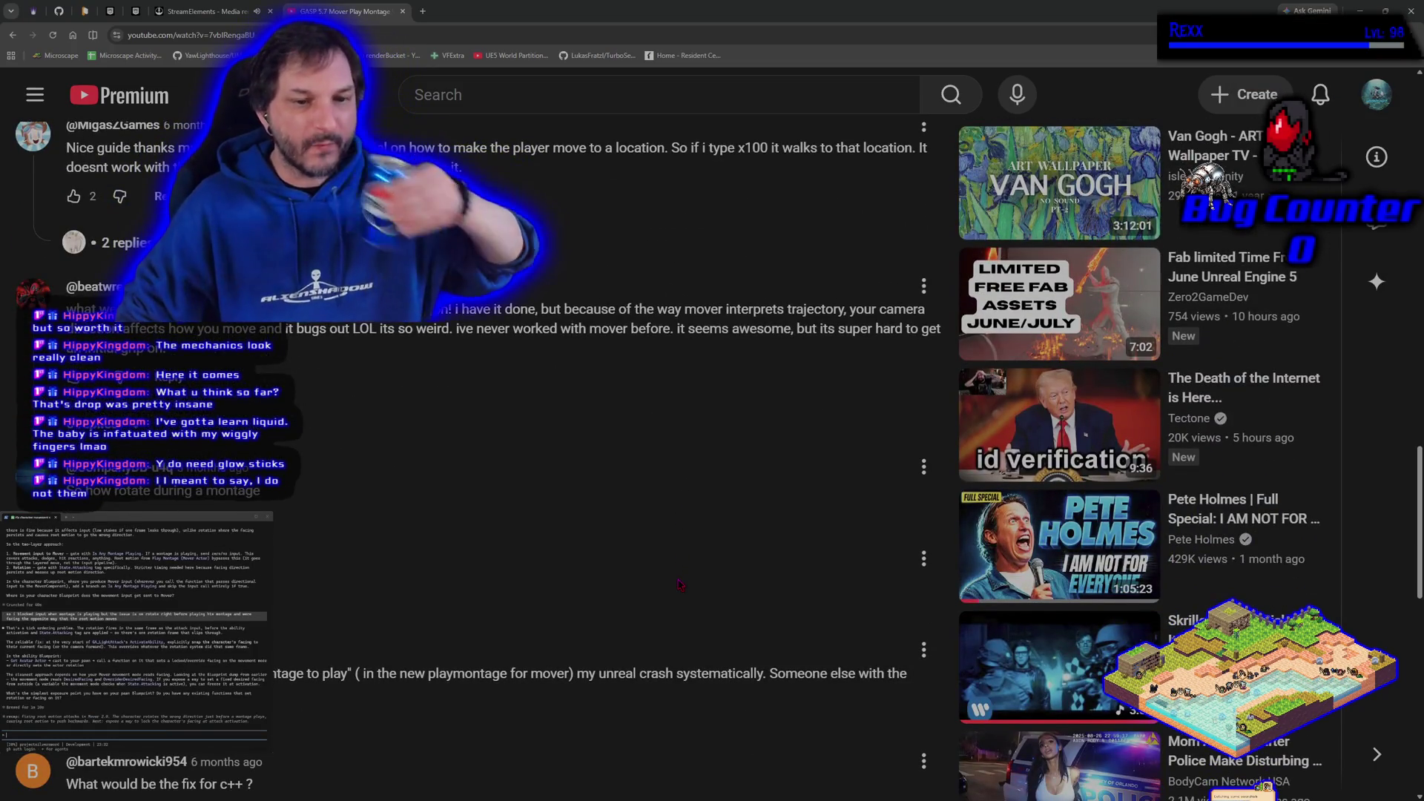
{"action": "scroll", "coordinate": [618, 473], "scroll_direction": "down", "scroll_amount": 2}
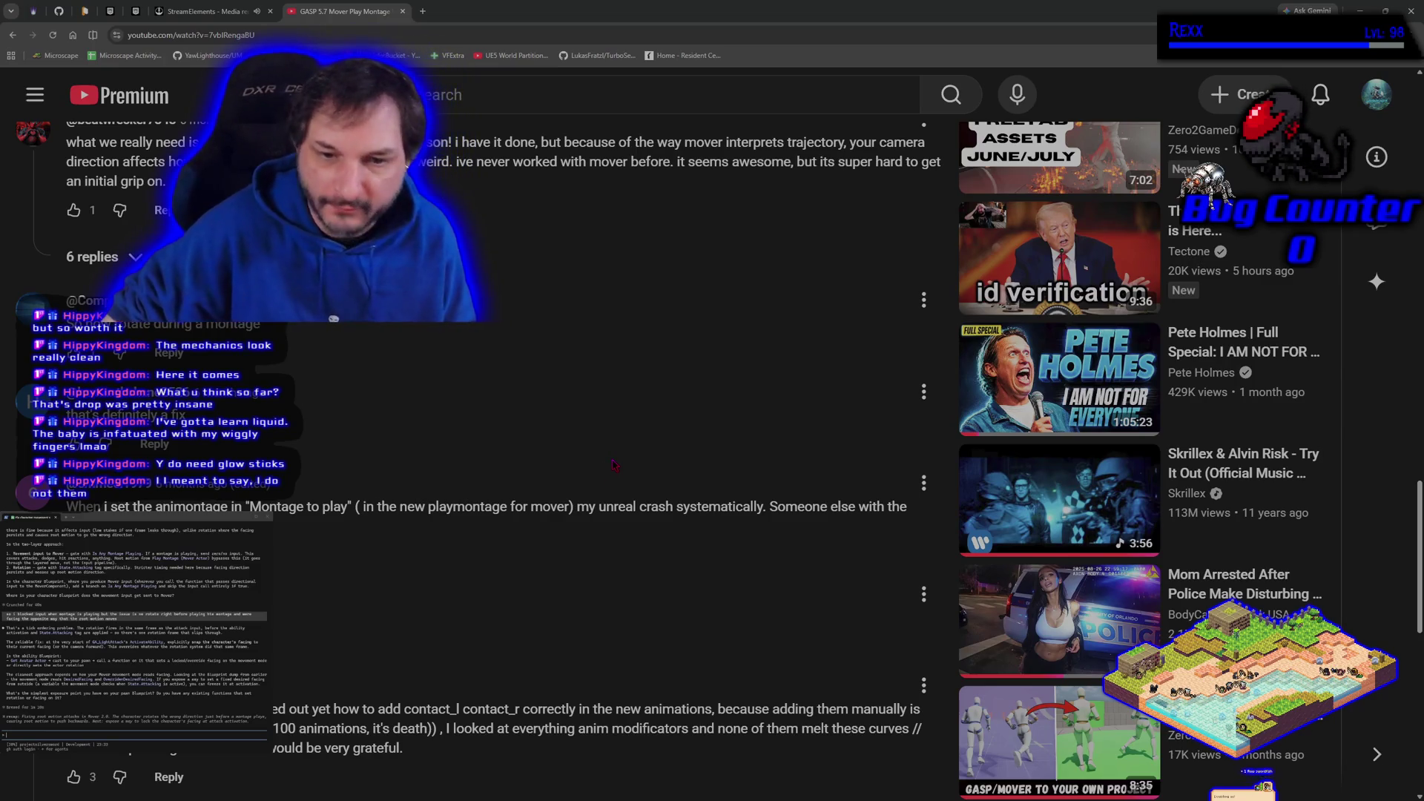
{"action": "scroll", "coordinate": [609, 508], "scroll_direction": "down", "scroll_amount": 2}
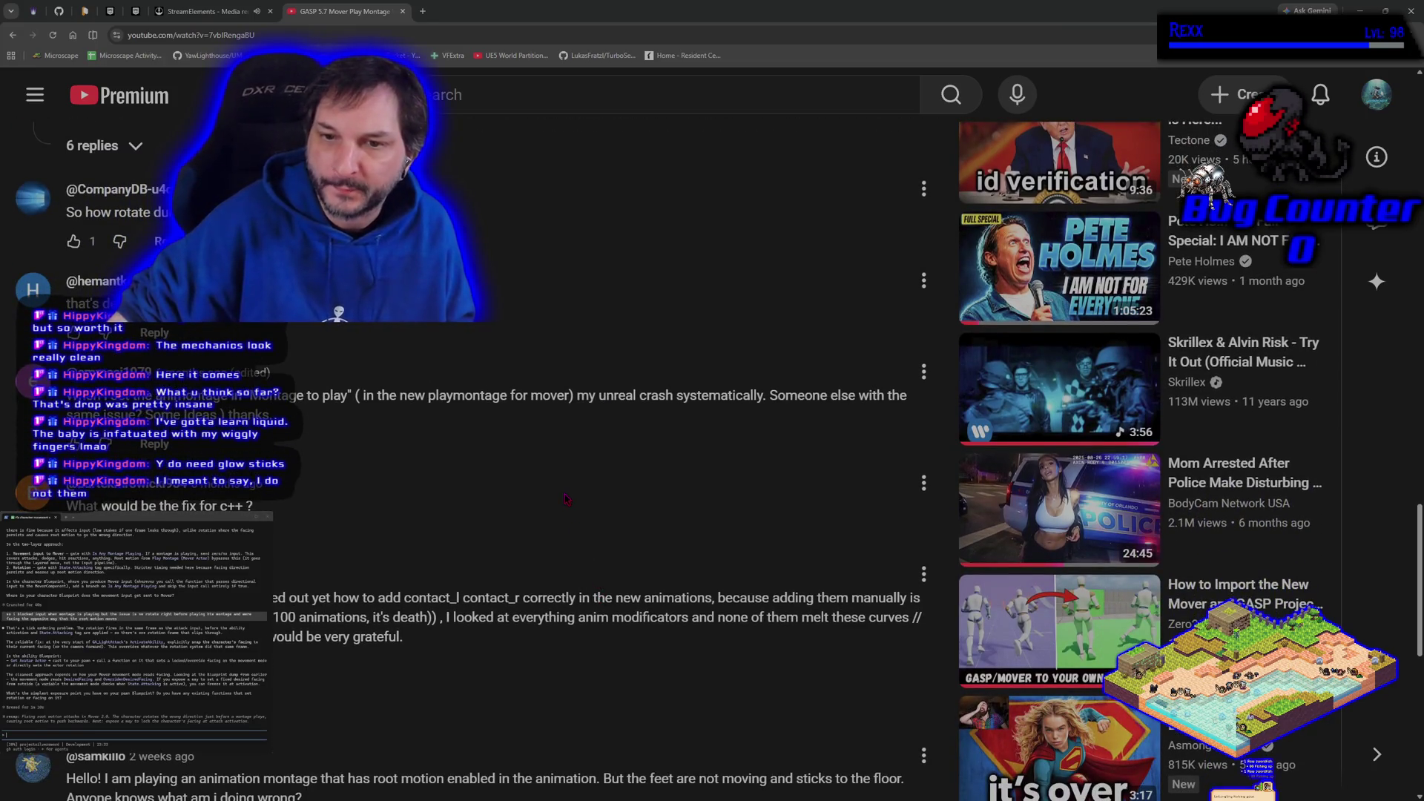
{"action": "scroll", "coordinate": [565, 498], "scroll_direction": "down", "scroll_amount": 3}
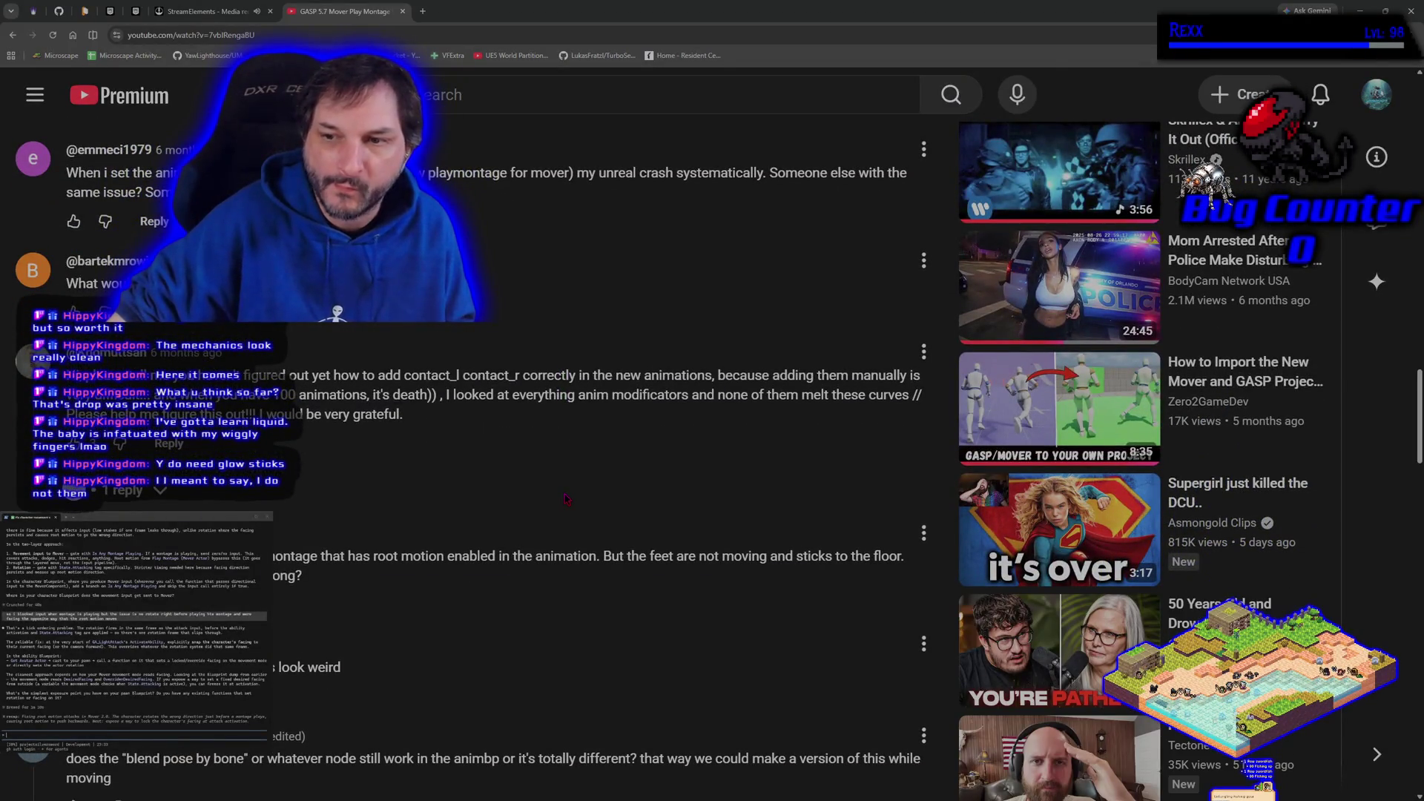
{"action": "scroll", "coordinate": [565, 498], "scroll_direction": "down", "scroll_amount": 4}
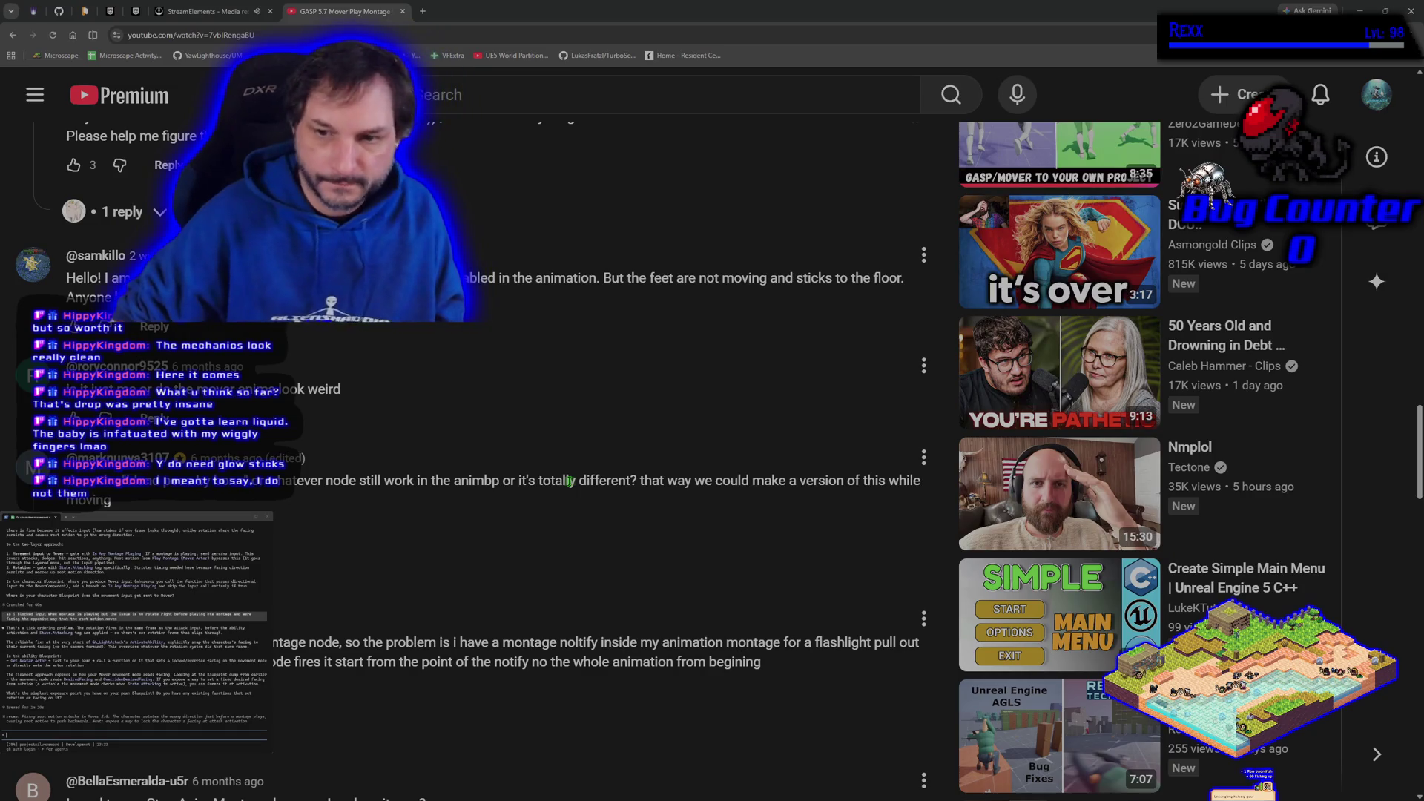
{"action": "scroll", "coordinate": [569, 481], "scroll_direction": "down", "scroll_amount": 4}
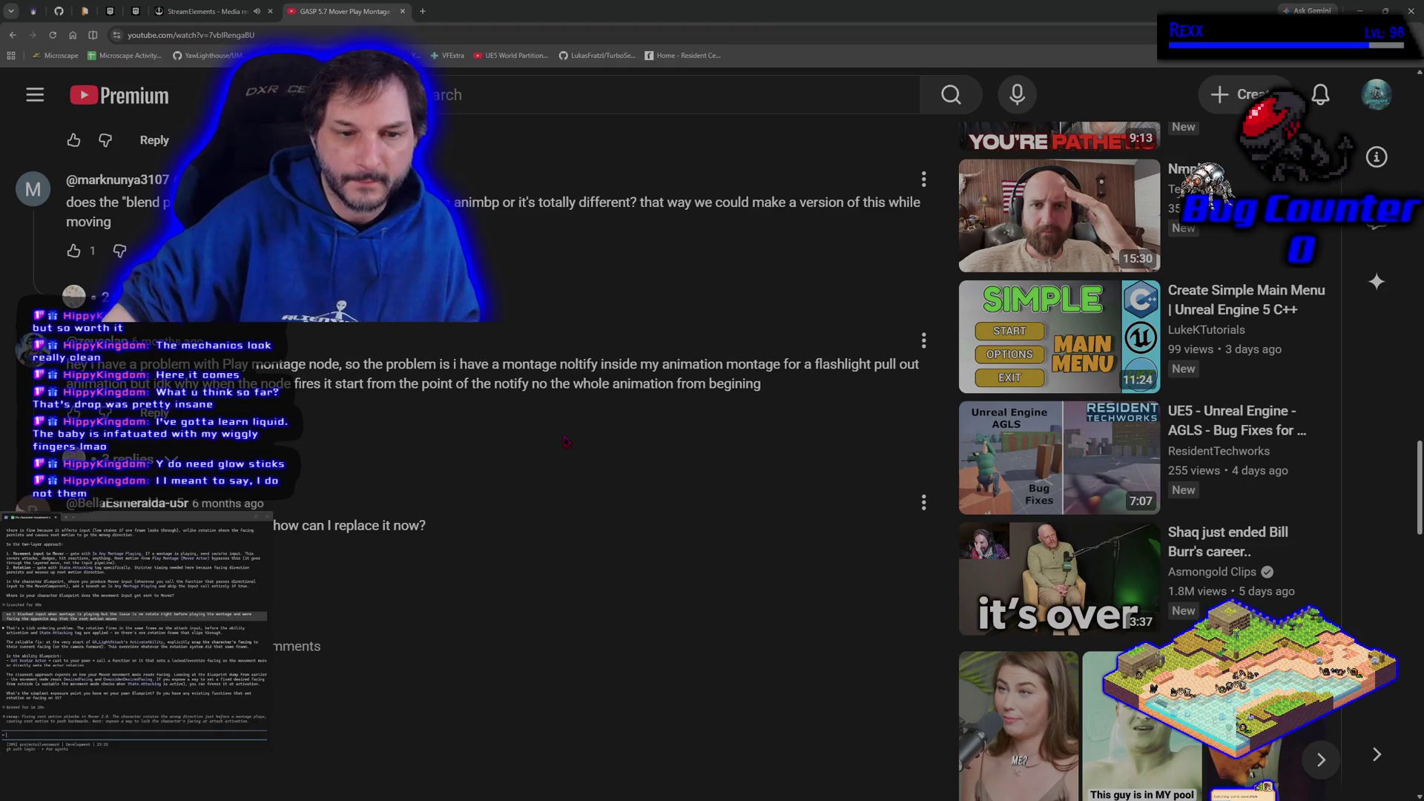
{"action": "scroll", "coordinate": [576, 502], "scroll_direction": "down", "scroll_amount": 2}
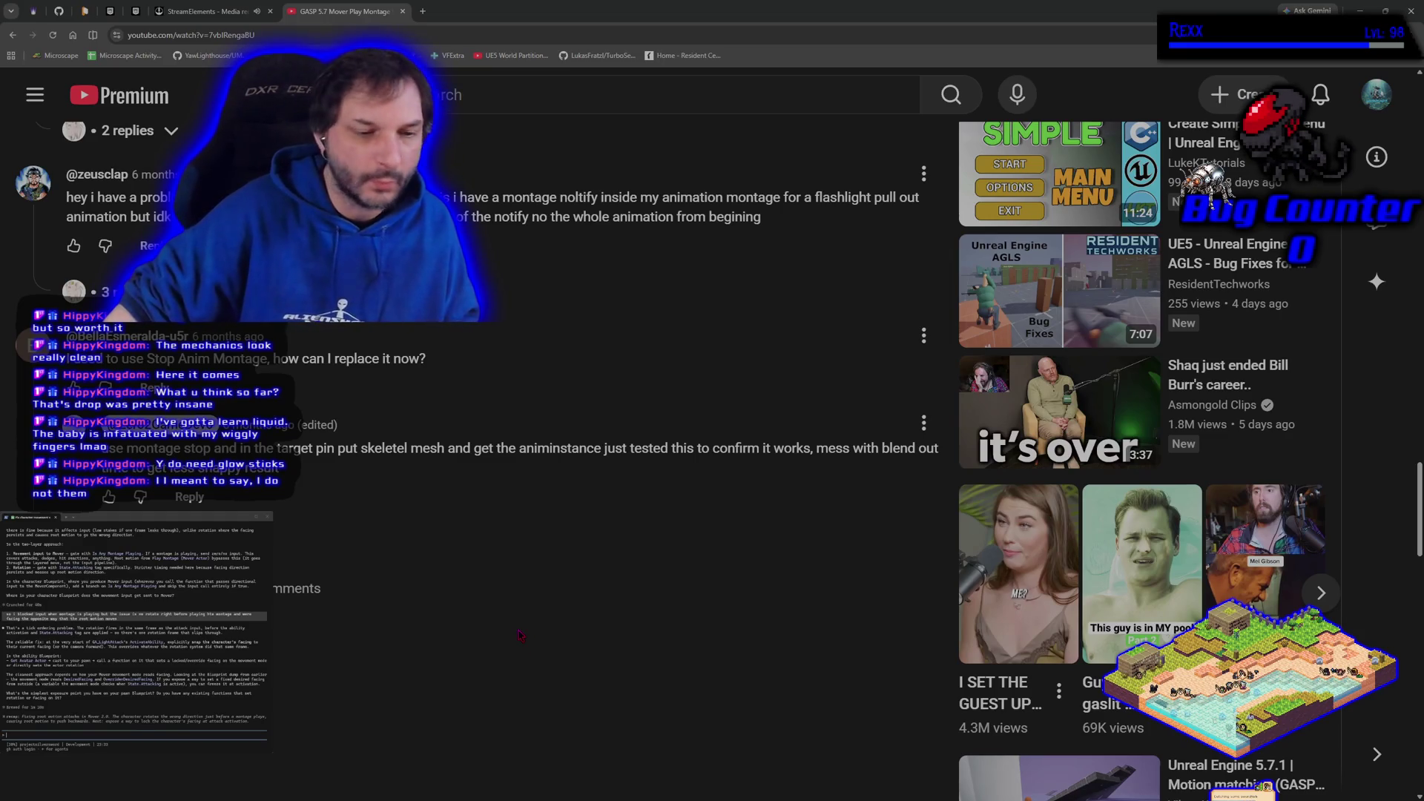
{"action": "middle_click", "coordinate": [342, 13]}
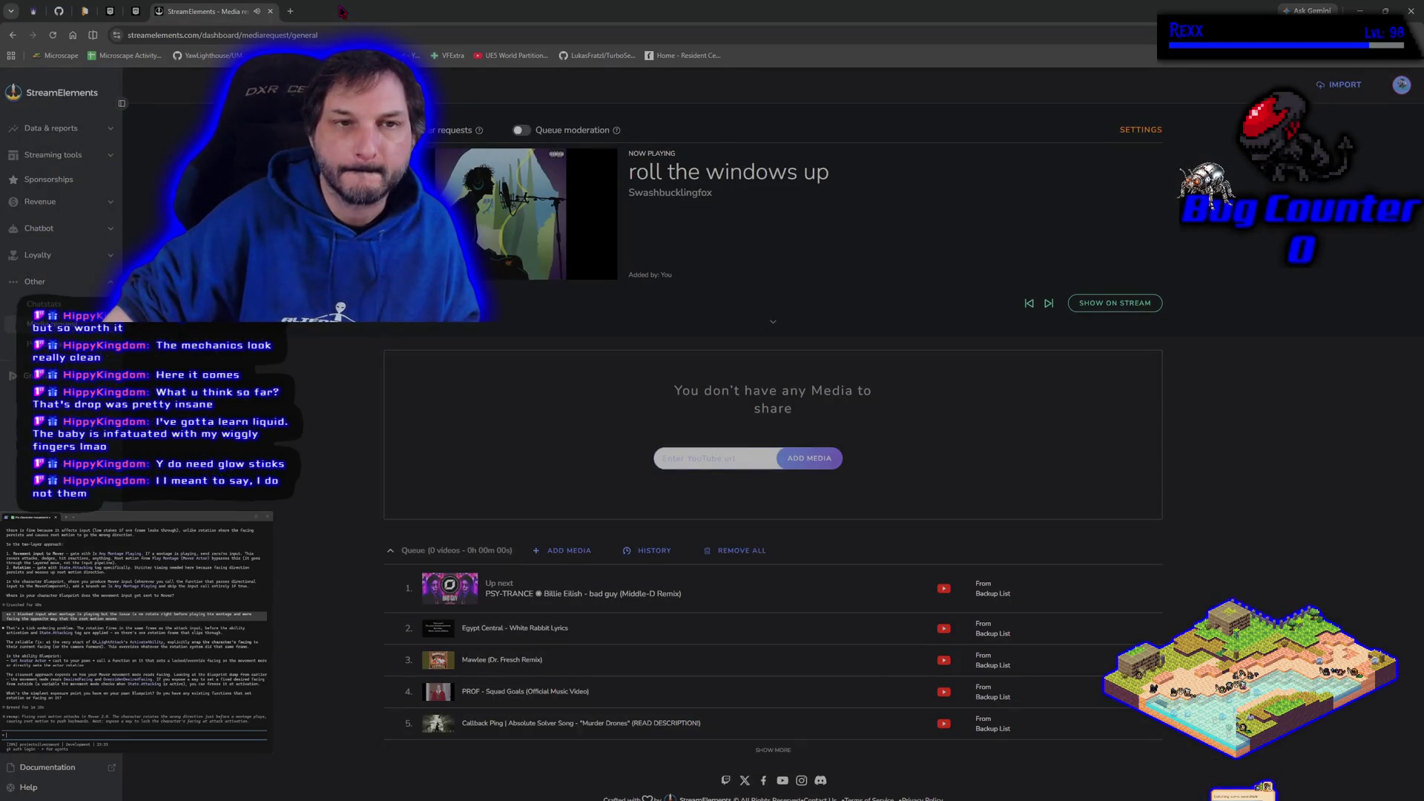
- Switch from the browser back to the Unreal Engine editor with GA_LightAttack
{"action": "key", "text": "alt+Tab"}
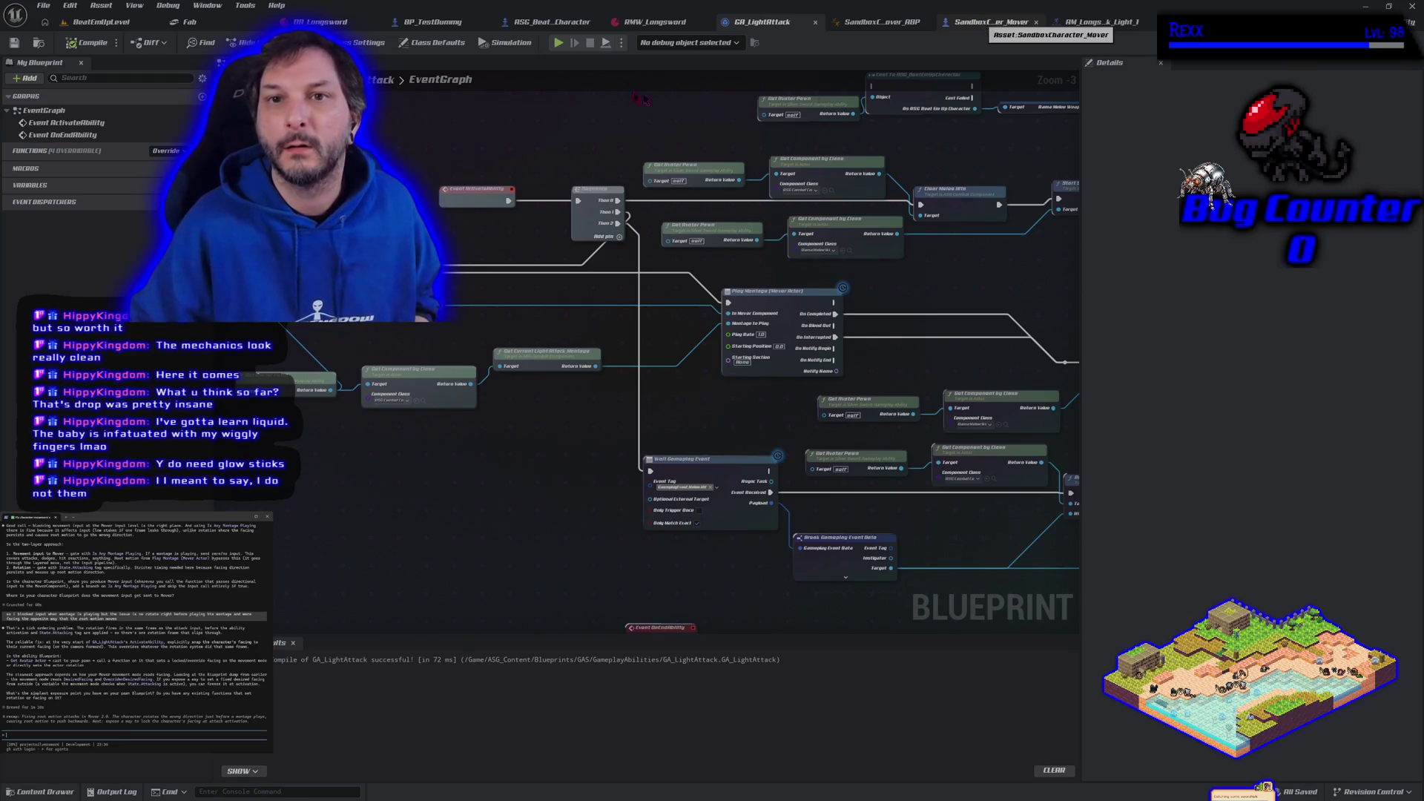
- Untick Hidden in Game on ASG_BeatEmUpCharacter's Arrow component and recompile the blueprint
{"action": "left_click", "coordinate": [534, 22]}
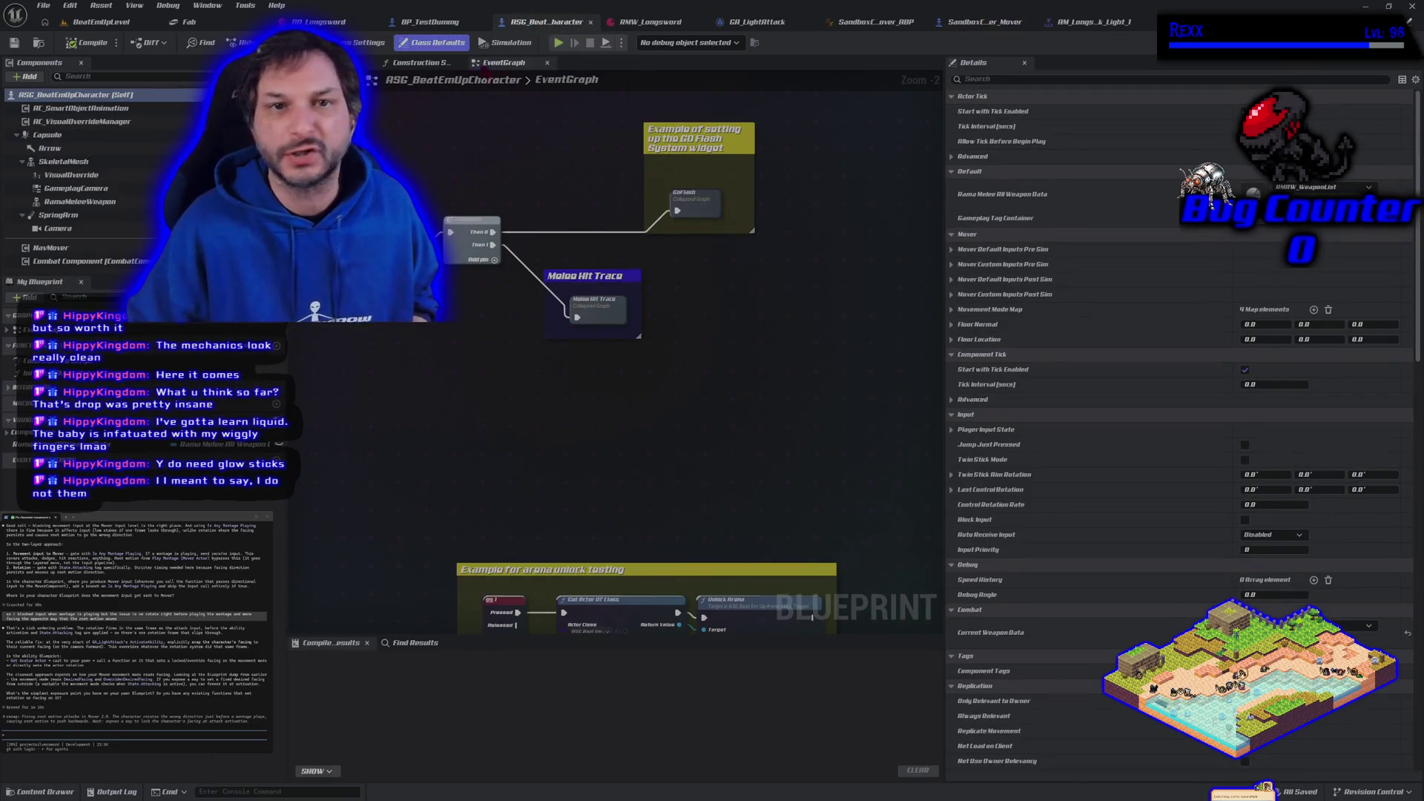
{"action": "left_click", "coordinate": [50, 148]}
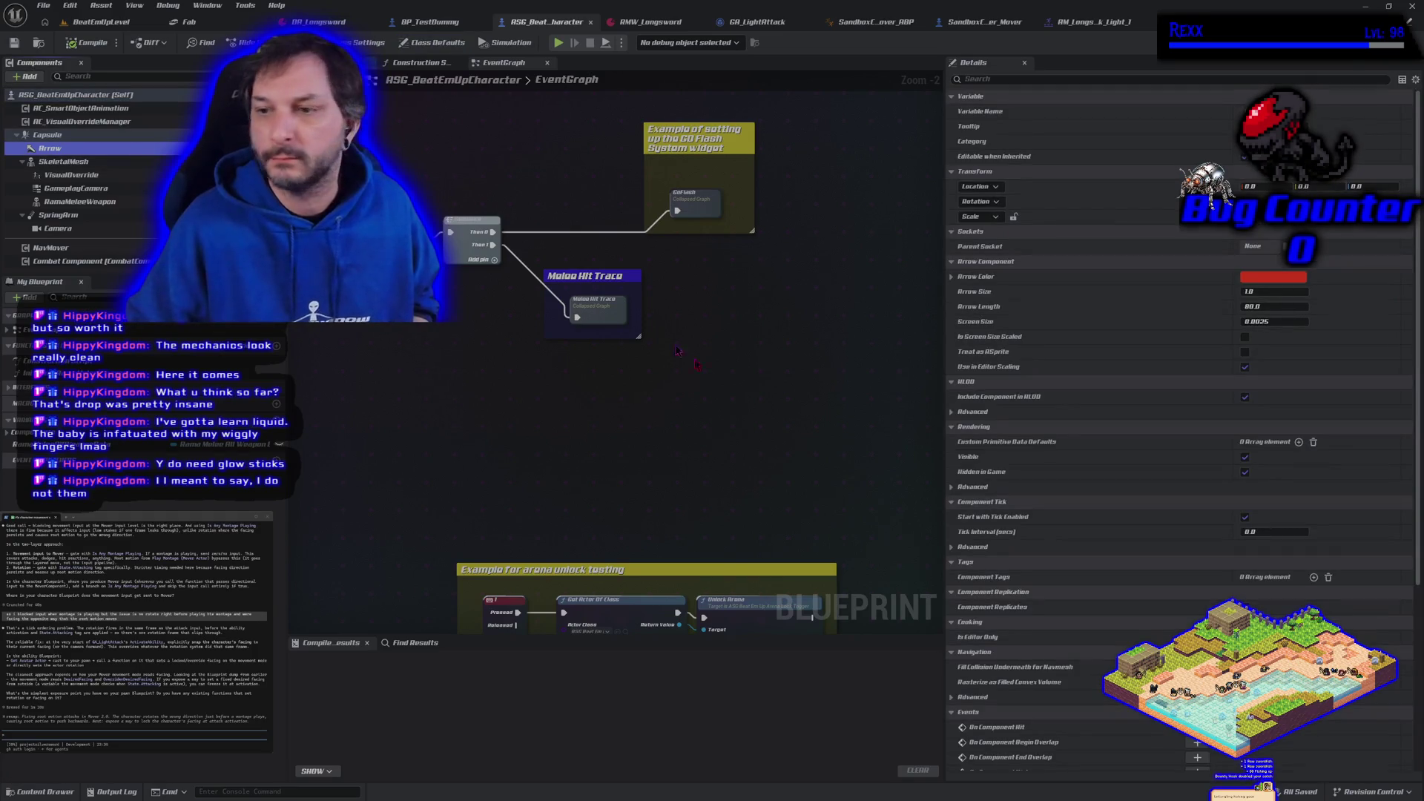
{"action": "left_click", "coordinate": [1245, 471]}
{"action": "left_click", "coordinate": [88, 42]}
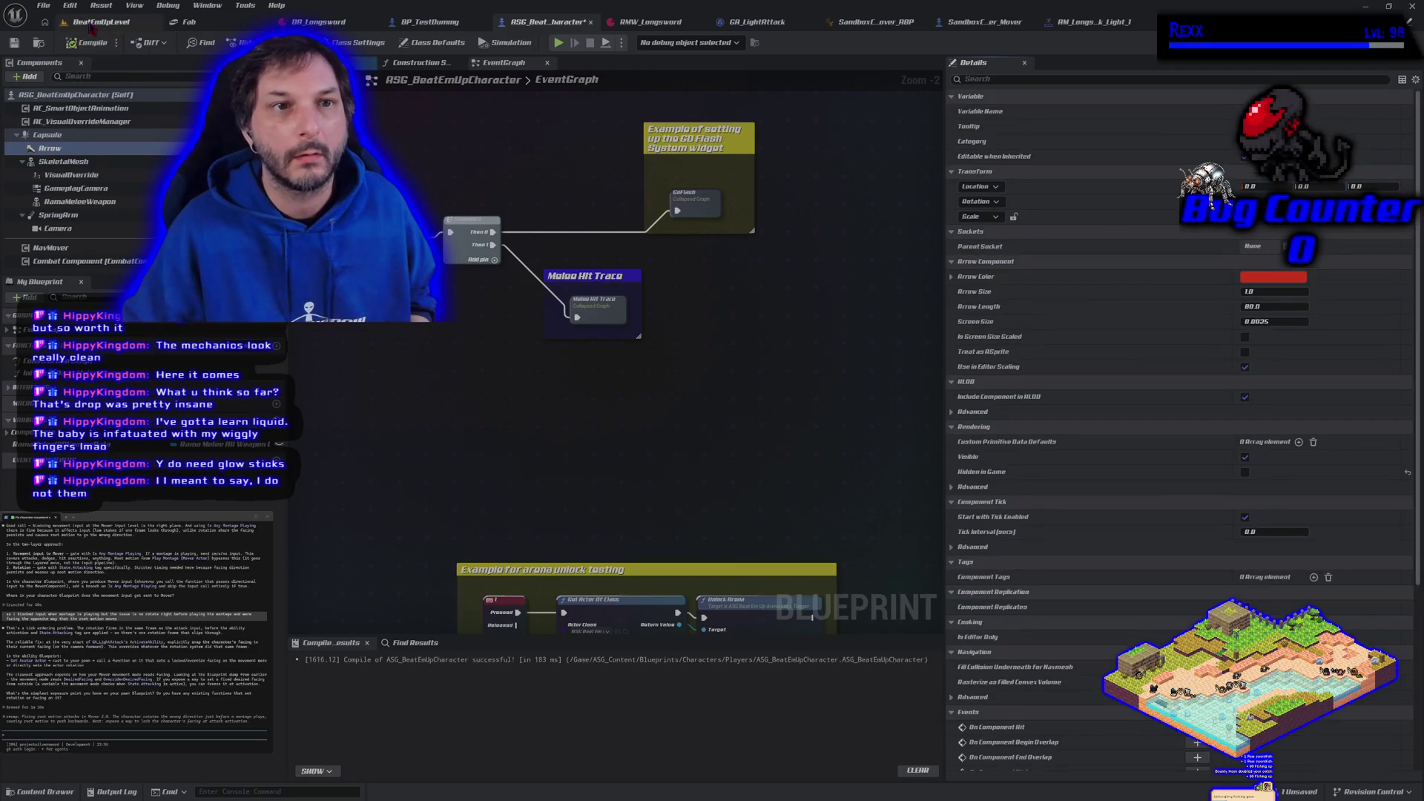
{"action": "left_click", "coordinate": [89, 25]}
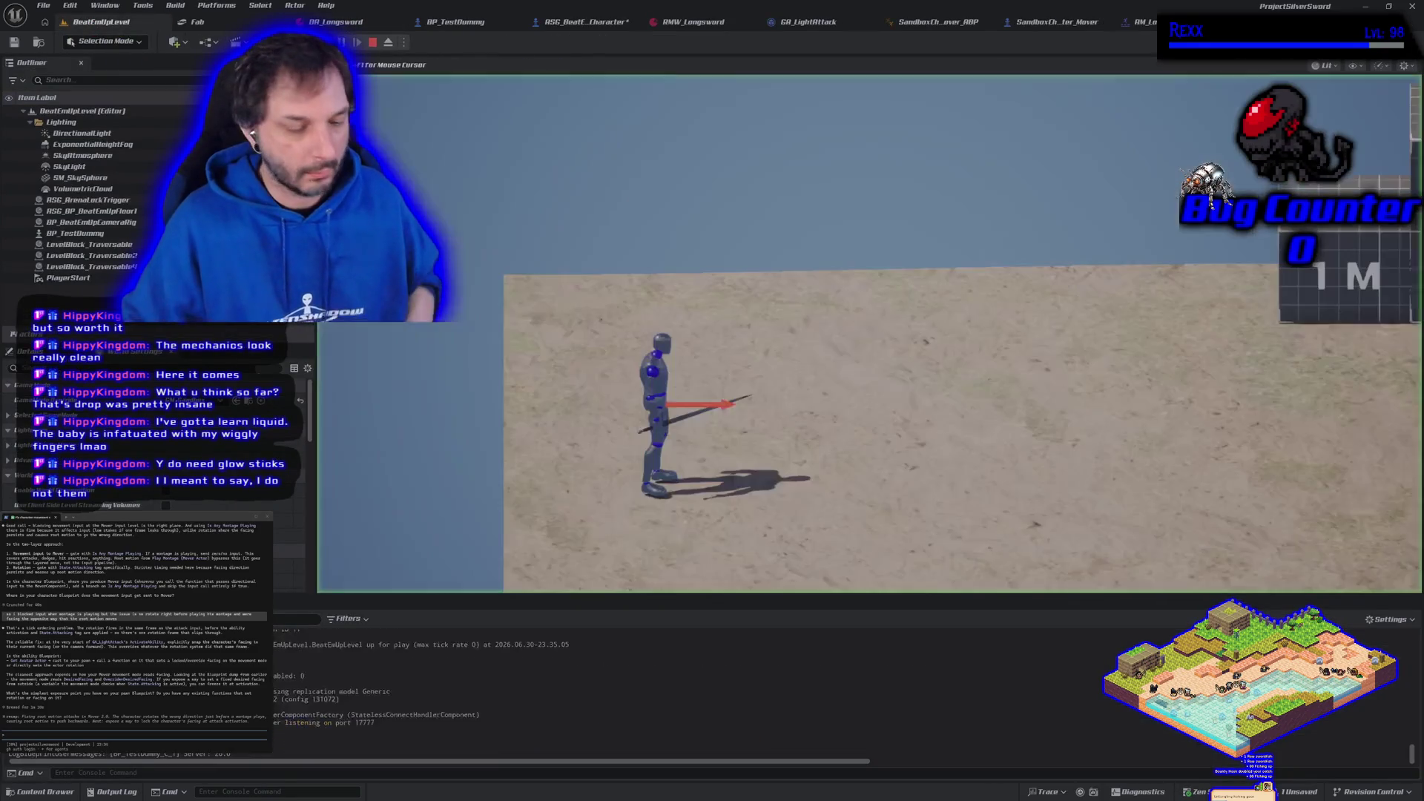
- Run right and left with a light attack swing, watching the Arrow's facing, then stop playing
{"action": "key", "text": "d"}
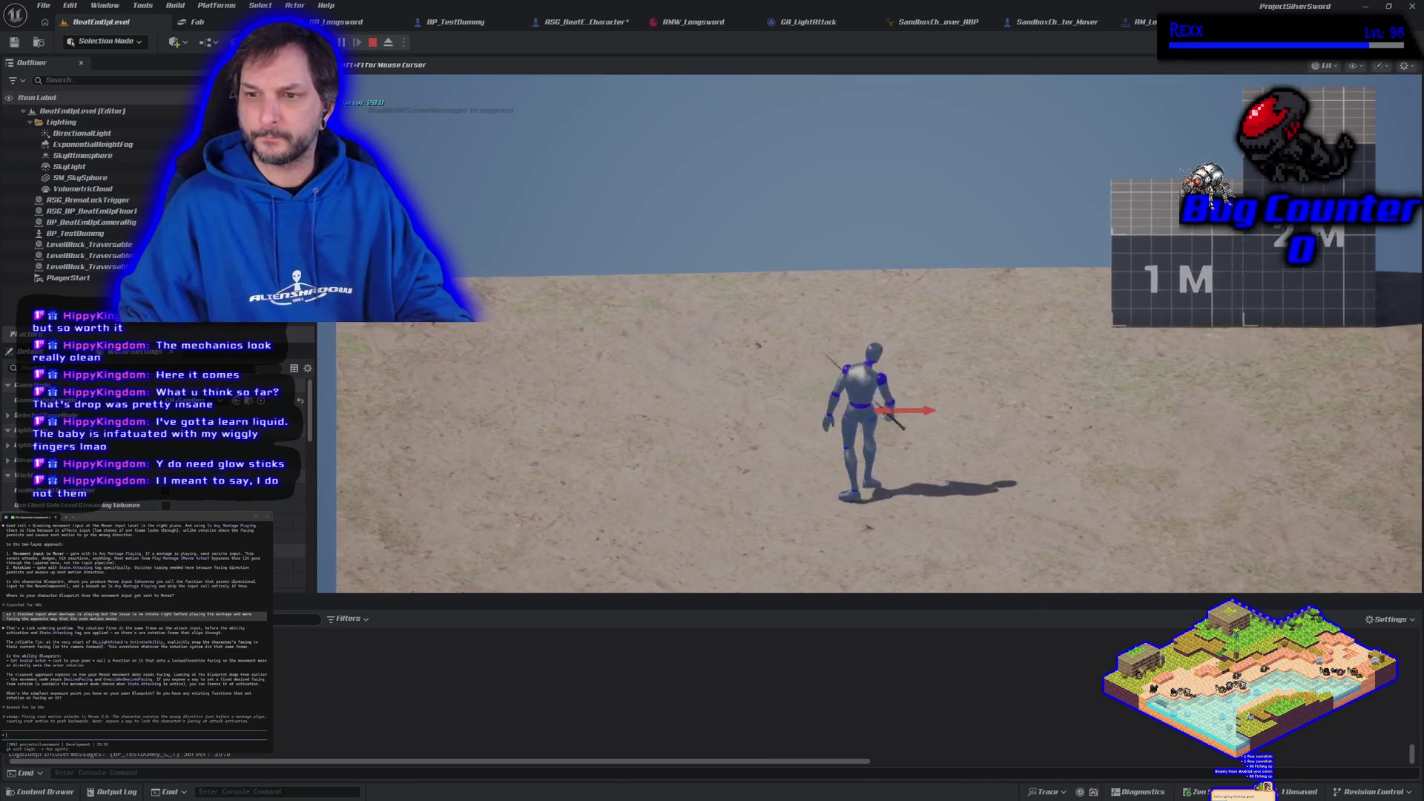
{"action": "key", "text": "d"}
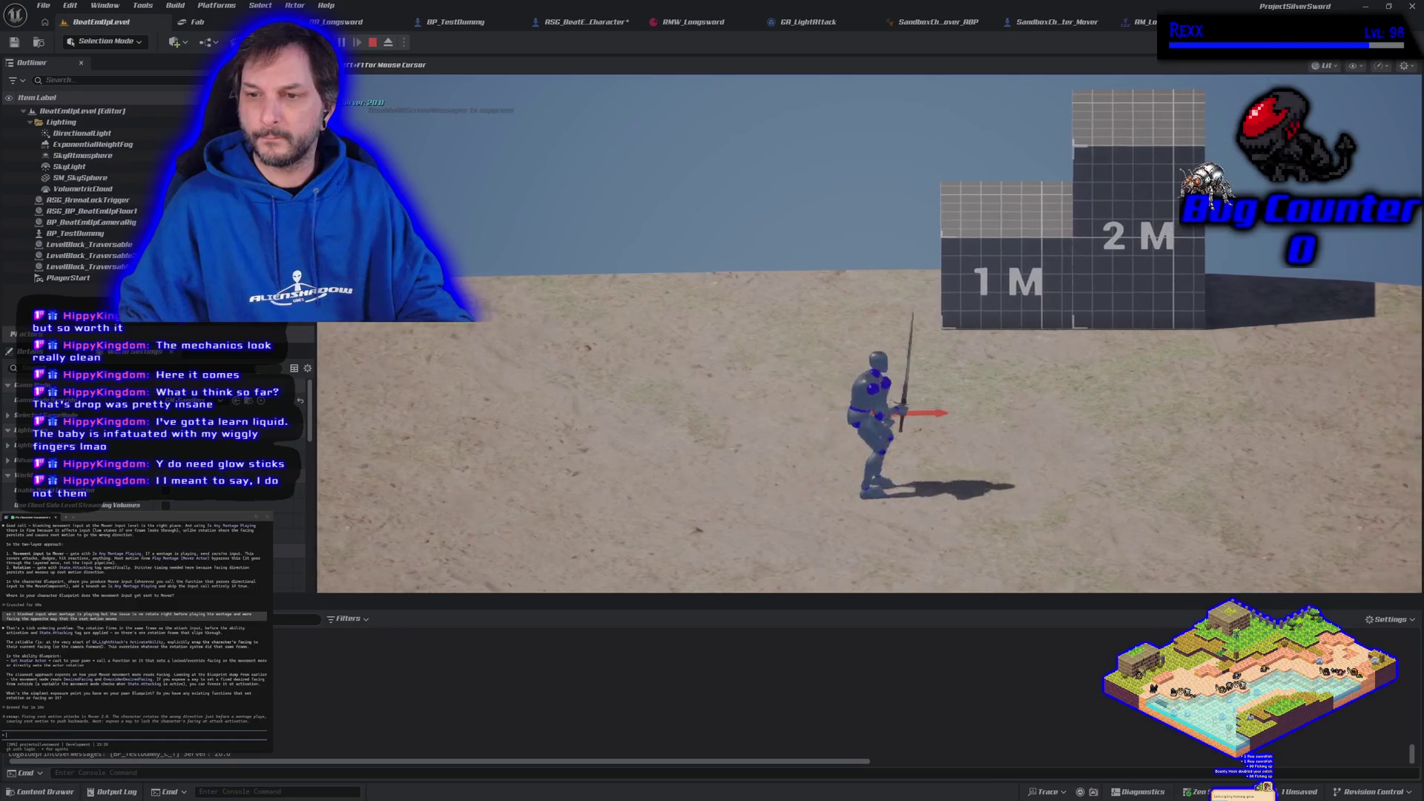
{"action": "key", "text": "a"}
{"action": "left_click", "coordinate": [869, 334]}
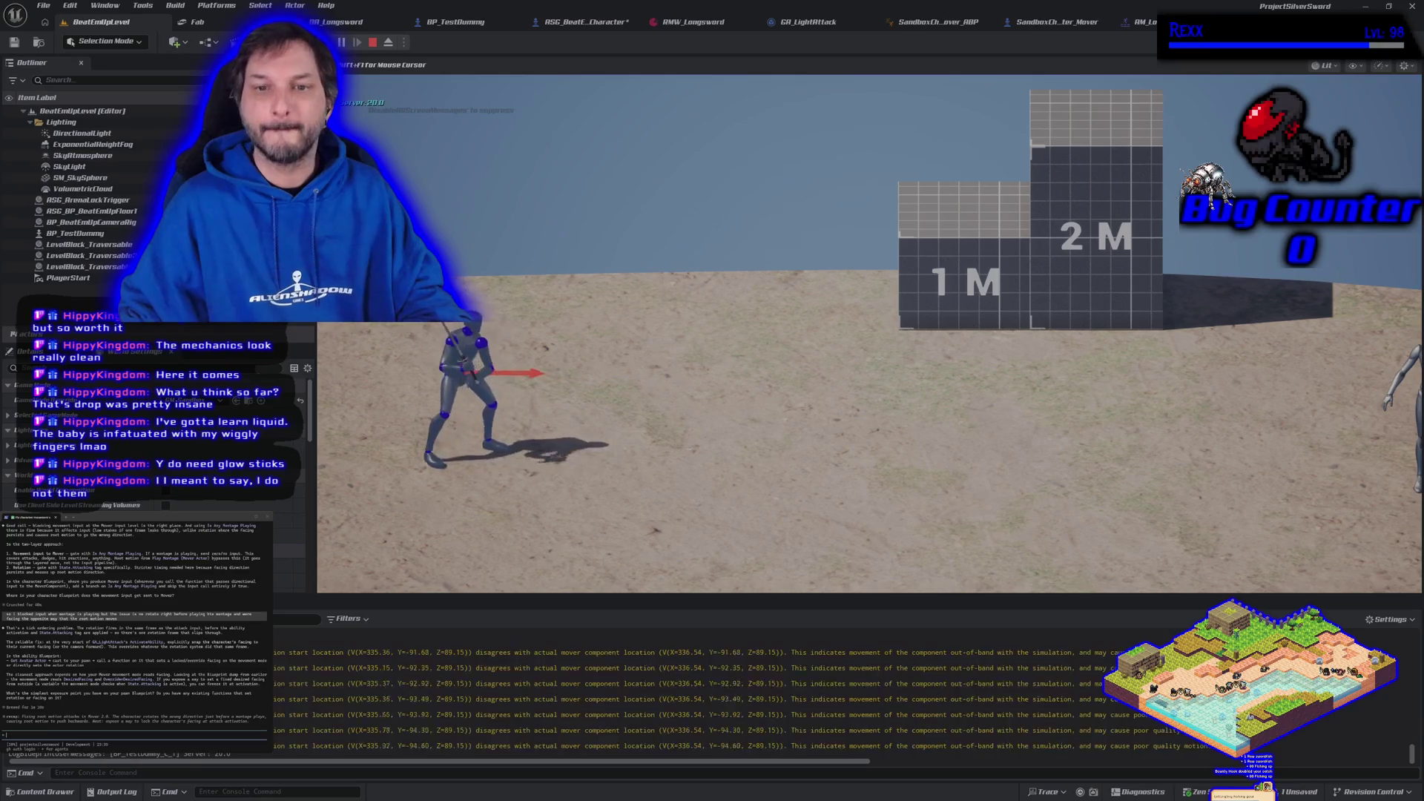
{"action": "key", "text": "d"}
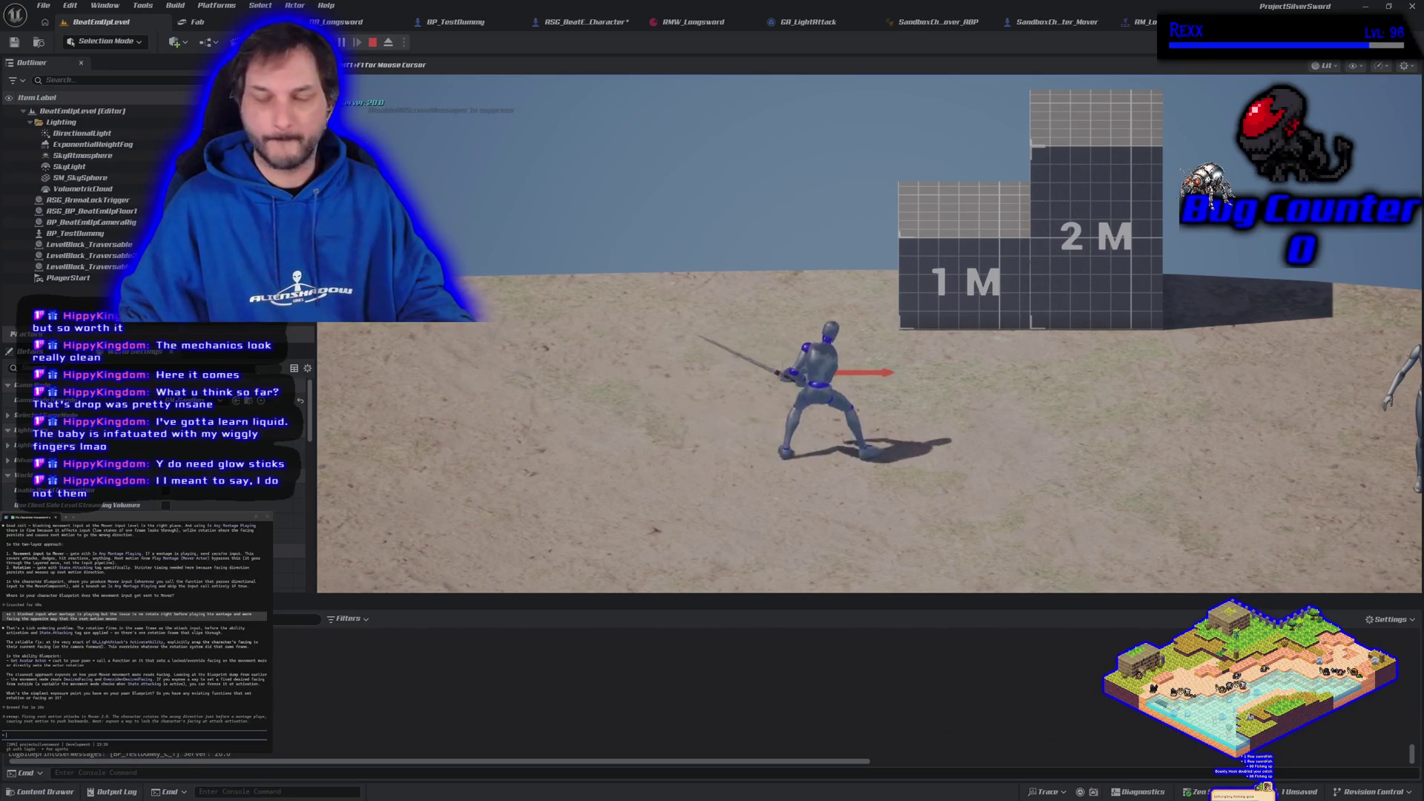
{"action": "key", "text": "Escape"}
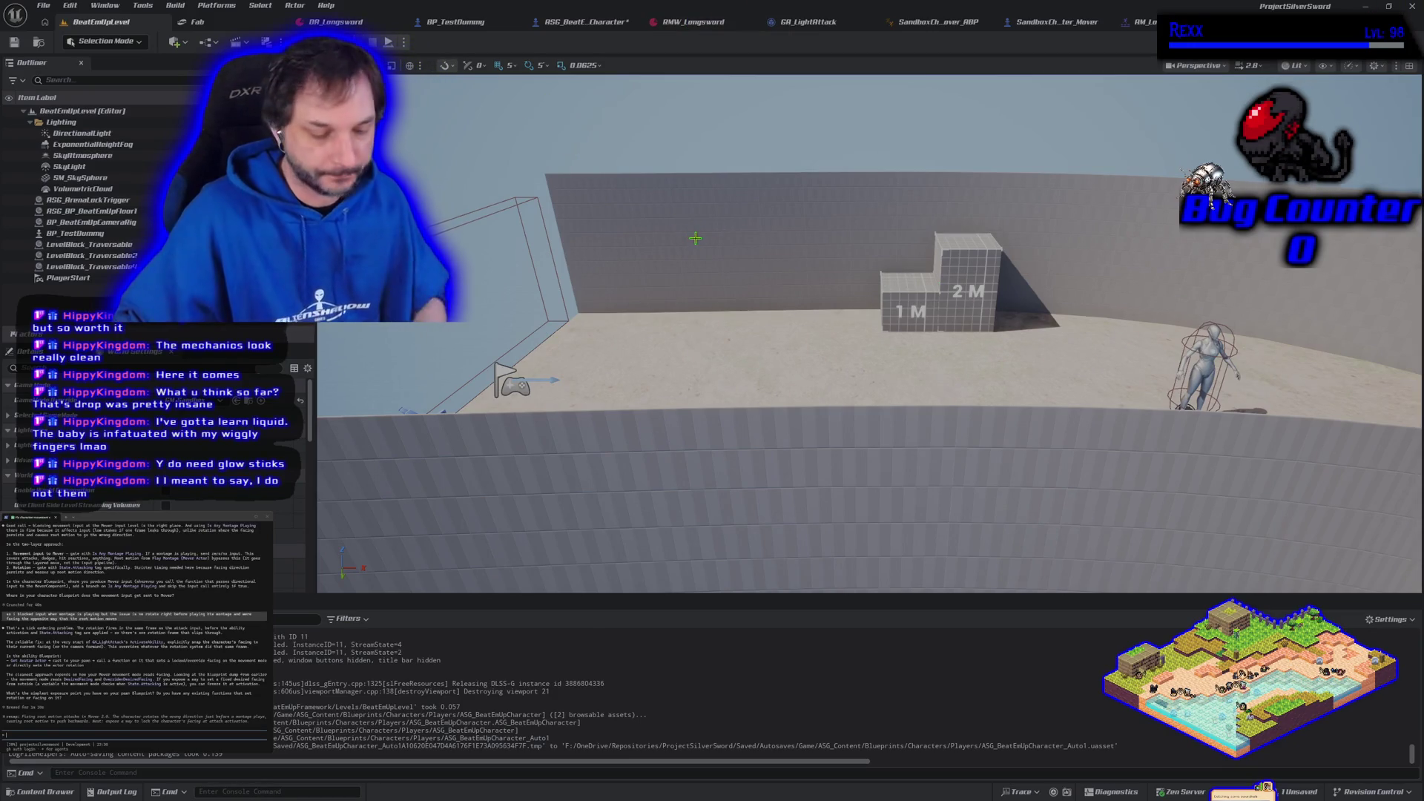
- Start a new play session and walk the character left and right
{"action": "key", "text": "alt+p"}
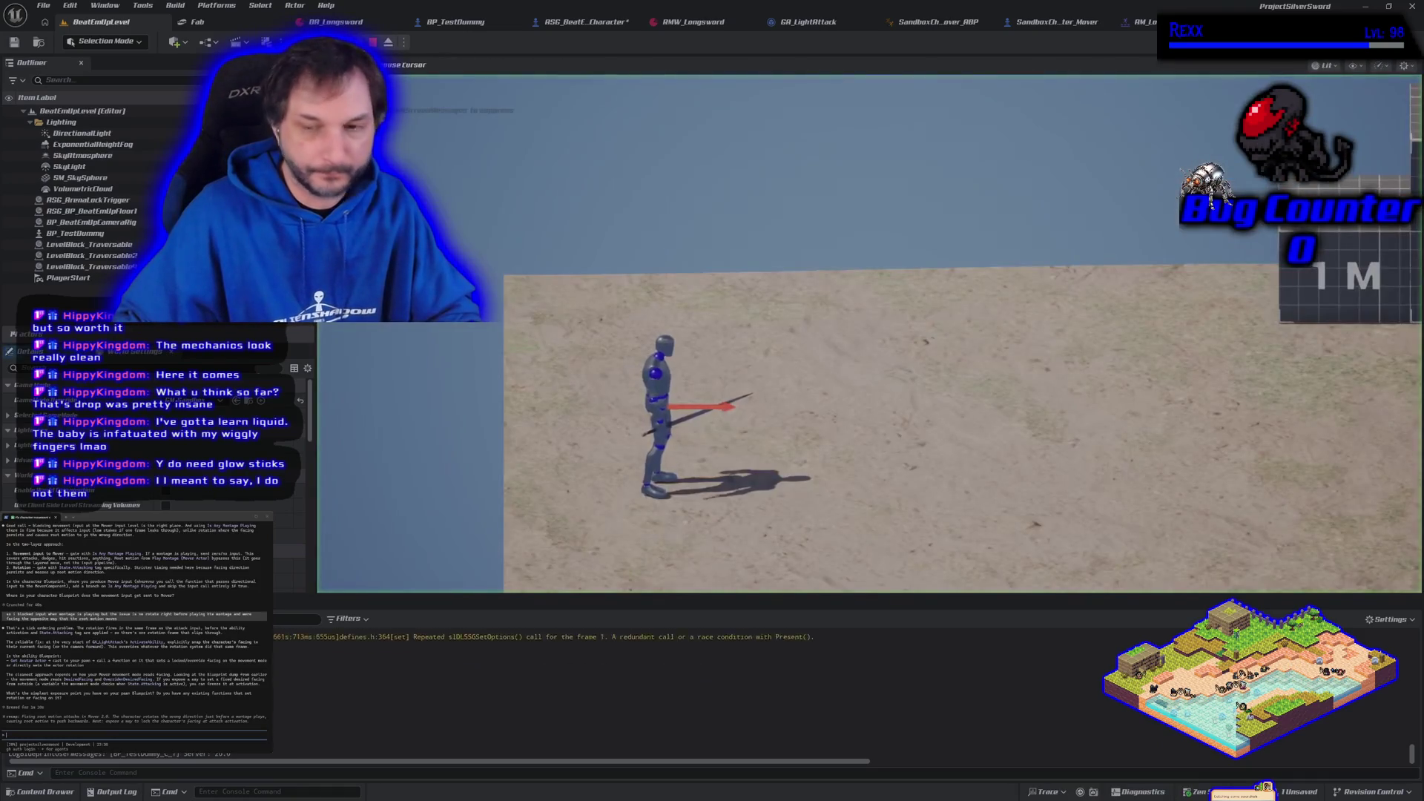
{"action": "key", "text": "d"}
{"action": "key", "text": "a"}
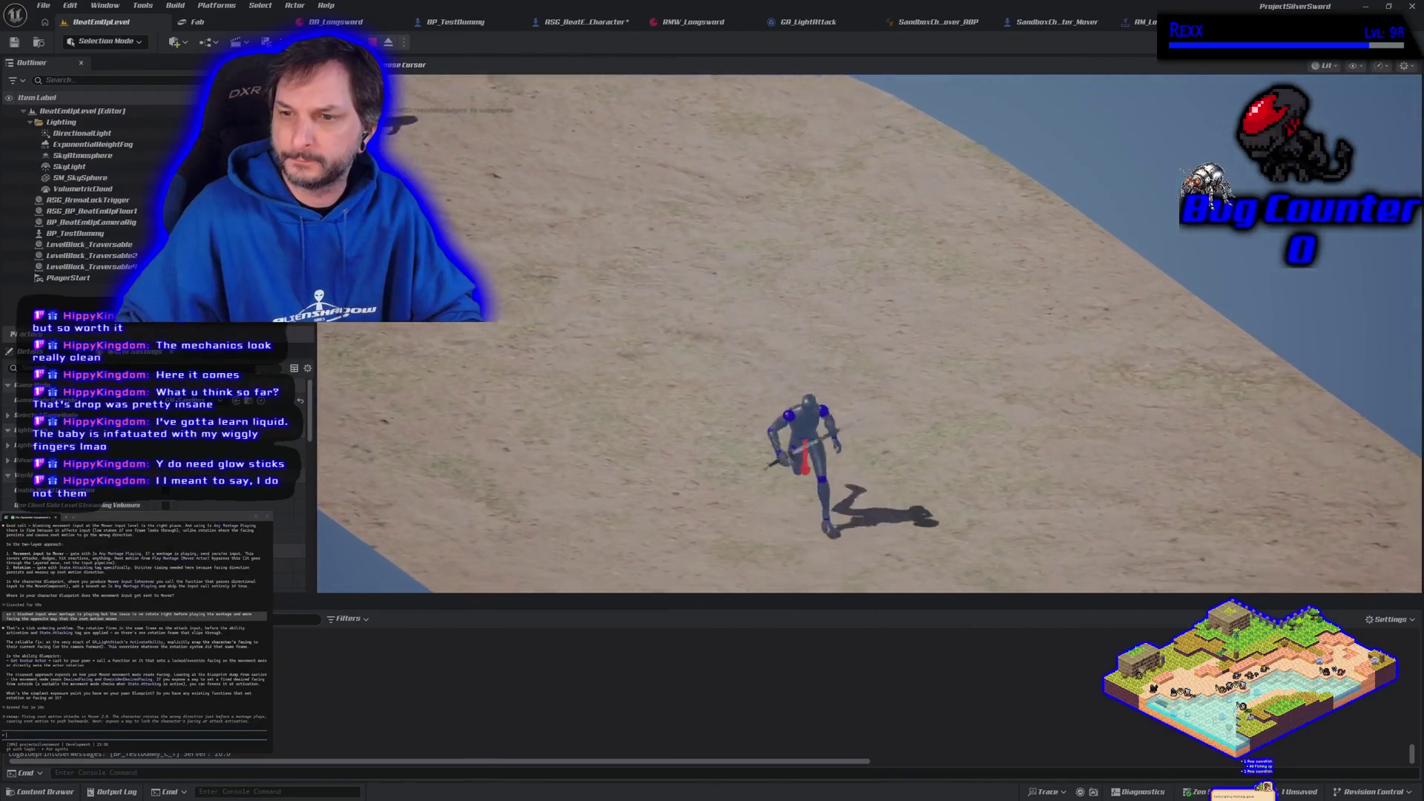
{"action": "key", "text": "d"}
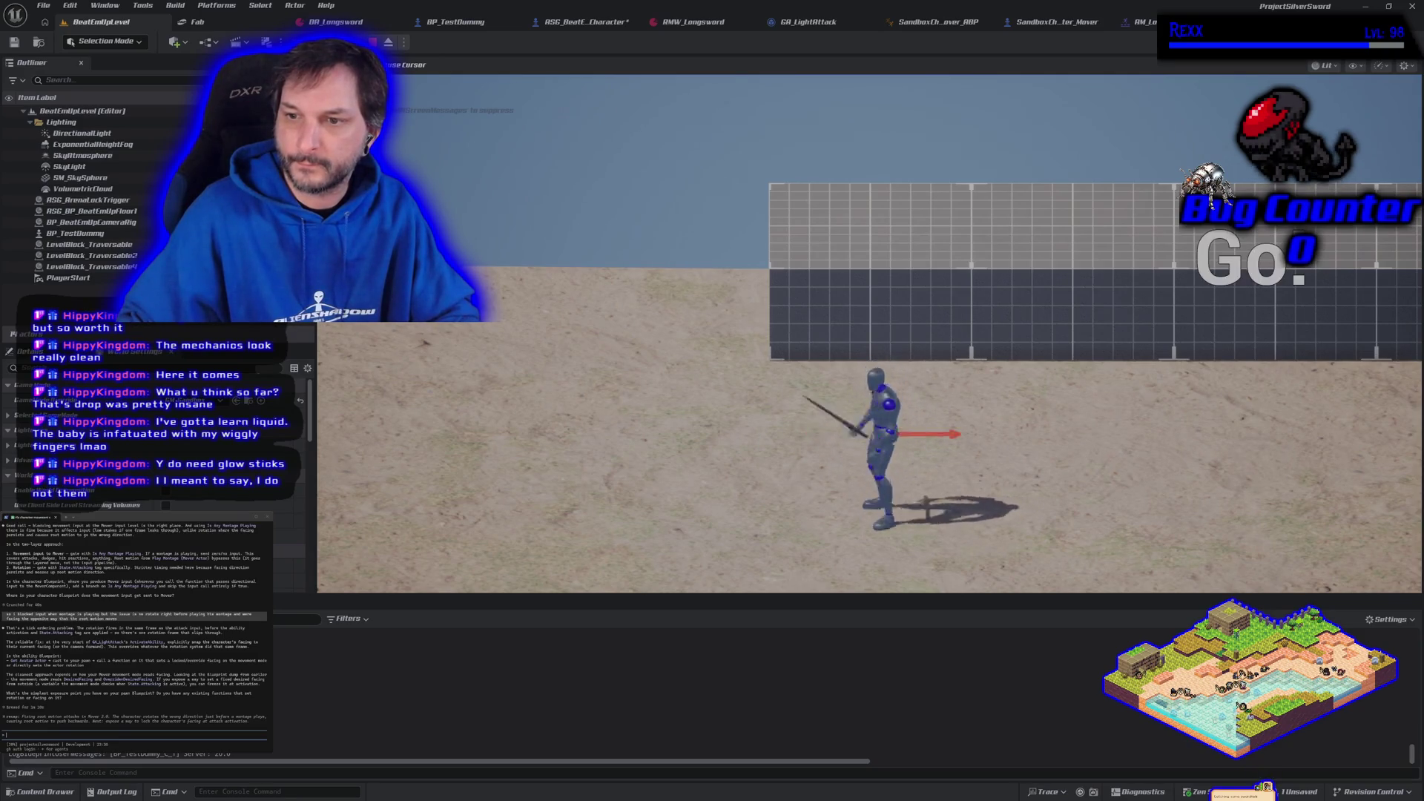
{"action": "key", "text": "a"}
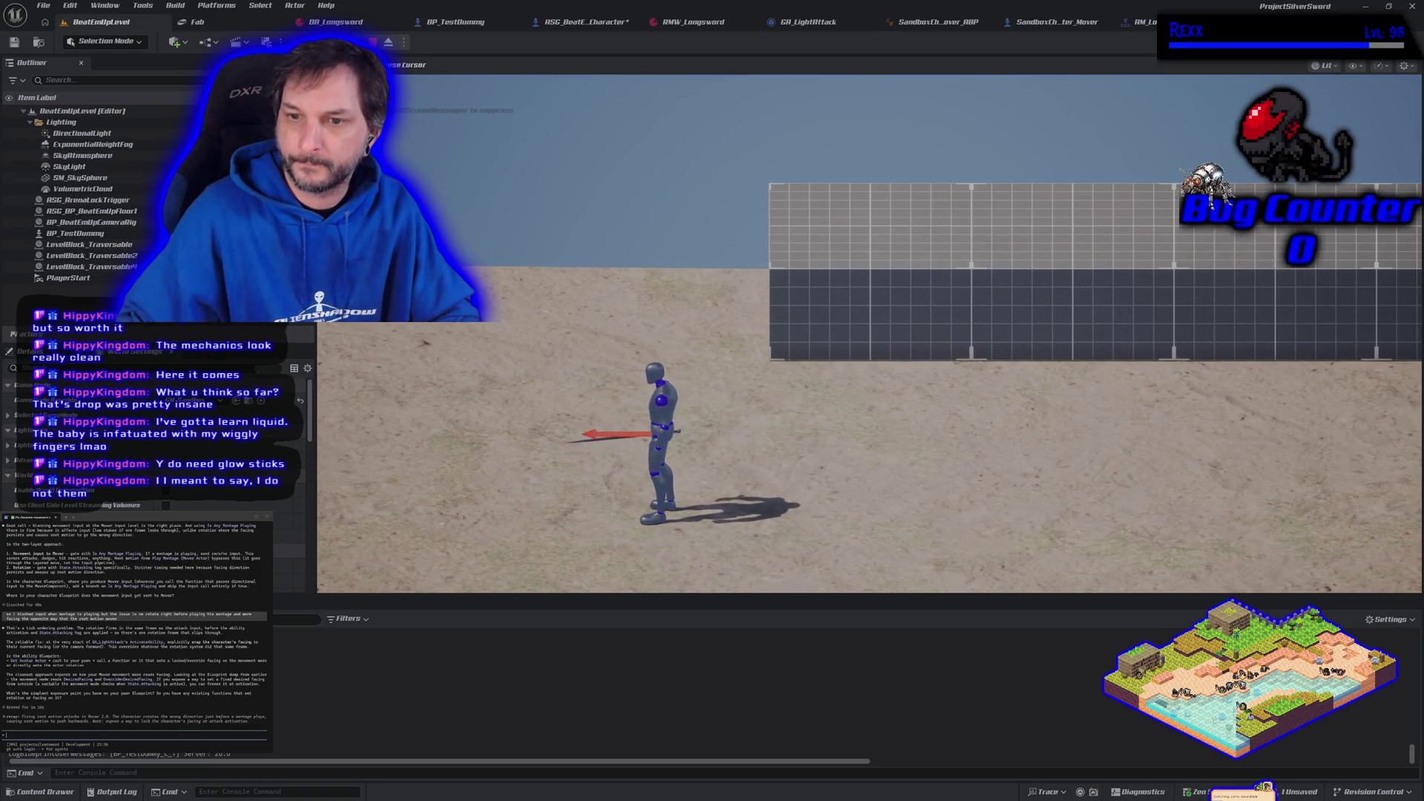
{"action": "key", "text": "d"}
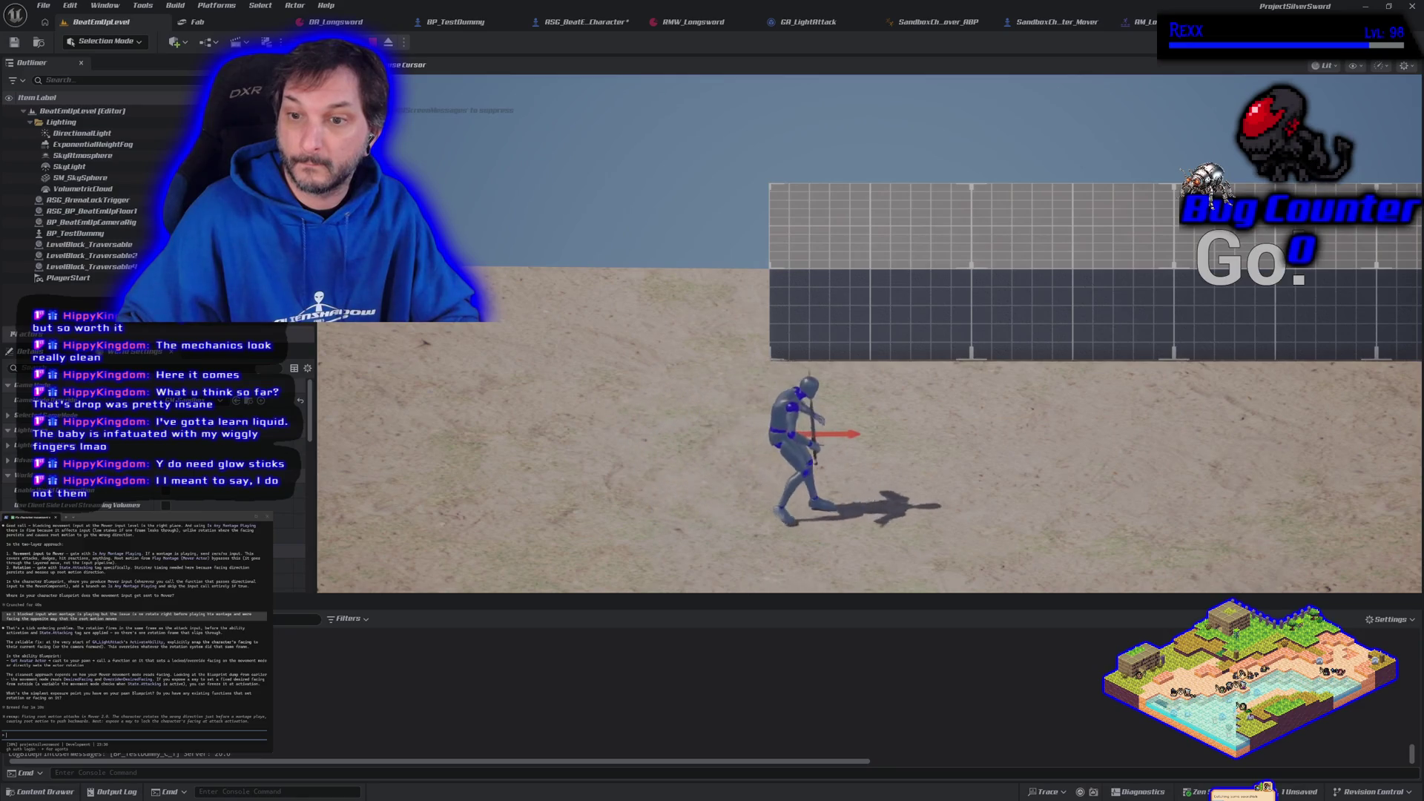
{"action": "key", "text": "d"}
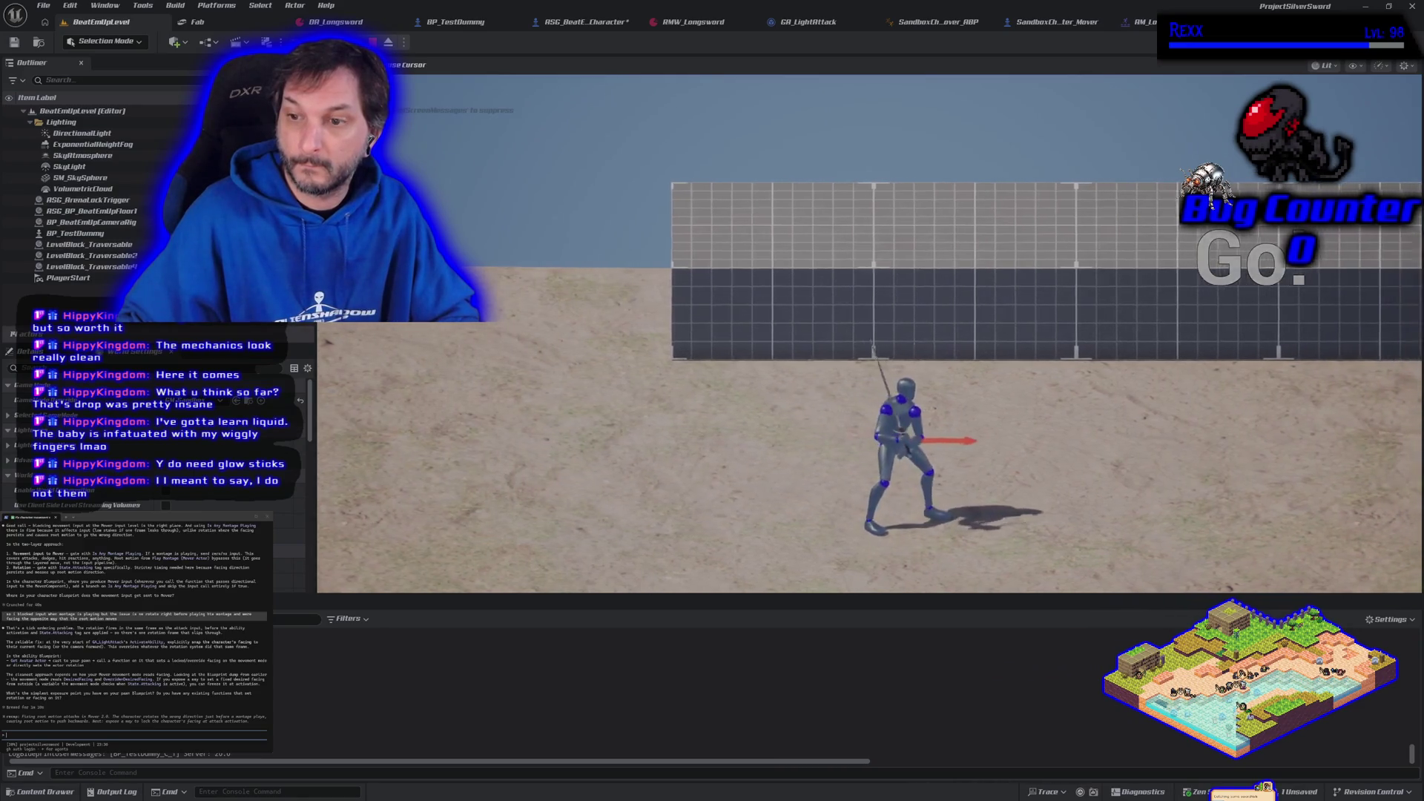
- Perform repeated light attacks while moving right, walk back to centre, and end the session
{"action": "key", "text": "a"}
{"action": "key", "text": "d"}
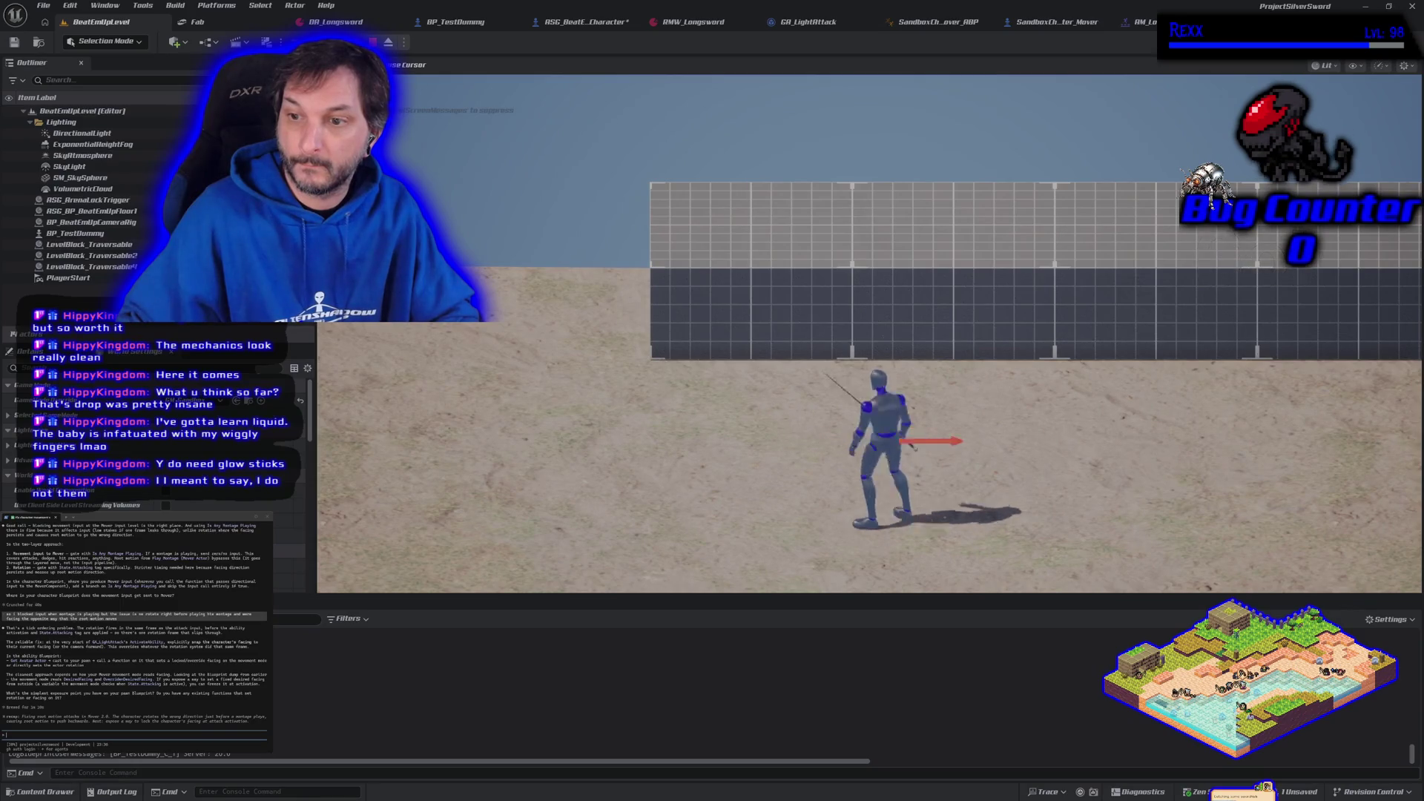
{"action": "key", "text": "d"}
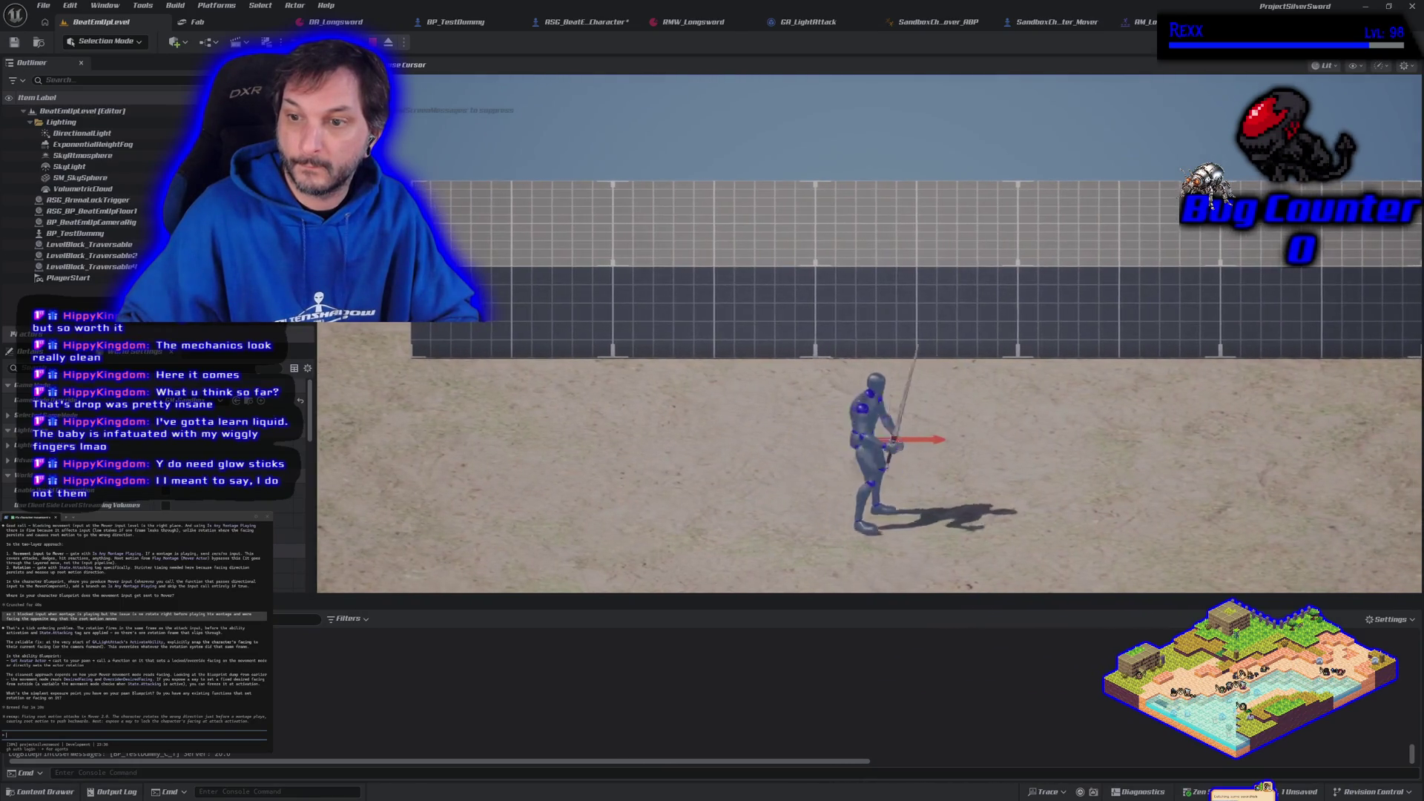
{"action": "key", "text": "d"}
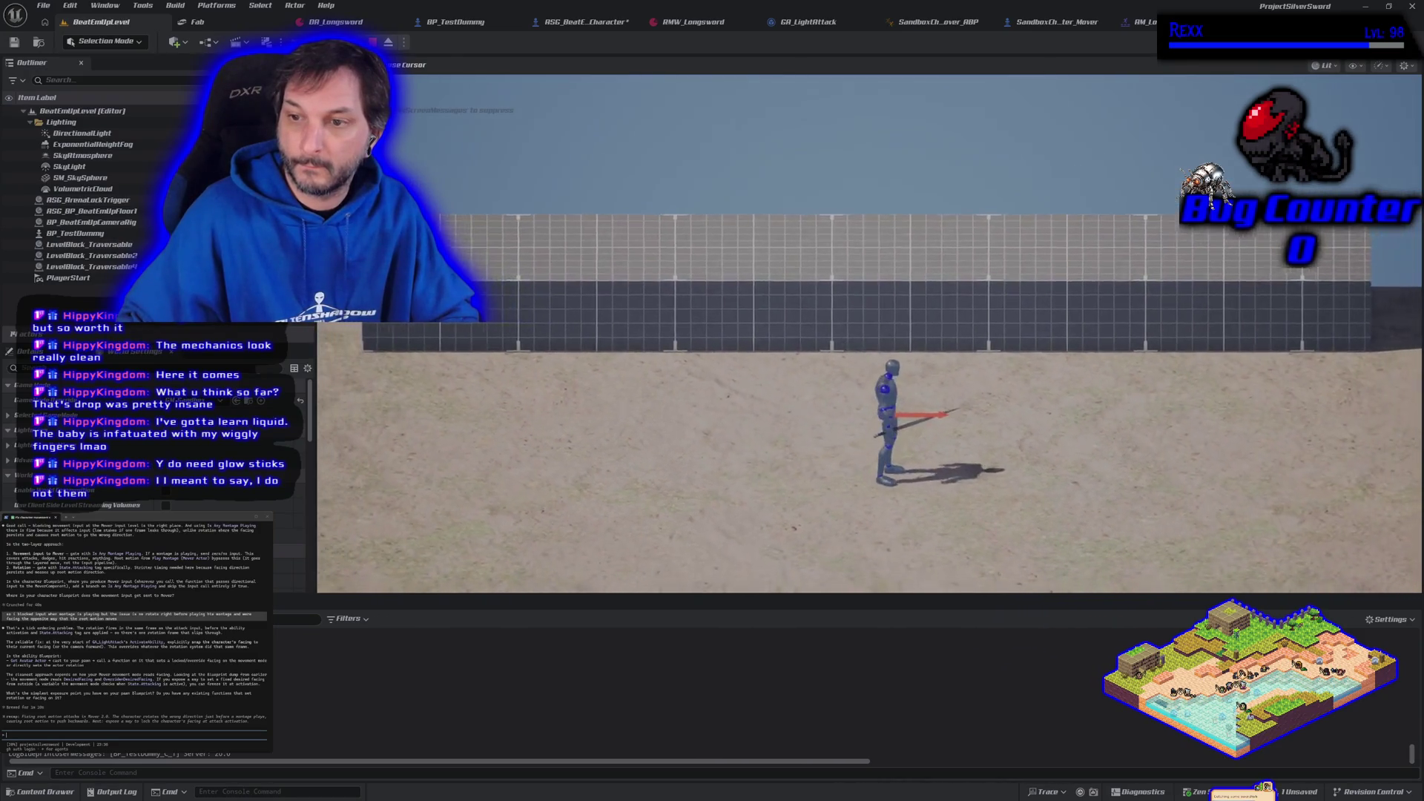
{"action": "key", "text": "d"}
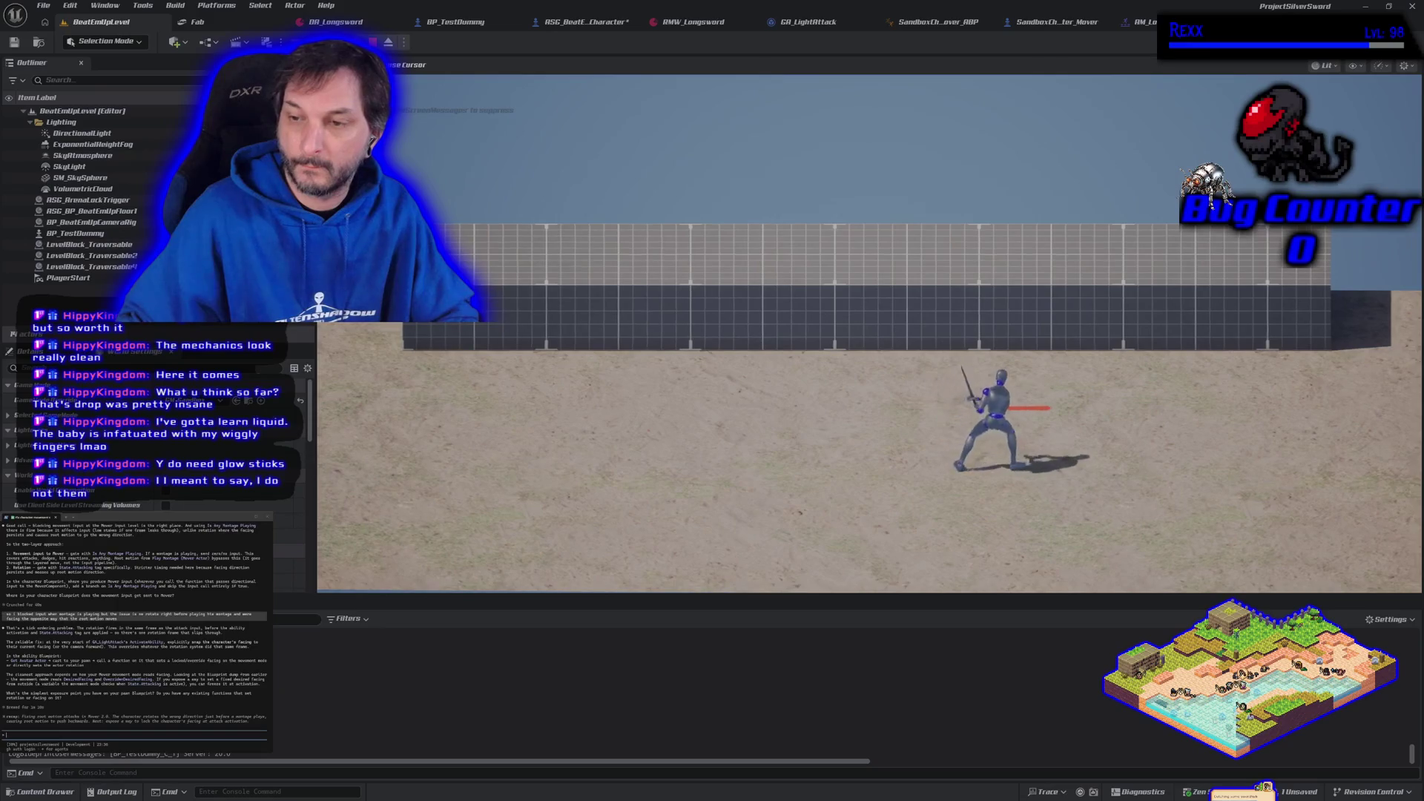
{"action": "key", "text": "d"}
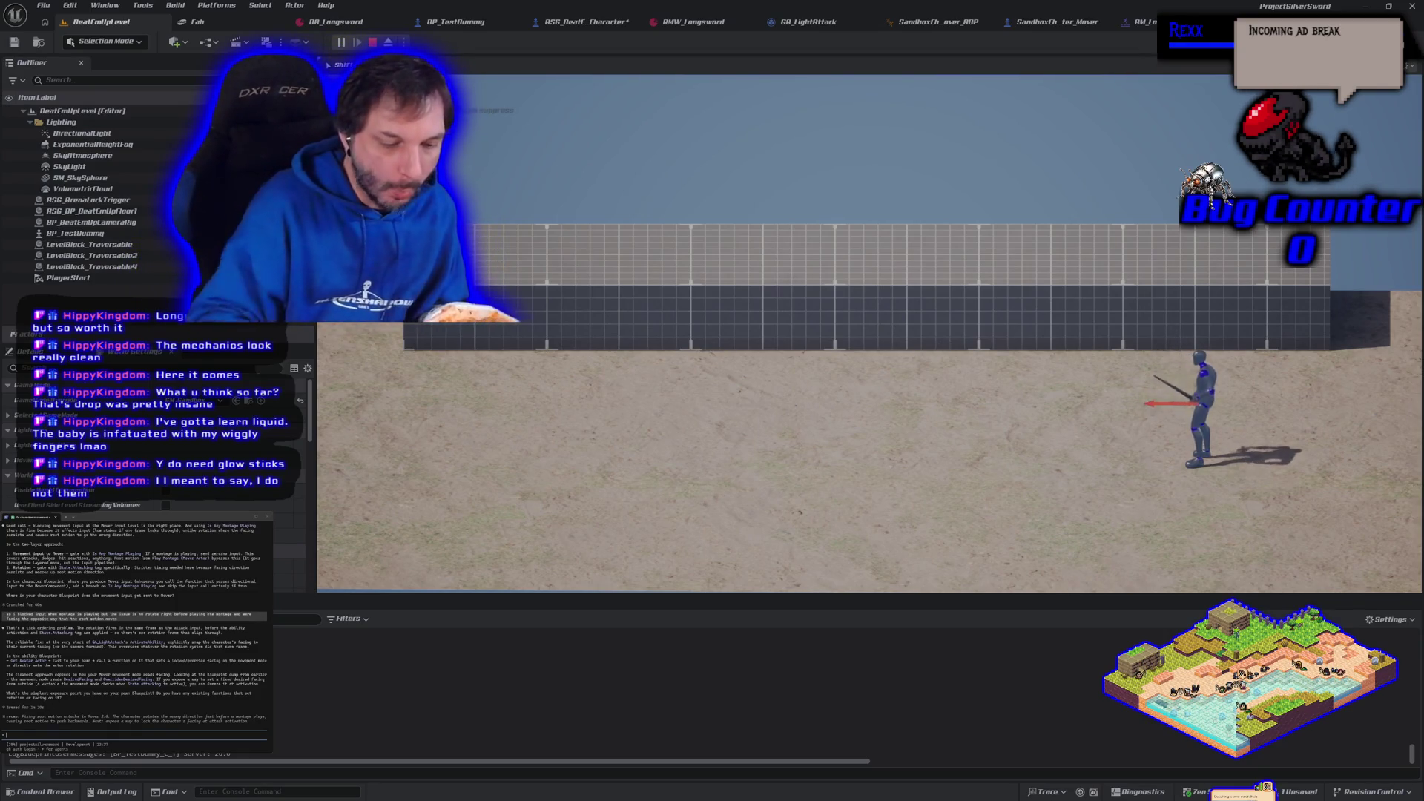
{"action": "key", "text": "a"}
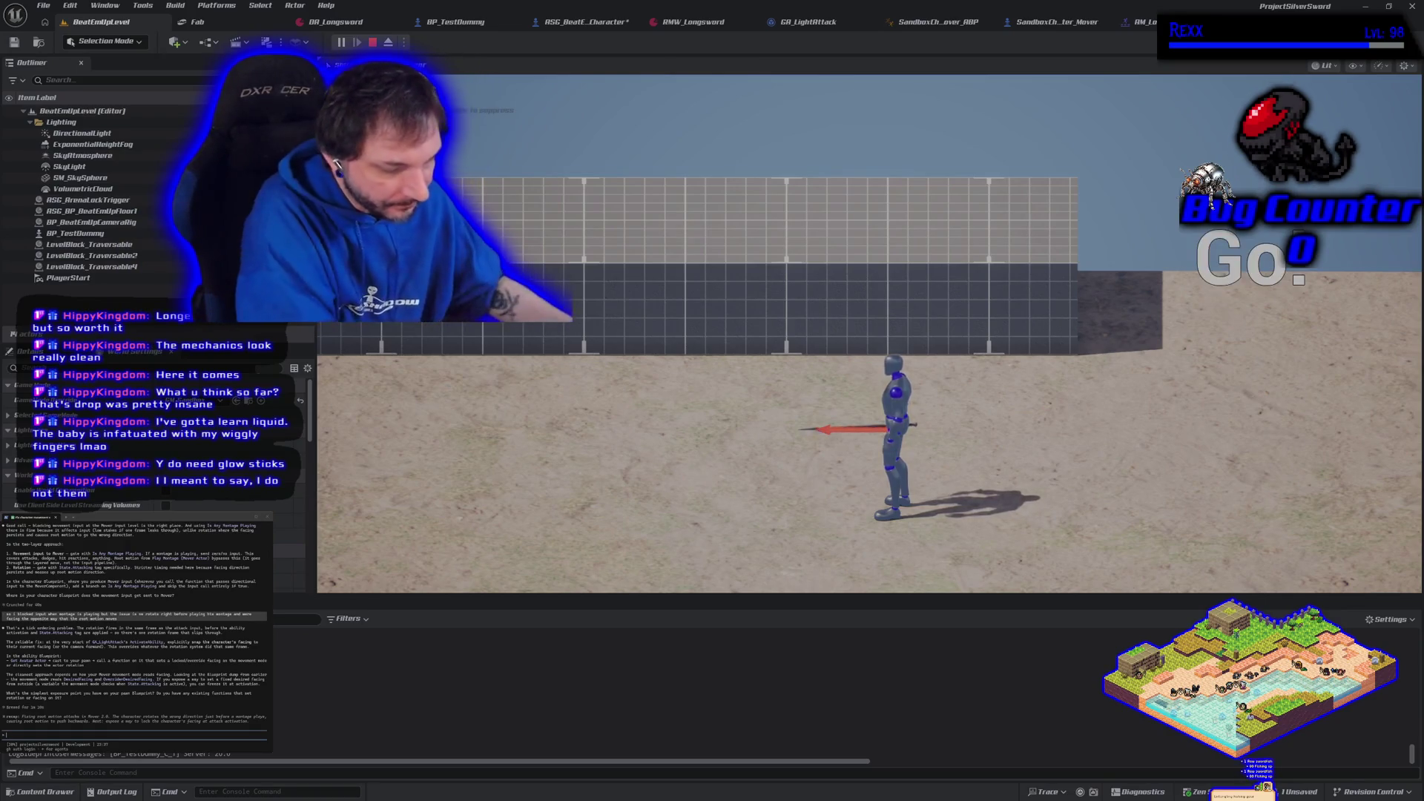
{"action": "key", "text": "Escape"}
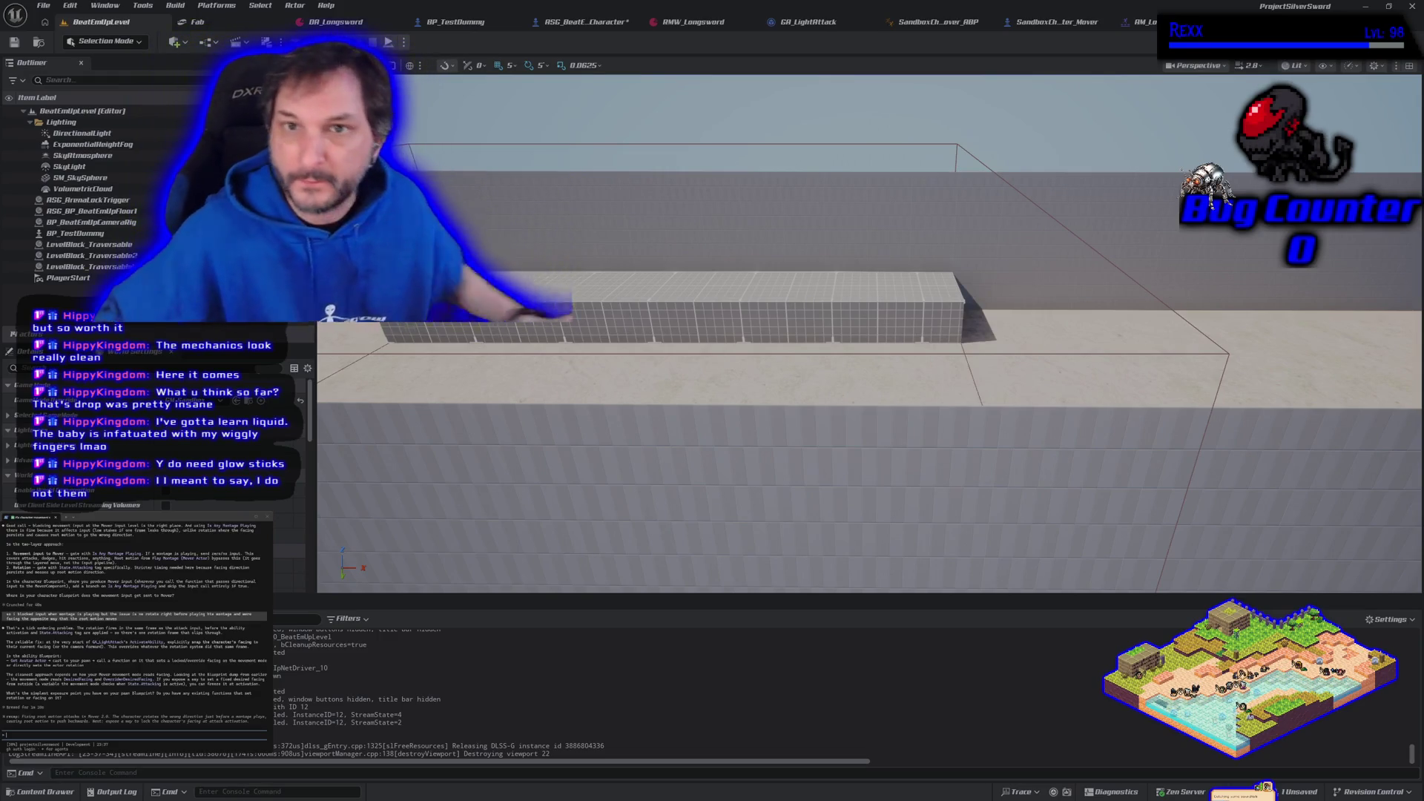
- Inspect SandboxCharacter_Mover's UpdateCapsuleRotation function, then go back to GA_LightAttack's graph
{"action": "left_click", "coordinate": [1024, 28]}
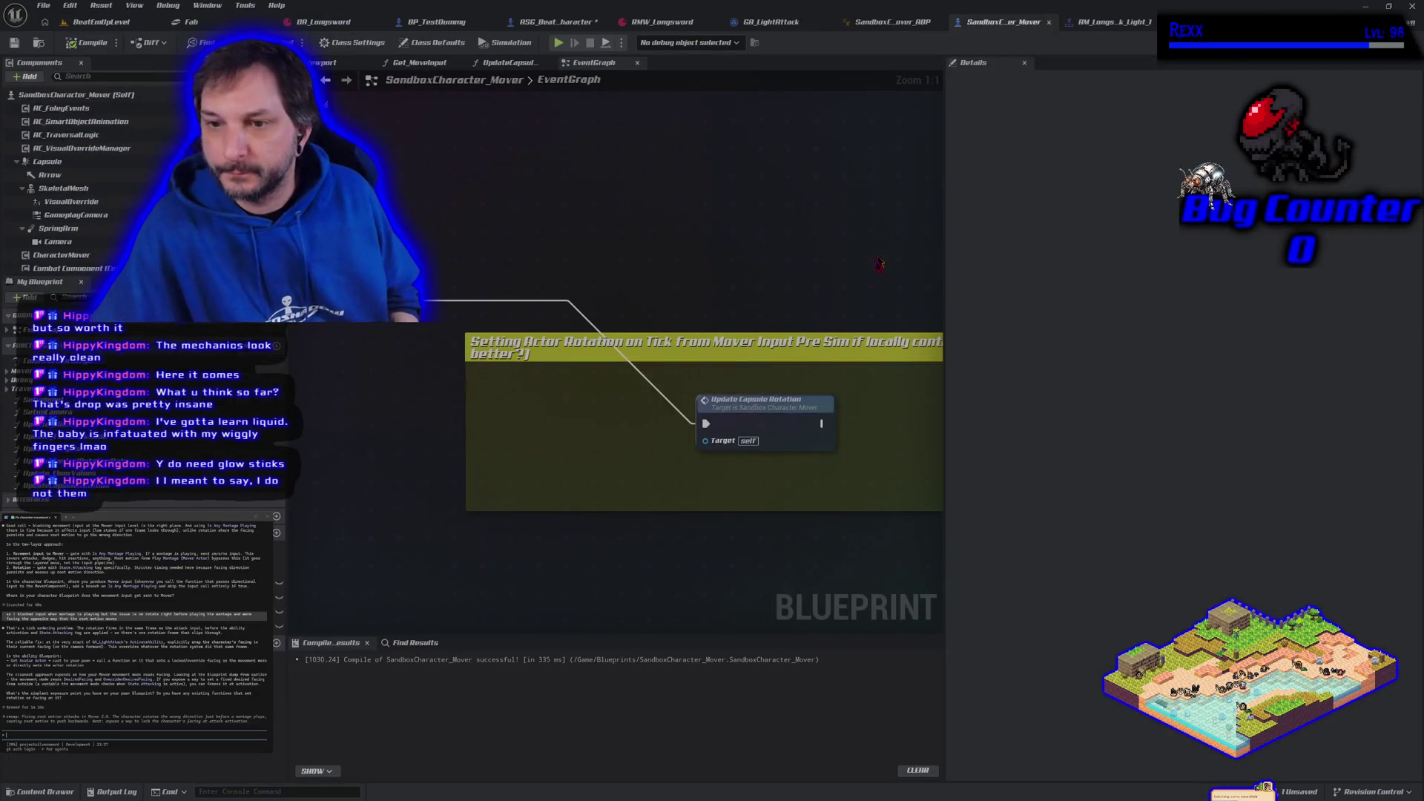
{"action": "double_click", "coordinate": [738, 411]}
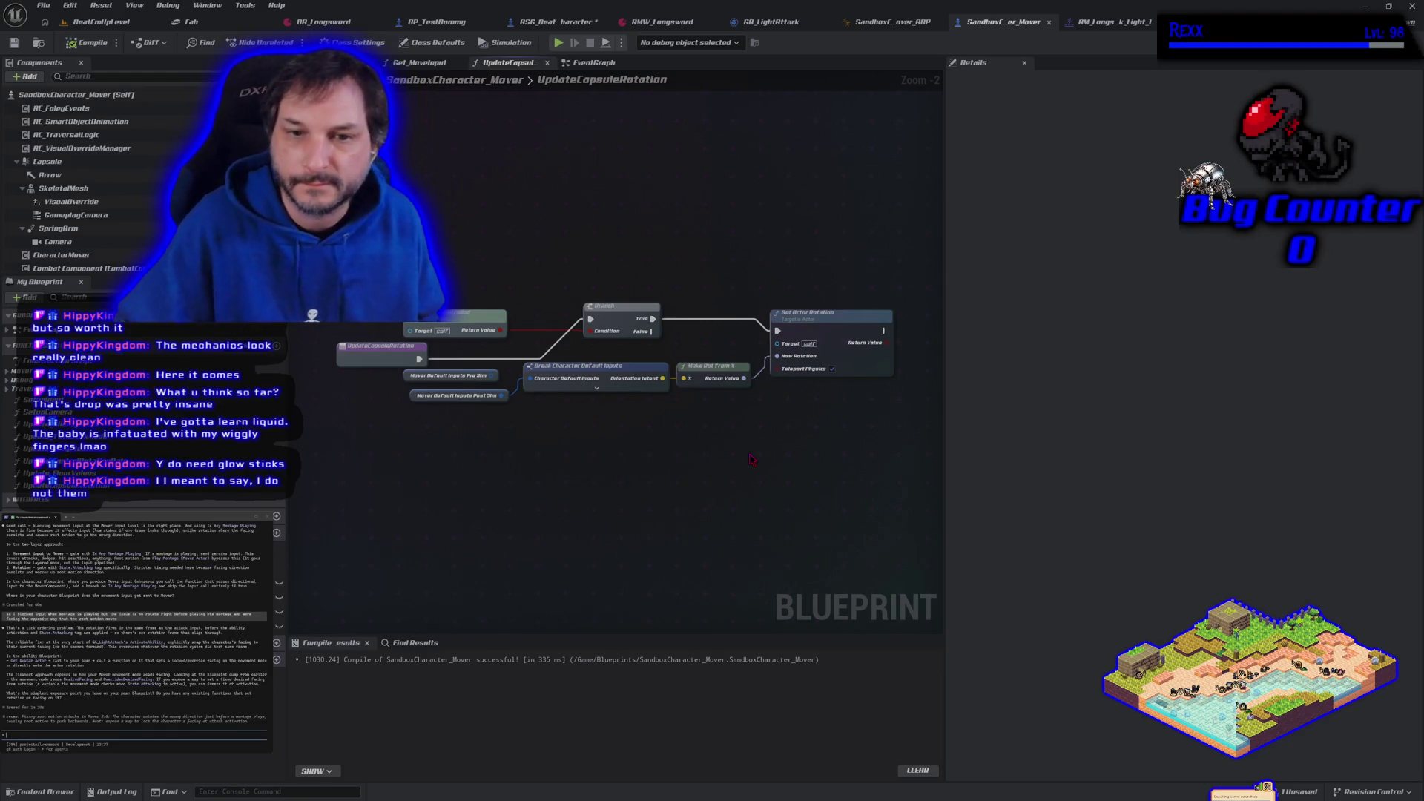
{"action": "key", "text": "alt+Left"}
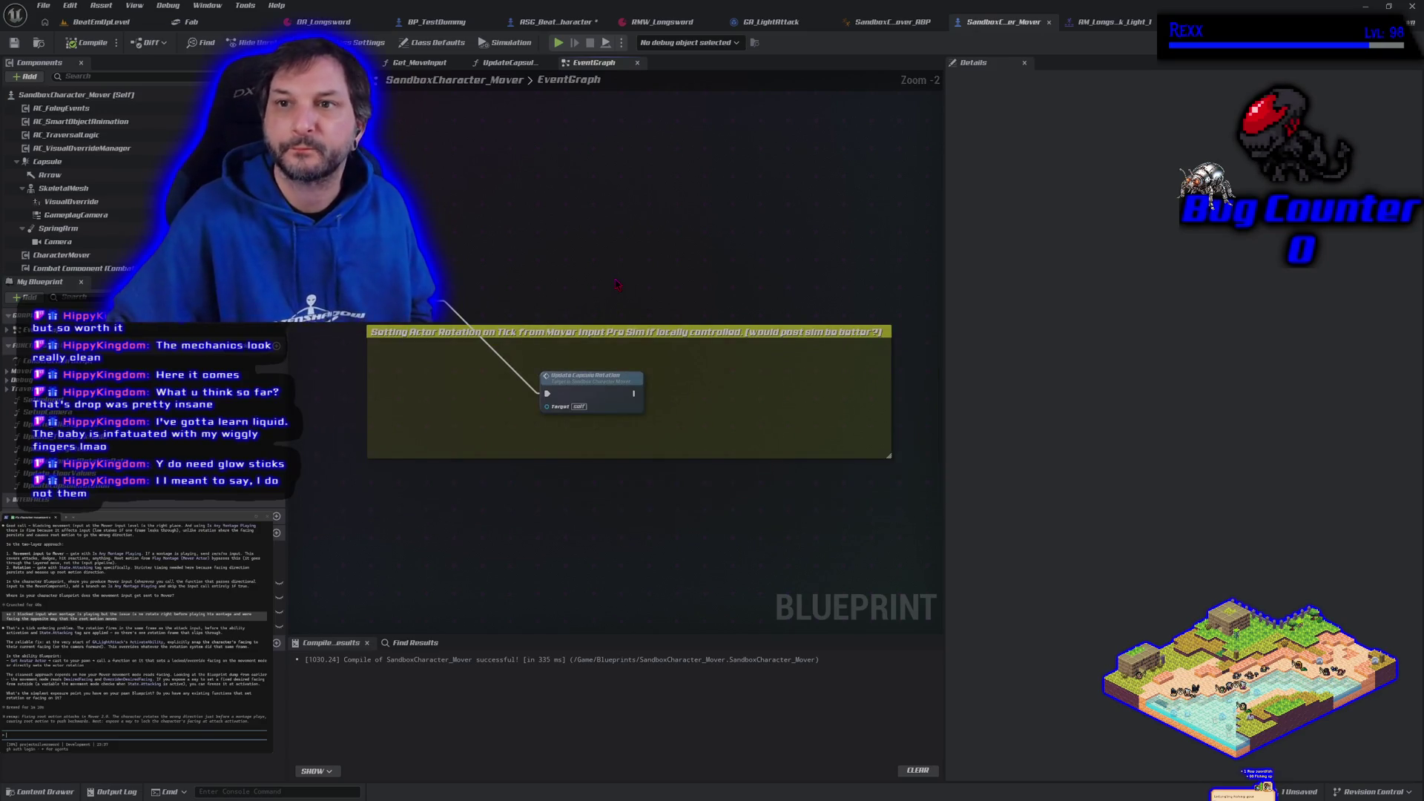
{"action": "left_click", "coordinate": [771, 22]}
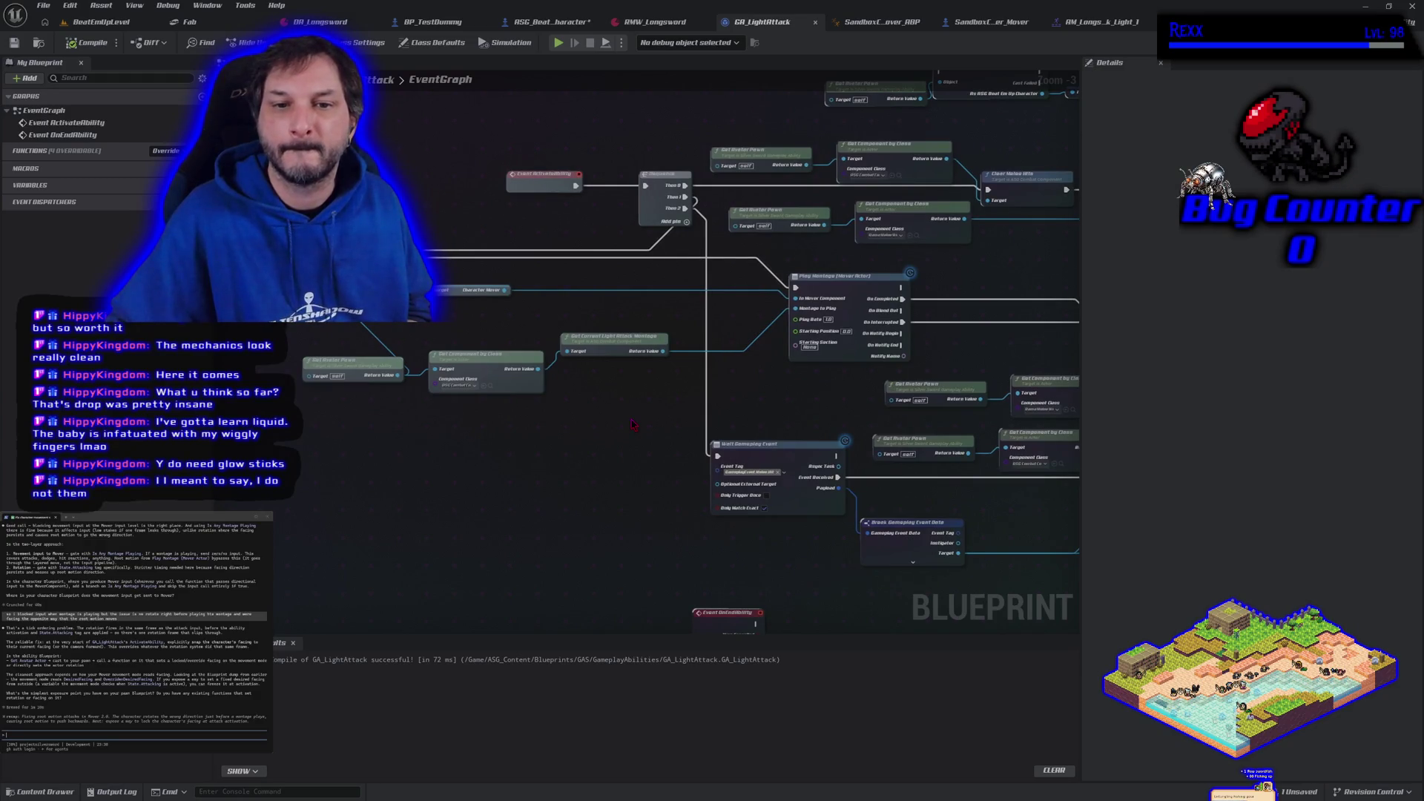
- Add a Set Actor Rotation node off Character Mover with Teleport Physics enabled
{"action": "left_click_drag", "start_coordinate": [632, 425], "coordinate": [612, 454]}
{"action": "mouse_move", "coordinate": [486, 318]}
{"action": "left_mouse_down"}
{"action": "mouse_move", "coordinate": [489, 306]}
{"action": "mouse_move", "coordinate": [561, 335]}
{"action": "left_mouse_up"}
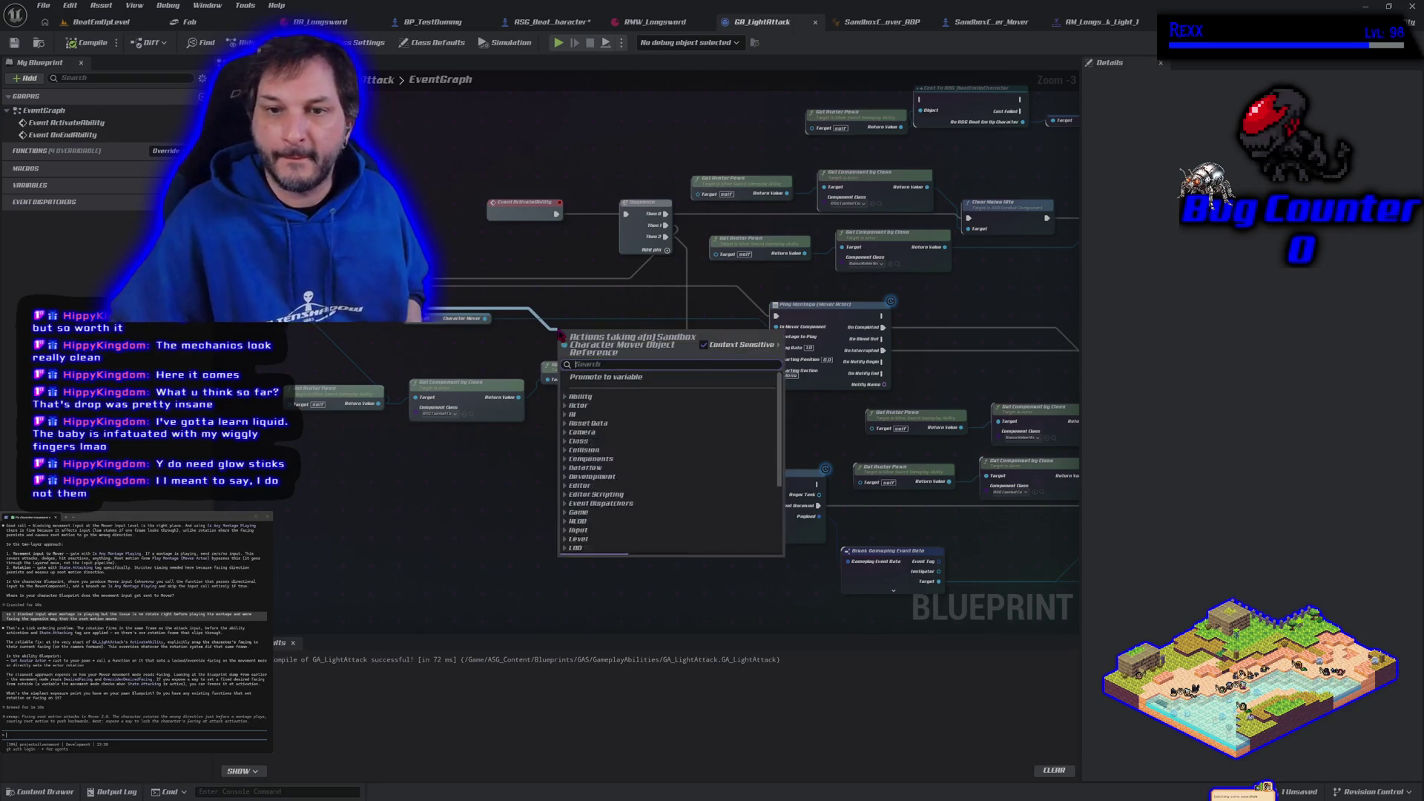
{"action": "type", "text": "set"}
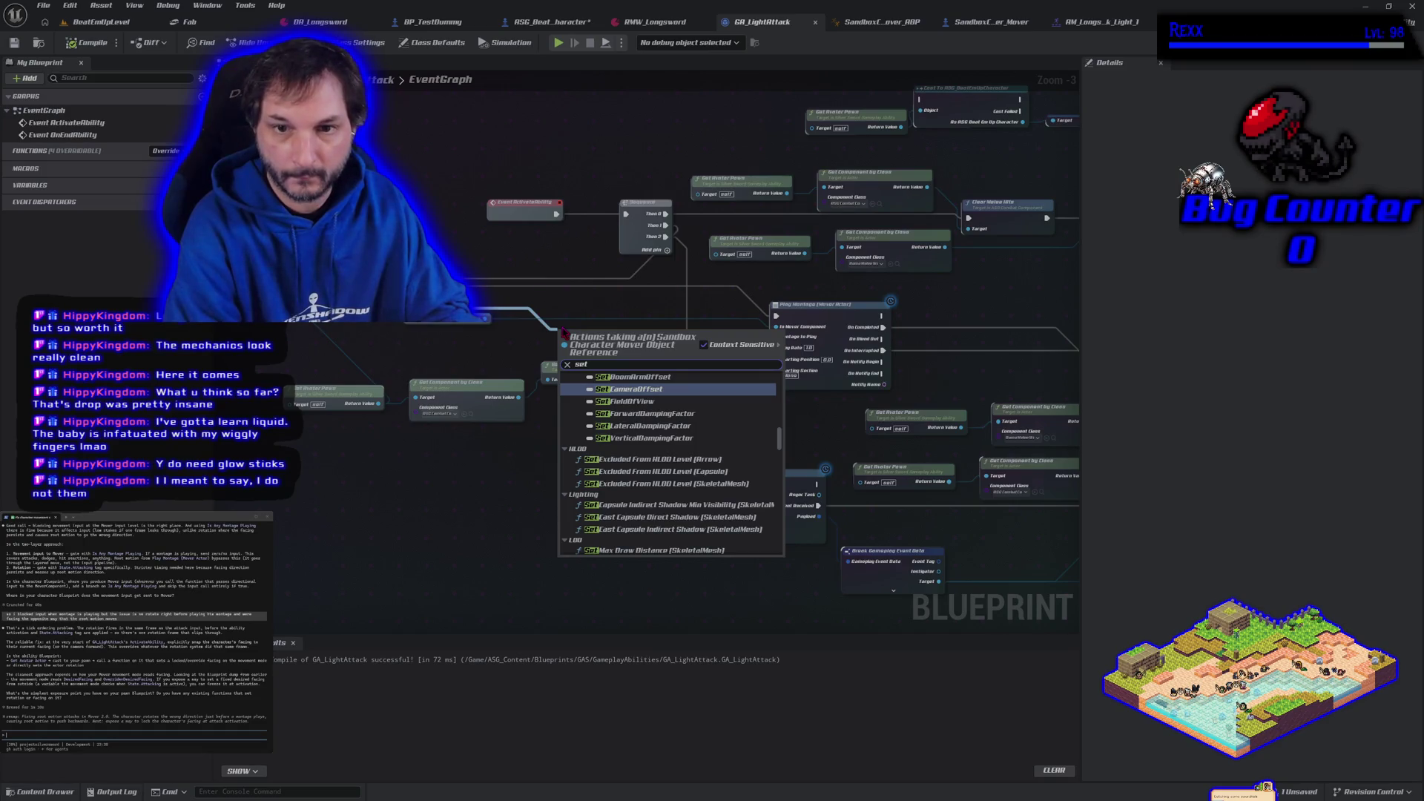
{"action": "type", "text": " rotation"}
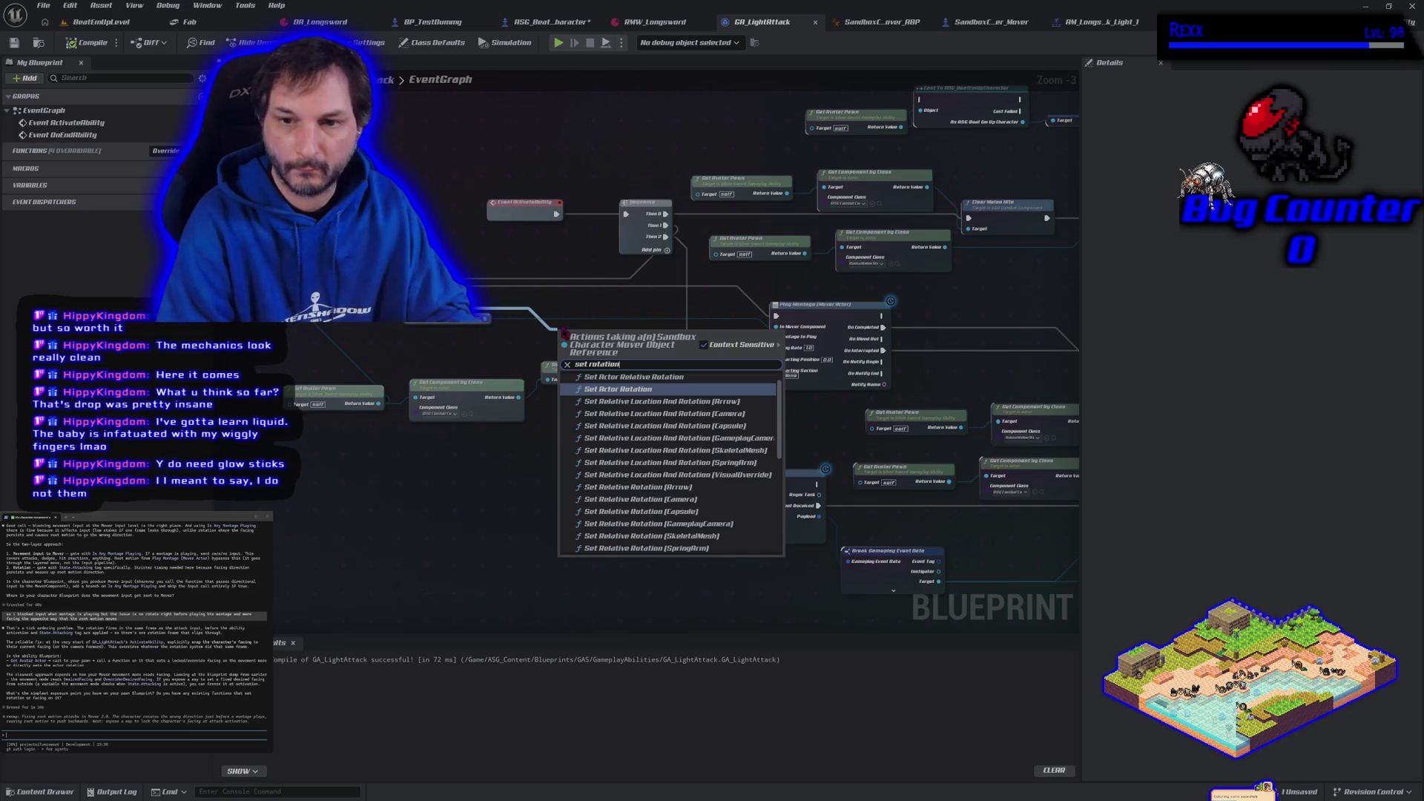
{"action": "key", "text": "Return"}
{"action": "left_click_drag", "start_coordinate": [623, 338], "coordinate": [629, 296]}
{"action": "left_click", "coordinate": [620, 336]}
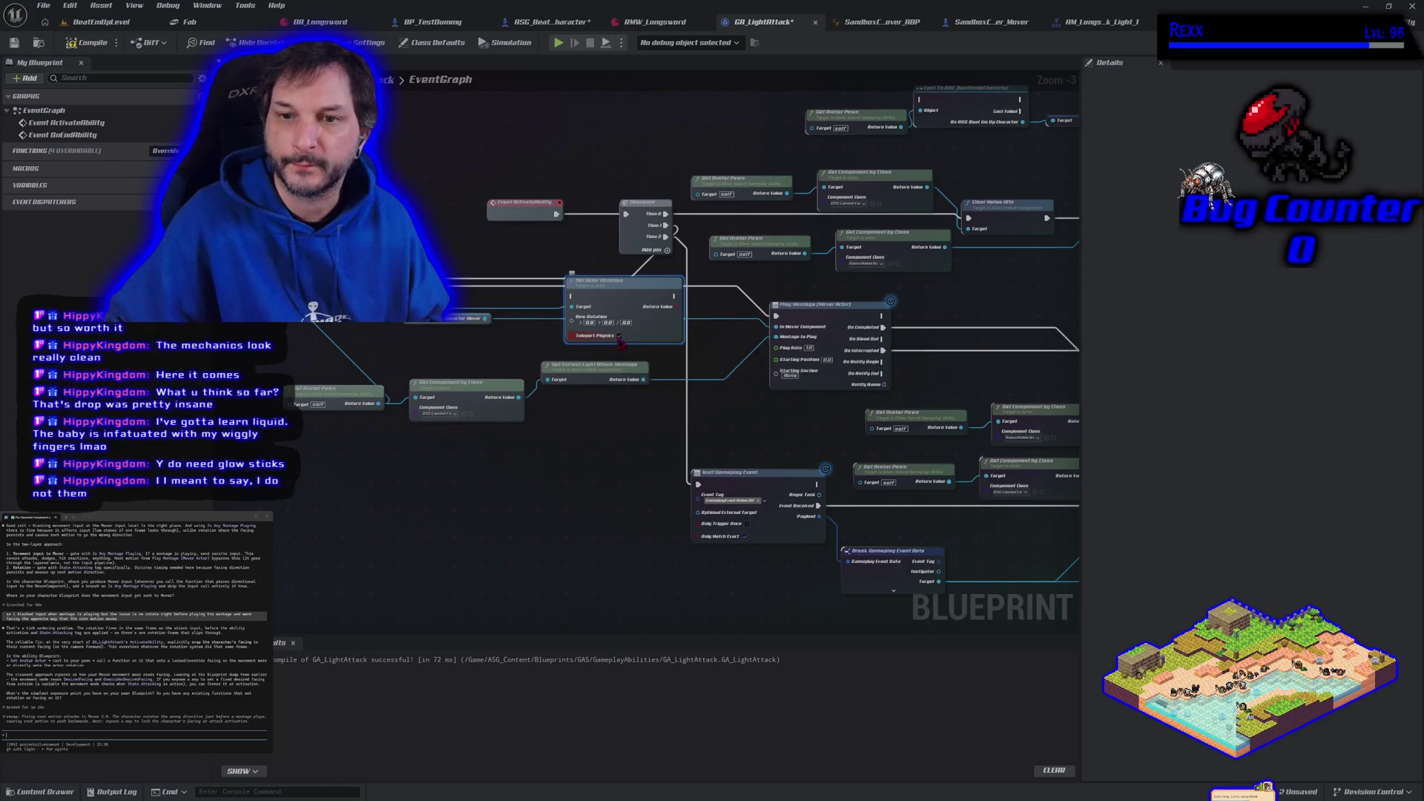
- Wire Set Actor Rotation in just before Play Montage and compile GA_LightAttack
{"action": "left_click_drag", "start_coordinate": [777, 316], "coordinate": [571, 296]}
{"action": "left_click_drag", "start_coordinate": [675, 296], "coordinate": [776, 315]}
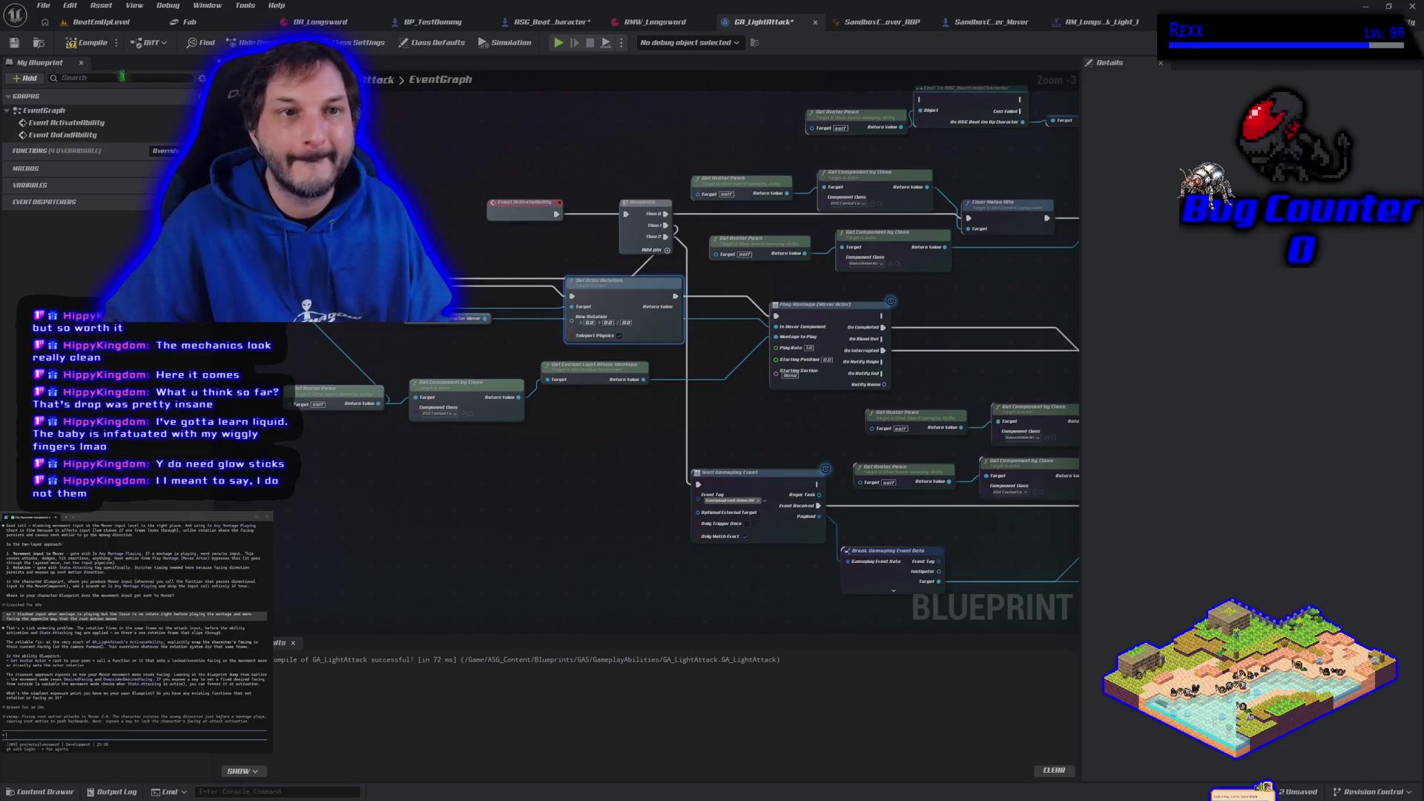
{"action": "left_click", "coordinate": [99, 47]}
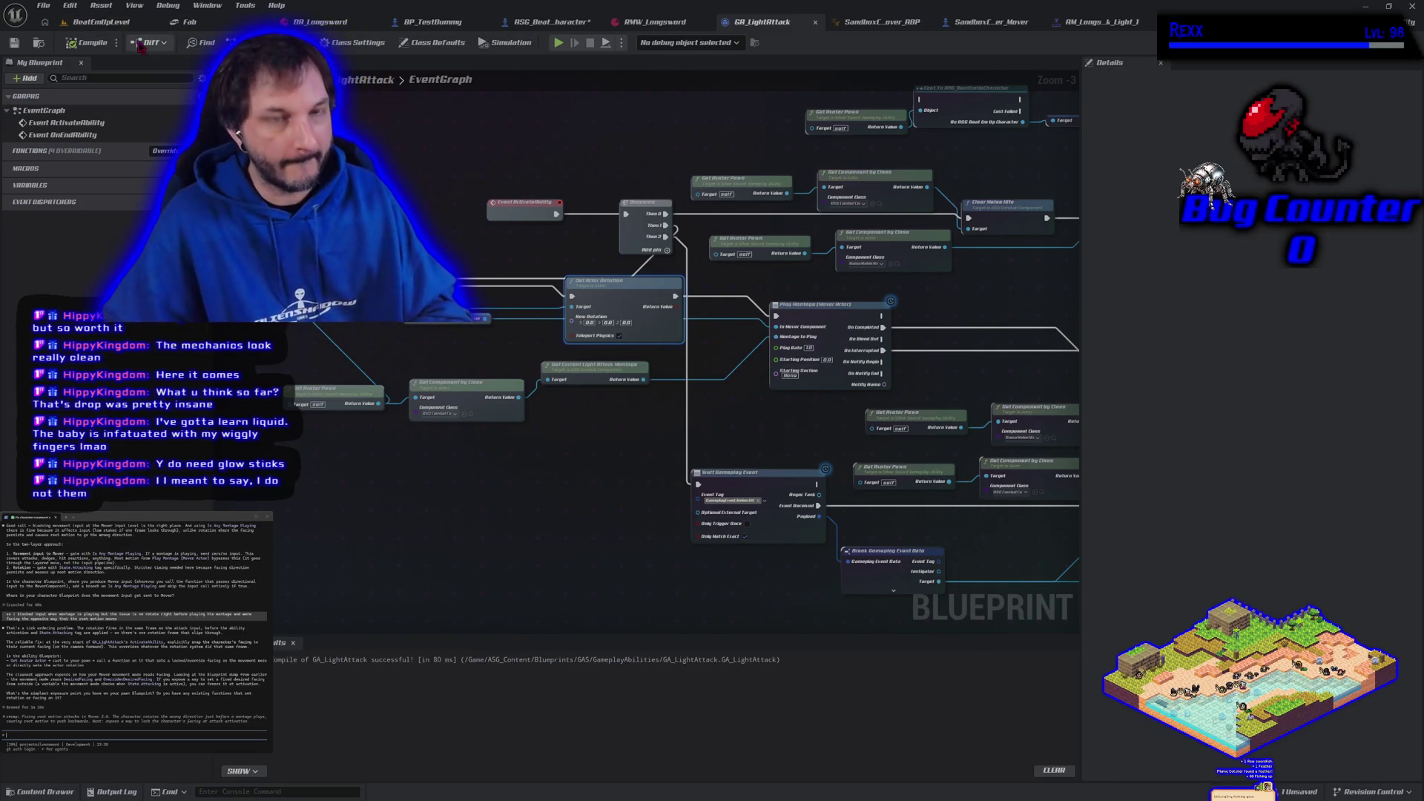
{"action": "left_click", "coordinate": [101, 21]}
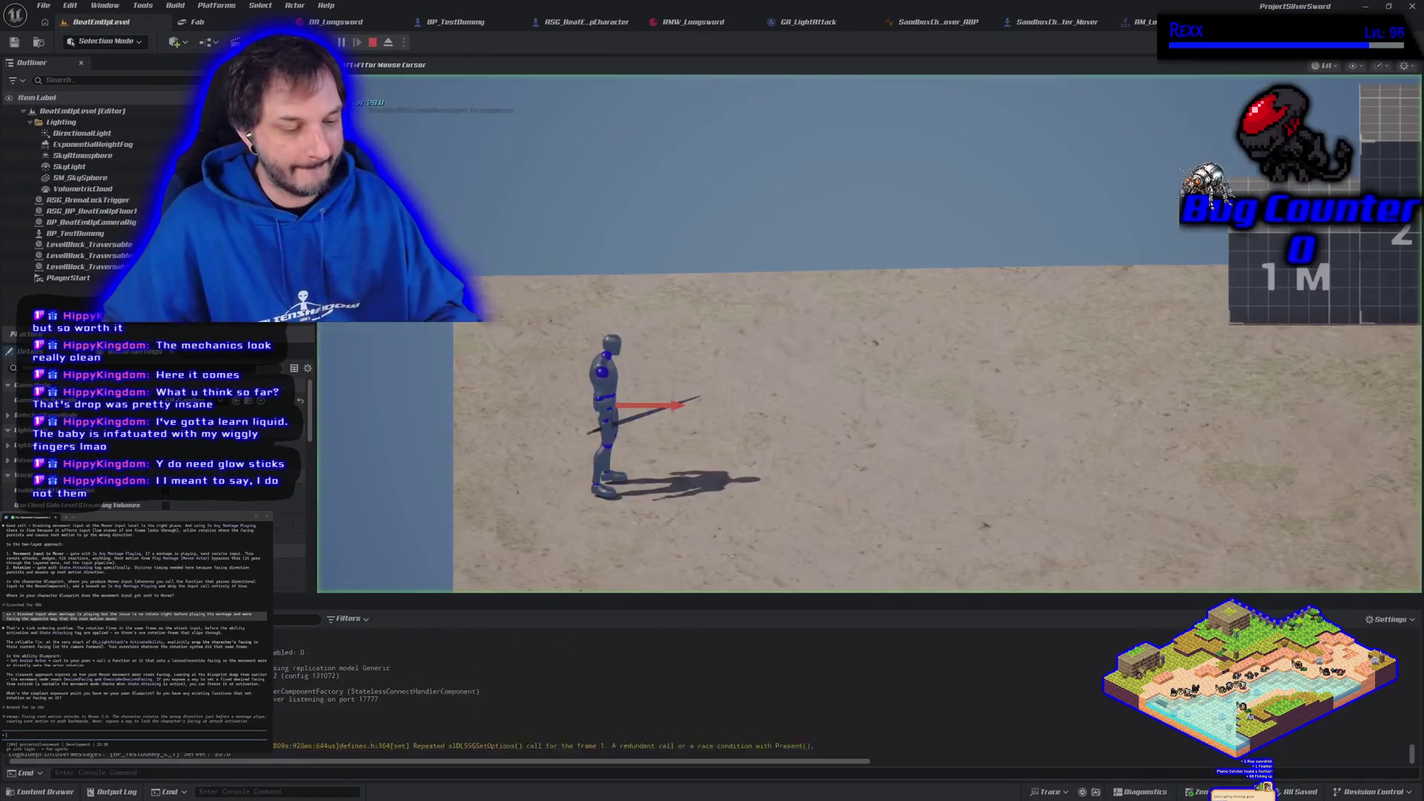
{"action": "key", "text": "d"}
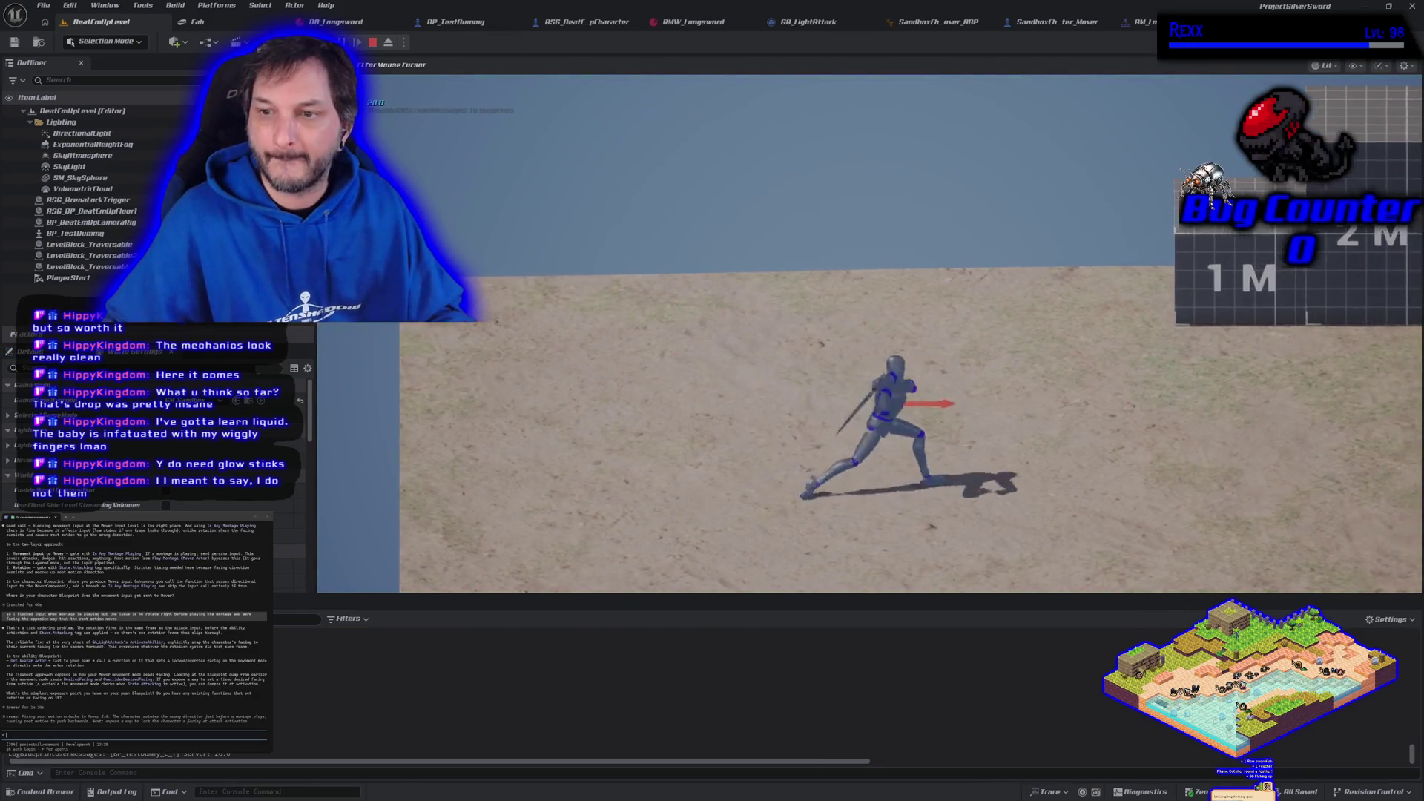
{"action": "key", "text": "a"}
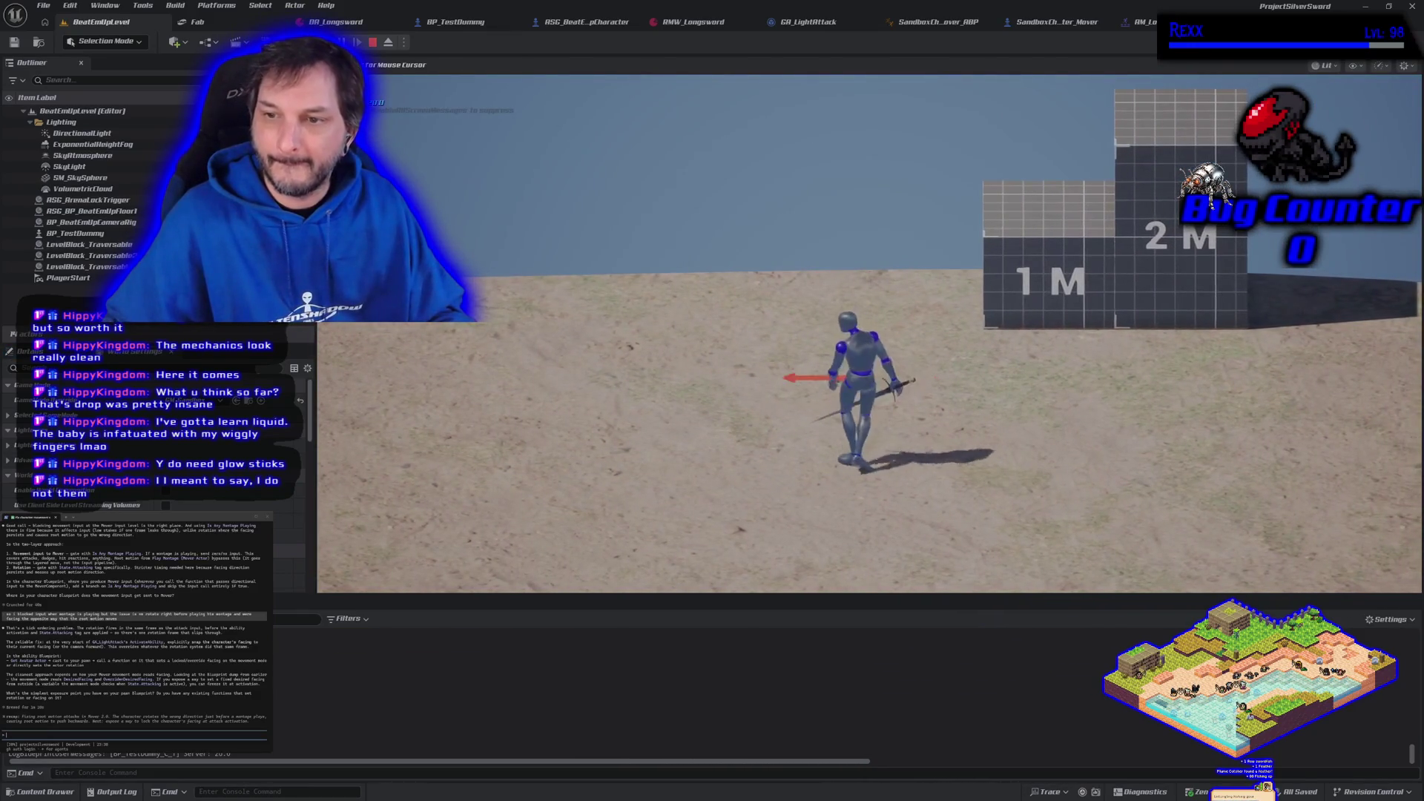
{"action": "key", "text": "d"}
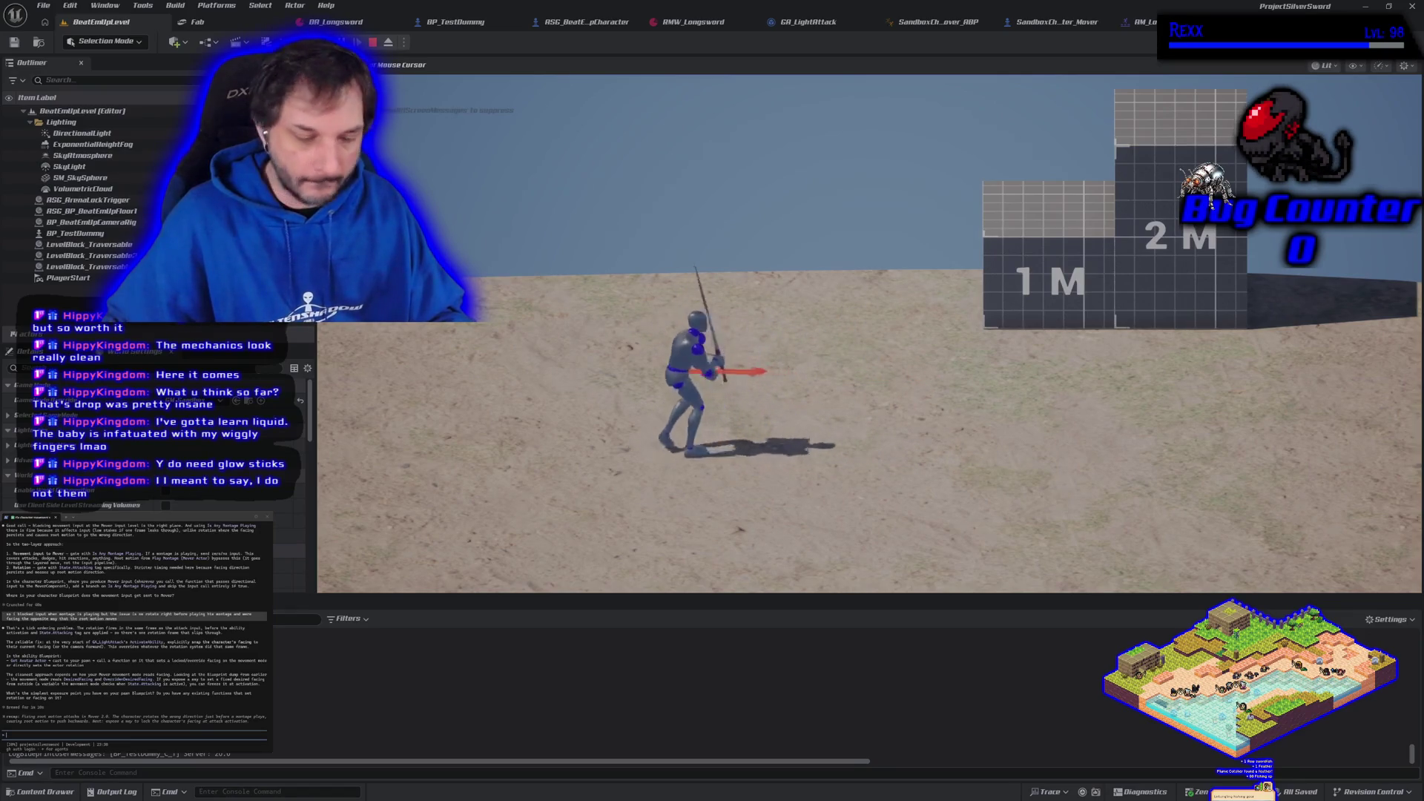
{"action": "key", "text": "Escape"}
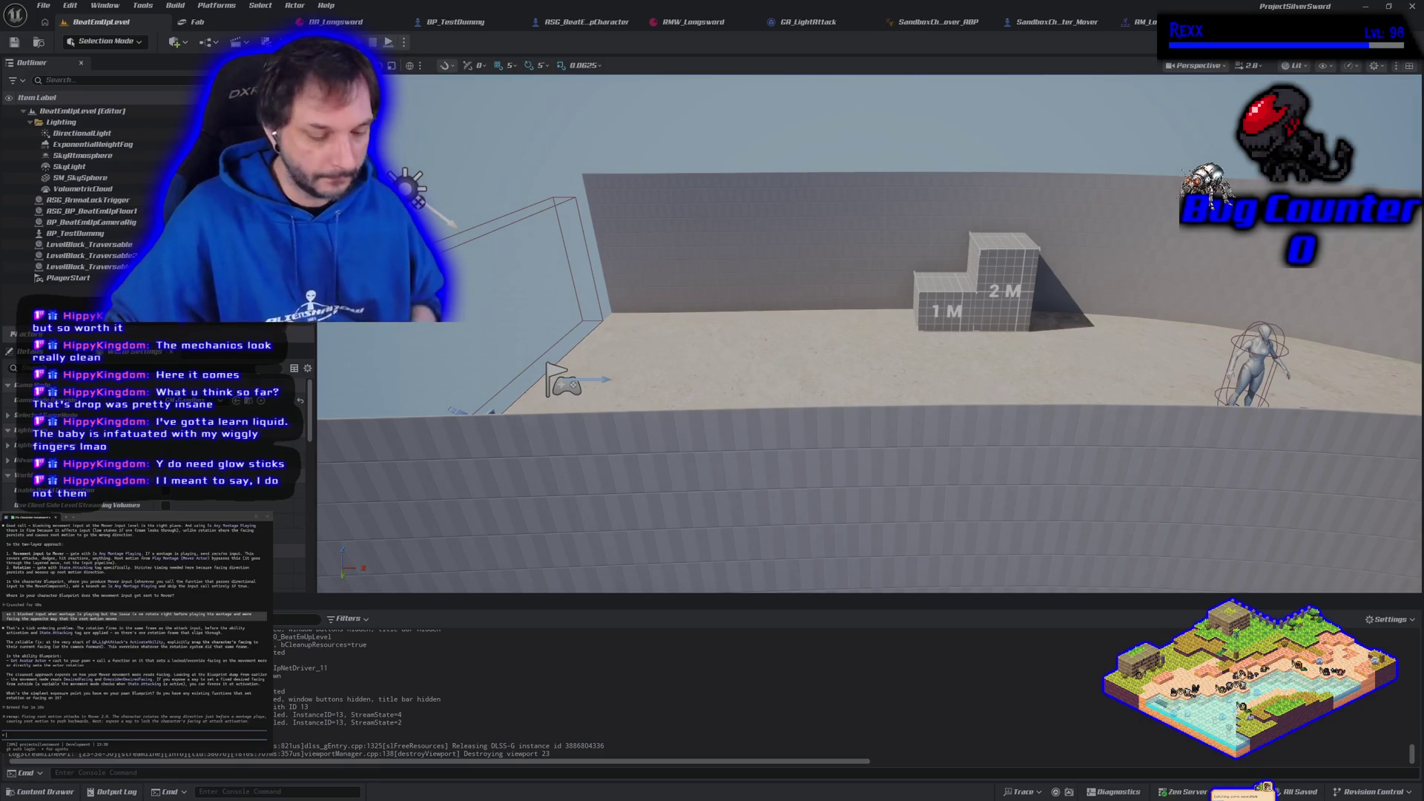
{"action": "key", "text": "alt+p"}
{"action": "left_click", "coordinate": [869, 334]}
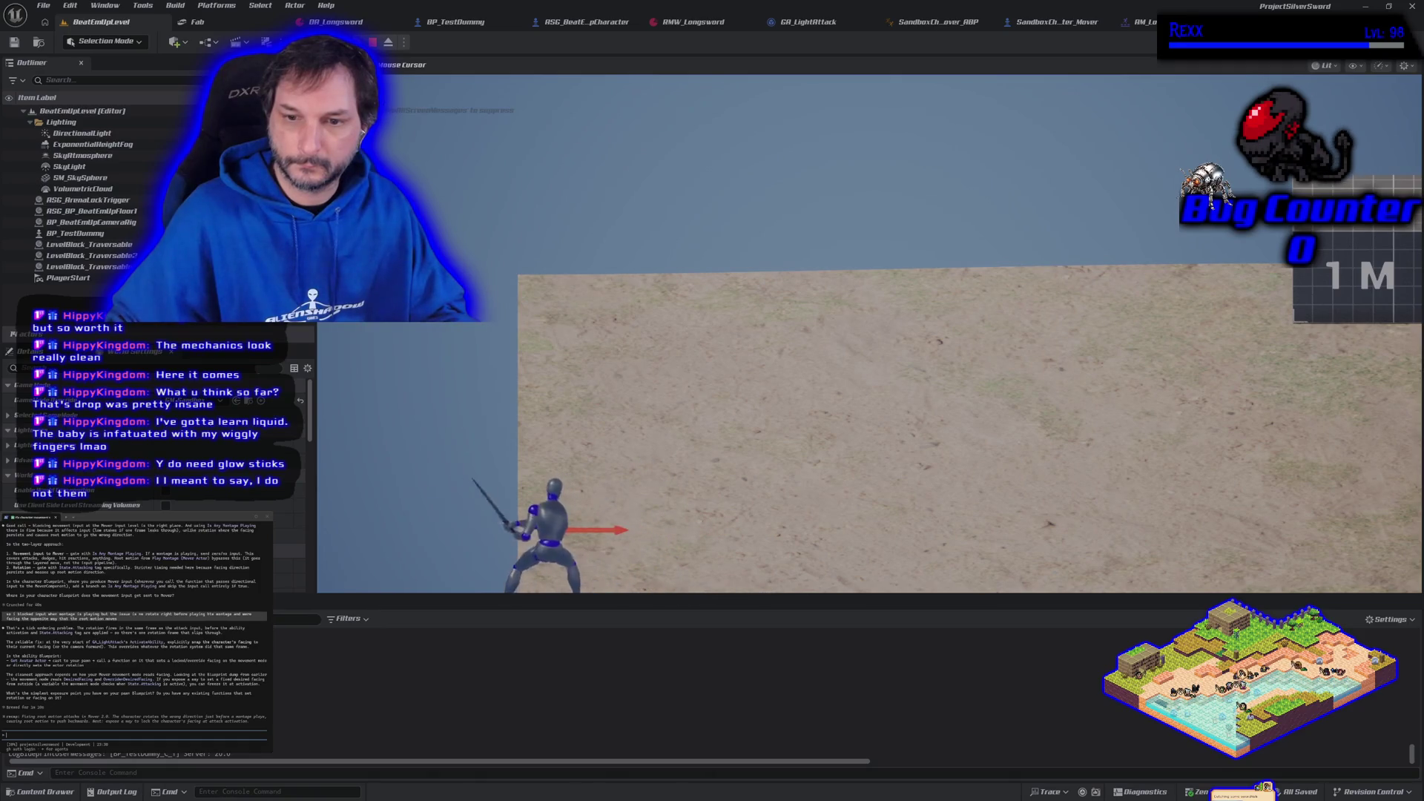
{"action": "key", "text": "d"}
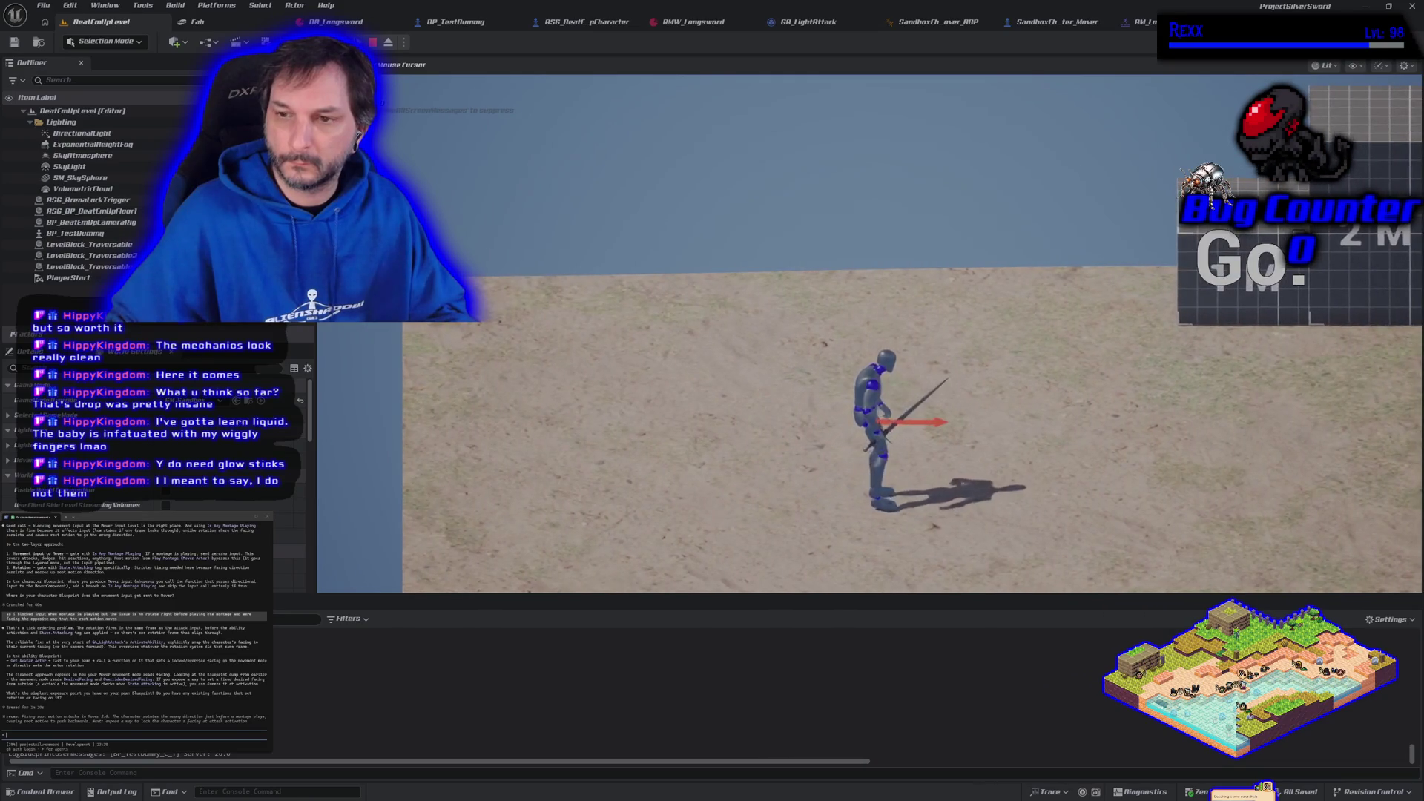
{"action": "key", "text": "Escape"}
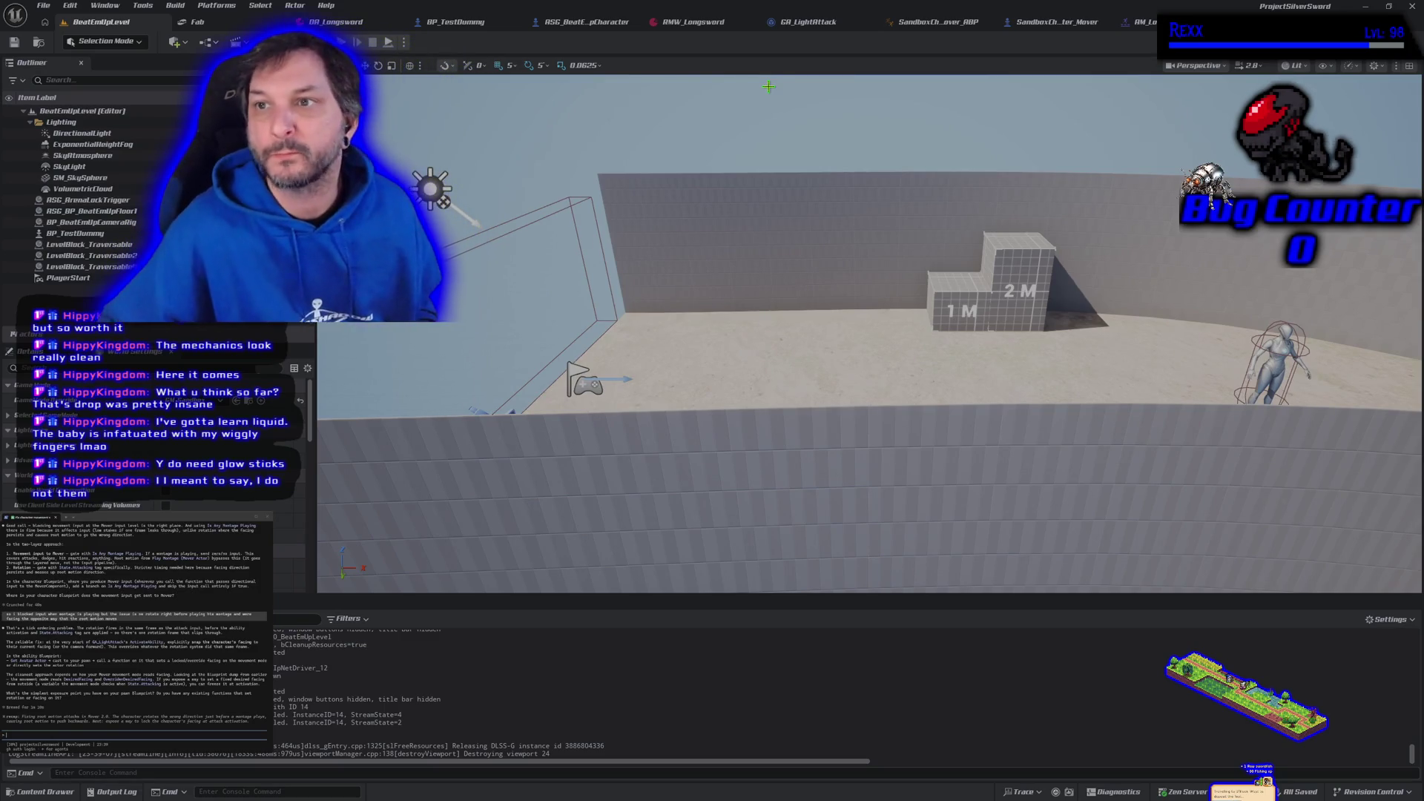
{"action": "left_click", "coordinate": [807, 23]}
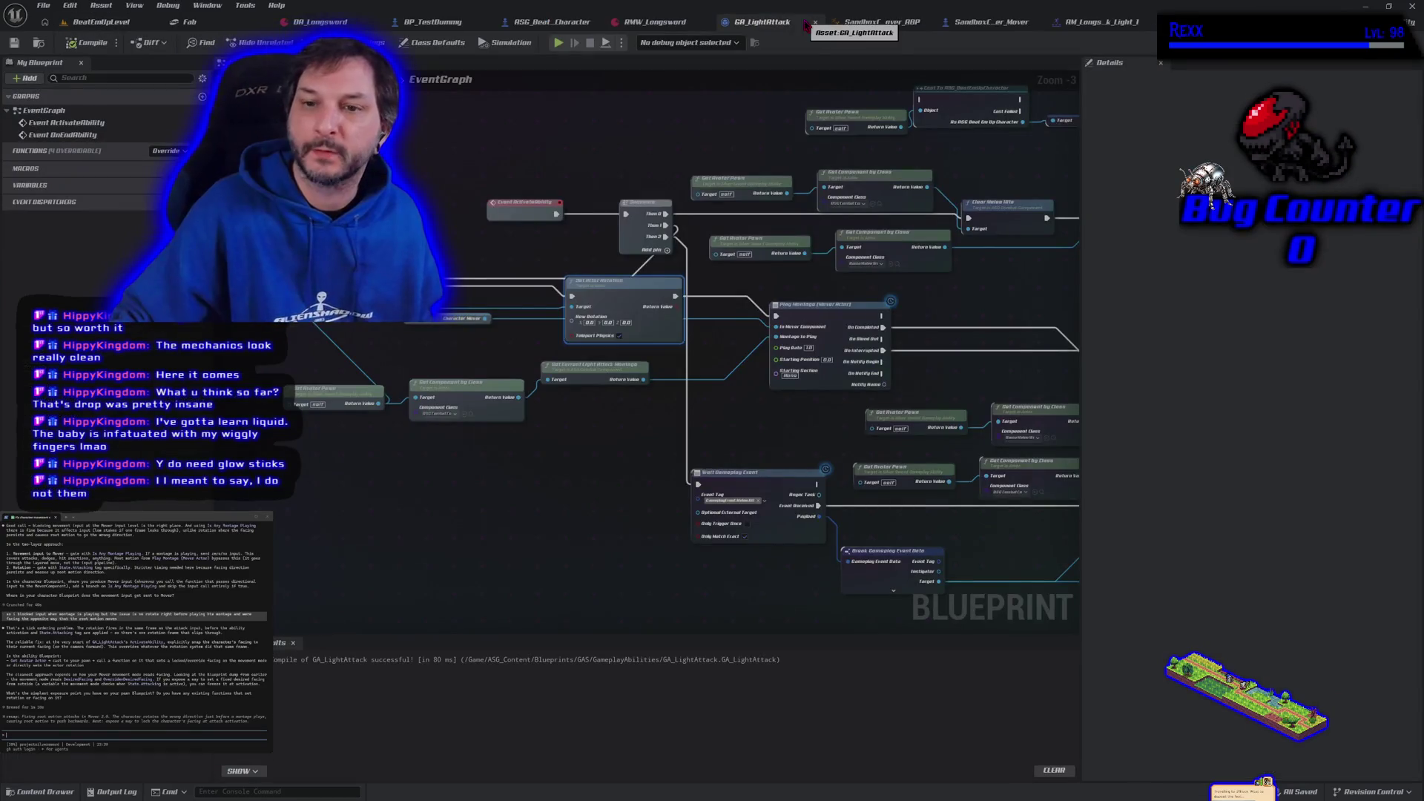
- Add a Get Skeletal Mesh node off the cast output in GA_LightAttack
{"action": "left_click_drag", "start_coordinate": [516, 461], "coordinate": [573, 443]}
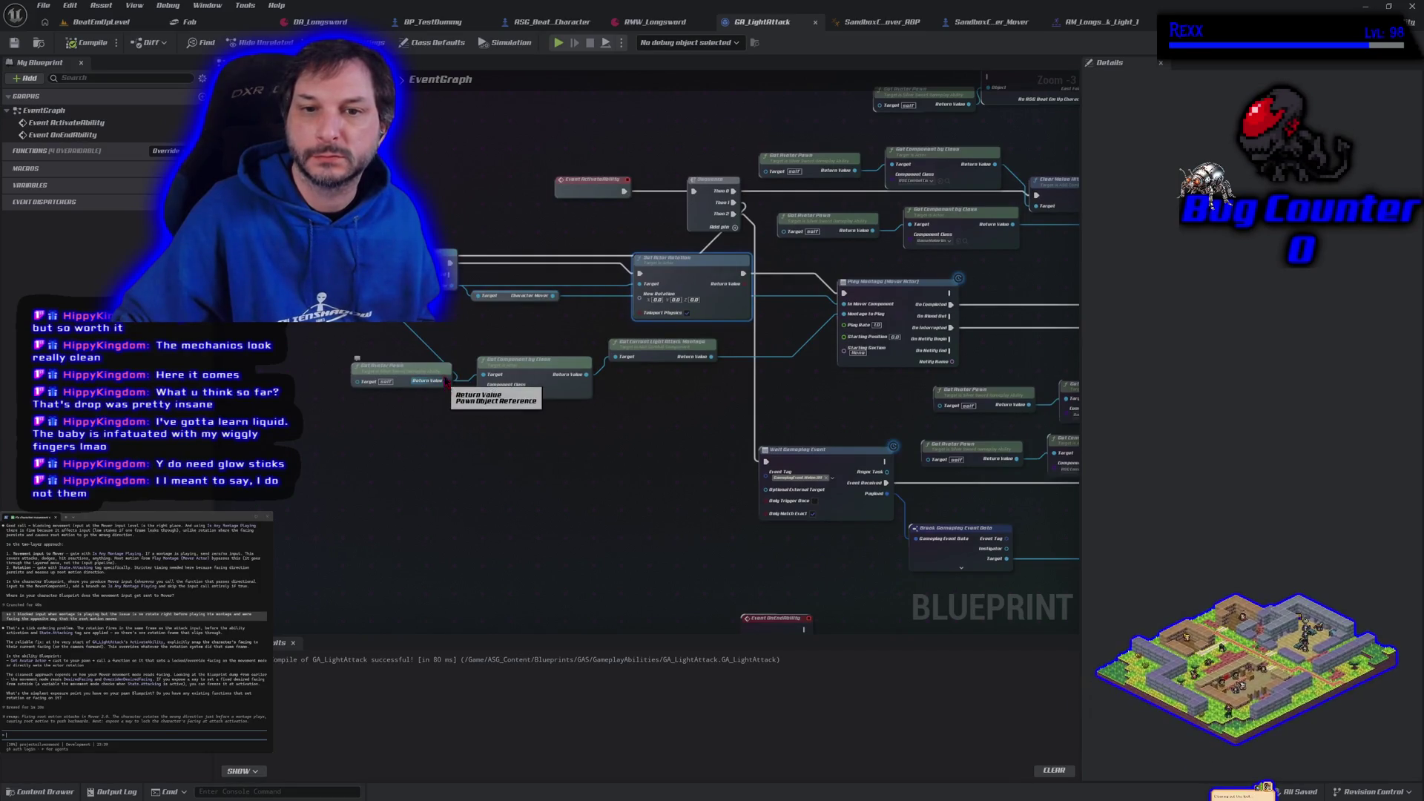
{"action": "left_click_drag", "start_coordinate": [451, 284], "coordinate": [511, 311]}
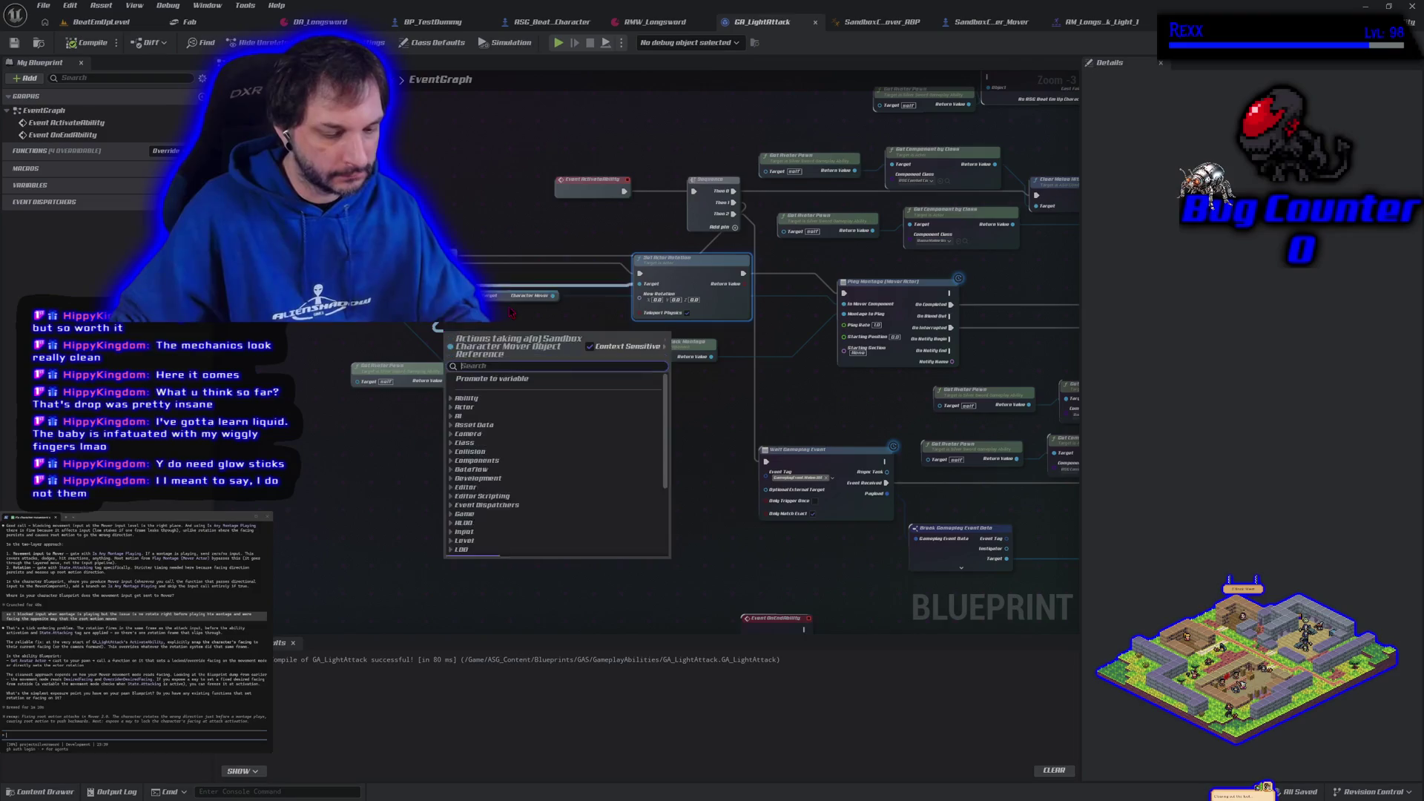
{"action": "type", "text": "get skeleta"}
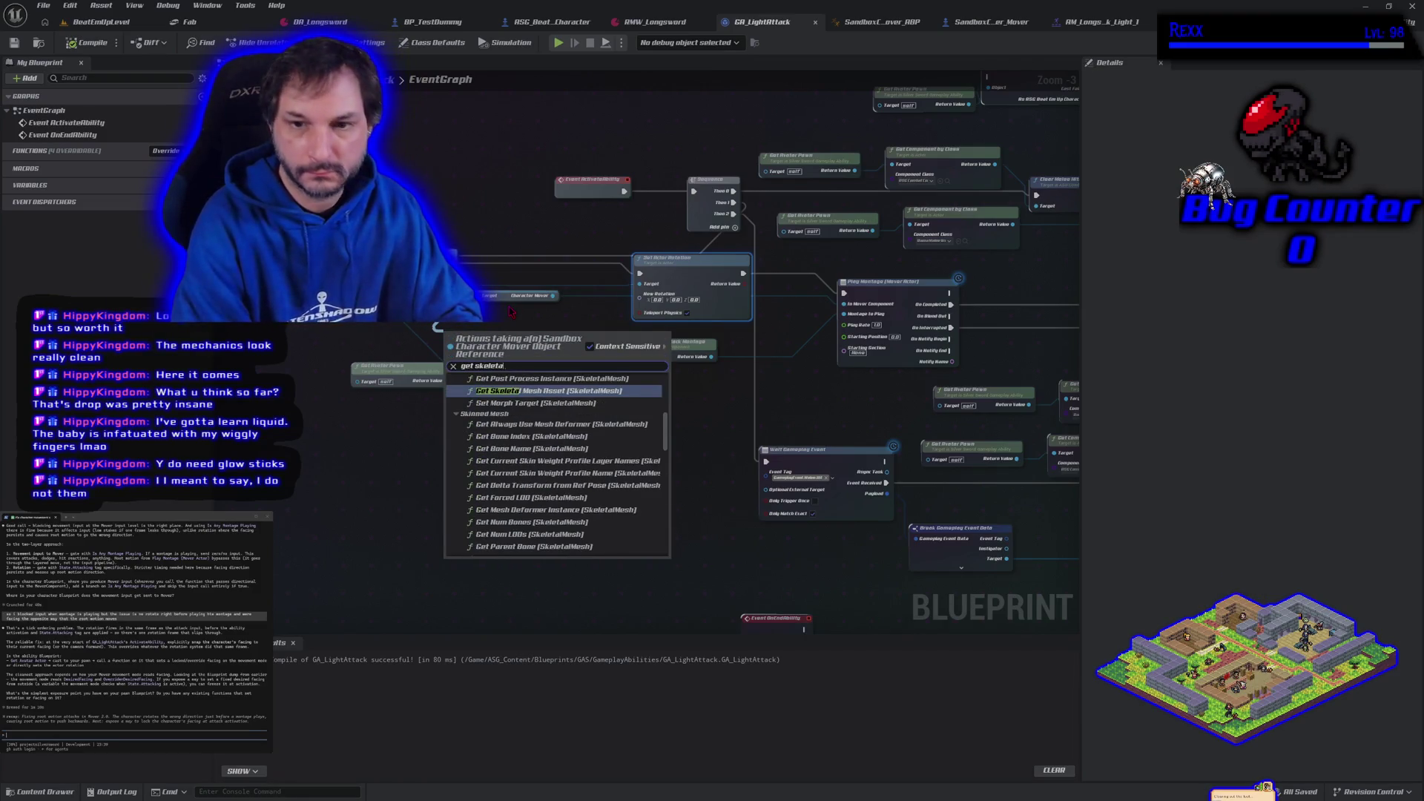
{"action": "key", "text": "Return"}
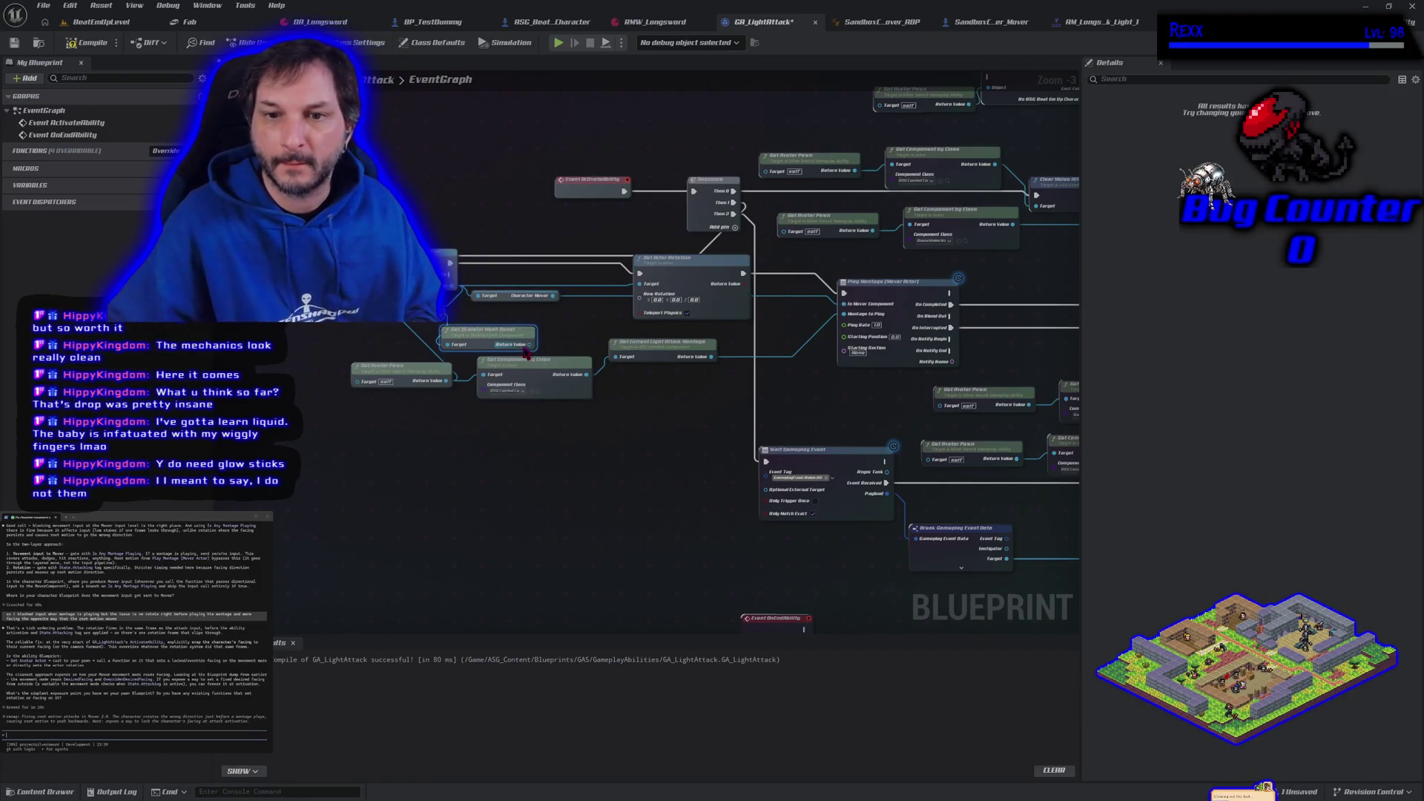
{"action": "mouse_move", "coordinate": [488, 339]}
{"action": "left_mouse_down"}
{"action": "mouse_move", "coordinate": [360, 326]}
{"action": "mouse_move", "coordinate": [432, 334]}
{"action": "left_mouse_up"}
- Add Get World Rotation from the mesh and wire it into Set Actor Rotation's New Rotation
{"action": "type", "text": "g"}
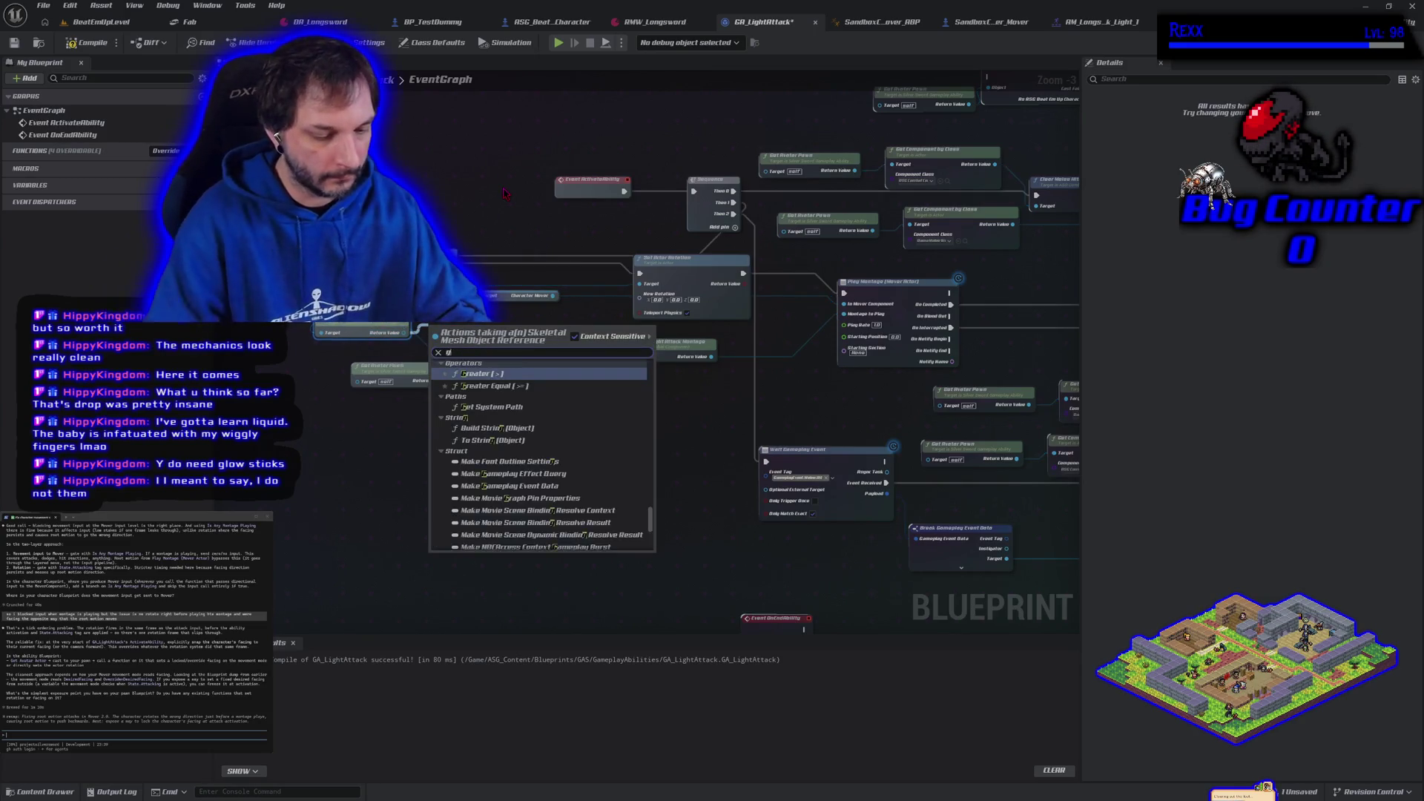
{"action": "type", "text": "et rot"}
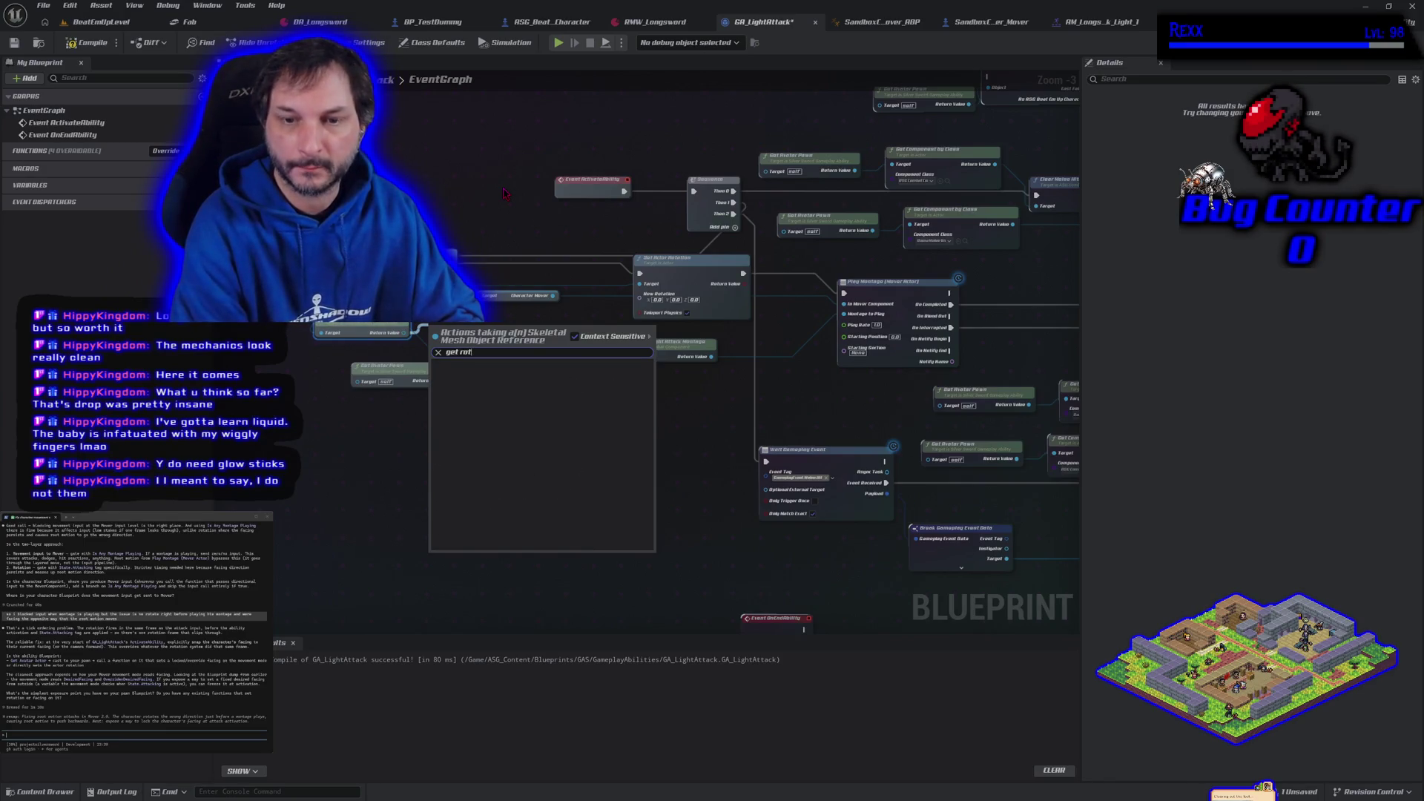
{"action": "key", "text": "Escape"}
{"action": "key", "text": "ctrl+z"}
{"action": "mouse_move", "coordinate": [445, 297]}
{"action": "left_mouse_down"}
{"action": "mouse_move", "coordinate": [337, 326]}
{"action": "mouse_move", "coordinate": [354, 338]}
{"action": "left_mouse_up"}
{"action": "type", "text": "get rot"}
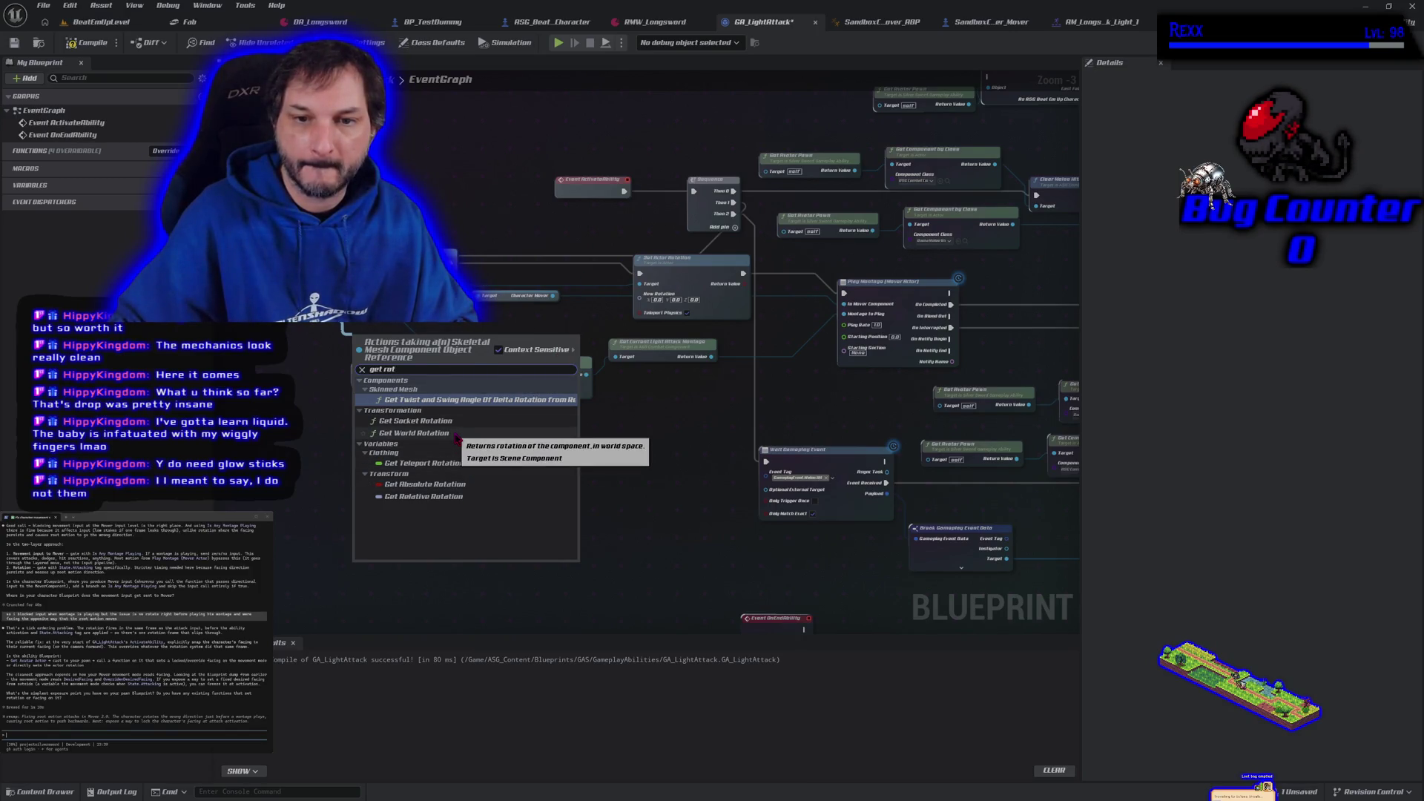
{"action": "left_click", "coordinate": [415, 433]}
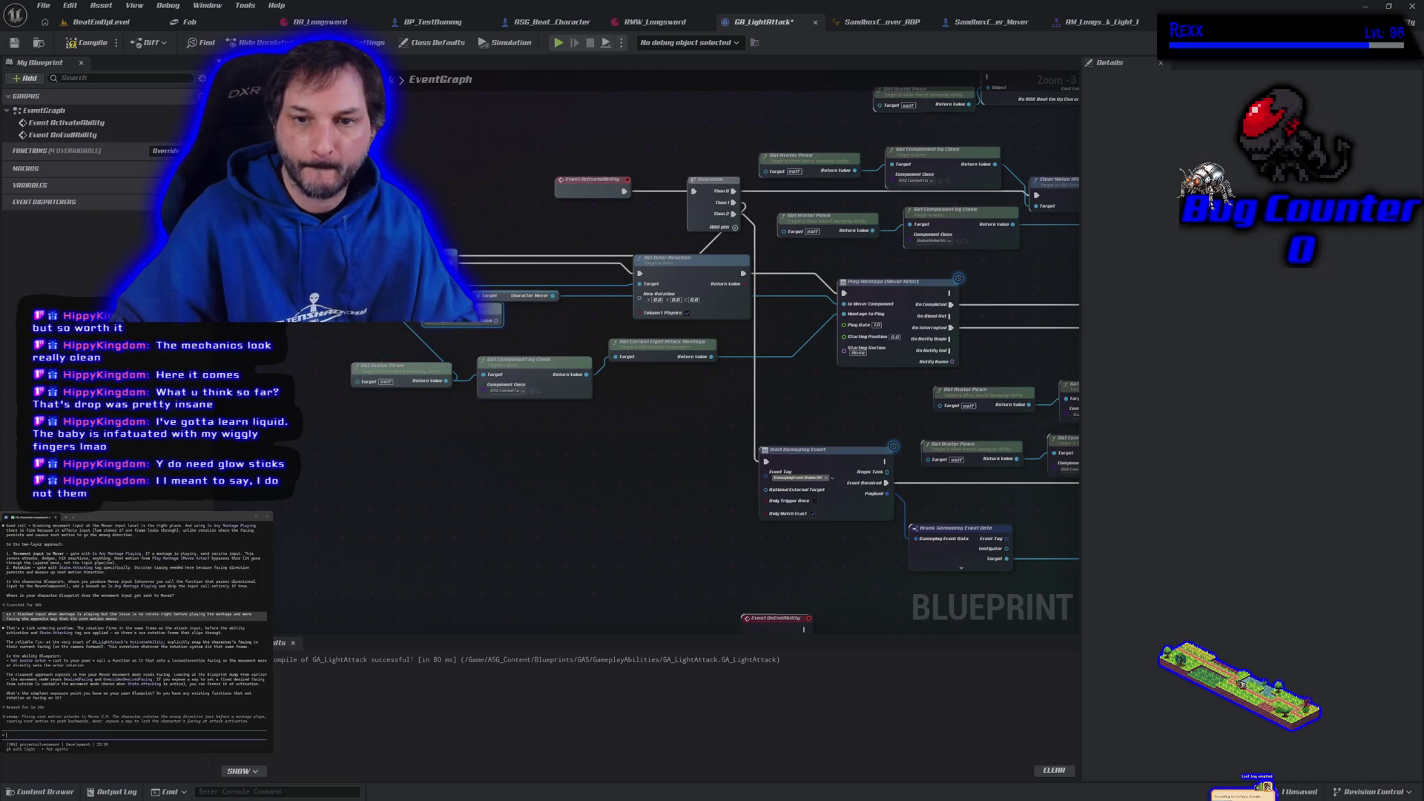
{"action": "mouse_move", "coordinate": [496, 332]}
{"action": "left_mouse_down"}
{"action": "mouse_move", "coordinate": [667, 367]}
{"action": "mouse_move", "coordinate": [712, 326]}
{"action": "mouse_move", "coordinate": [639, 296]}
{"action": "left_mouse_up"}
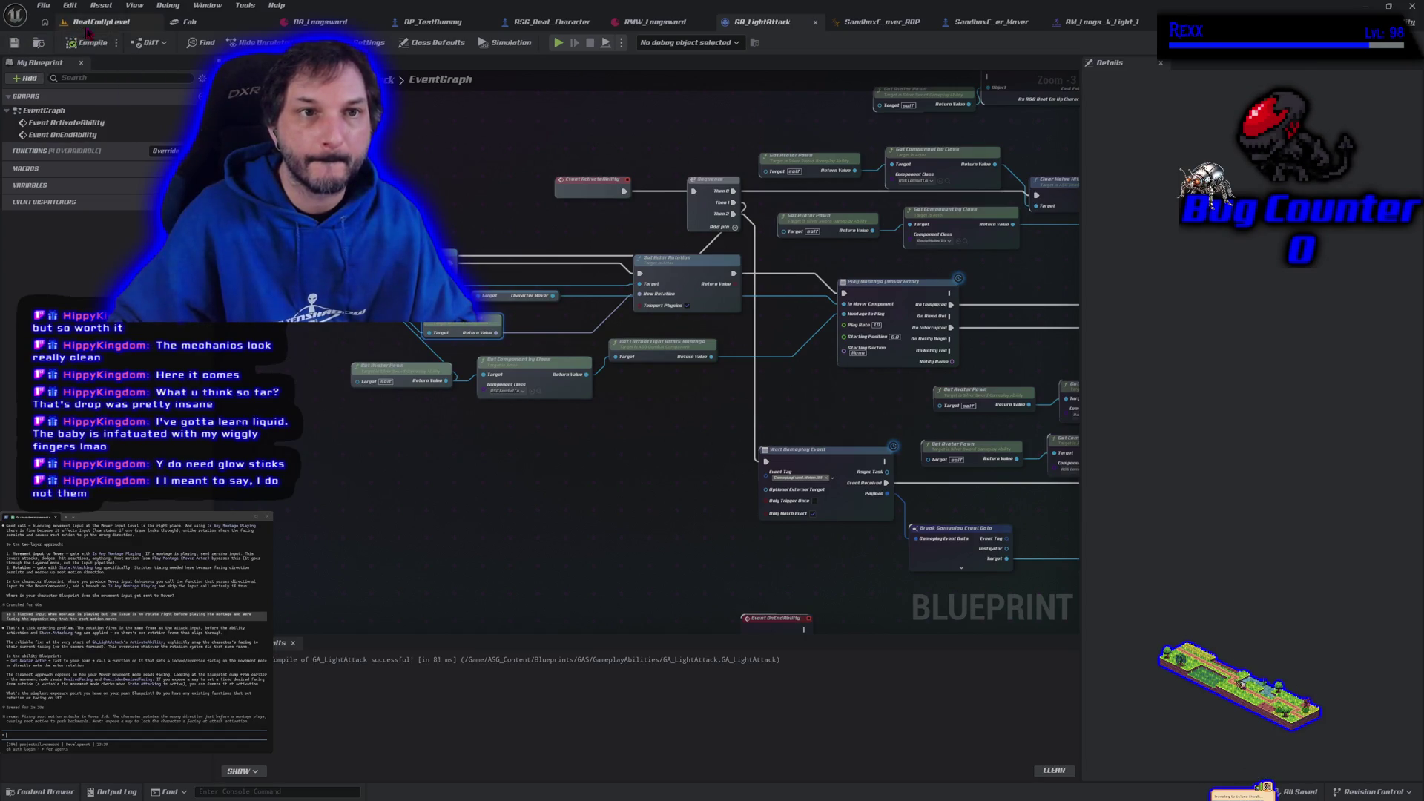
{"action": "left_click", "coordinate": [93, 21]}
{"action": "key", "text": "alt+p"}
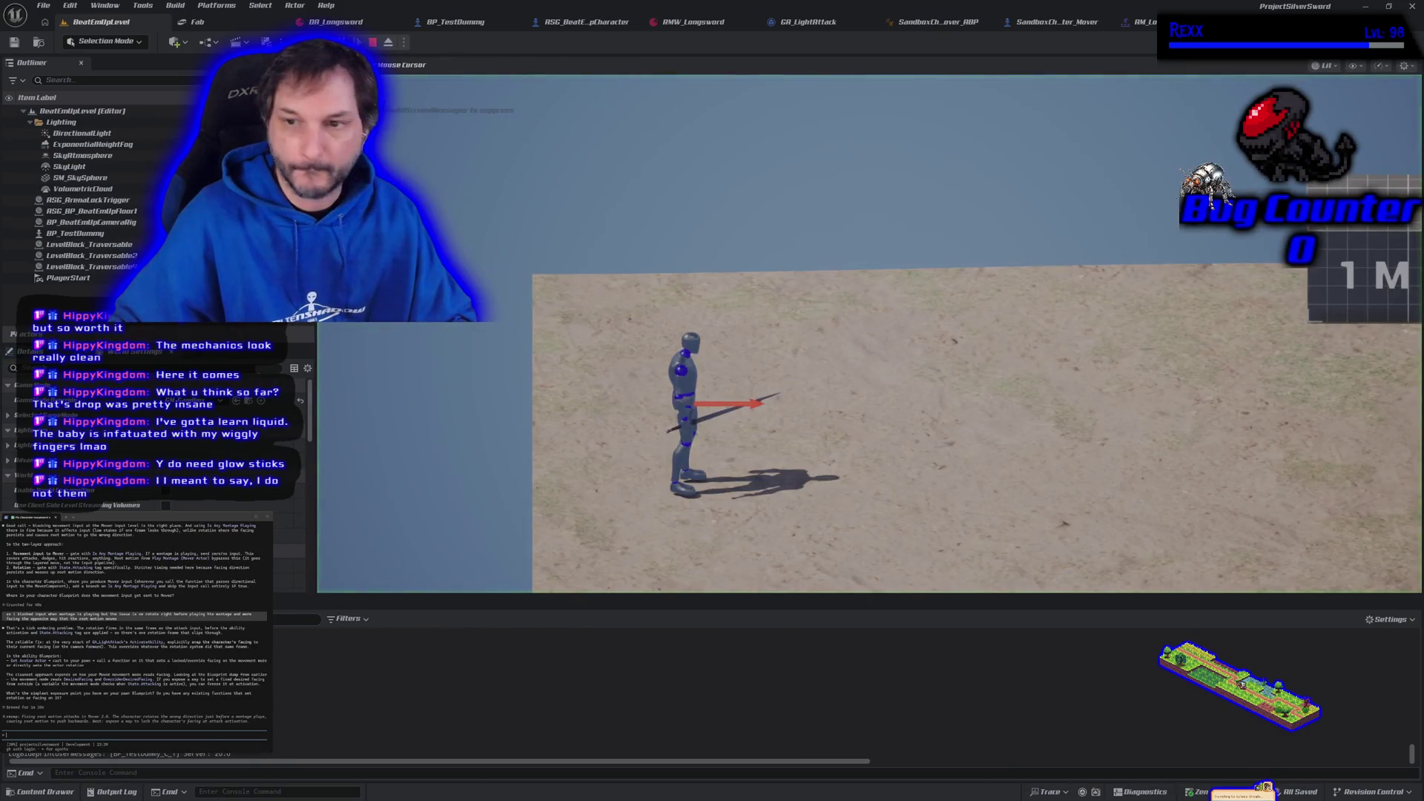
{"action": "key", "text": "d"}
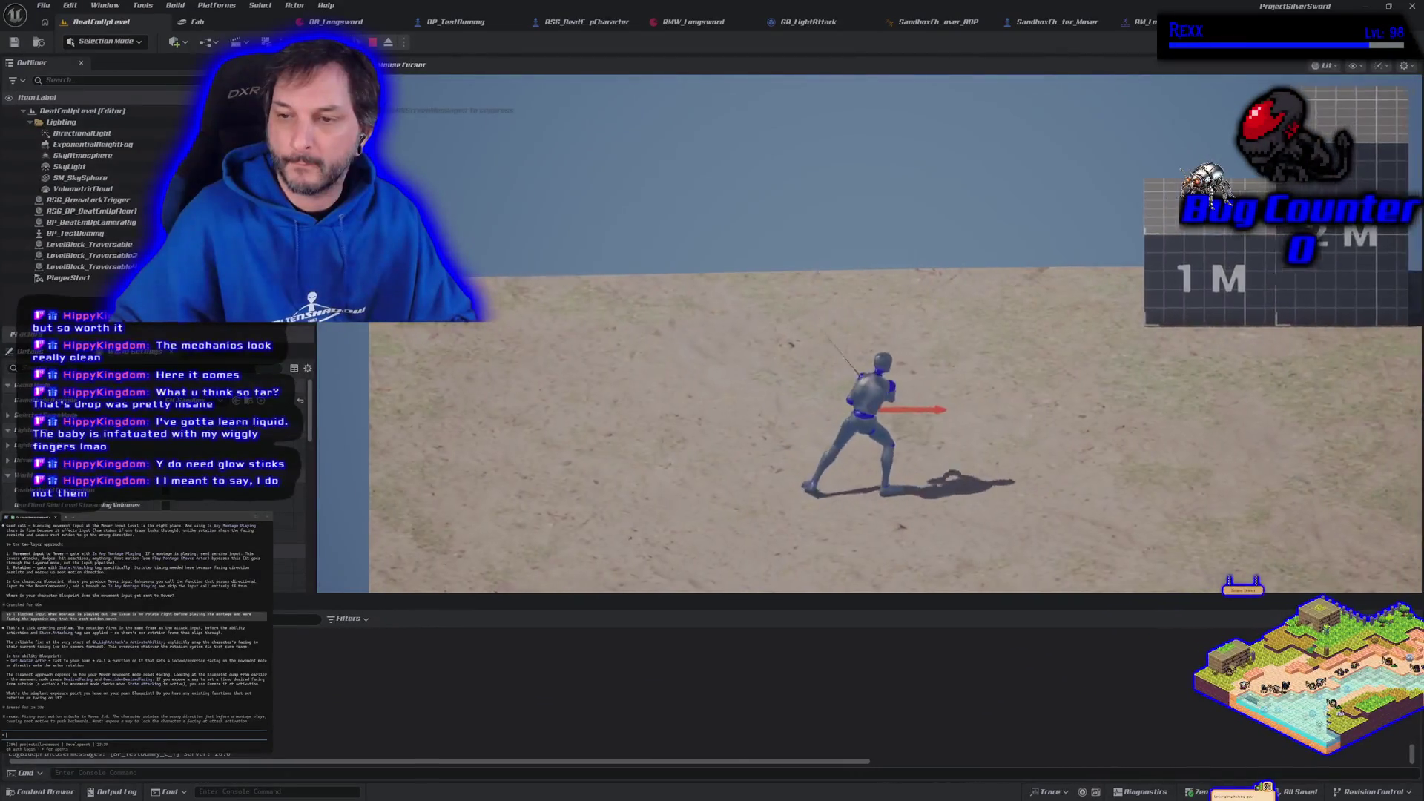
{"action": "key", "text": "a"}
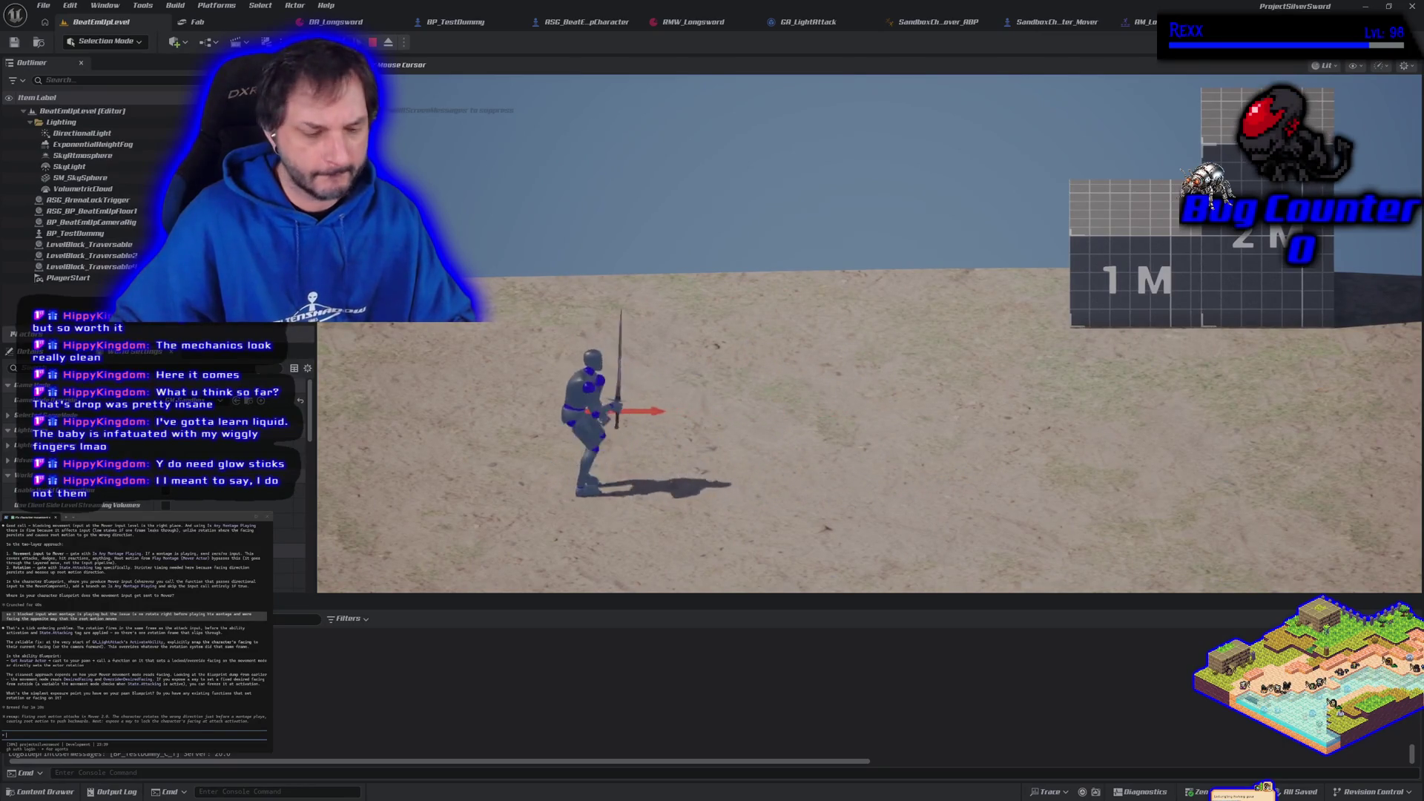
{"action": "key", "text": "Escape"}
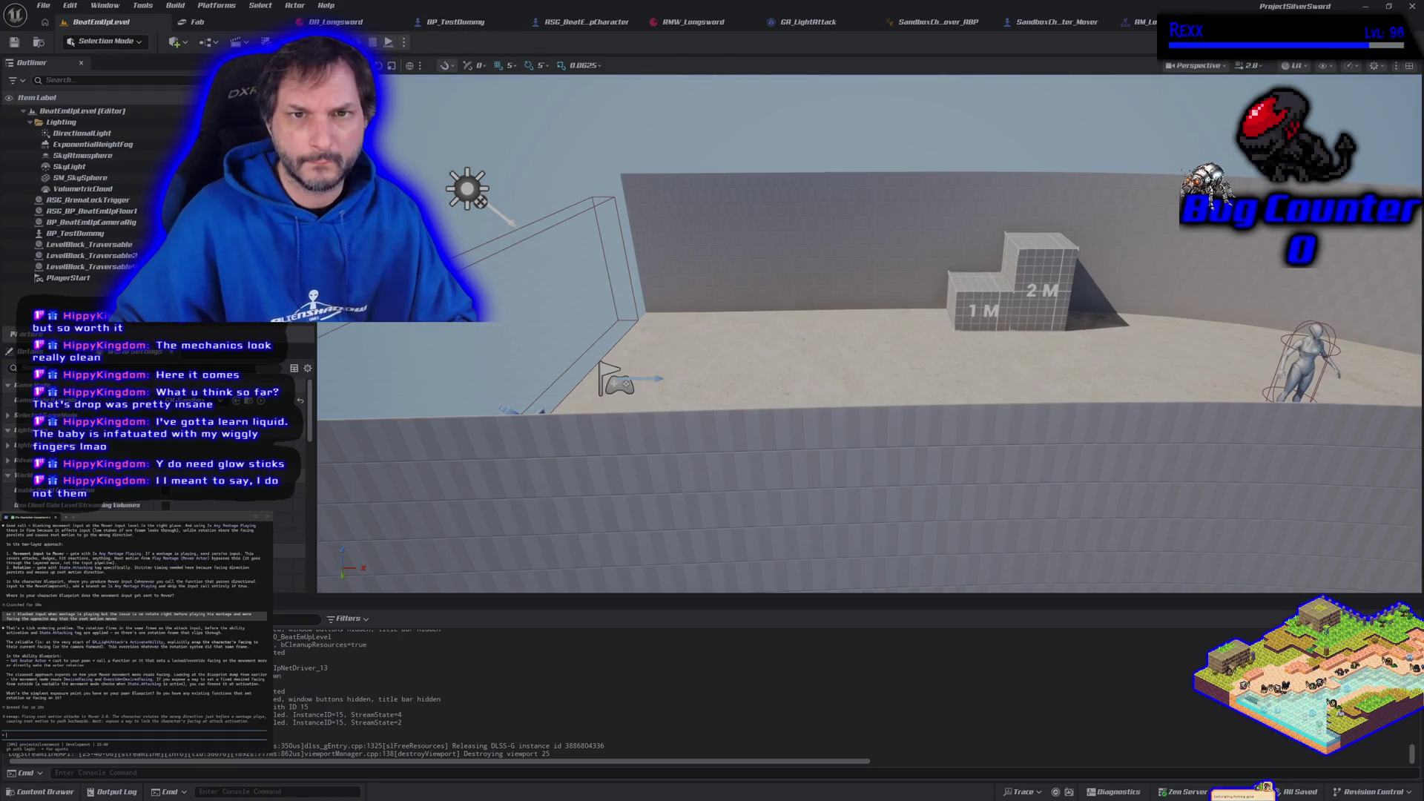
{"action": "key", "text": "alt+p"}
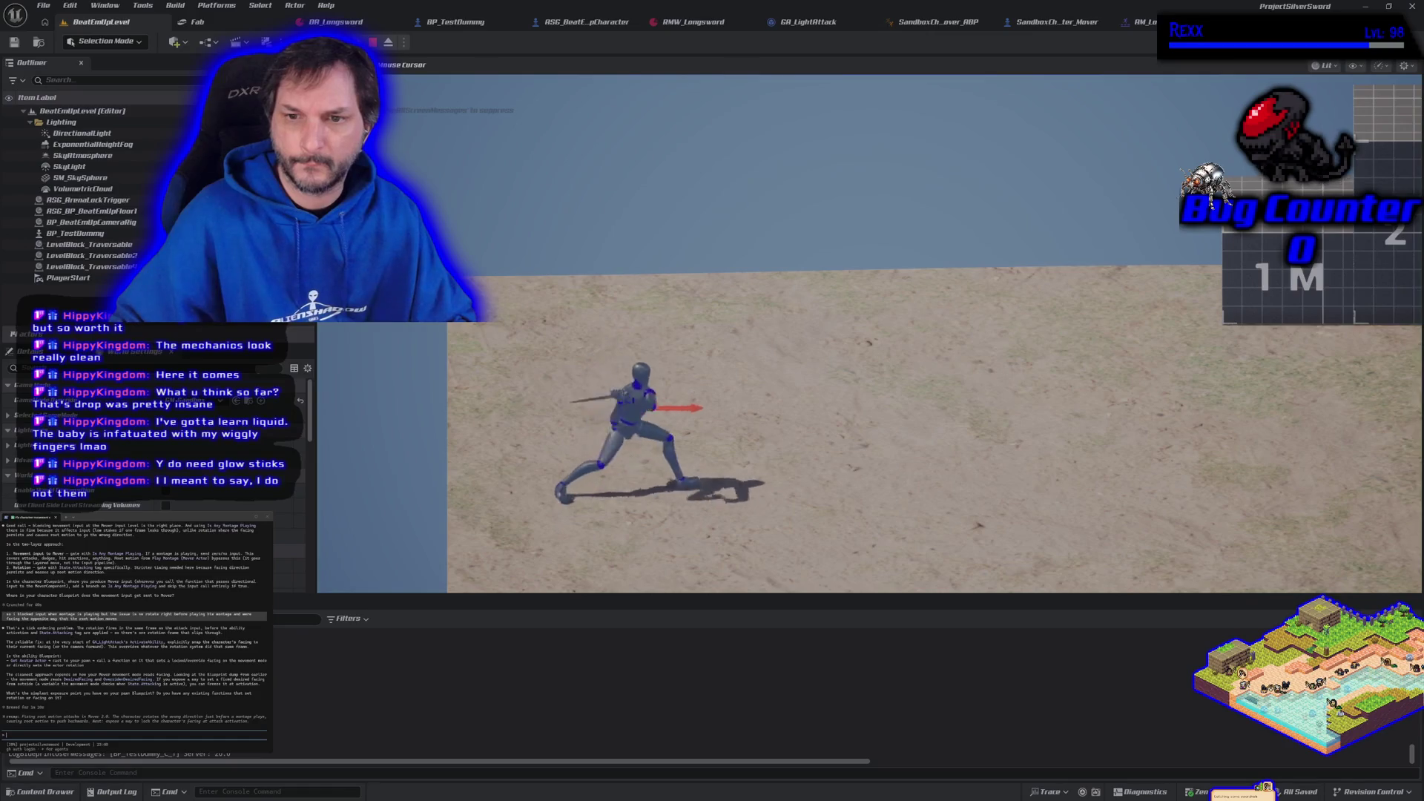
{"action": "key", "text": "d"}
{"action": "key", "text": "a"}
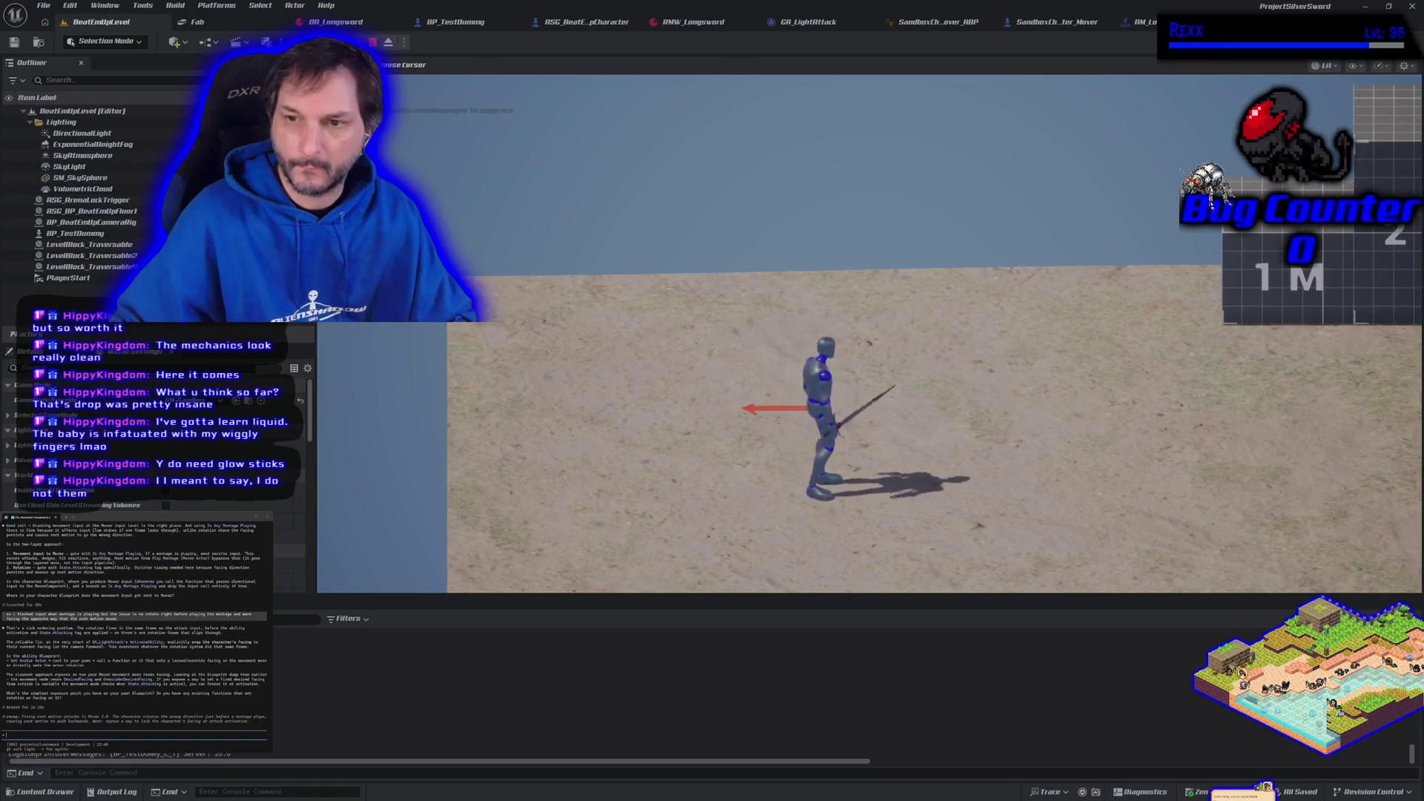
{"action": "left_click", "coordinate": [869, 333]}
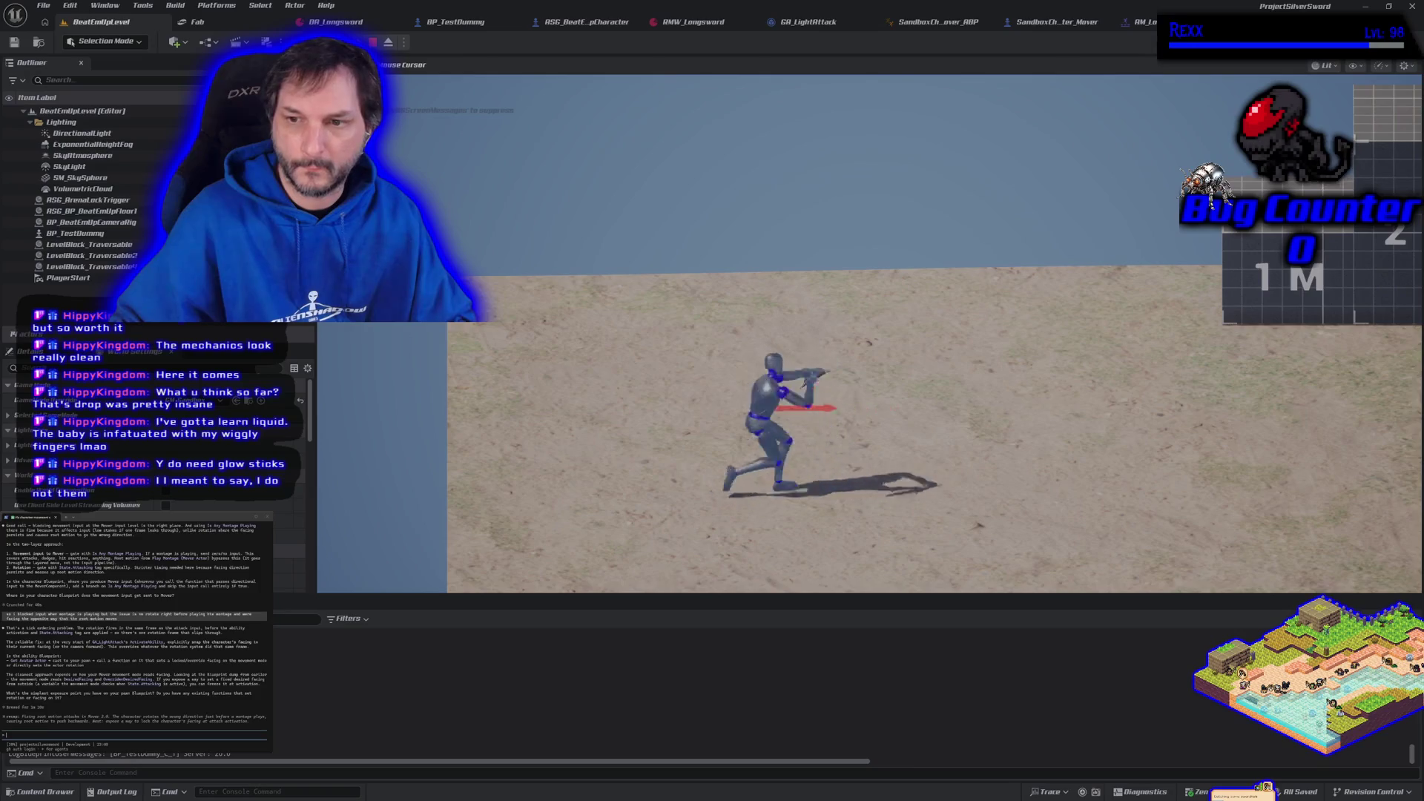
{"action": "key", "text": "a"}
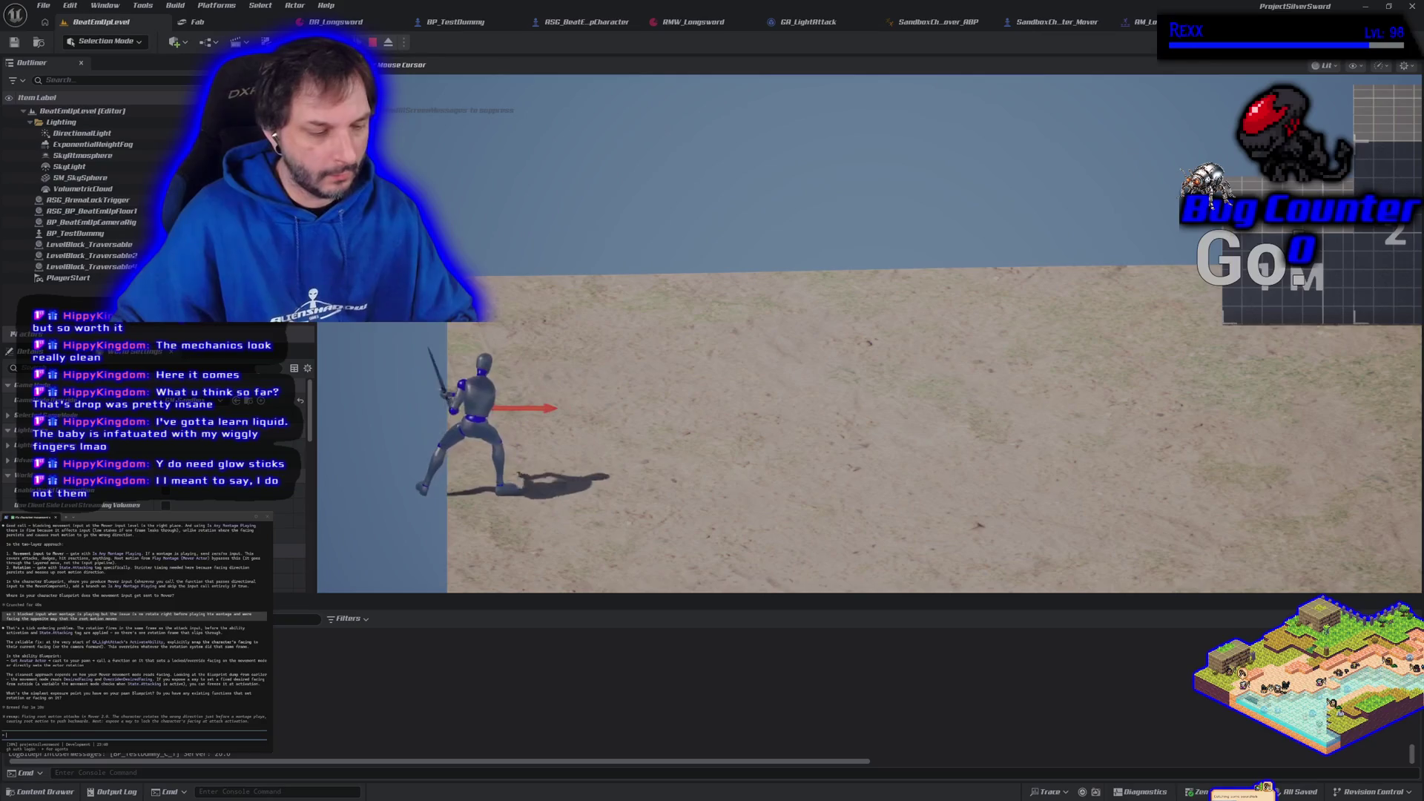
{"action": "key", "text": "Escape"}
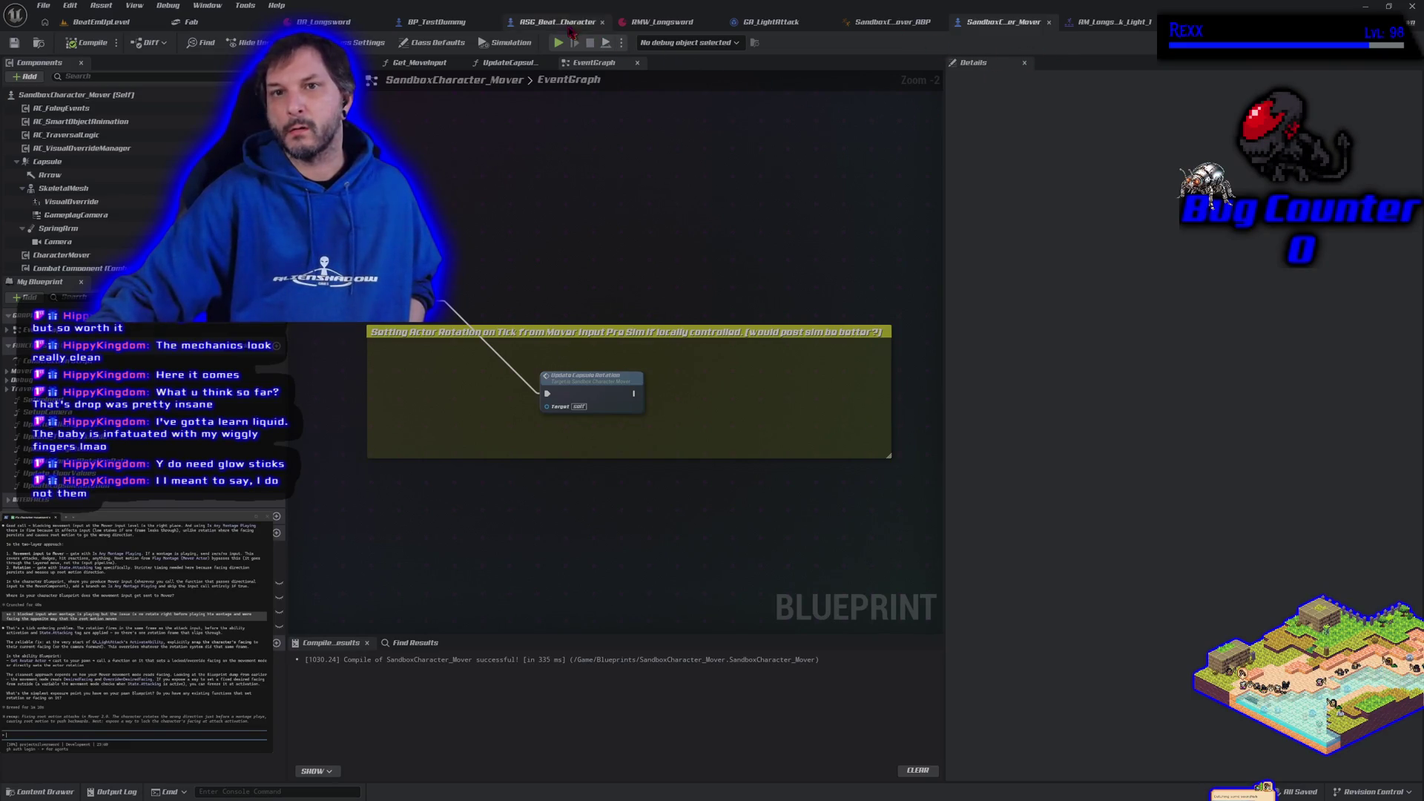
- Replace Get World Rotation with the mesh's Relative Rotation feeding New Rotation, then start playing
{"action": "left_click", "coordinate": [782, 26]}
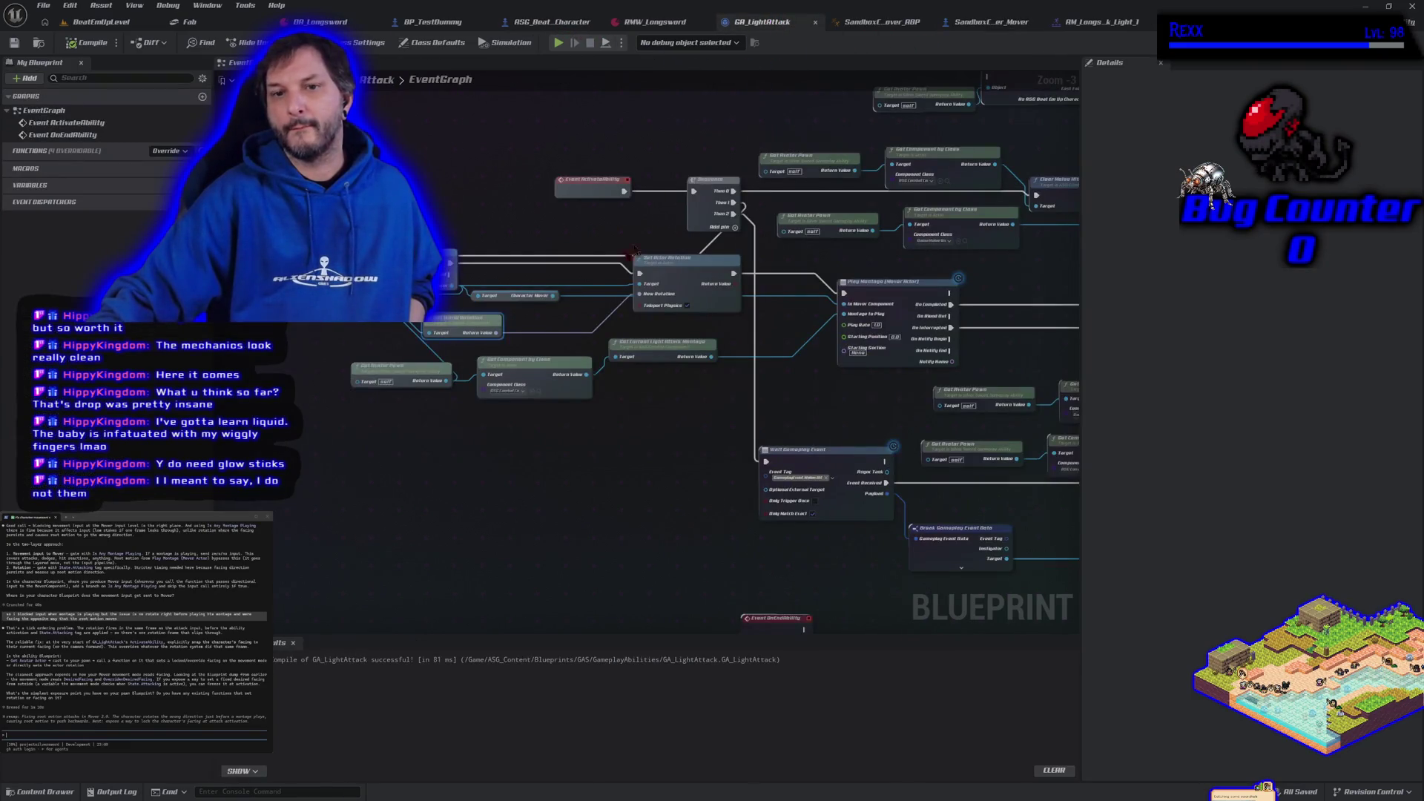
{"action": "left_click_drag", "start_coordinate": [557, 358], "coordinate": [543, 557]}
{"action": "key", "text": "Delete"}
{"action": "mouse_move", "coordinate": [334, 323]}
{"action": "left_mouse_down"}
{"action": "mouse_move", "coordinate": [445, 348]}
{"action": "mouse_move", "coordinate": [442, 375]}
{"action": "mouse_move", "coordinate": [347, 356]}
{"action": "left_mouse_up"}
{"action": "type", "text": "get rot"}
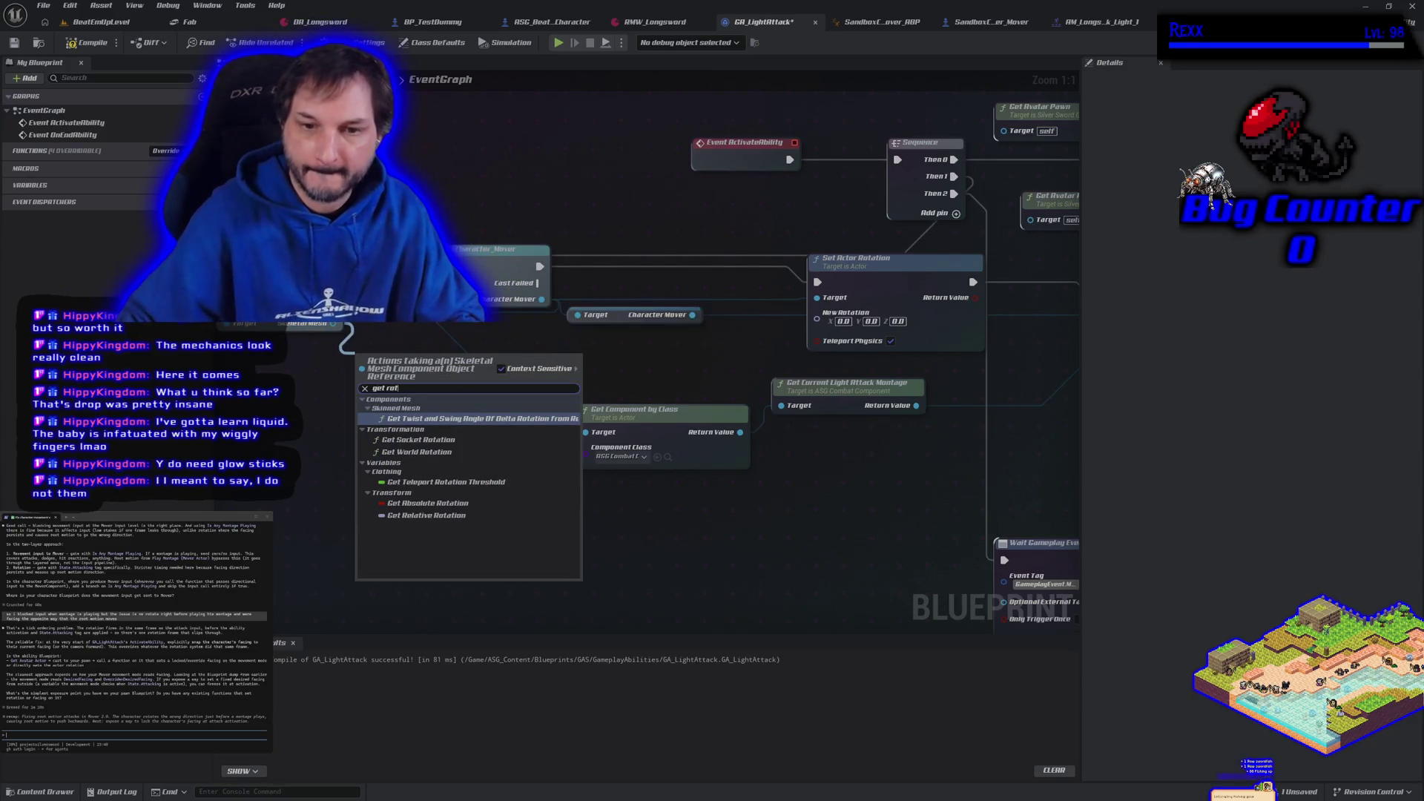
{"action": "left_click", "coordinate": [428, 515]}
{"action": "mouse_move", "coordinate": [483, 359]}
{"action": "left_mouse_down"}
{"action": "mouse_move", "coordinate": [556, 385]}
{"action": "mouse_move", "coordinate": [817, 318]}
{"action": "left_mouse_up"}
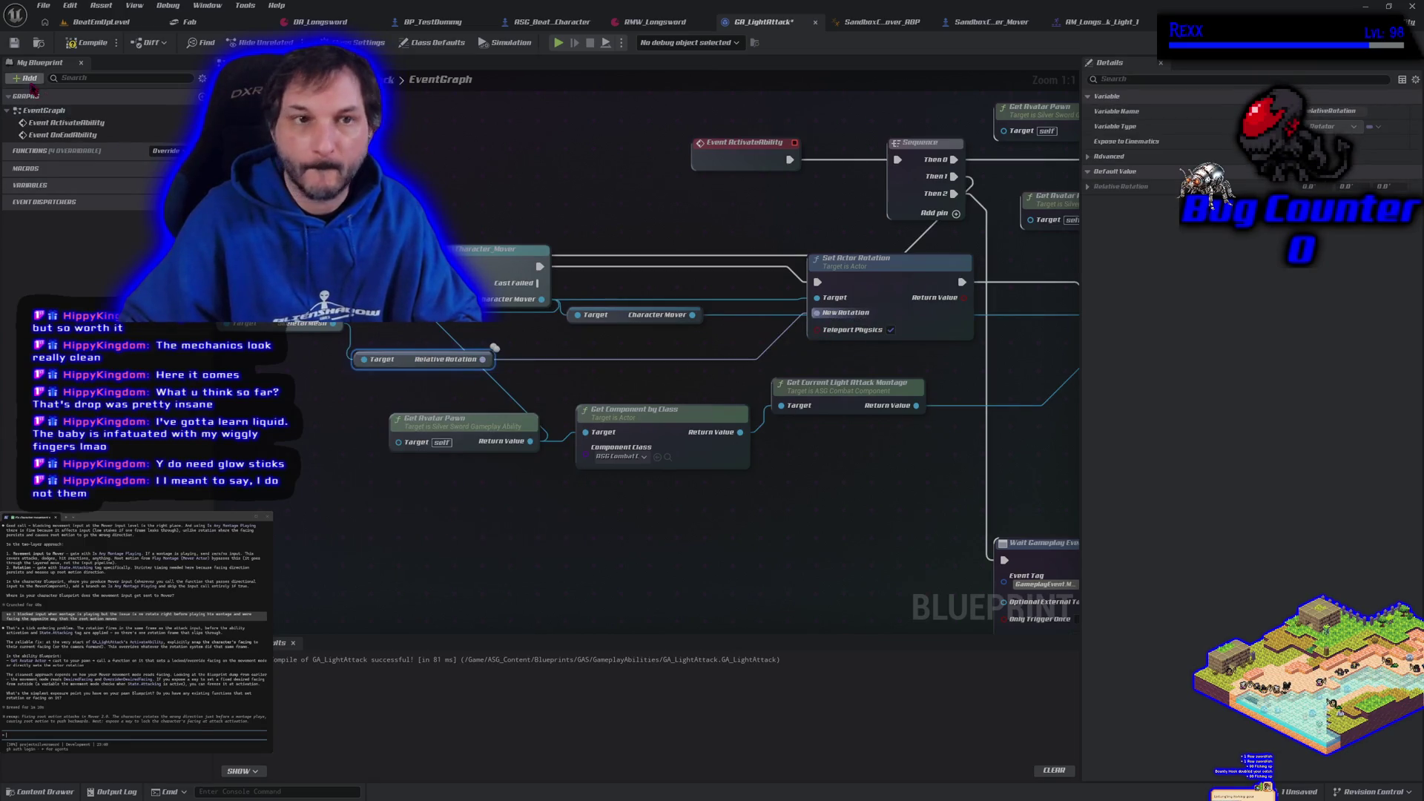
{"action": "left_click", "coordinate": [559, 42]}
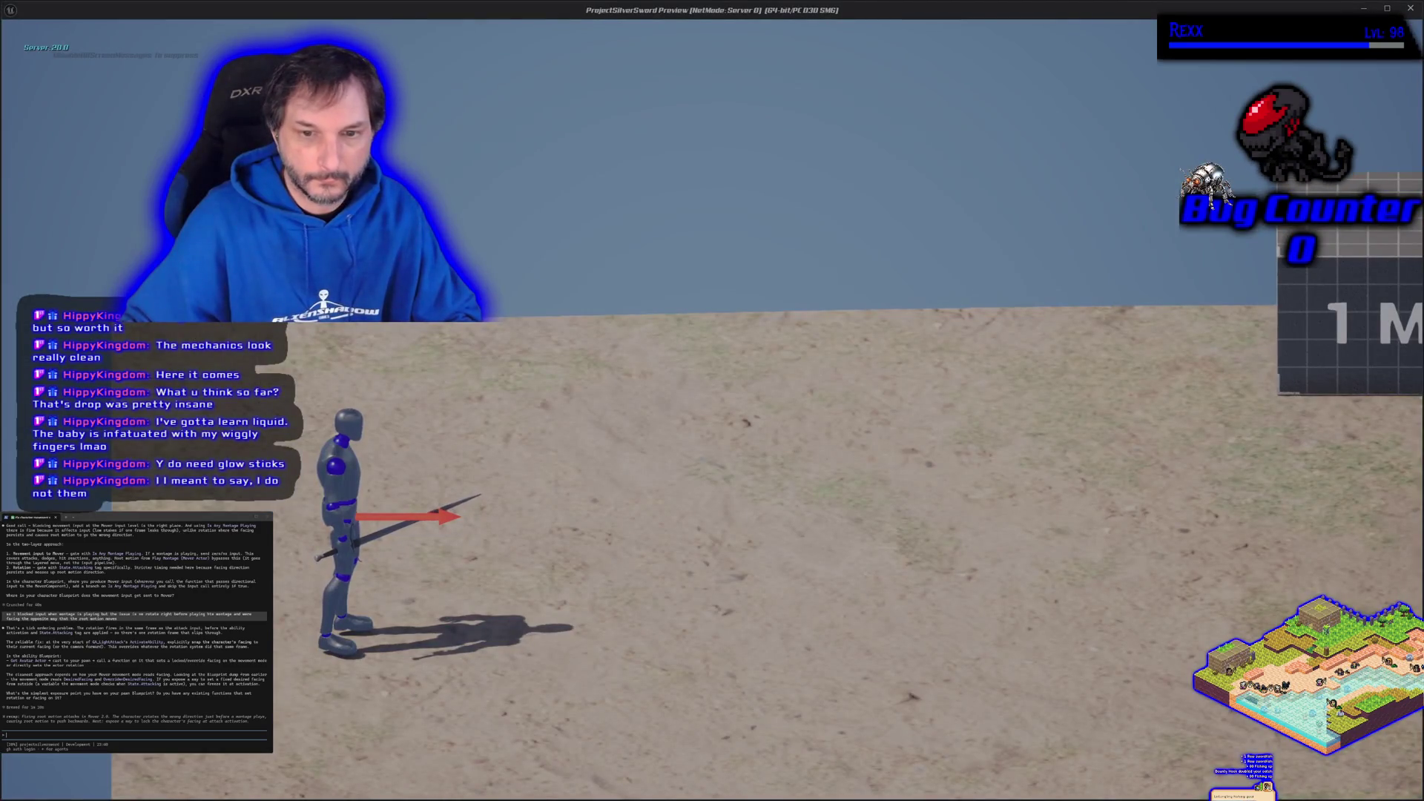
- Trigger five light attacks while facing left and right, then end the game preview
{"action": "left_click", "coordinate": [712, 400]}
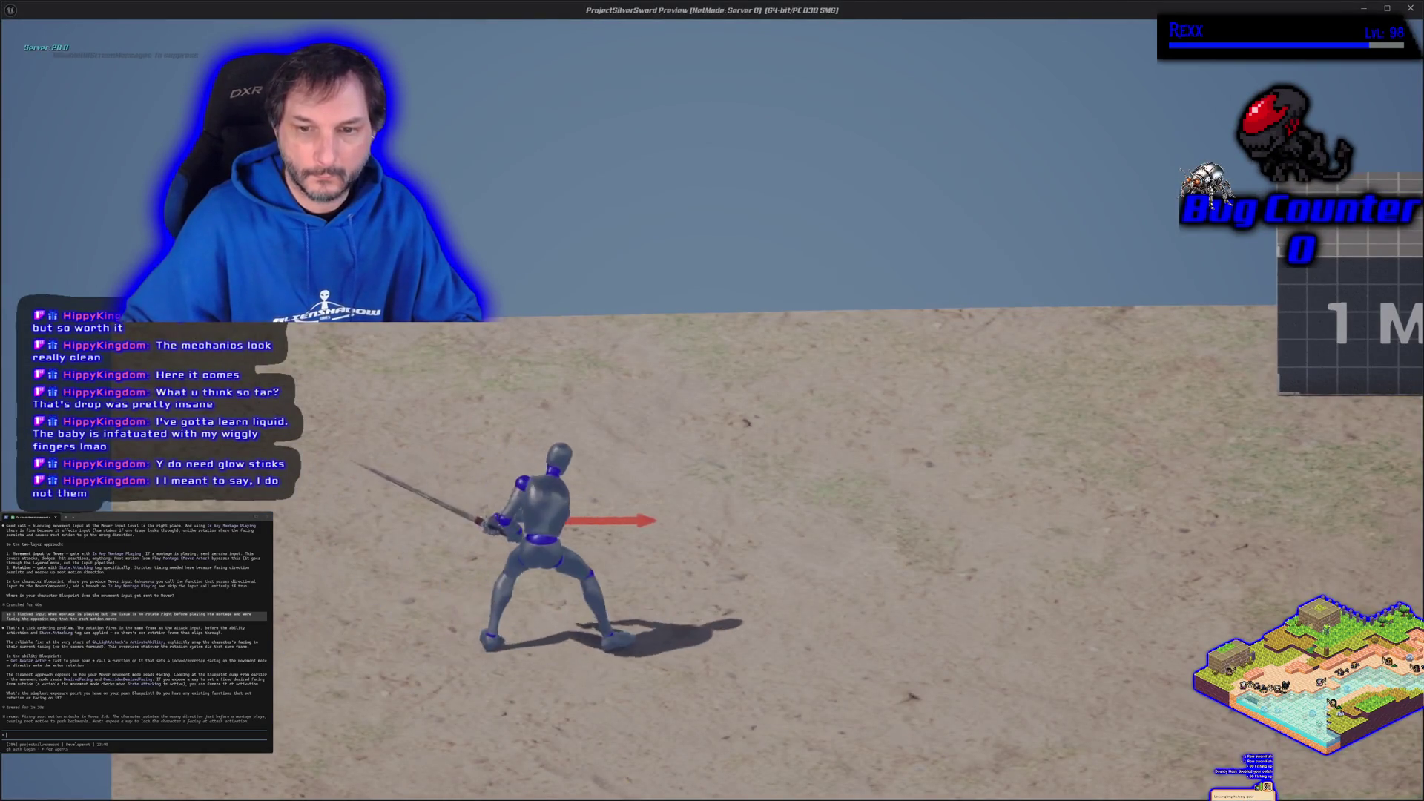
{"action": "left_click", "coordinate": [712, 400]}
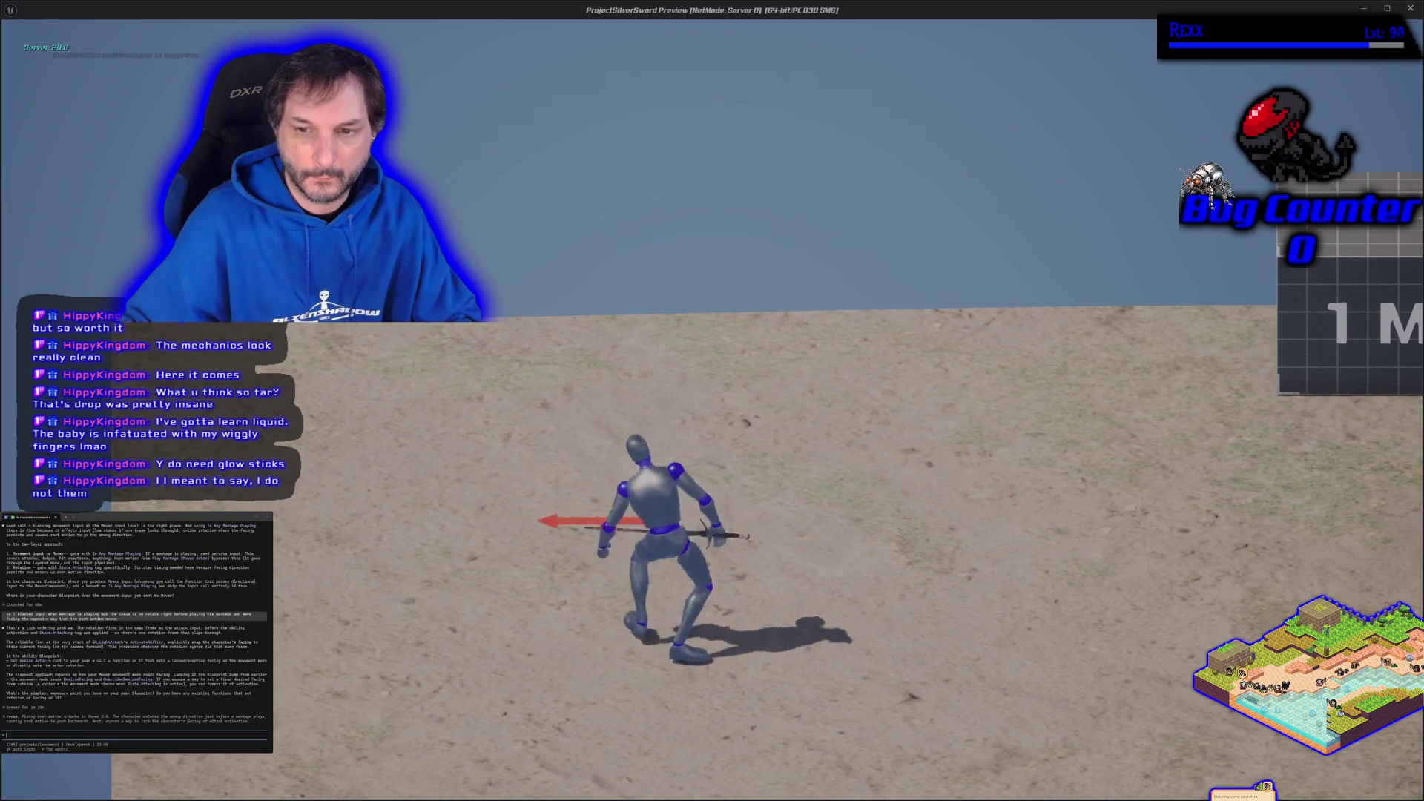
{"action": "left_click", "coordinate": [712, 400]}
{"action": "left_click", "coordinate": [712, 401]}
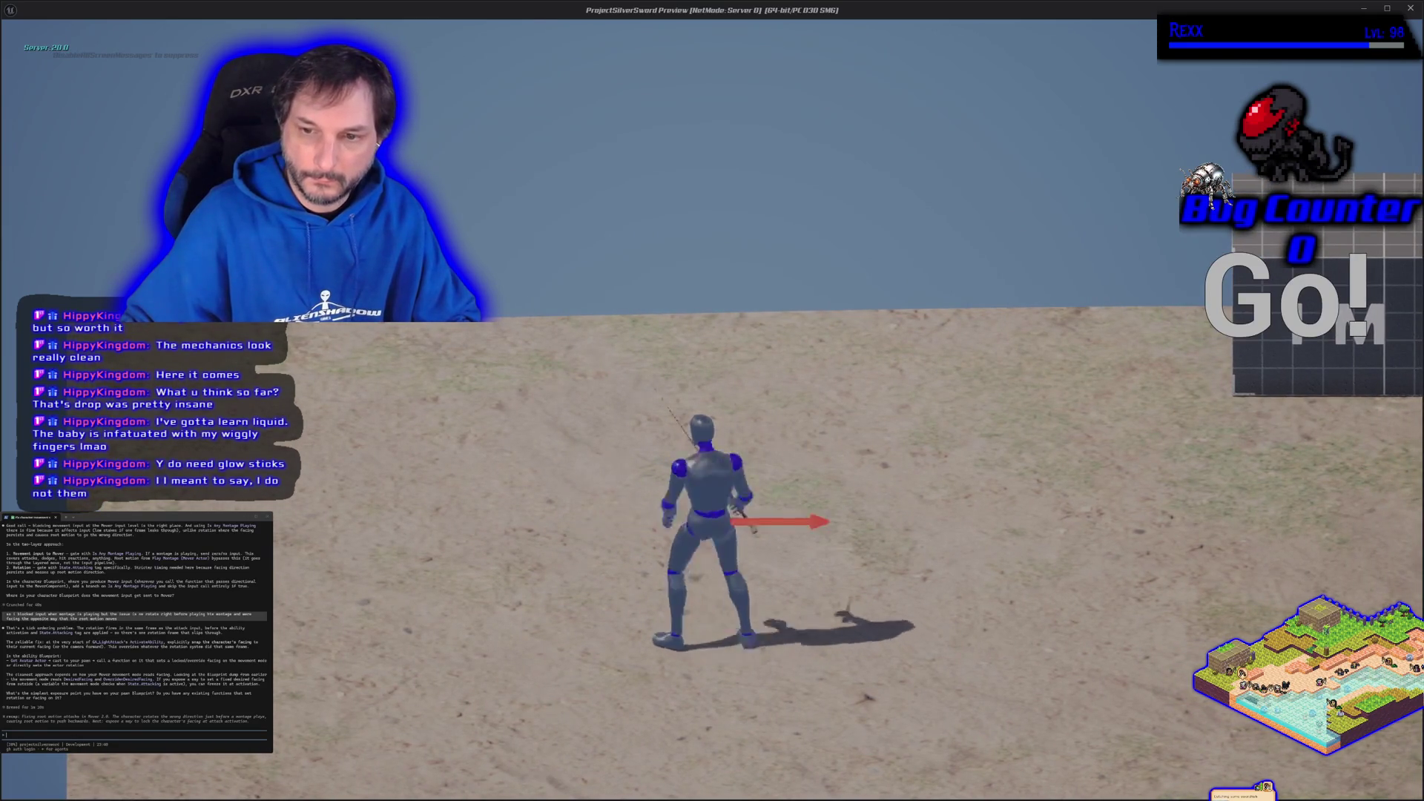
{"action": "left_click", "coordinate": [712, 401]}
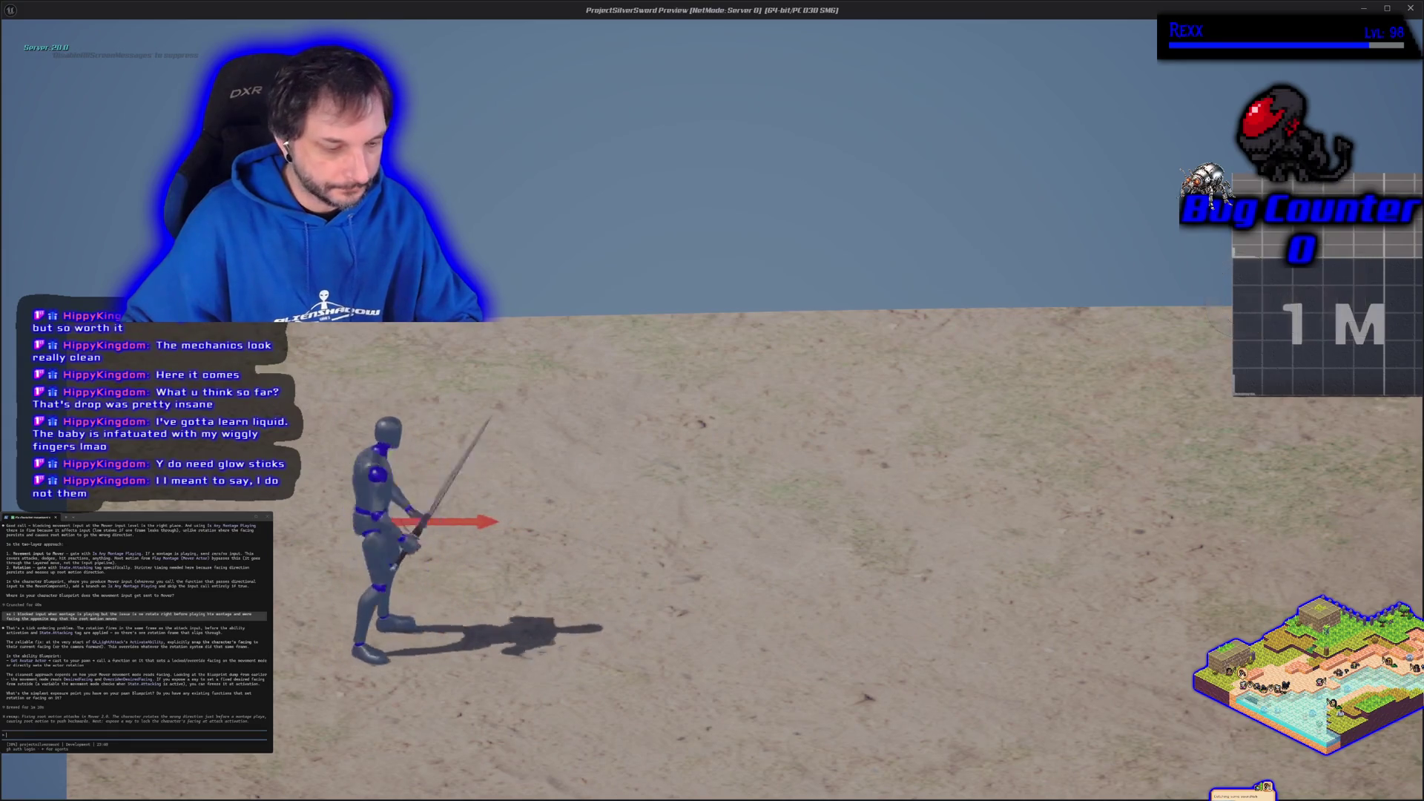
{"action": "key", "text": "Escape"}
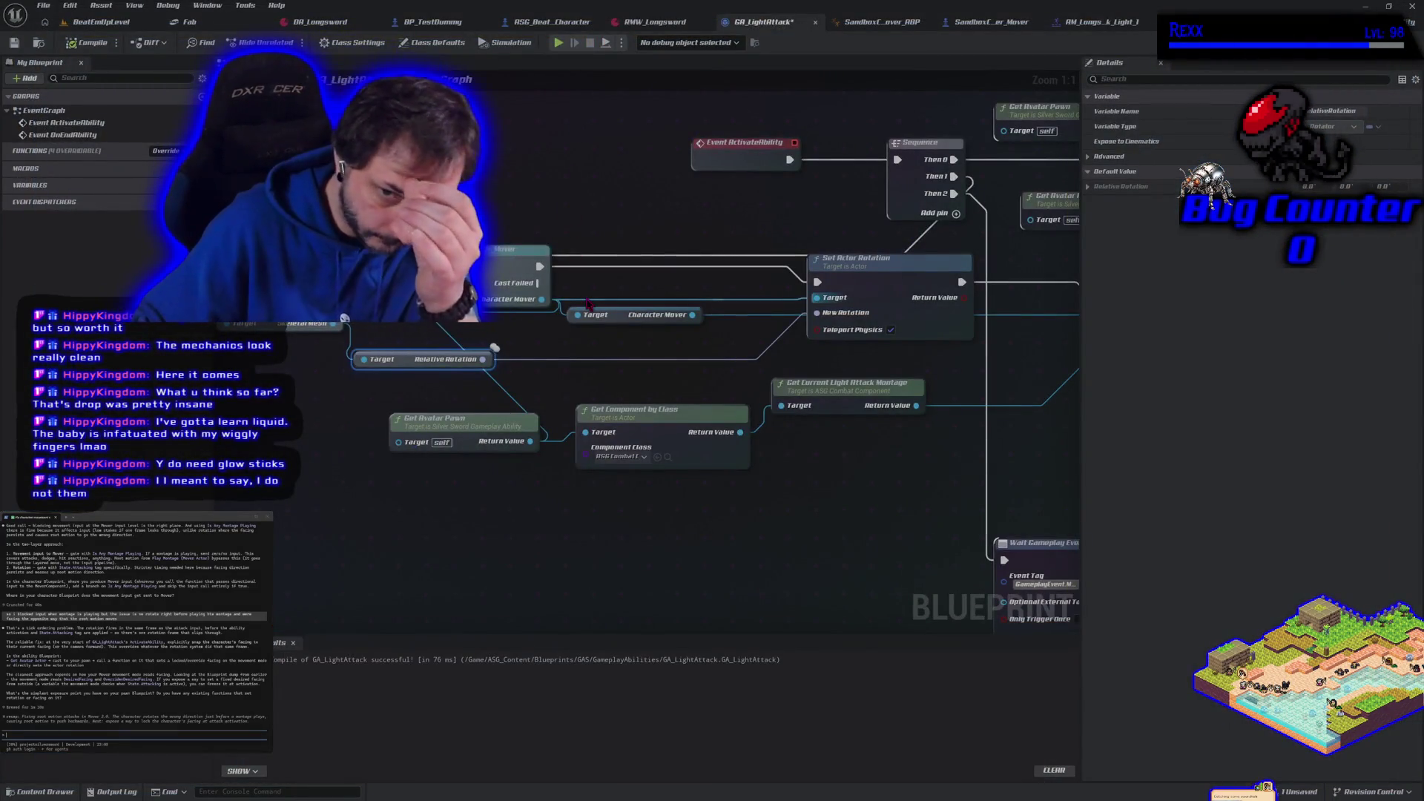
- Delete the Relative Rotation and SkeletalMesh getter nodes, leaving New Rotation at 0, 0, 0
{"action": "scroll", "coordinate": [744, 509], "scroll_direction": "down", "scroll_amount": 1}
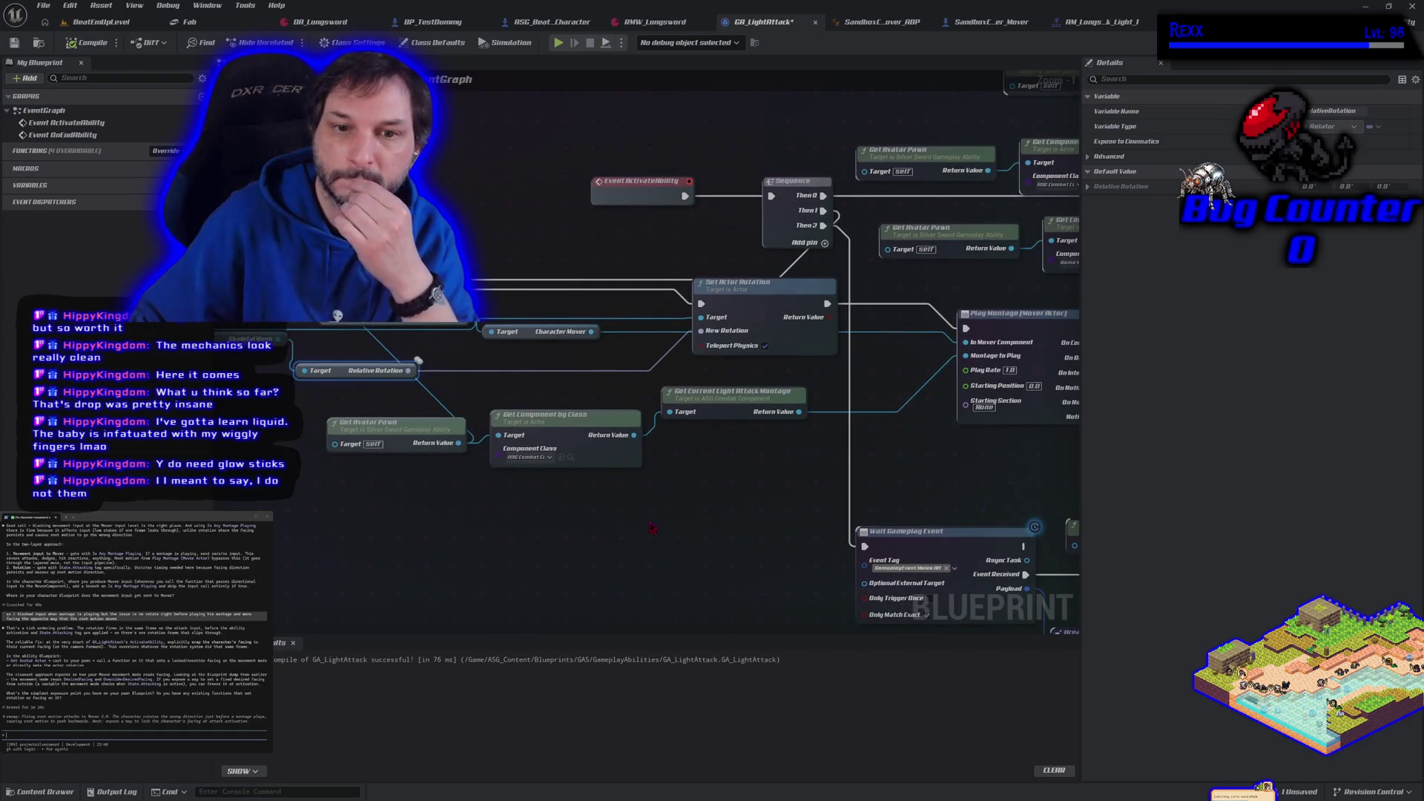
{"action": "left_click_drag", "start_coordinate": [452, 519], "coordinate": [534, 505]}
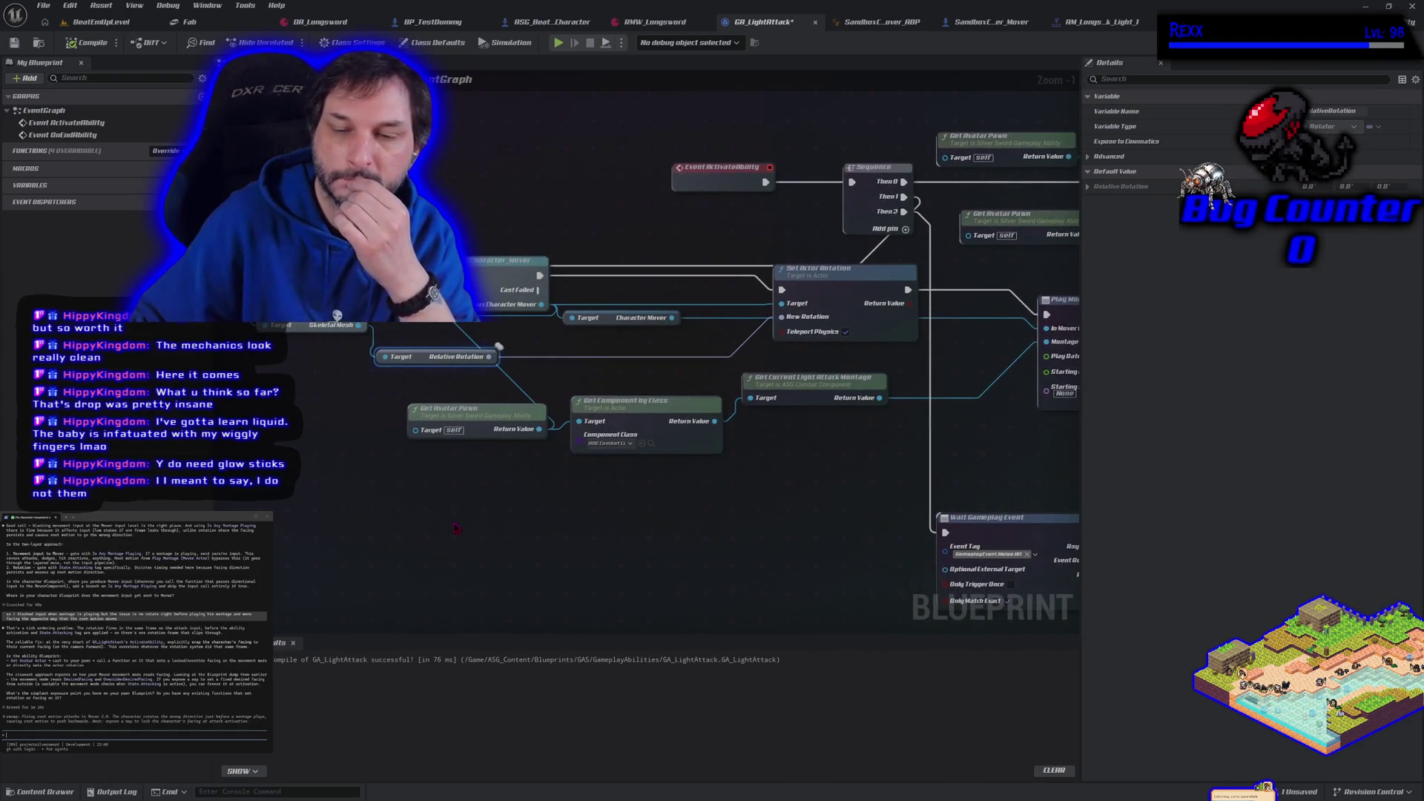
{"action": "key", "text": "Delete"}
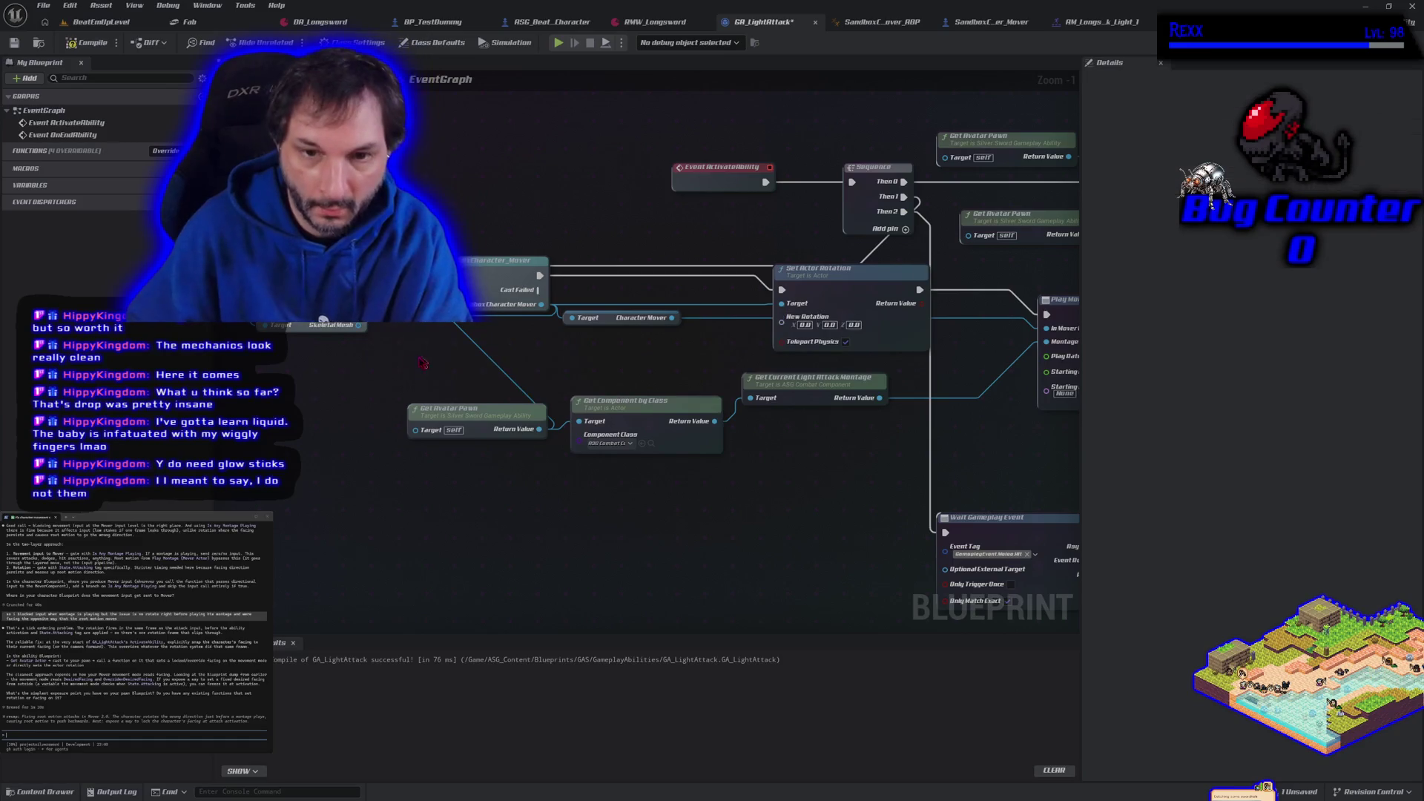
{"action": "left_click", "coordinate": [341, 323]}
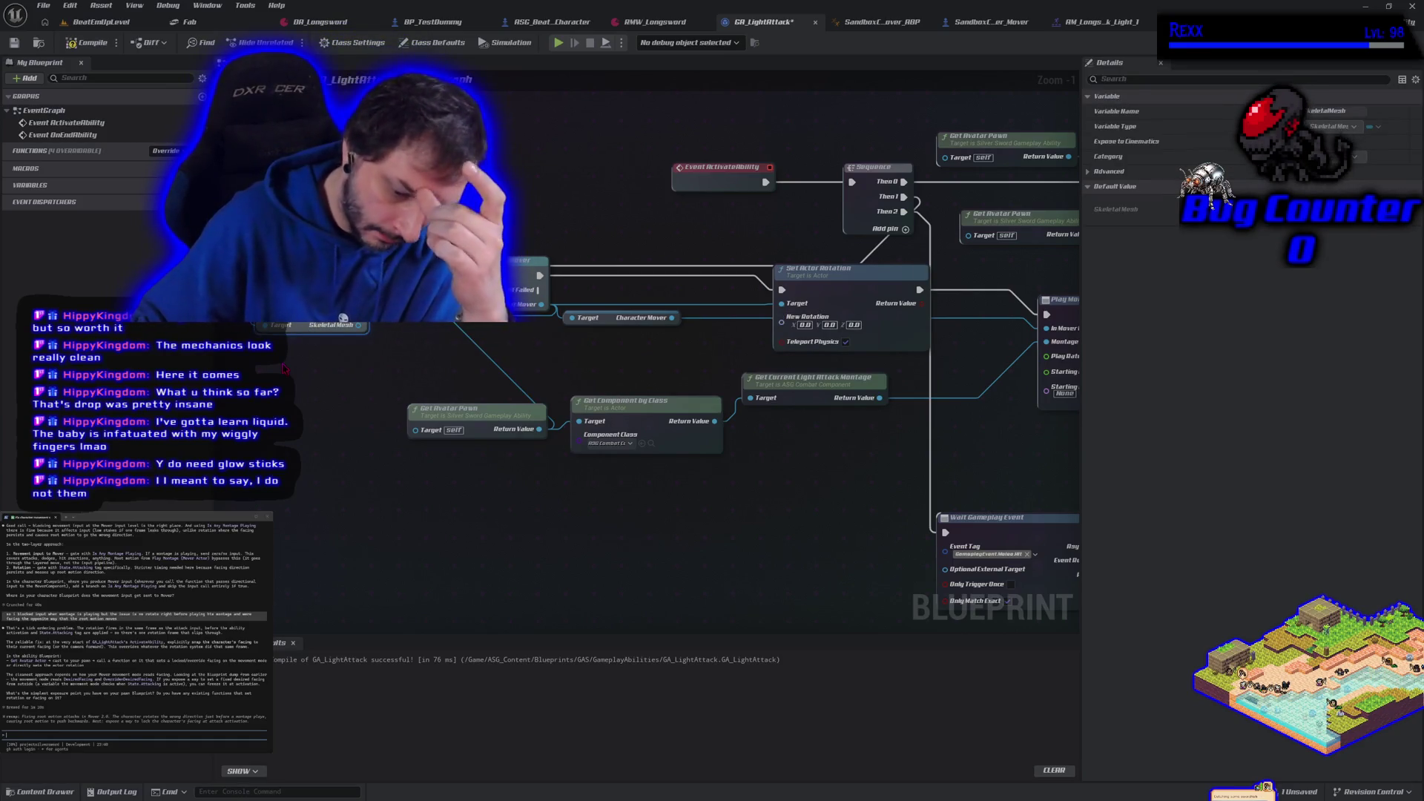
{"action": "key", "text": "Delete"}
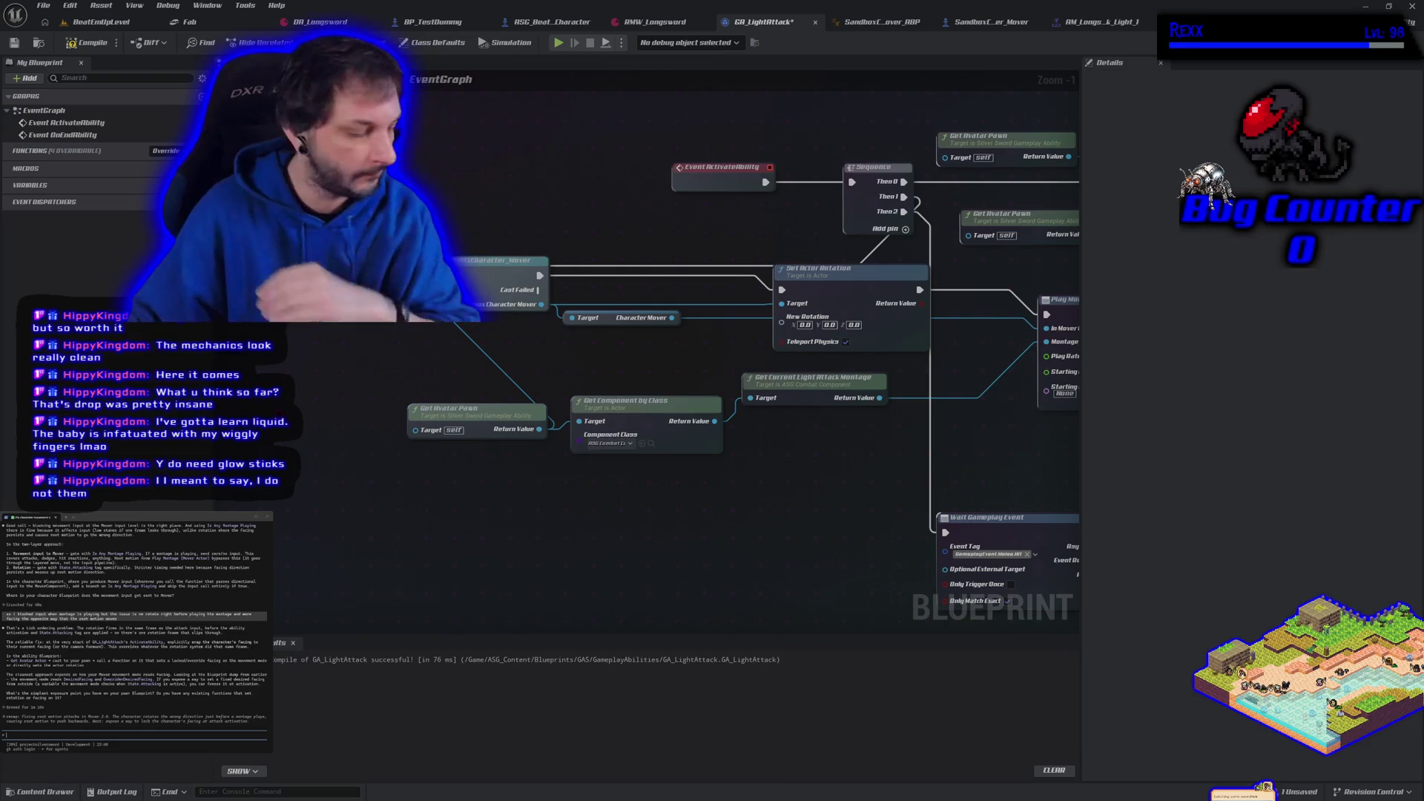
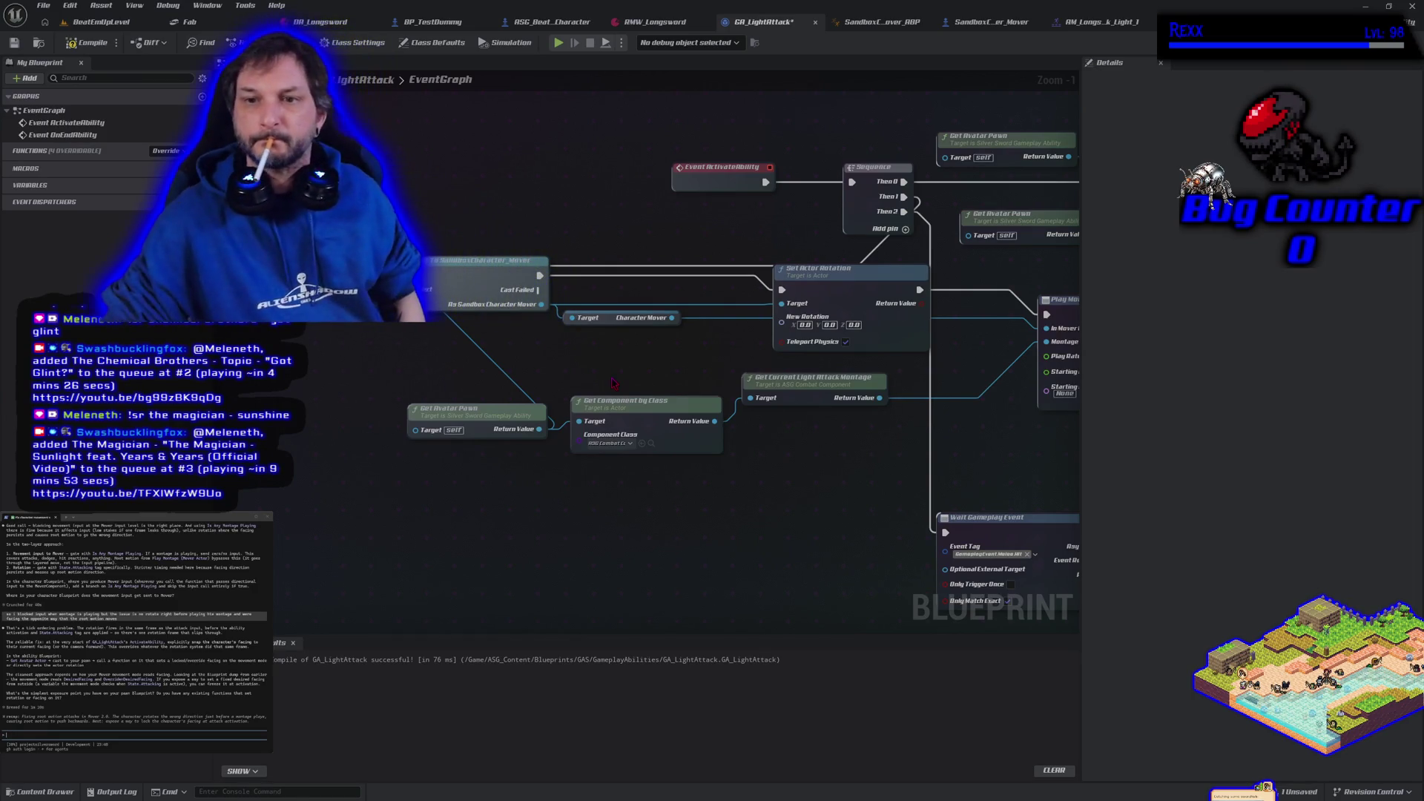
- Add a Set Last Control Rotation node from the cast's As Sandbox Character Mover pin
{"action": "mouse_move", "coordinate": [620, 371]}
{"action": "left_mouse_down"}
{"action": "mouse_move", "coordinate": [558, 394]}
{"action": "mouse_move", "coordinate": [480, 459]}
{"action": "left_mouse_up"}
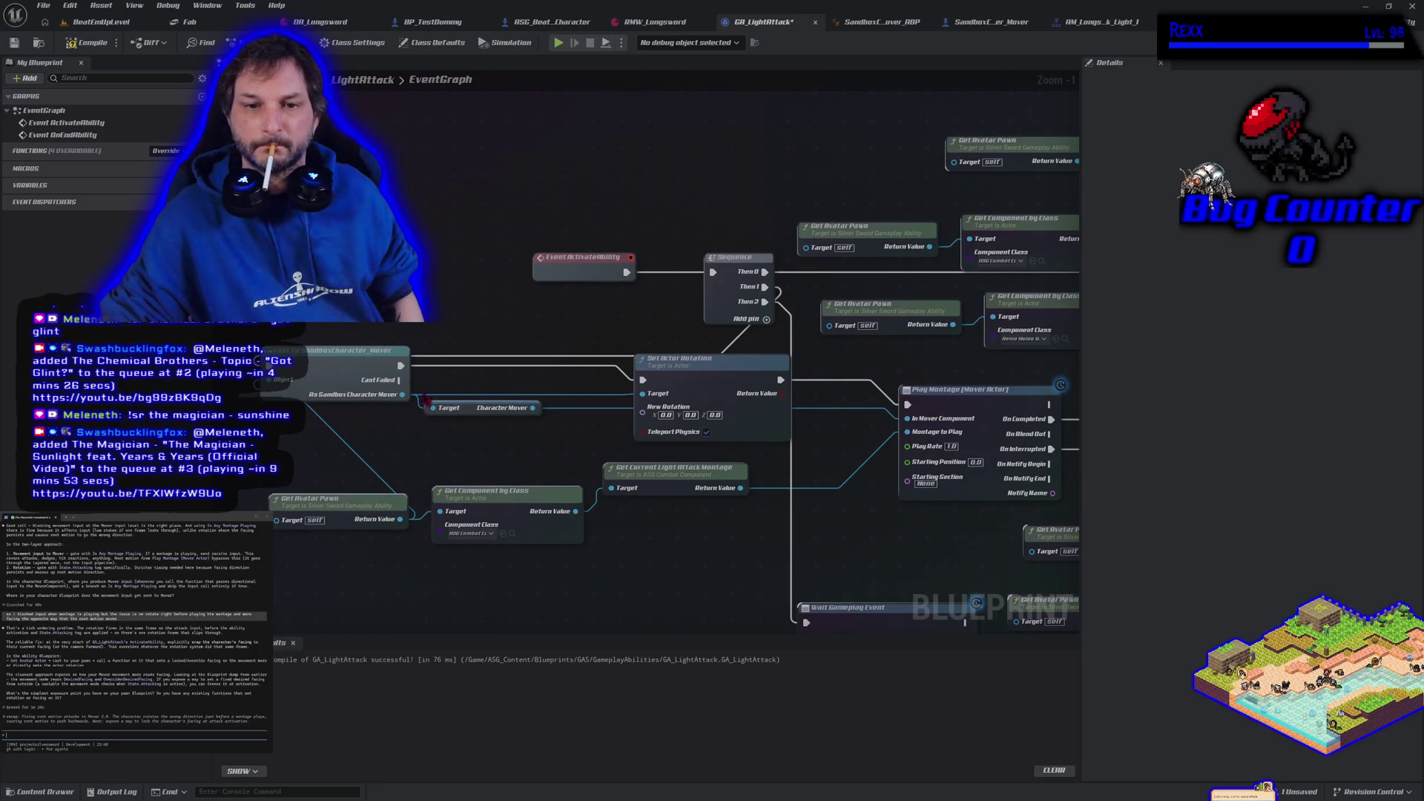
{"action": "mouse_move", "coordinate": [402, 394]}
{"action": "left_mouse_down"}
{"action": "mouse_move", "coordinate": [474, 405]}
{"action": "mouse_move", "coordinate": [444, 378]}
{"action": "left_mouse_up"}
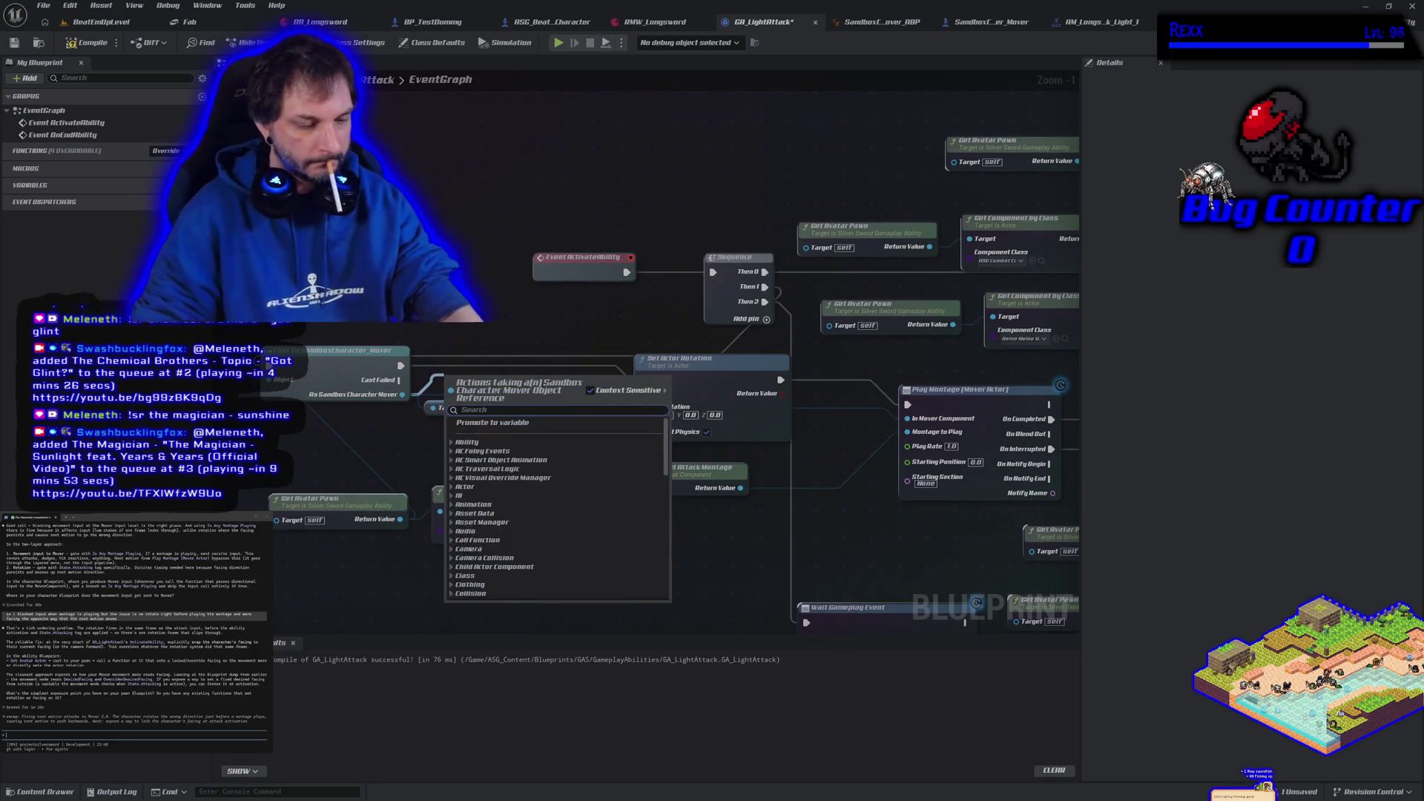
{"action": "type", "text": "set contr"}
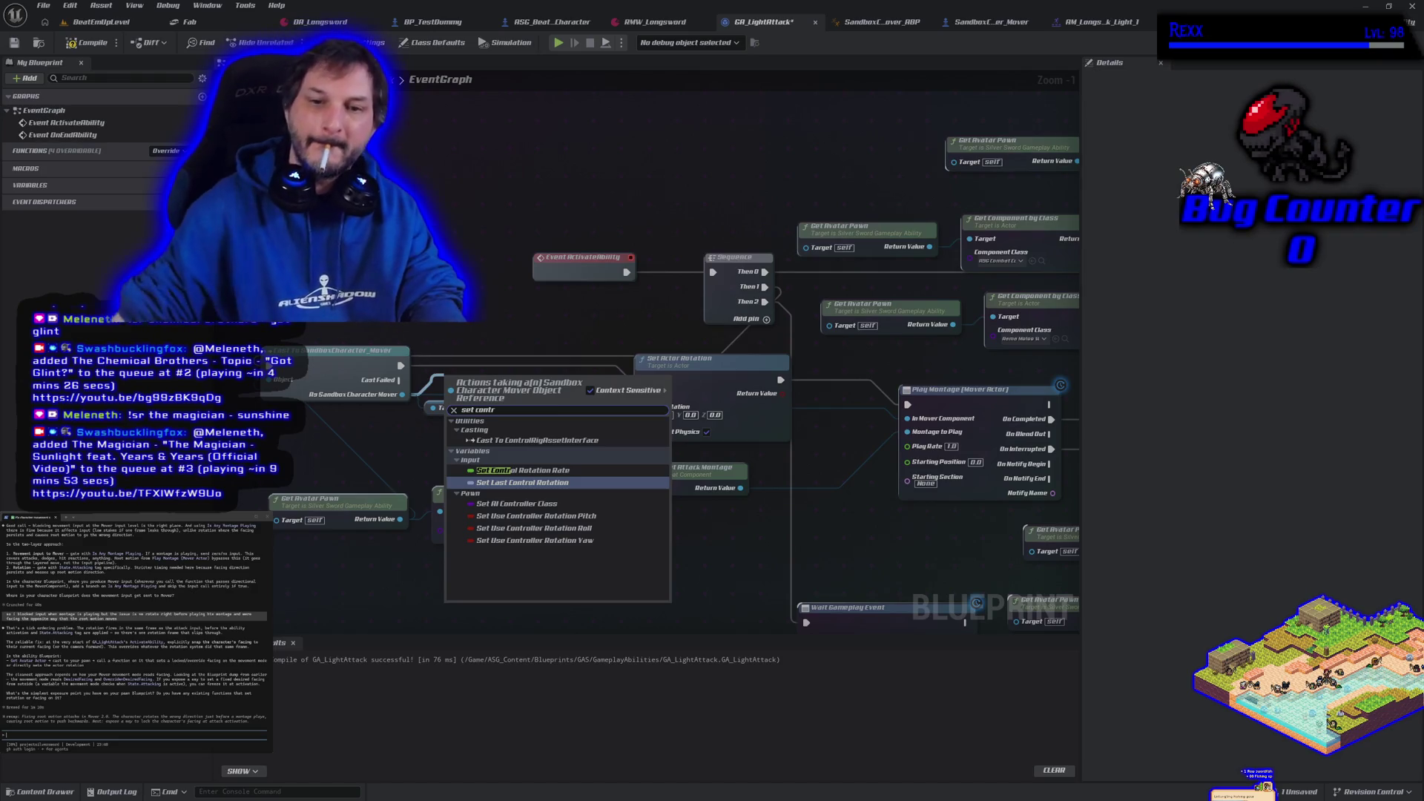
{"action": "left_click", "coordinate": [504, 485]}
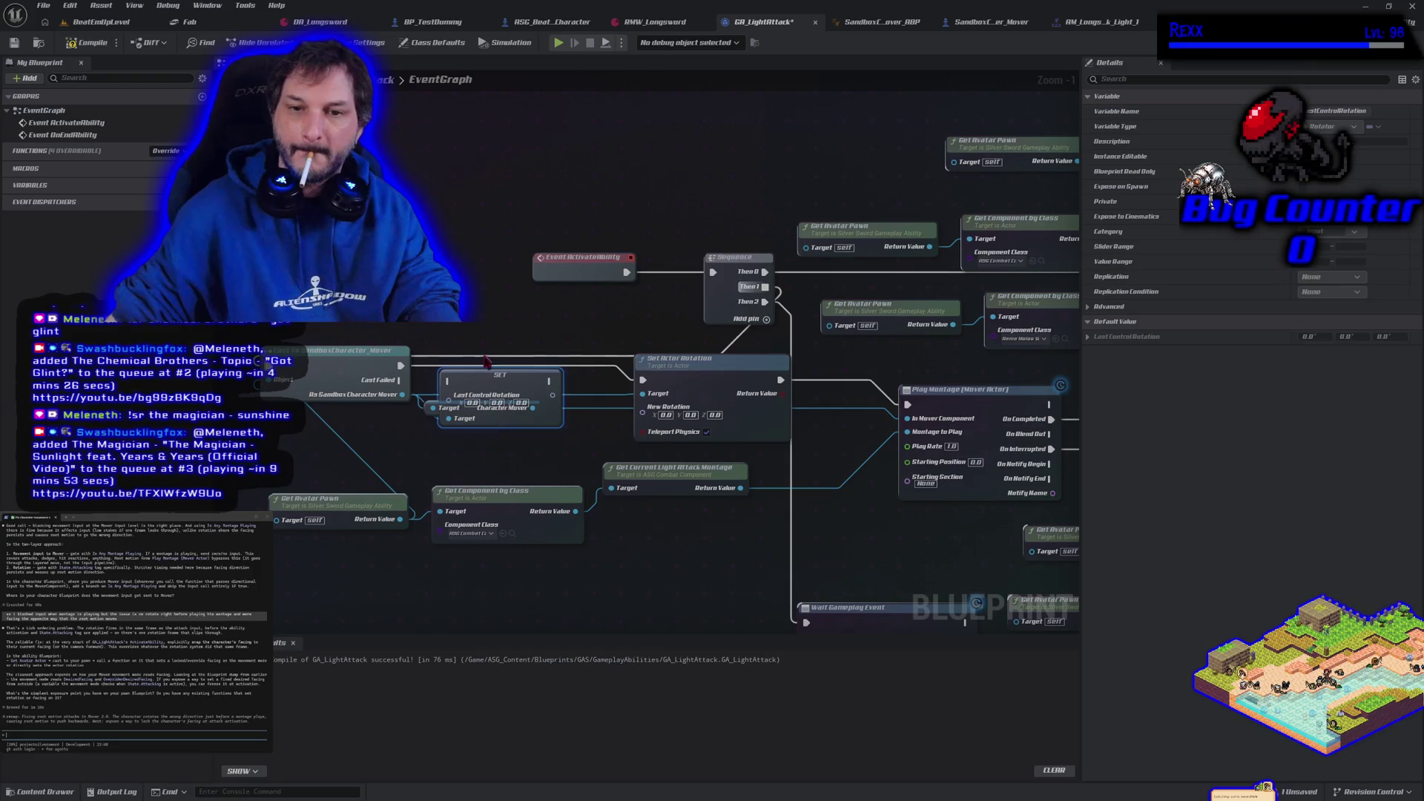
{"action": "left_click_drag", "start_coordinate": [483, 367], "coordinate": [549, 313]}
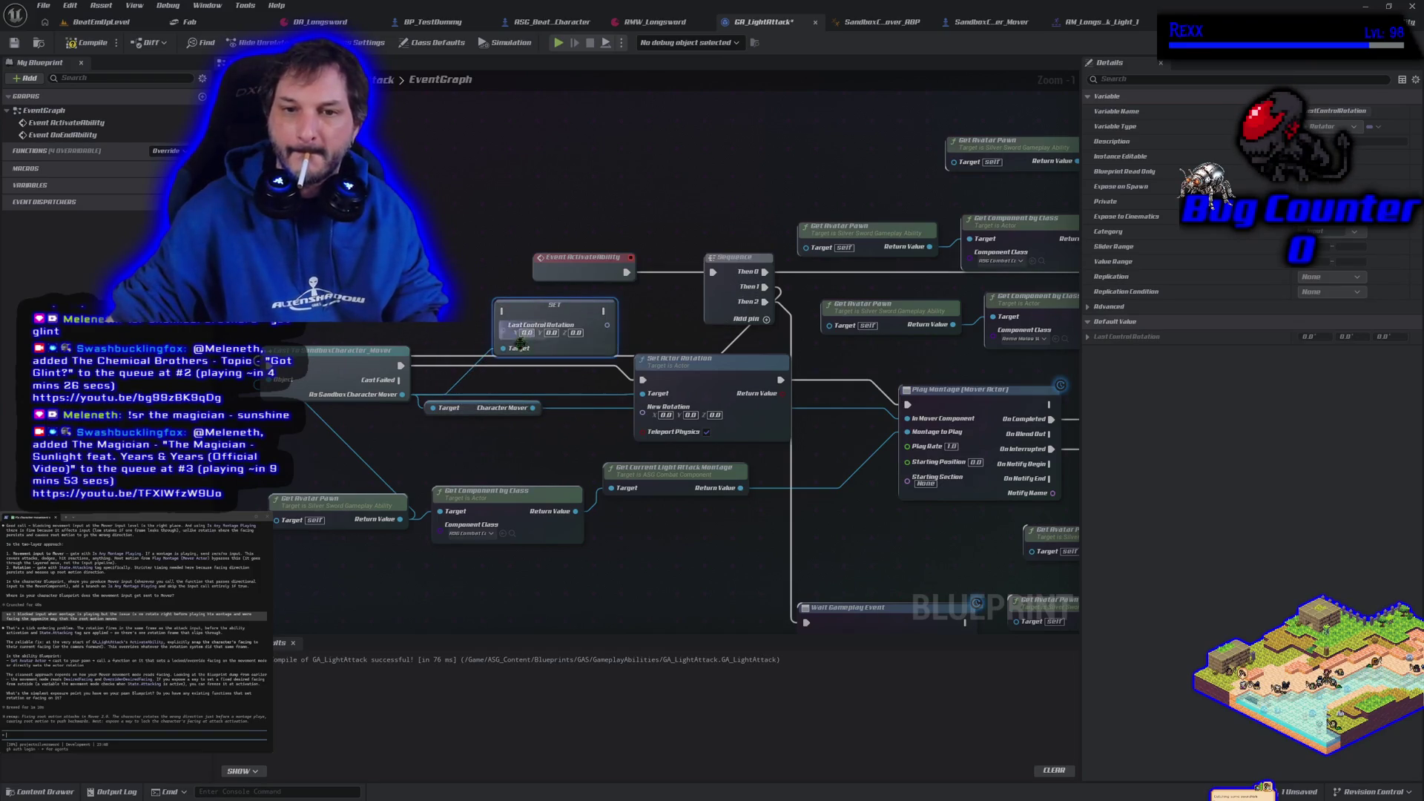
- Wire the SET node between the cast and Play Montage, then compile GA_LightAttack
{"action": "left_click_drag", "start_coordinate": [642, 380], "coordinate": [504, 310]}
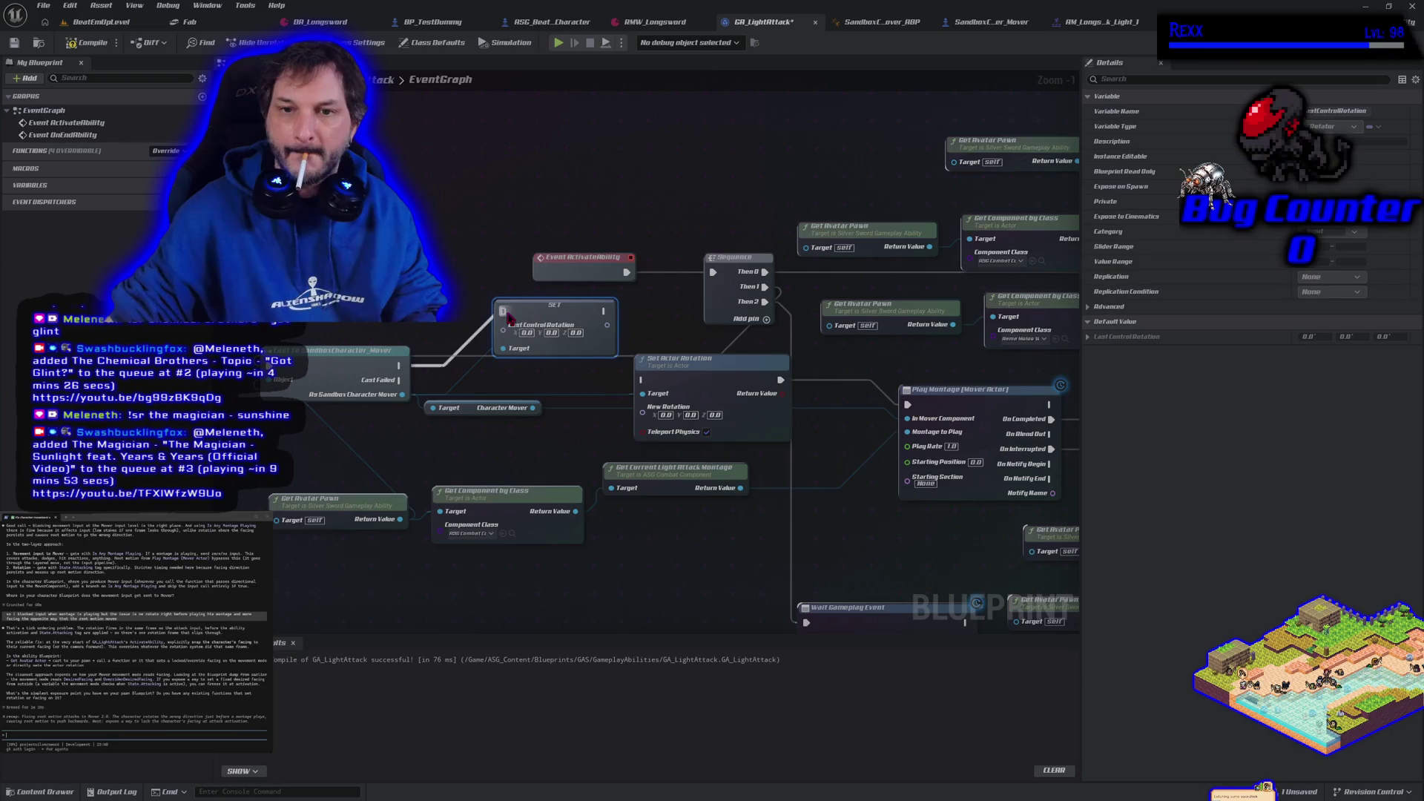
{"action": "left_click_drag", "start_coordinate": [781, 379], "coordinate": [607, 312]}
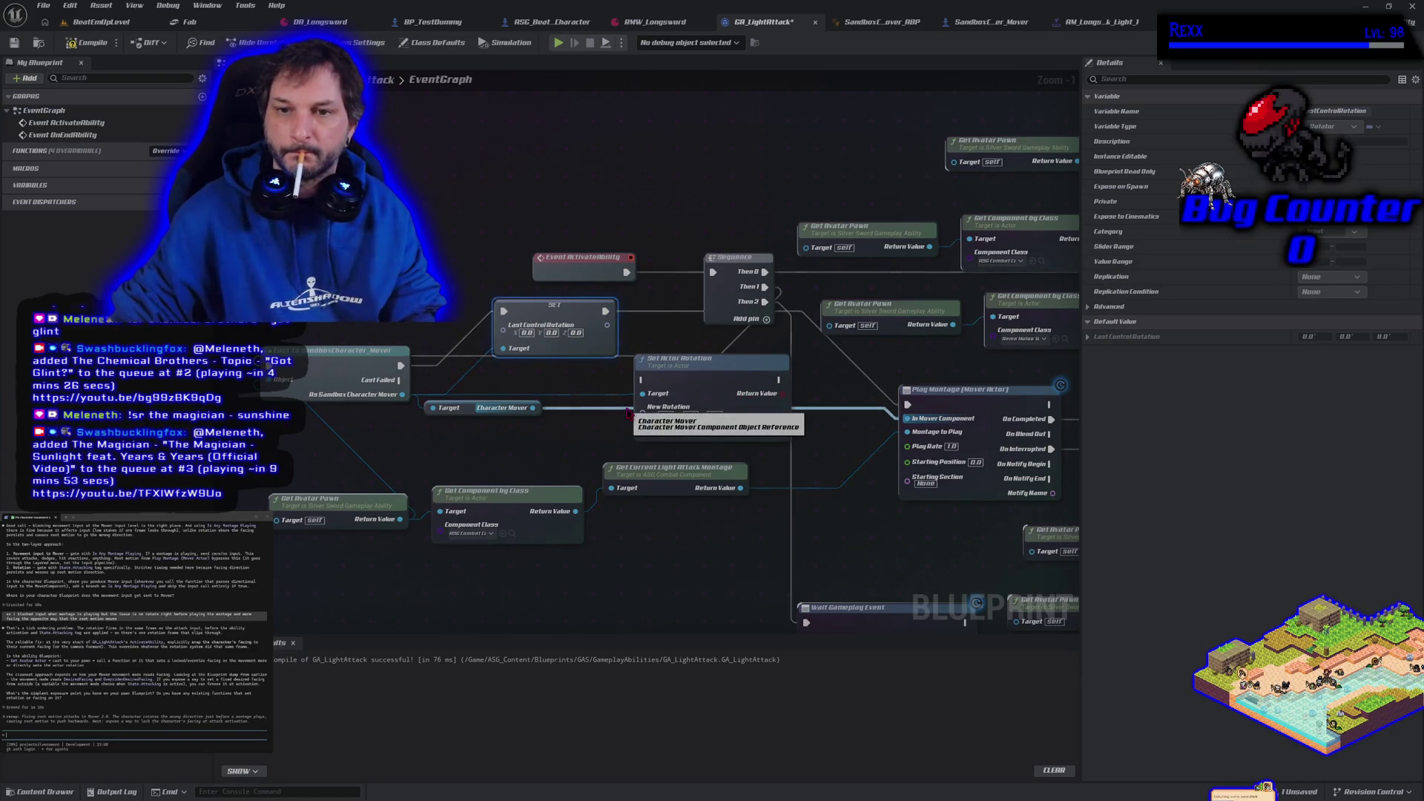
{"action": "left_click", "coordinate": [93, 46]}
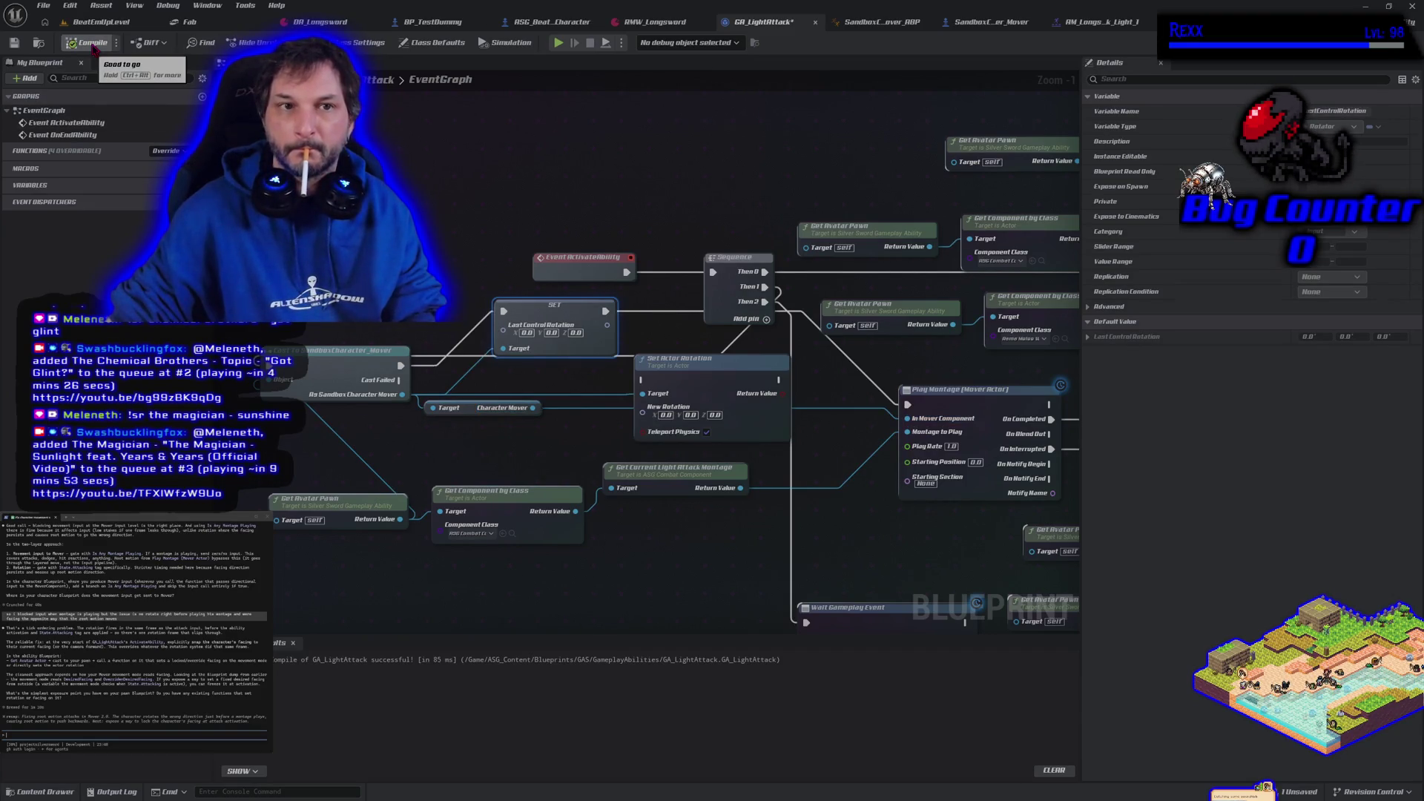
- Play-test the level, attacking while running right and then moving left
{"action": "key", "text": "alt+p"}
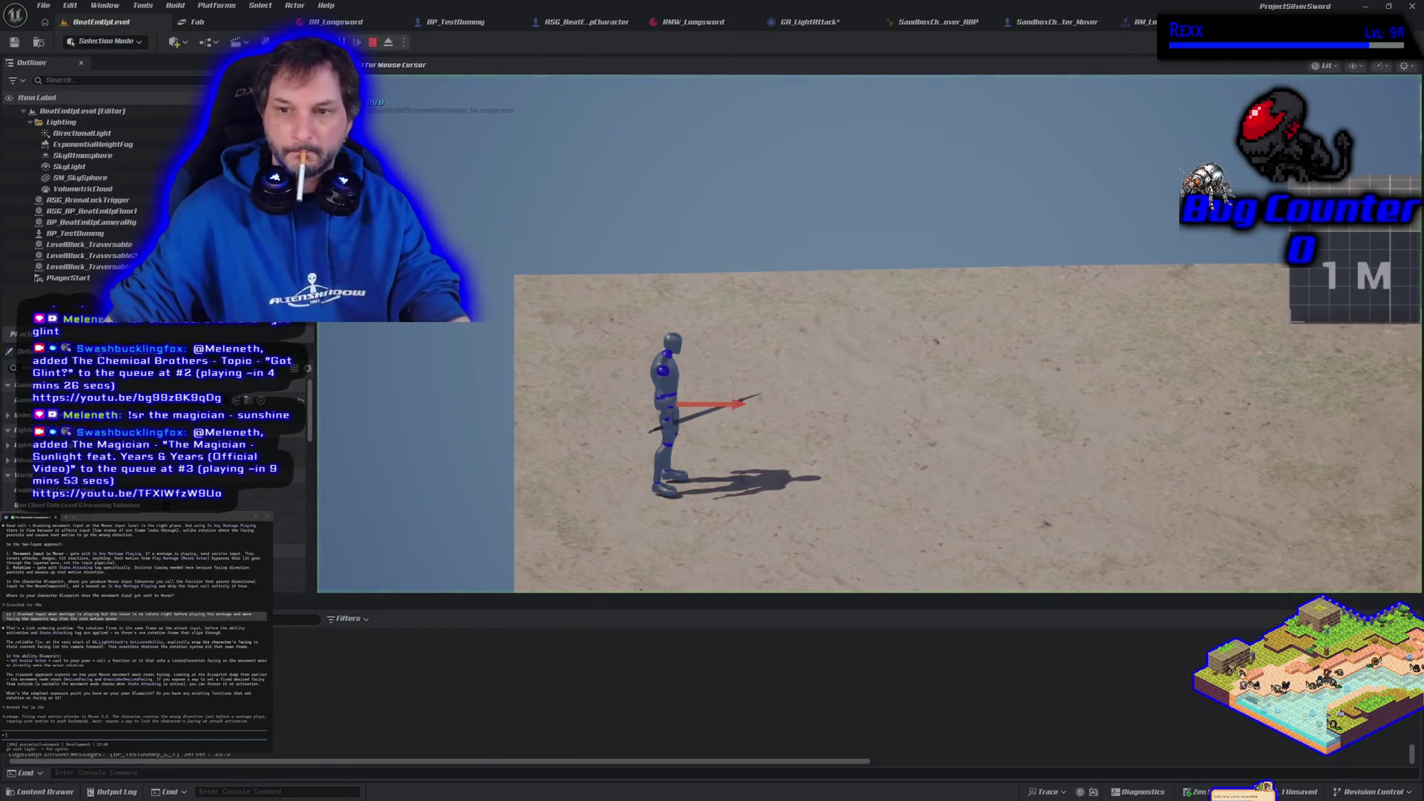
{"action": "key", "text": "d"}
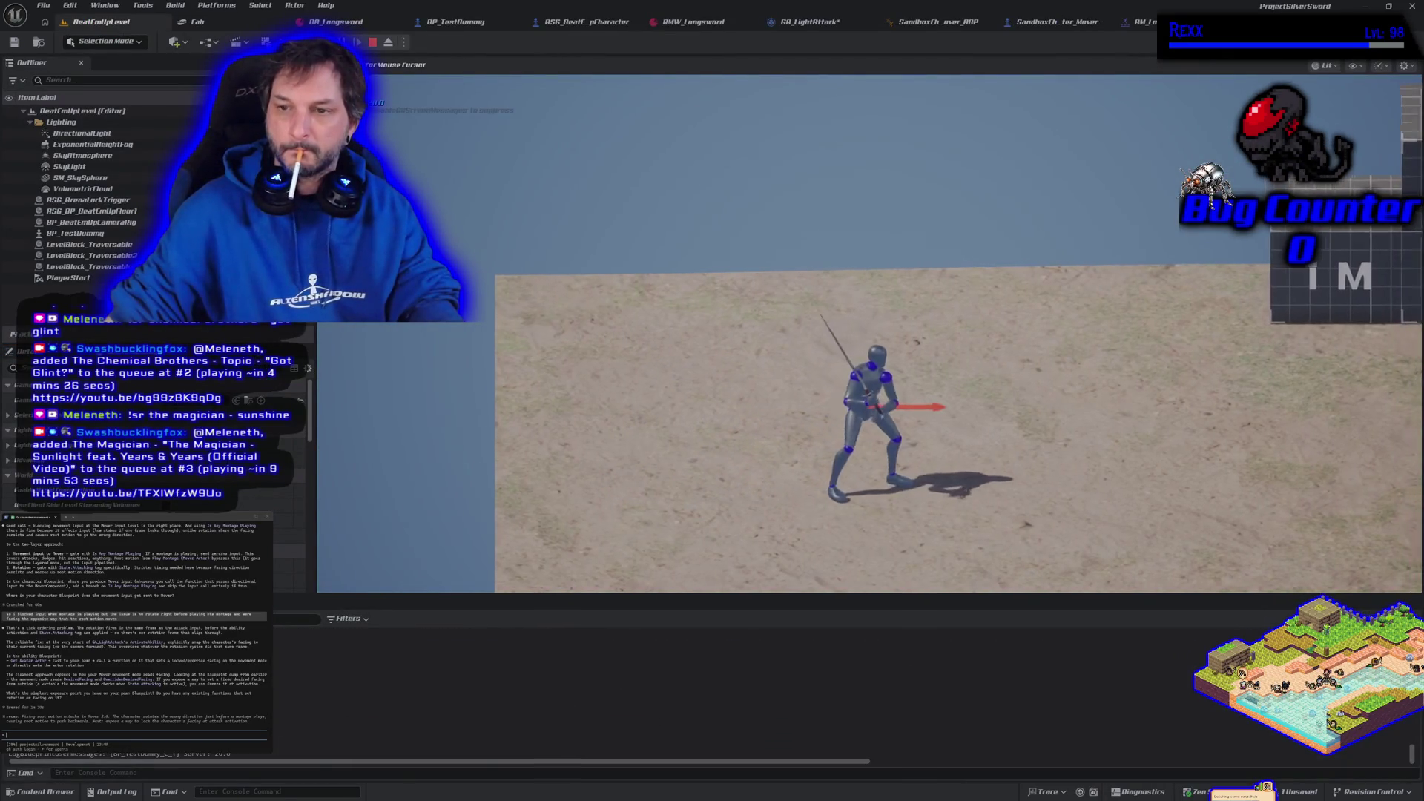
{"action": "key", "text": "d"}
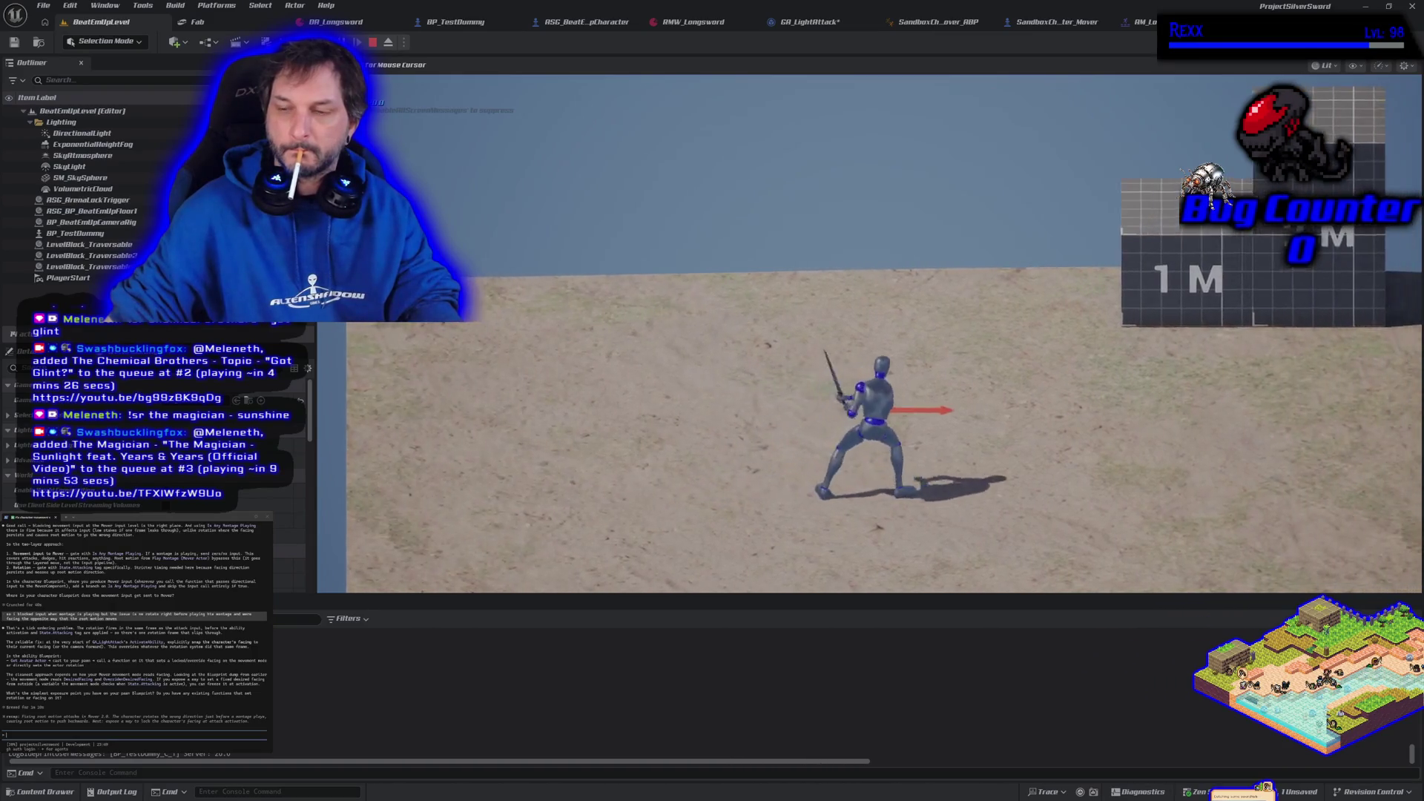
{"action": "key", "text": "a"}
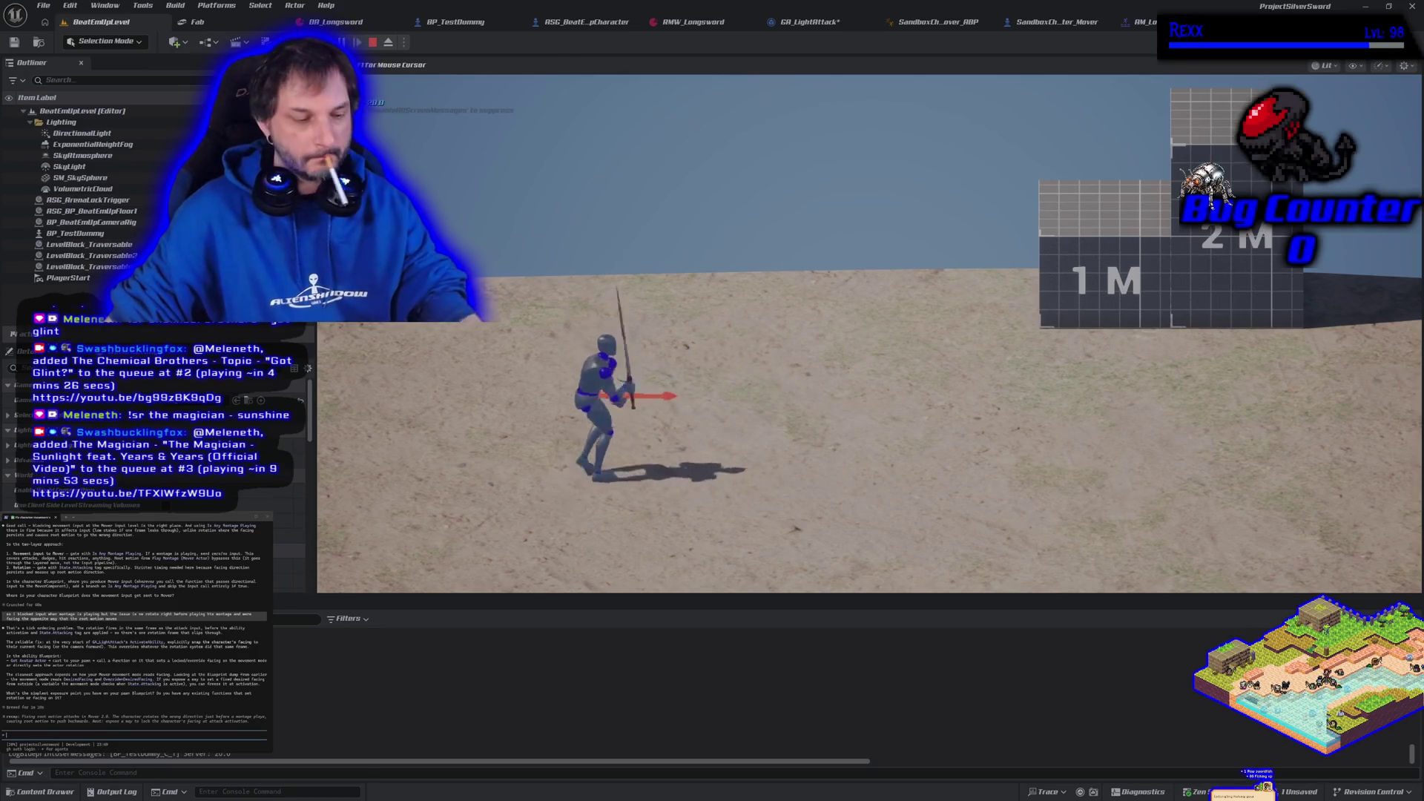
- End the play test and bring up the SandboxCharacter_Mover event graph
{"action": "key", "text": "Escape"}
{"action": "left_click", "coordinate": [1138, 21]}
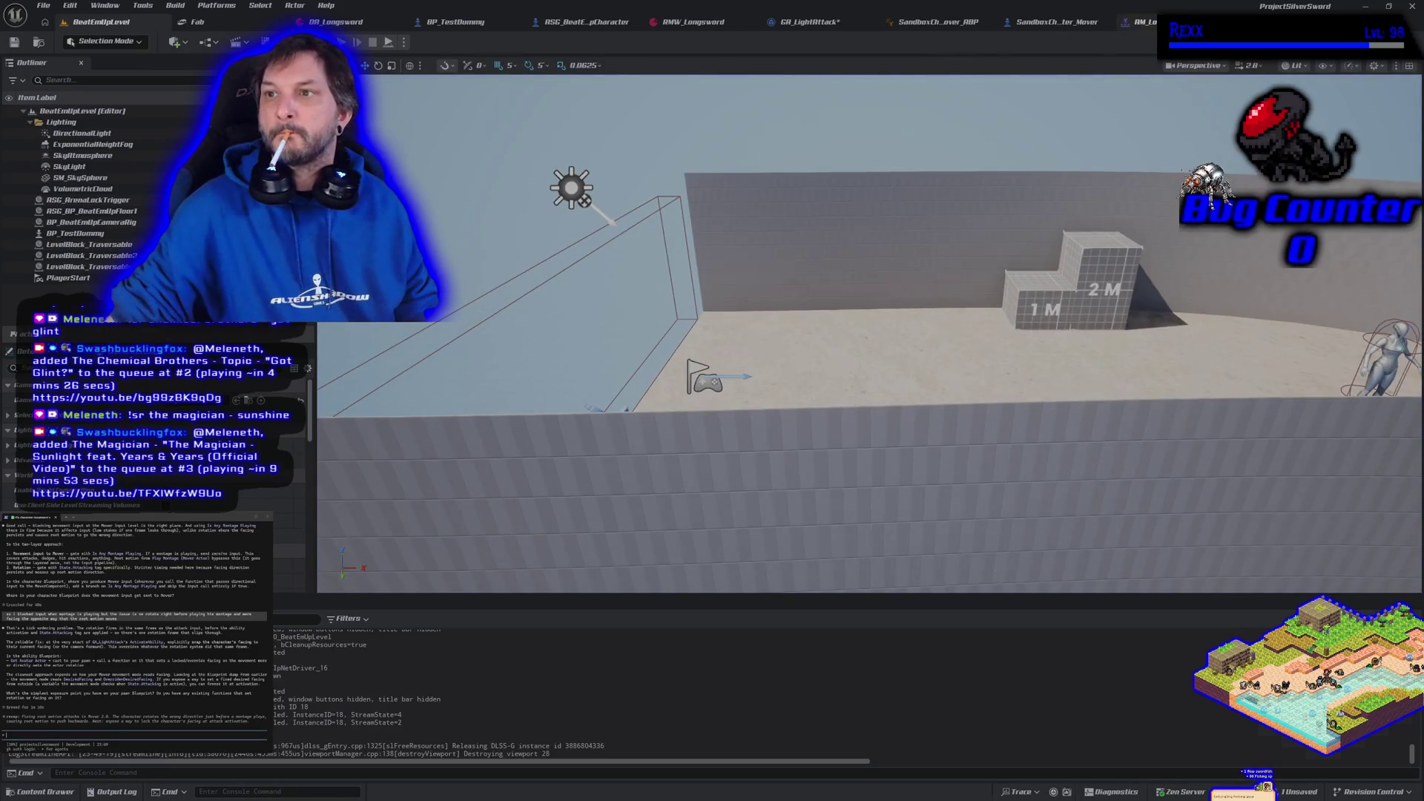
{"action": "left_click", "coordinate": [1071, 22]}
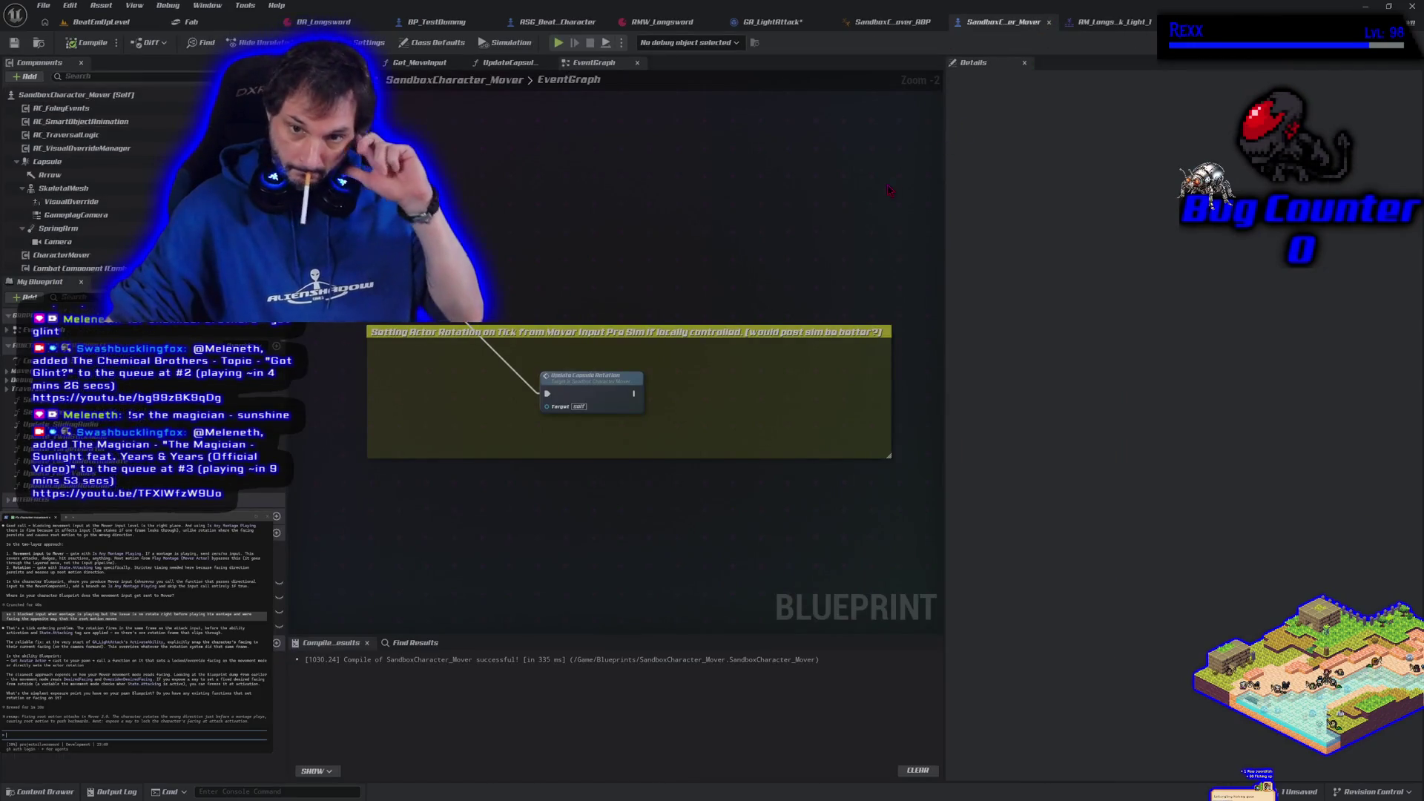
- Delete the SET Last Control Rotation node in GA_LightAttack's graph
{"action": "left_click", "coordinate": [776, 23]}
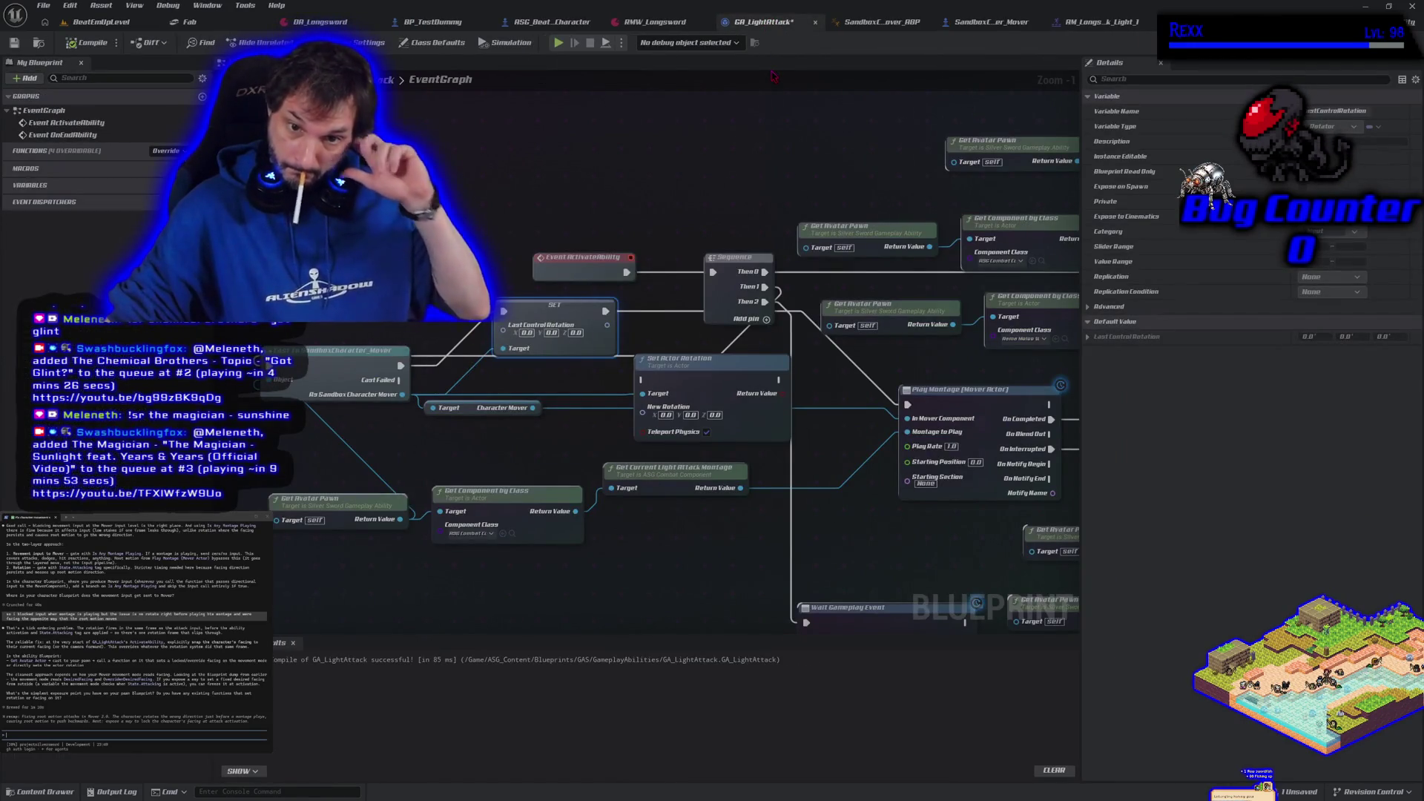
{"action": "left_click_drag", "start_coordinate": [482, 445], "coordinate": [593, 442]}
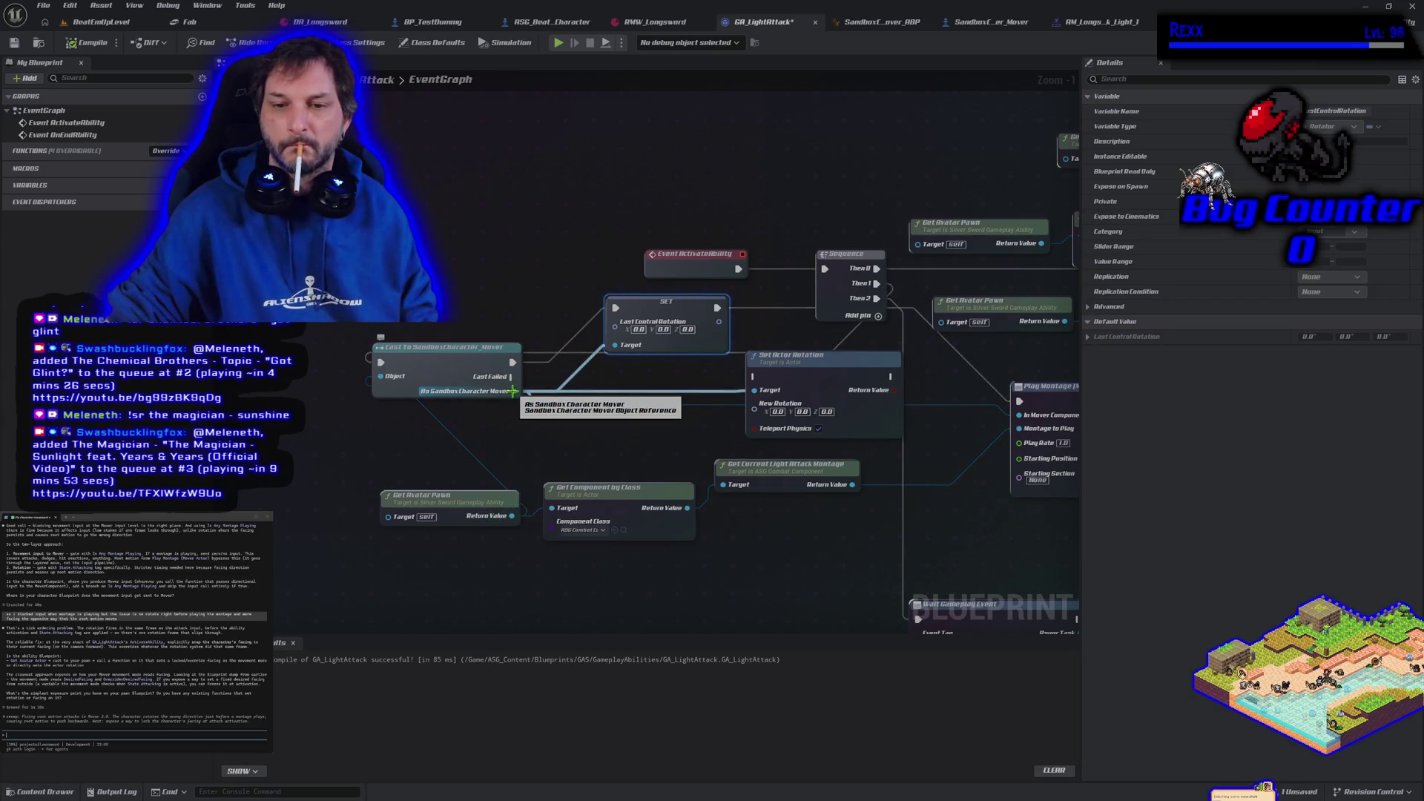
{"action": "left_click_drag", "start_coordinate": [512, 391], "coordinate": [490, 430]}
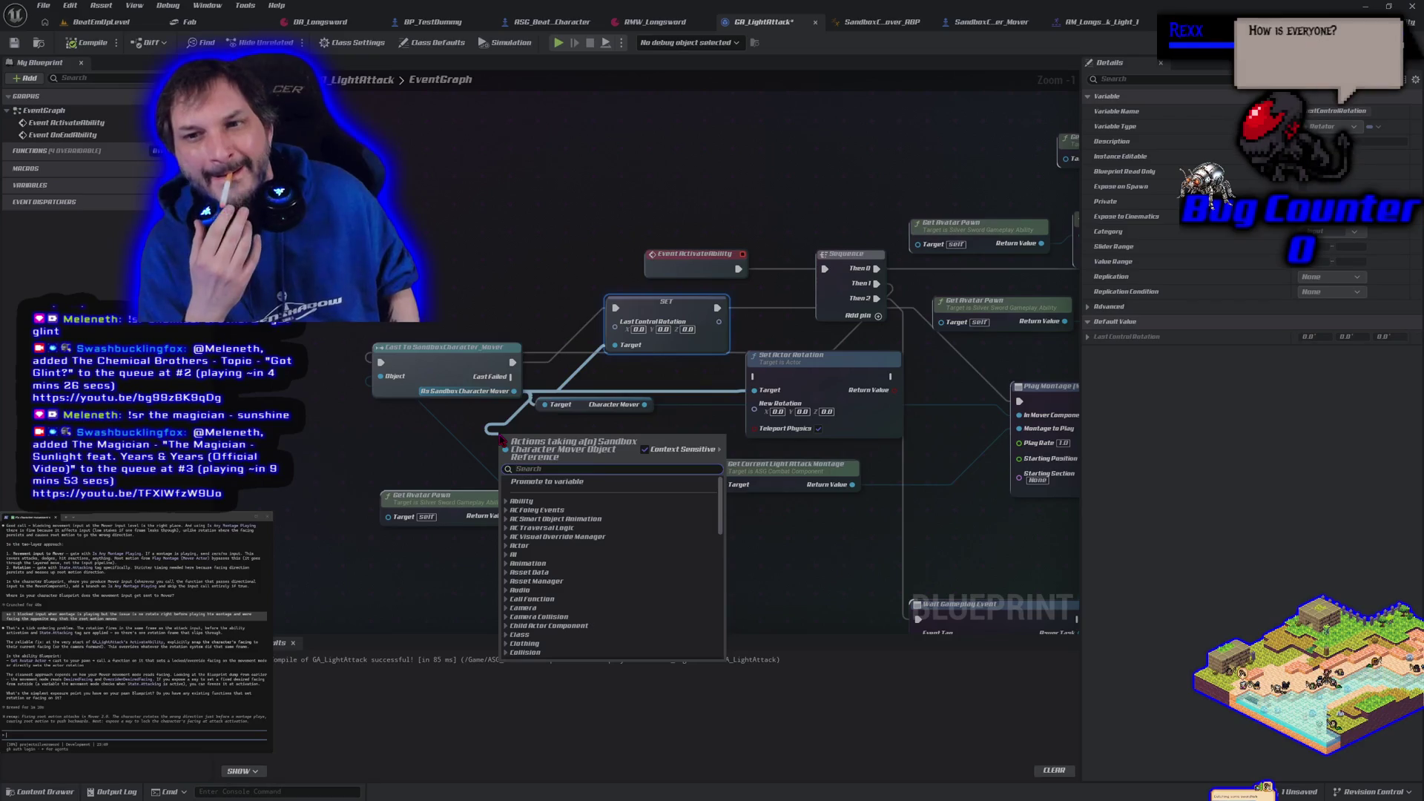
{"action": "left_click", "coordinate": [563, 318]}
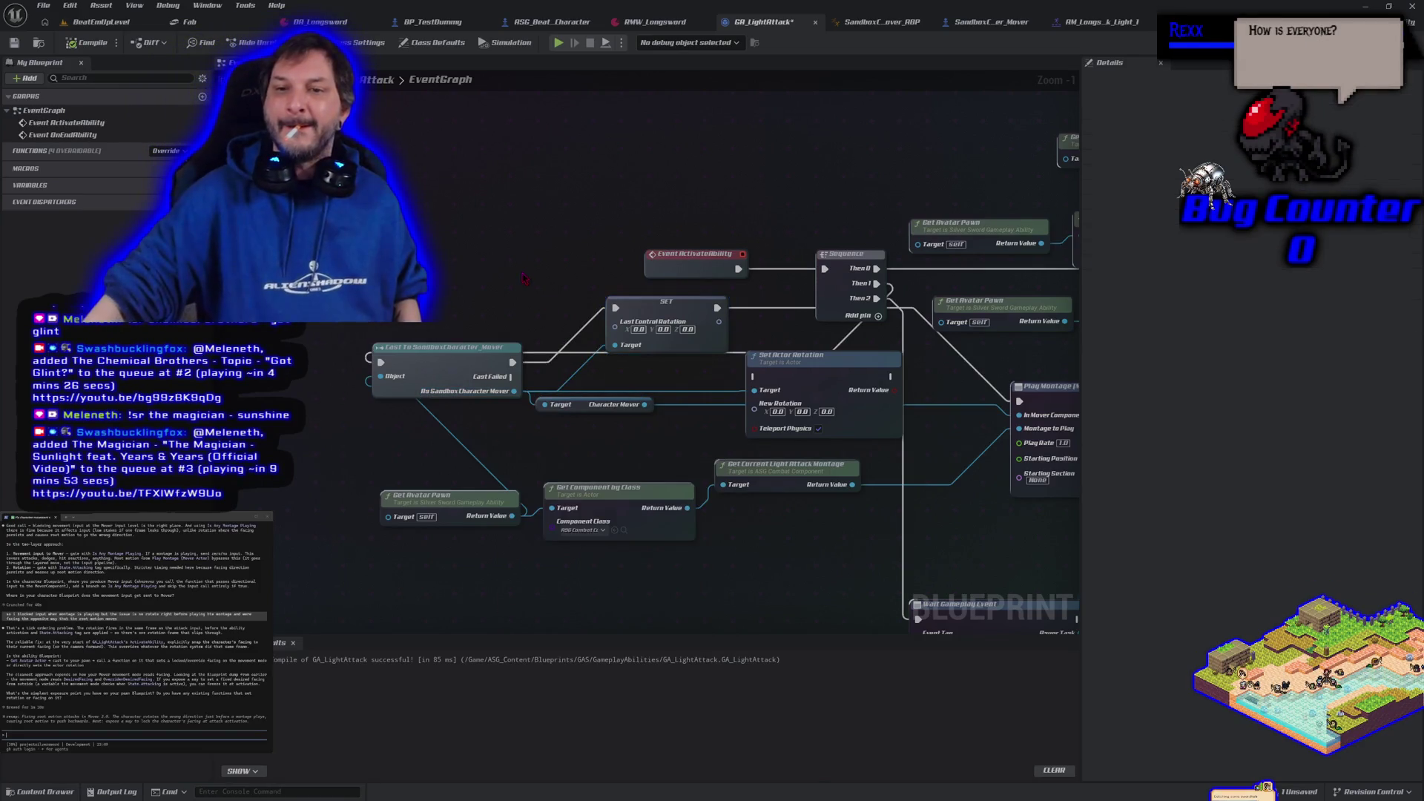
{"action": "left_click", "coordinate": [641, 306]}
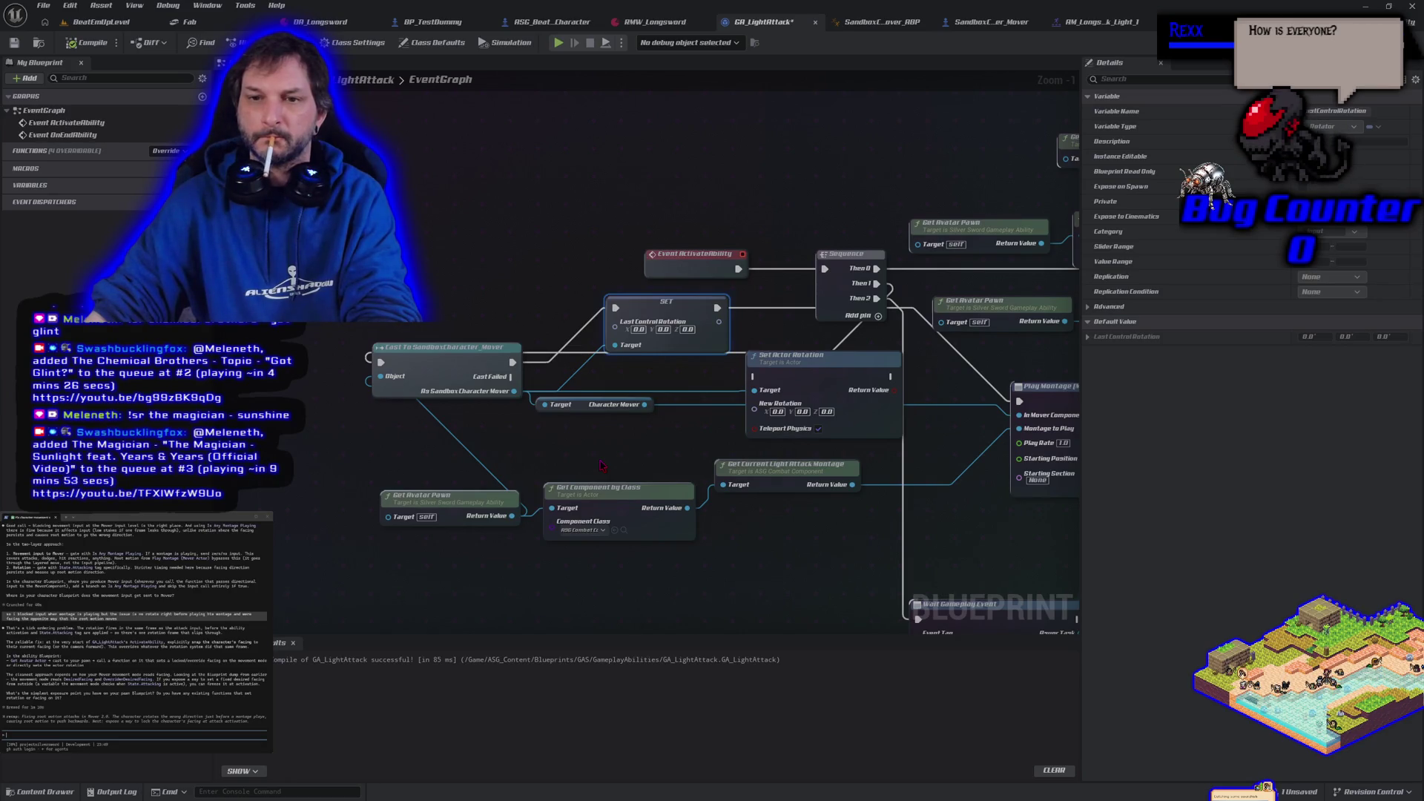
{"action": "key", "text": "Delete"}
- Feed the mover's Last Control Rotation into Set Actor Rotation after the cast, then play-test
{"action": "left_click_drag", "start_coordinate": [514, 391], "coordinate": [551, 385]}
{"action": "type", "text": "get last control"}
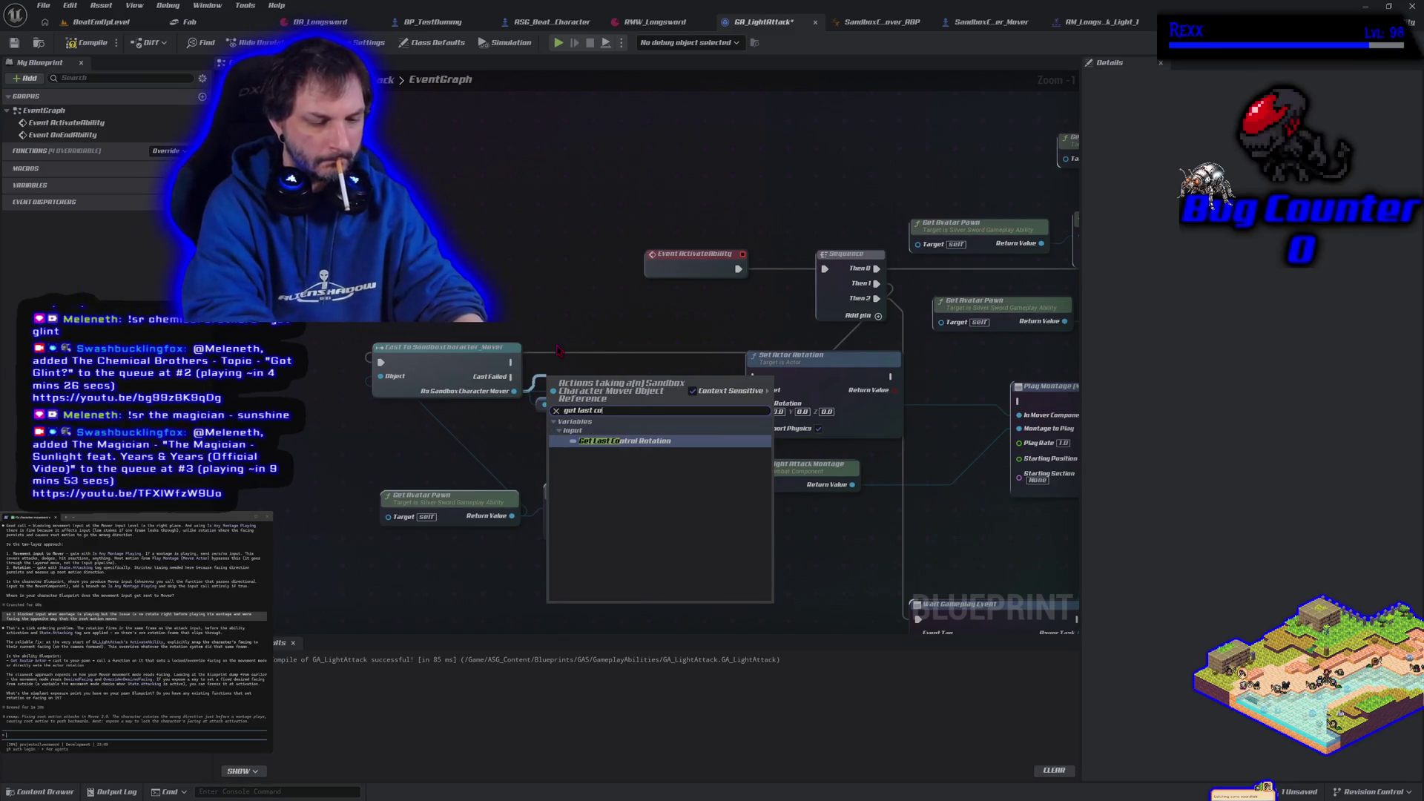
{"action": "key", "text": "Return"}
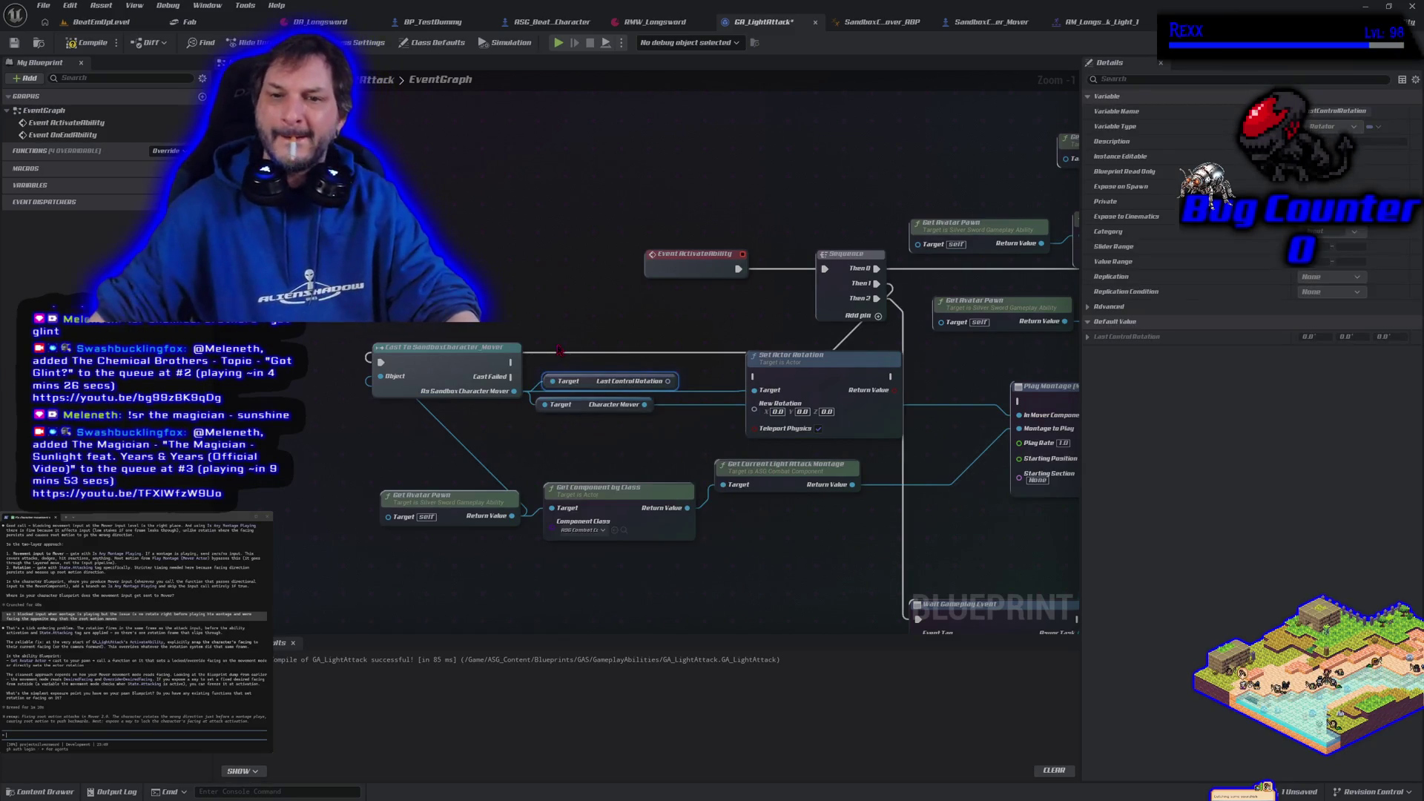
{"action": "left_click_drag", "start_coordinate": [668, 381], "coordinate": [755, 403]}
{"action": "left_click_drag", "start_coordinate": [511, 362], "coordinate": [755, 376]}
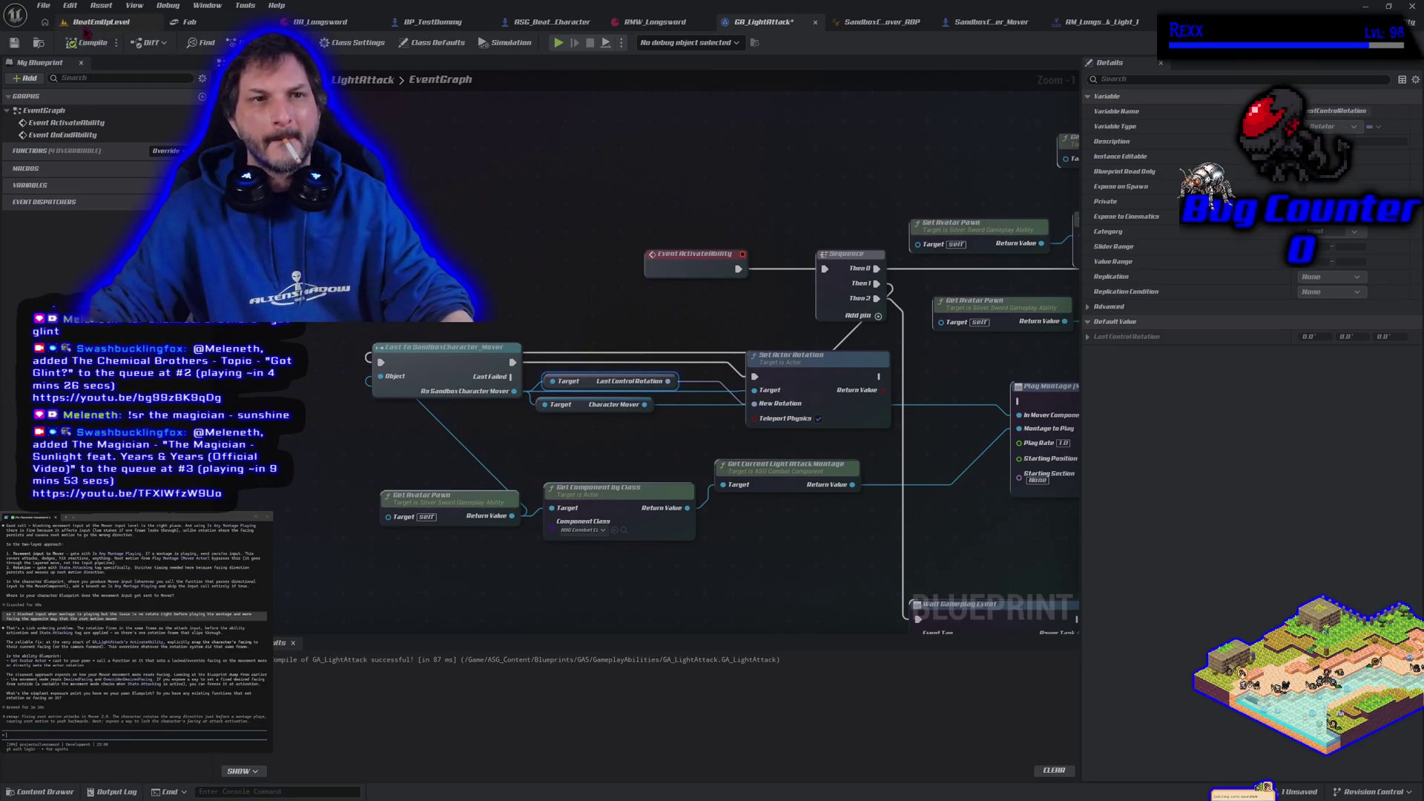
{"action": "left_click", "coordinate": [102, 22]}
{"action": "left_click", "coordinate": [340, 42]}
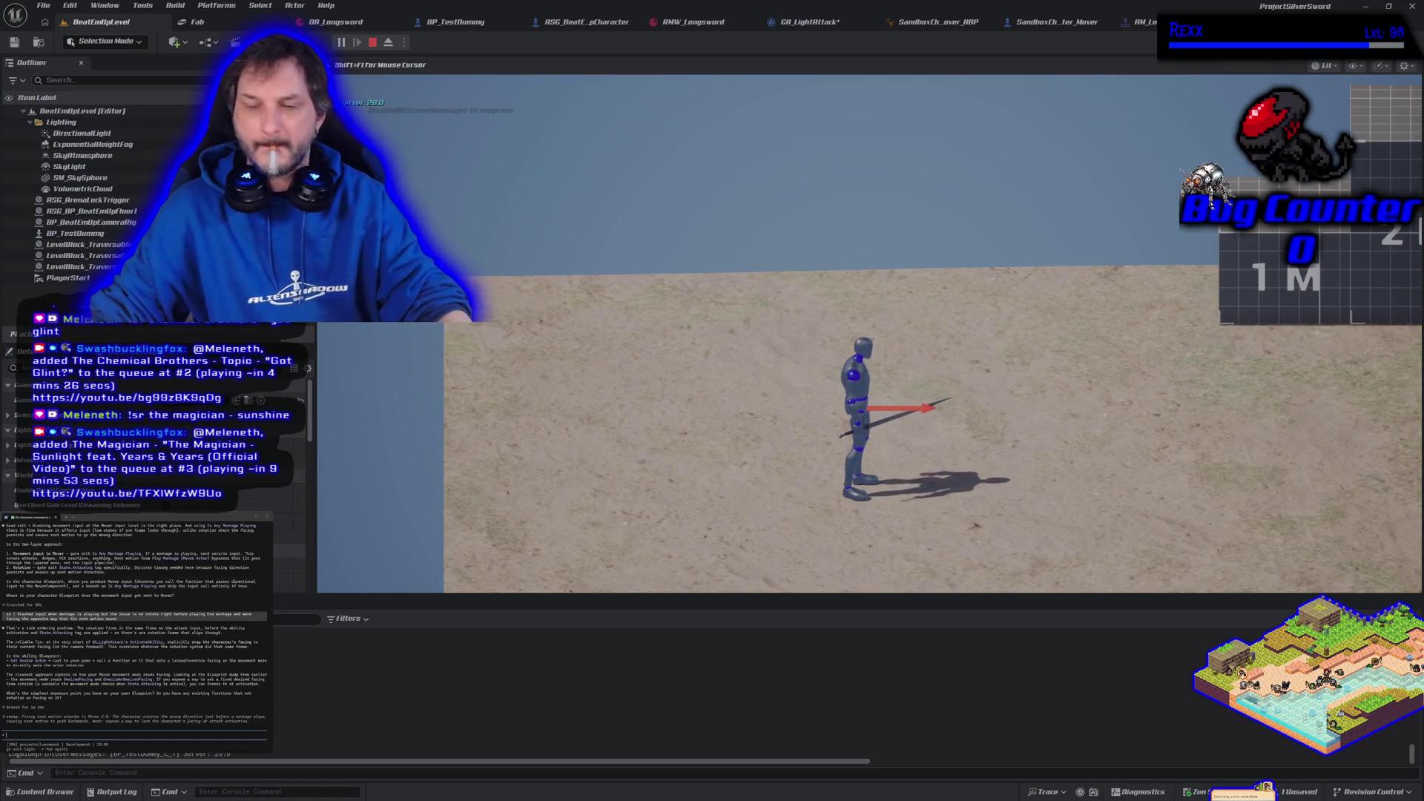
- Stop the test and connect Set Actor Rotation's exec into Play Montage
{"action": "key", "text": "Escape"}
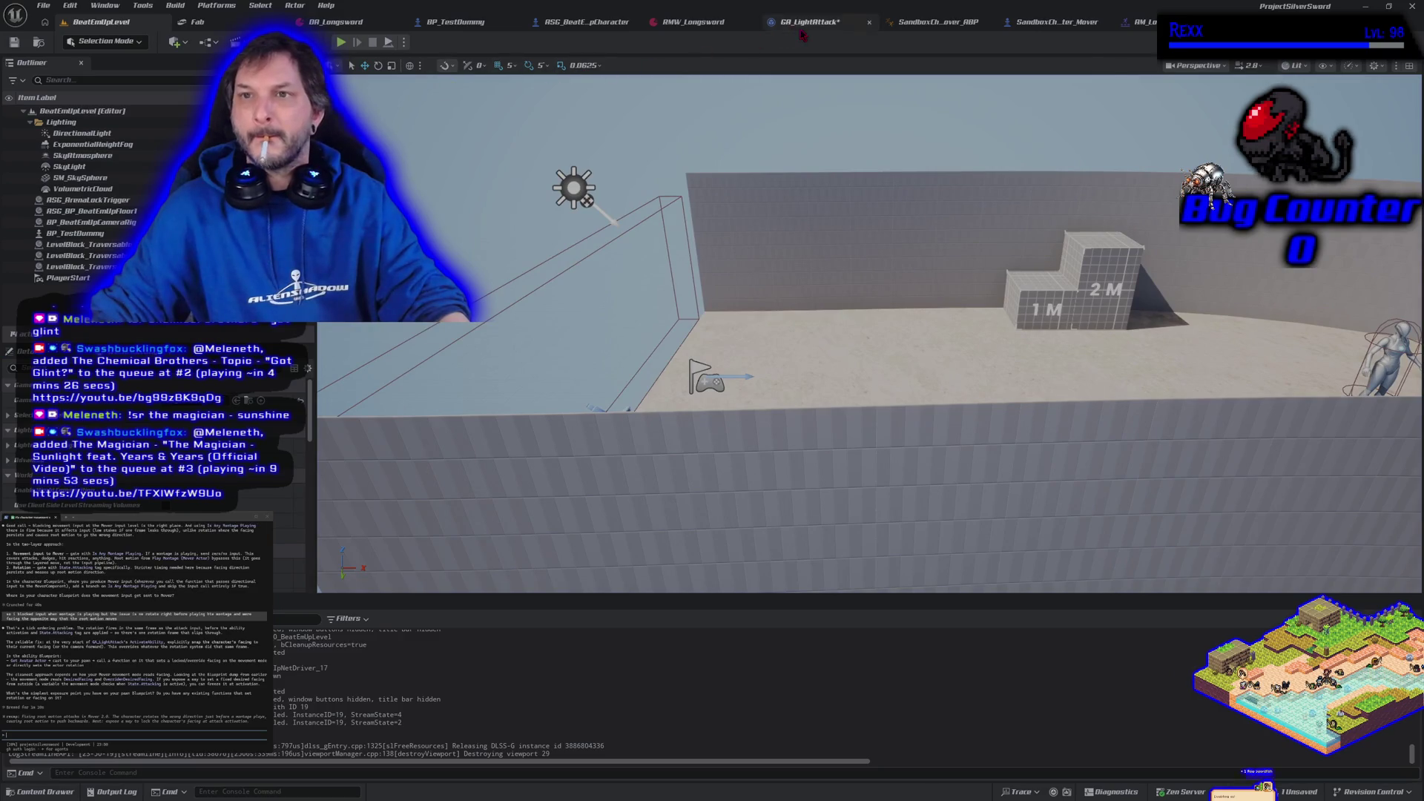
{"action": "left_click", "coordinate": [810, 21]}
{"action": "left_click_drag", "start_coordinate": [880, 377], "coordinate": [881, 376]}
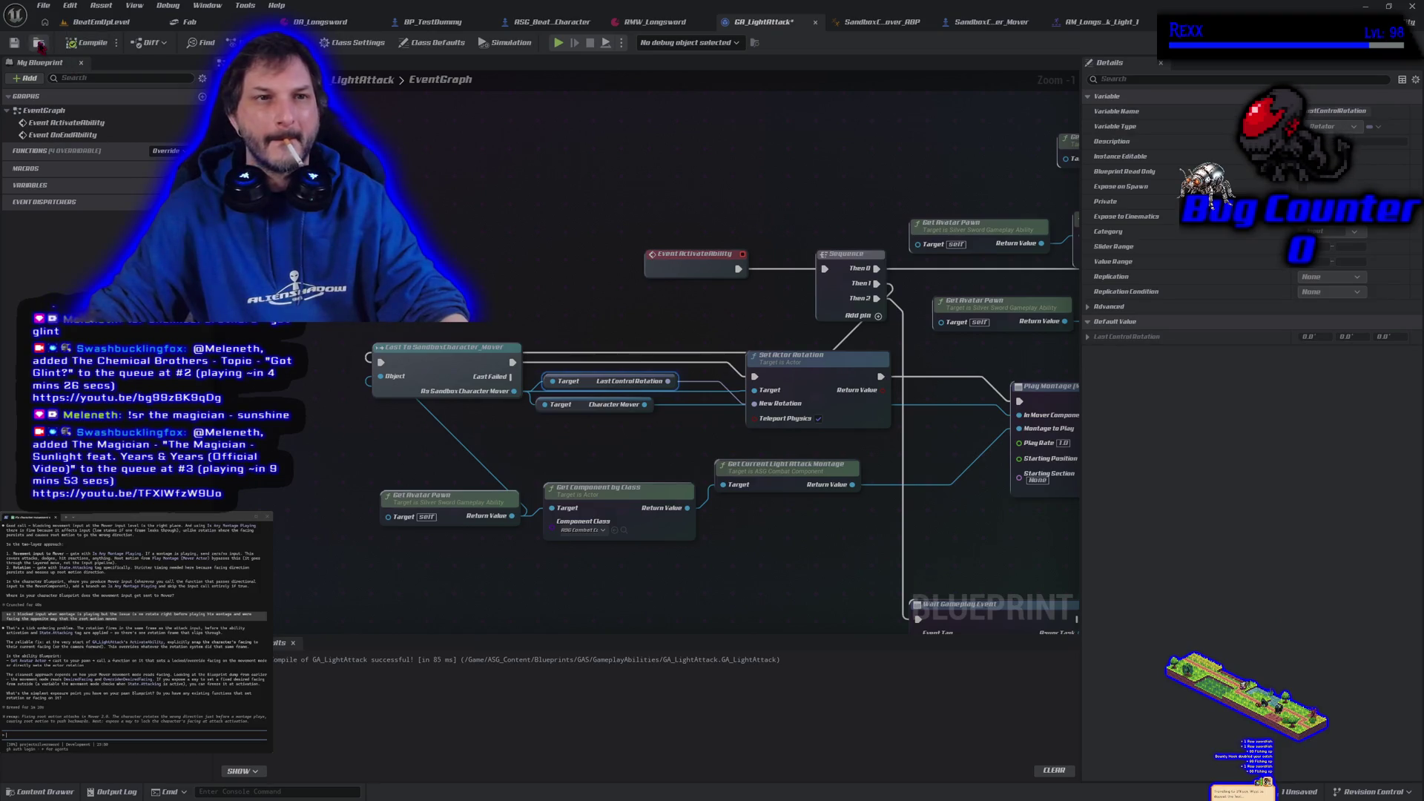
- Play-test light attacks facing left and right, then return to GA_LightAttack
{"action": "left_click", "coordinate": [92, 22]}
{"action": "left_click", "coordinate": [342, 43]}
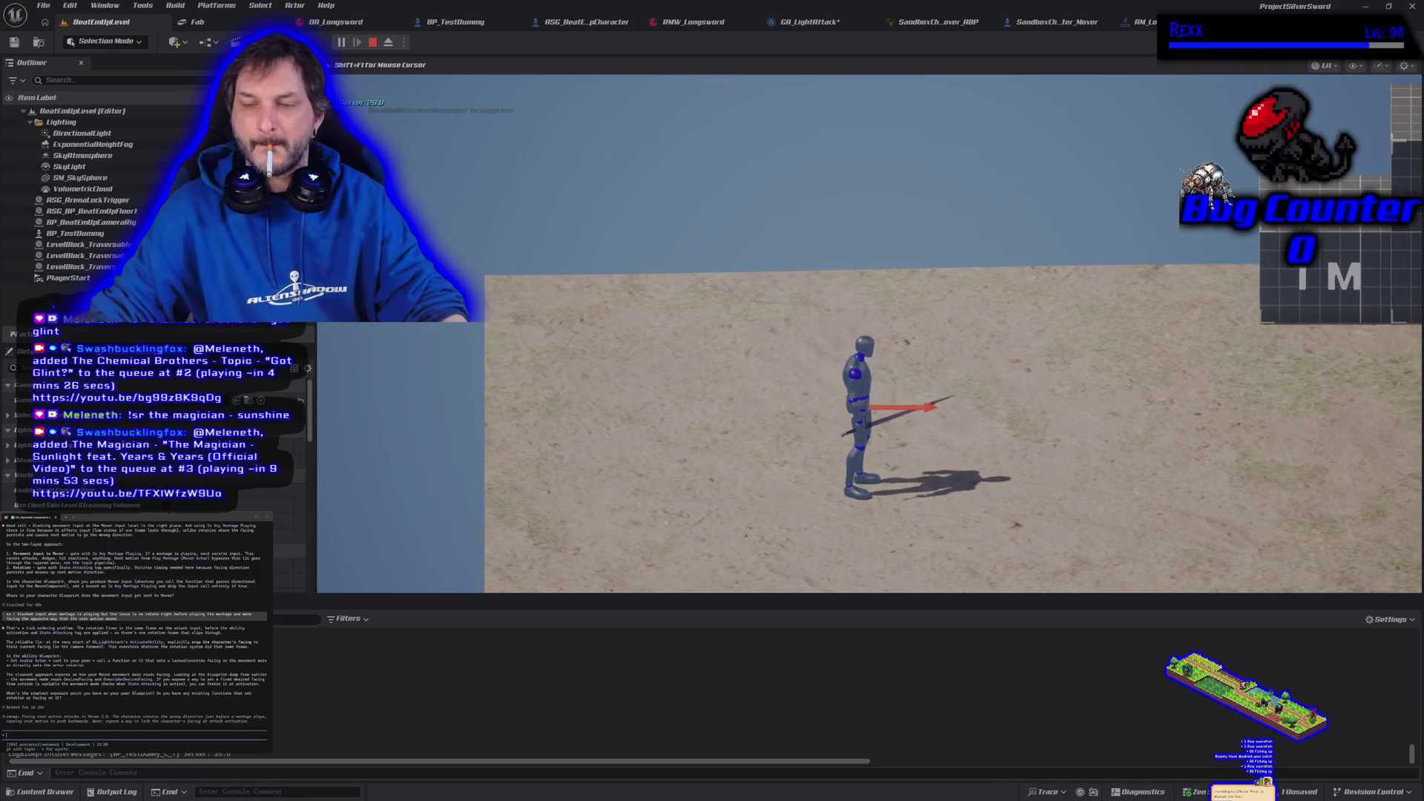
{"action": "key", "text": "a"}
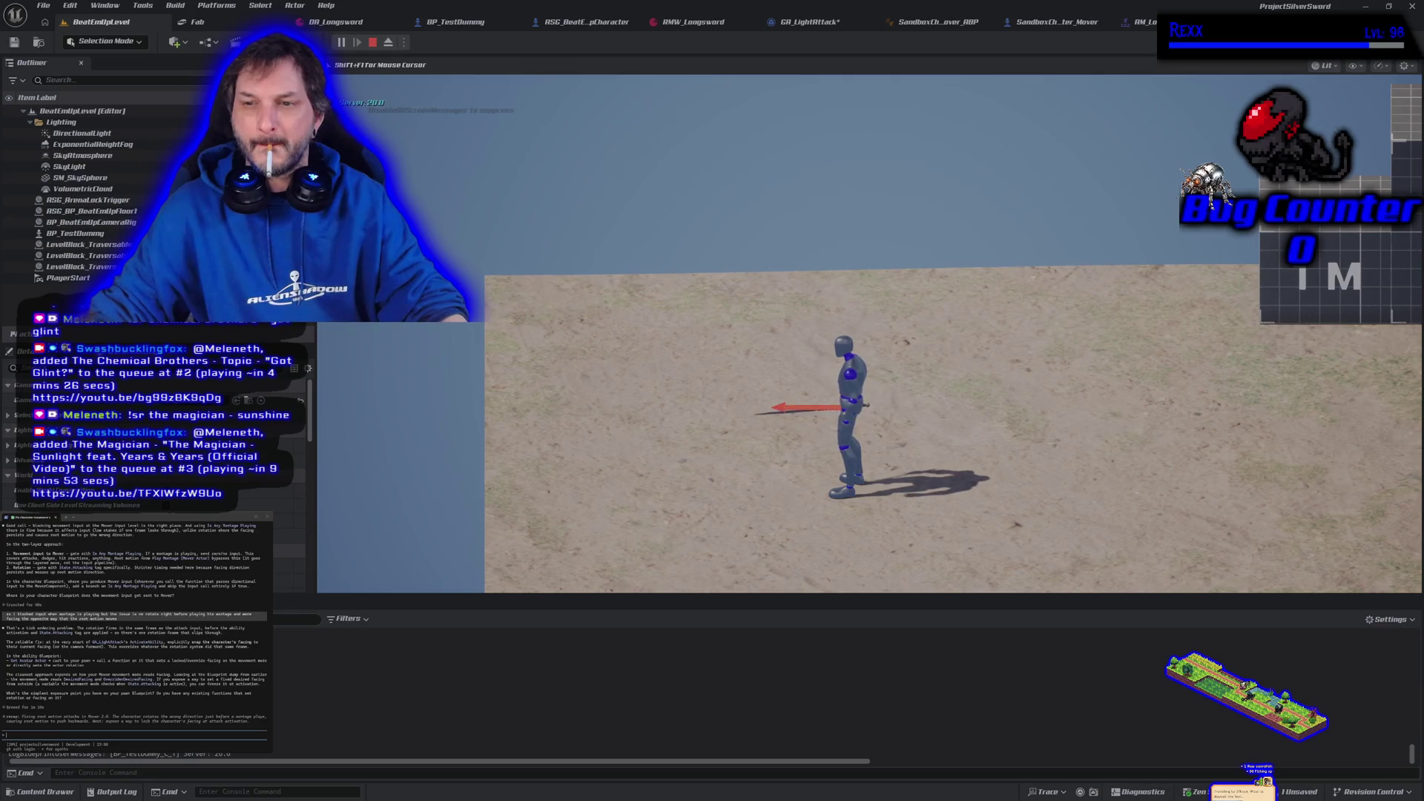
{"action": "key", "text": "j"}
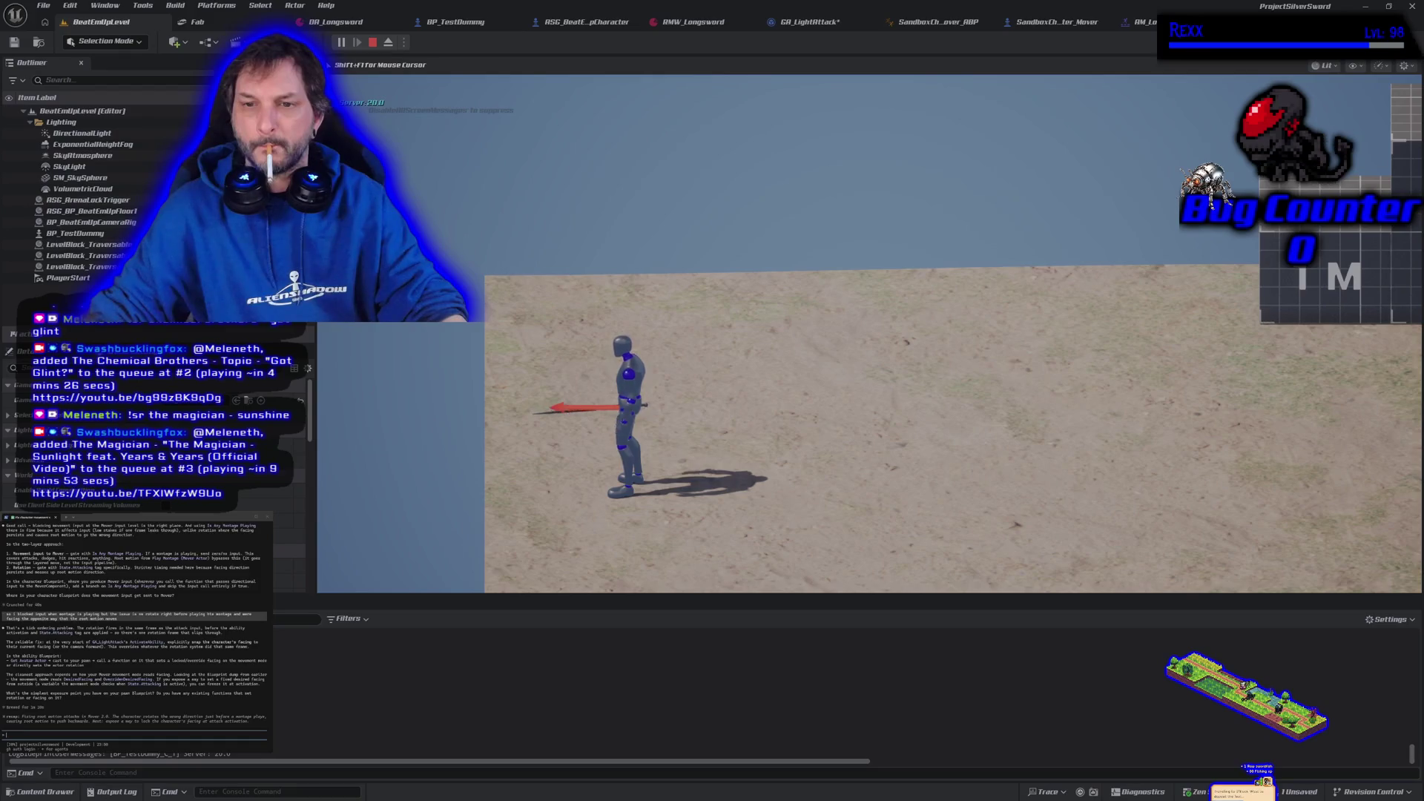
{"action": "key", "text": "d"}
{"action": "key", "text": "j"}
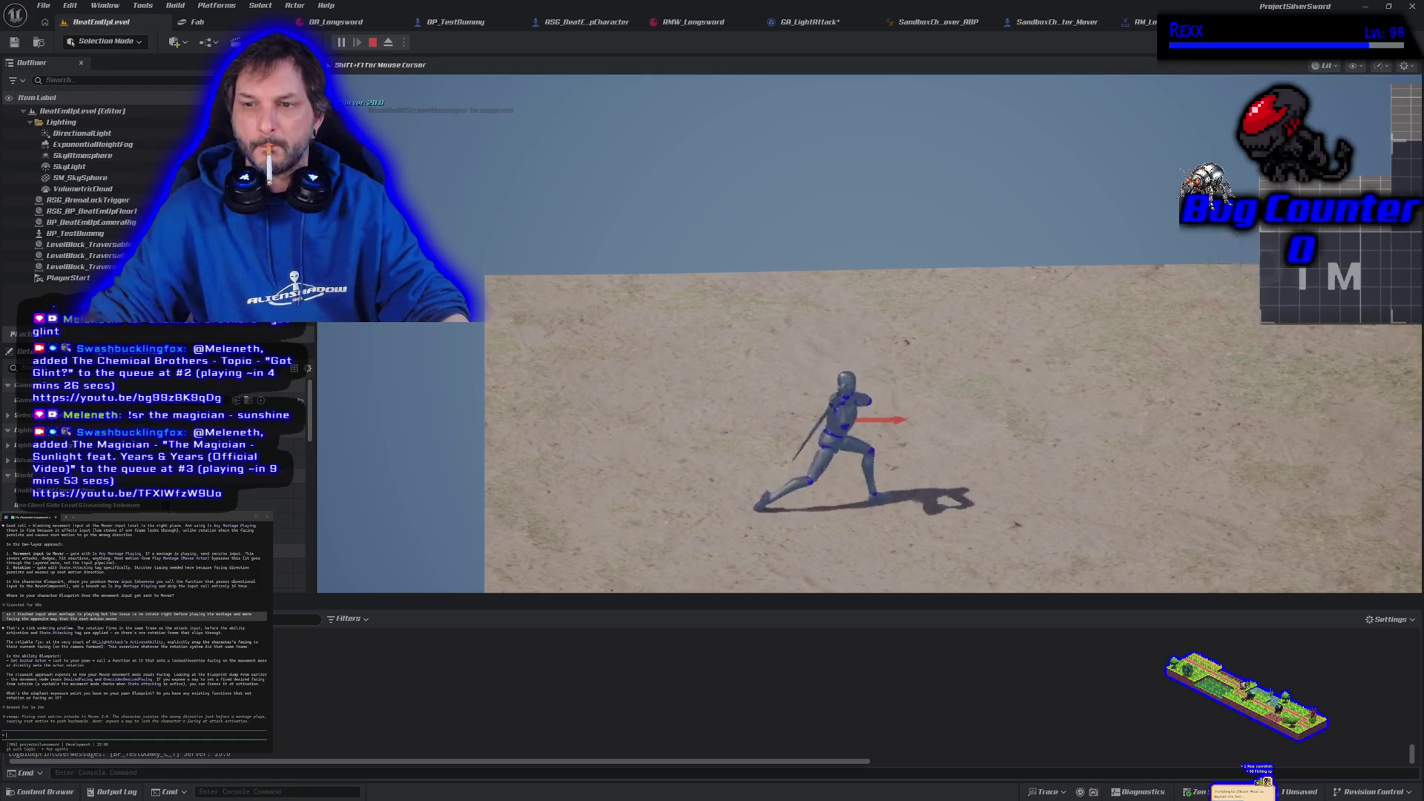
{"action": "key", "text": "Escape"}
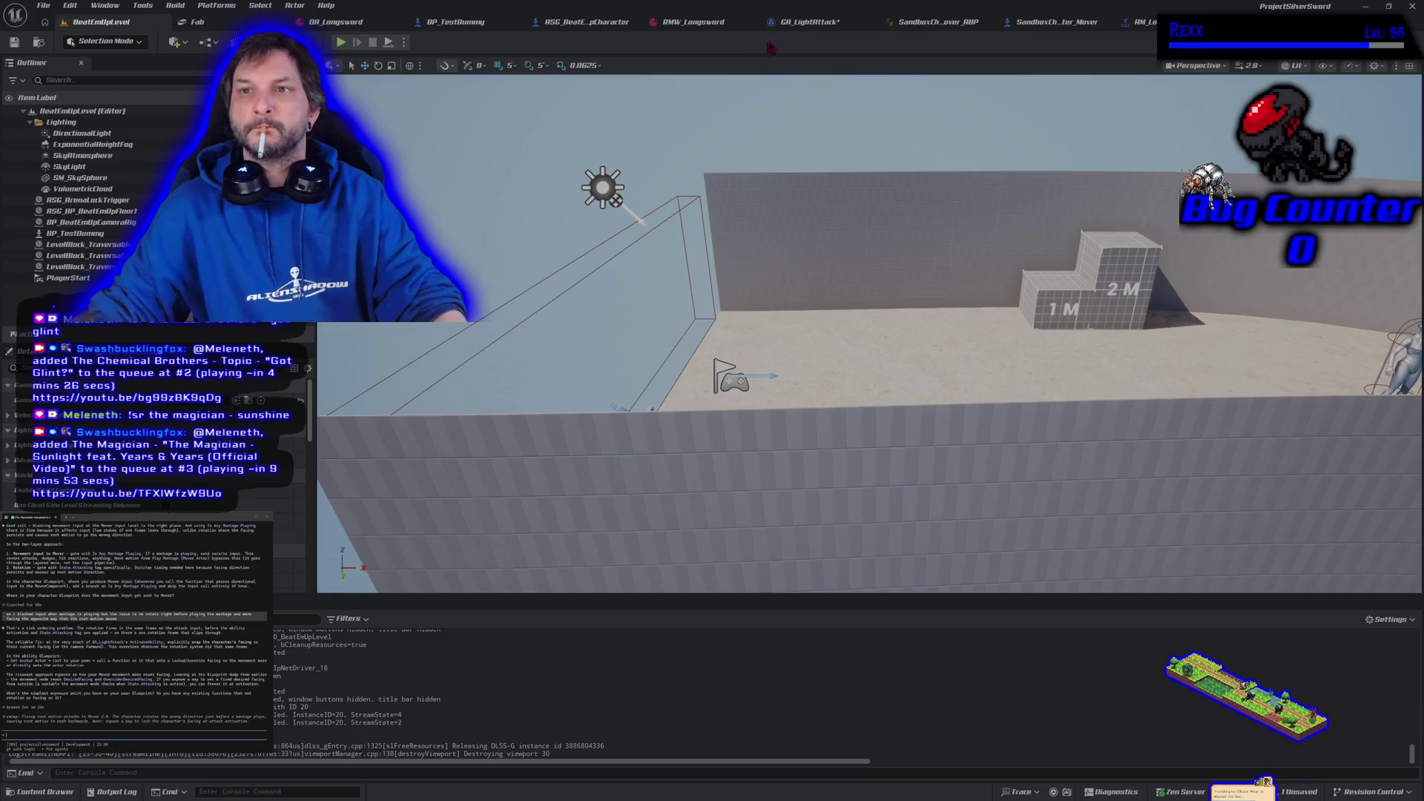
{"action": "left_click", "coordinate": [805, 22]}
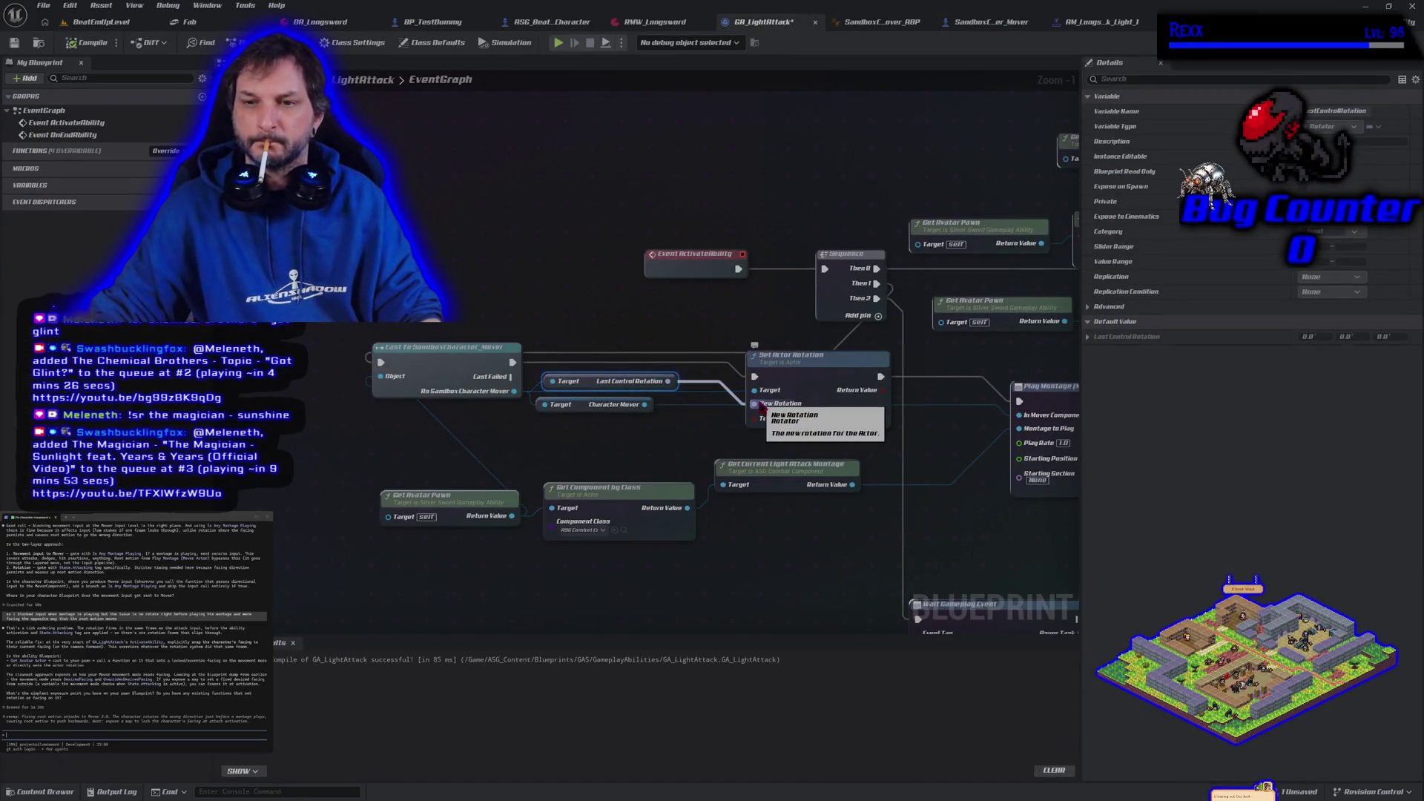
- Delete the Last Control Rotation getter, wire the cast straight into Play Montage, and recompile
{"action": "left_click", "coordinate": [761, 405], "text": "alt"}
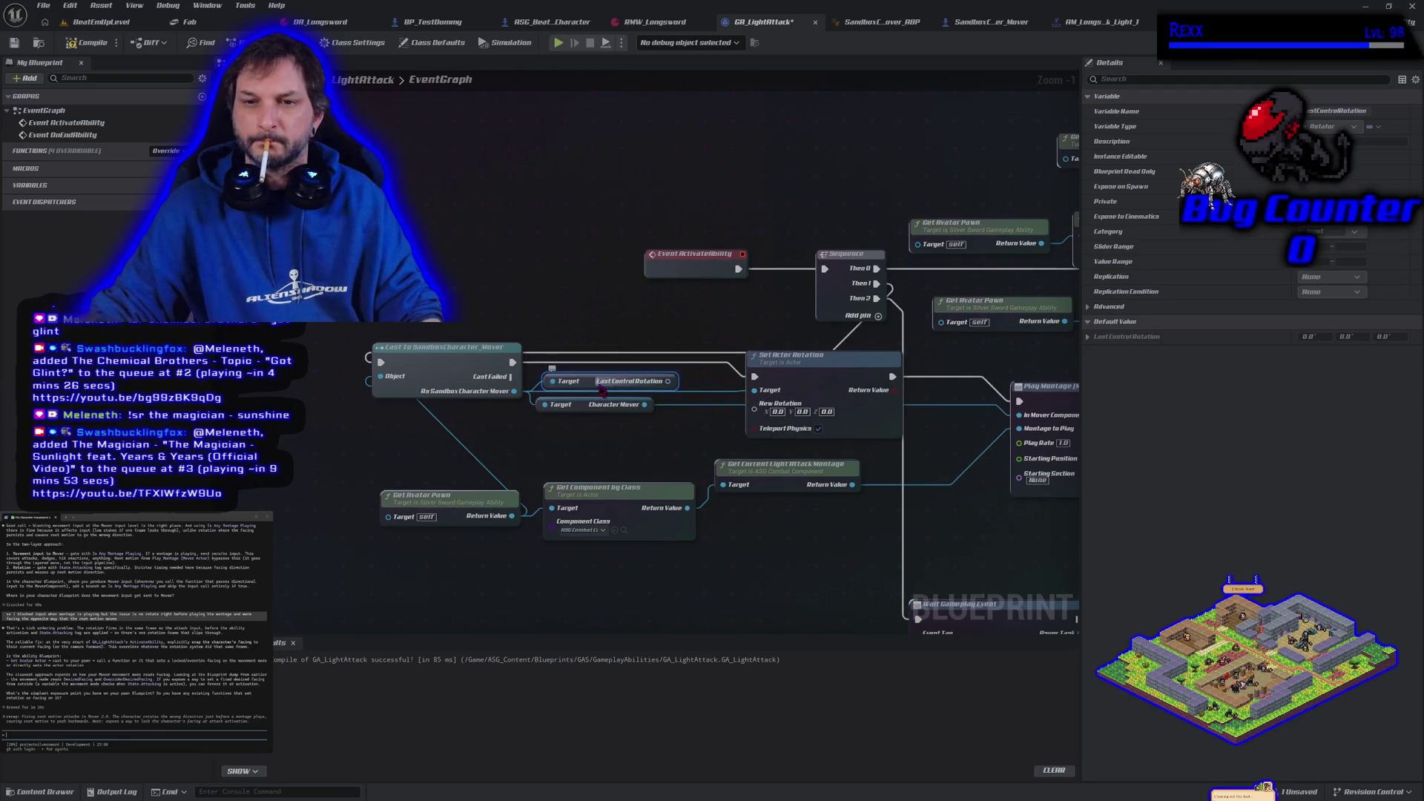
{"action": "key", "text": "Delete"}
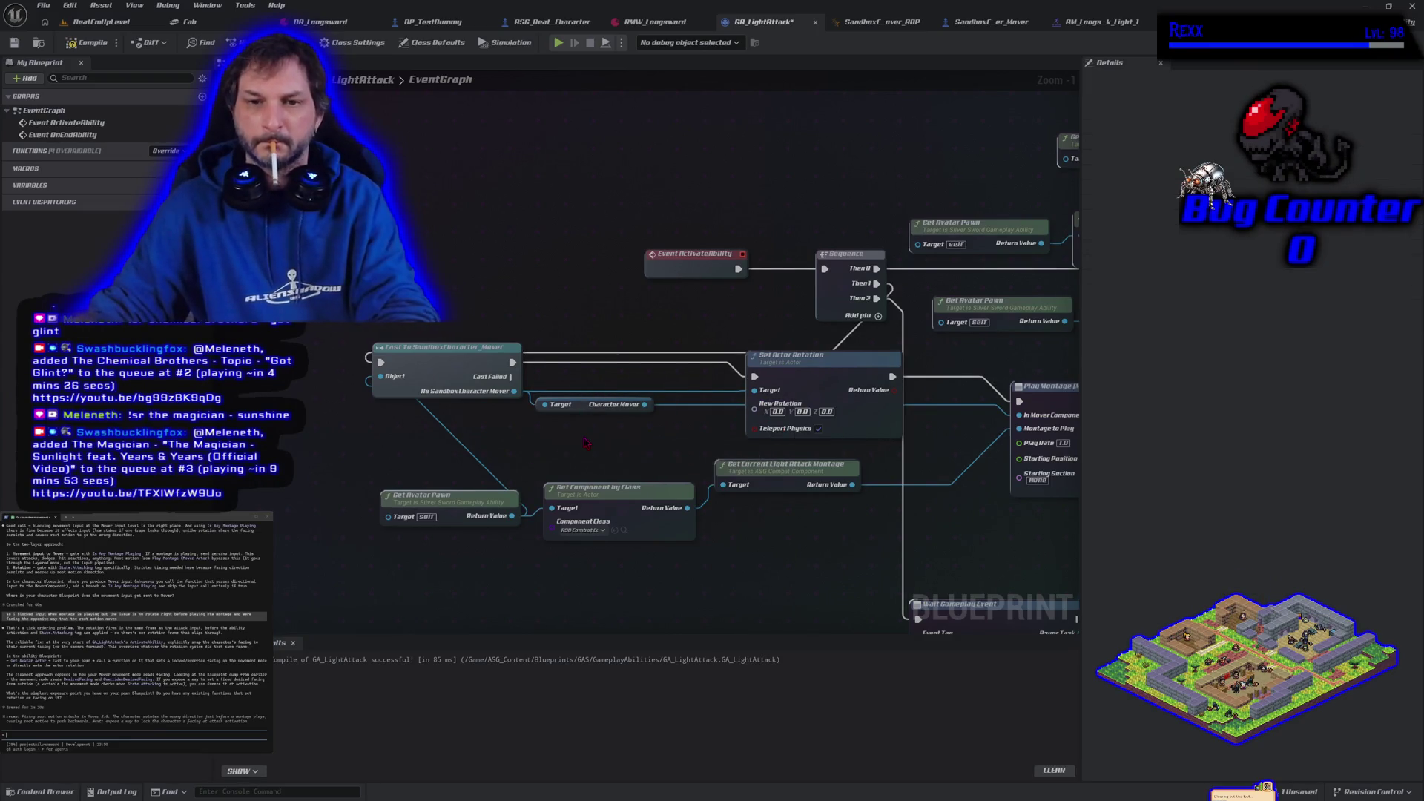
{"action": "left_click_drag", "start_coordinate": [682, 466], "coordinate": [556, 475]}
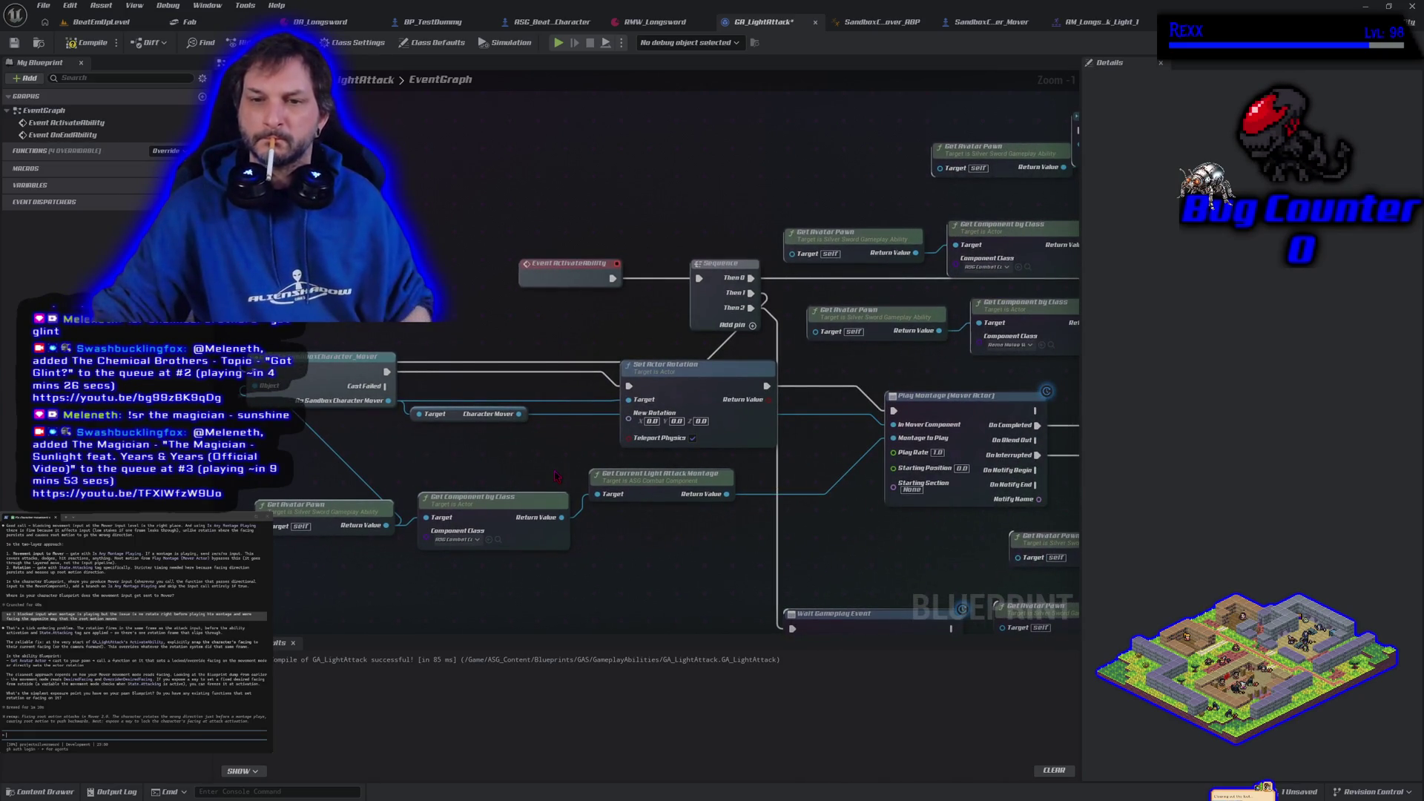
{"action": "left_click", "coordinate": [629, 385], "text": "alt"}
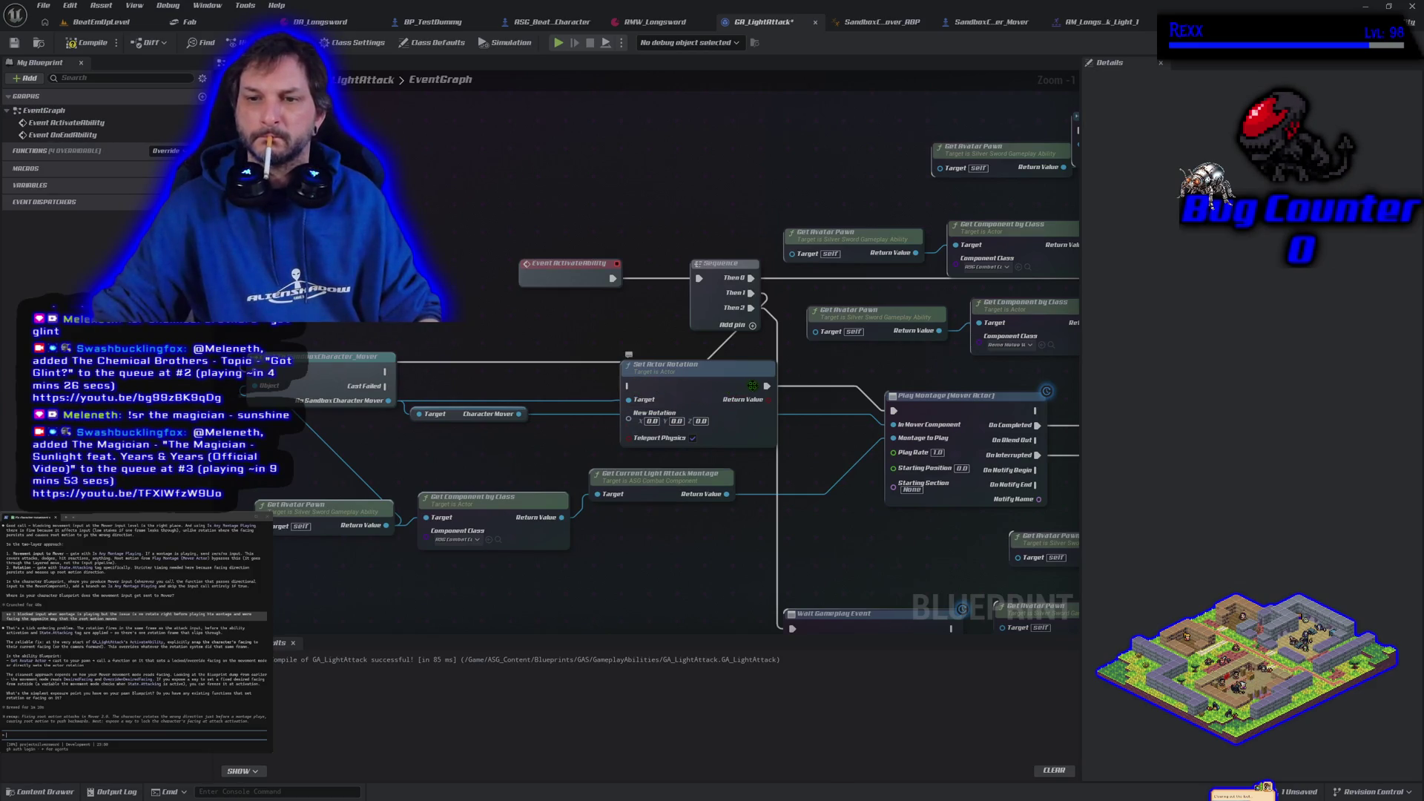
{"action": "left_click_drag", "start_coordinate": [764, 386], "coordinate": [385, 371]}
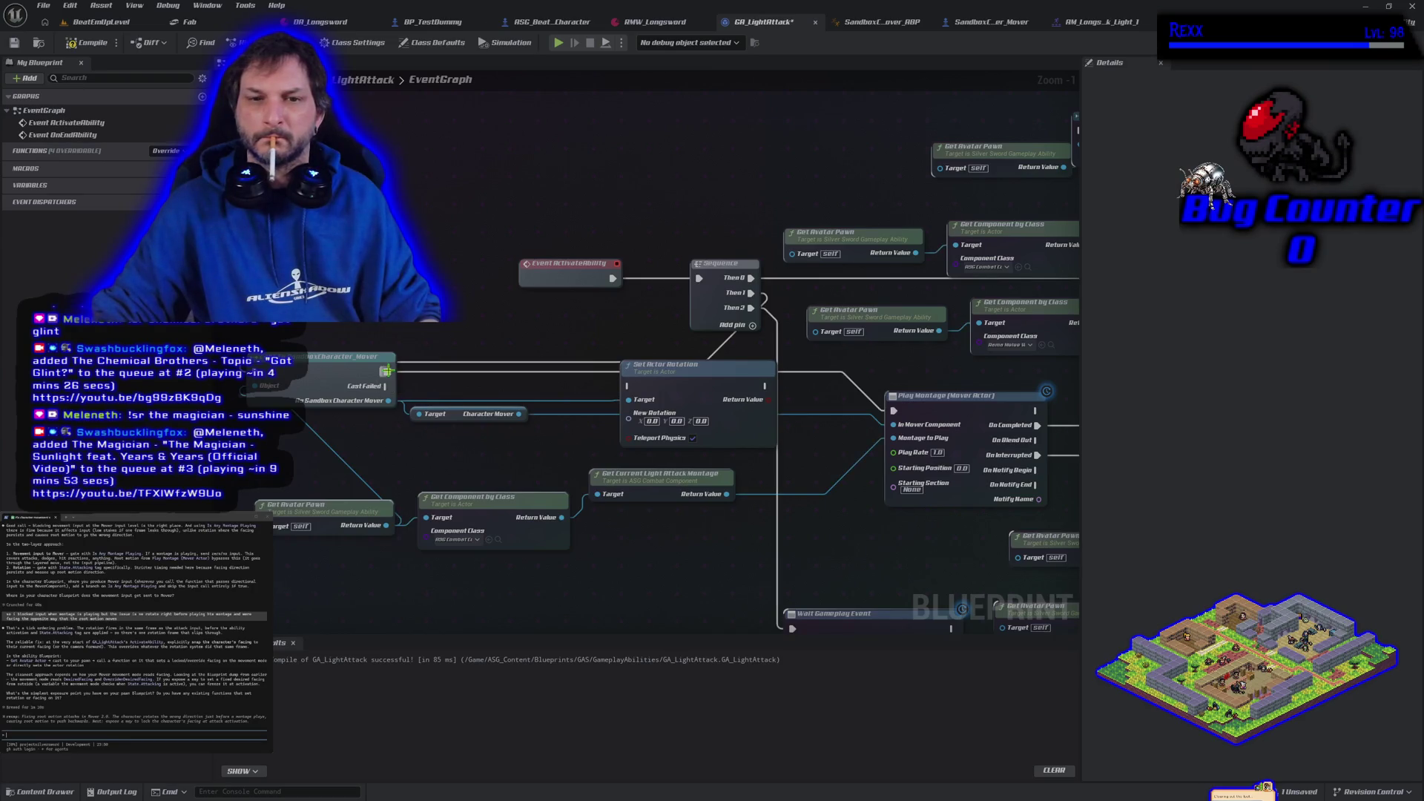
{"action": "left_click", "coordinate": [99, 47]}
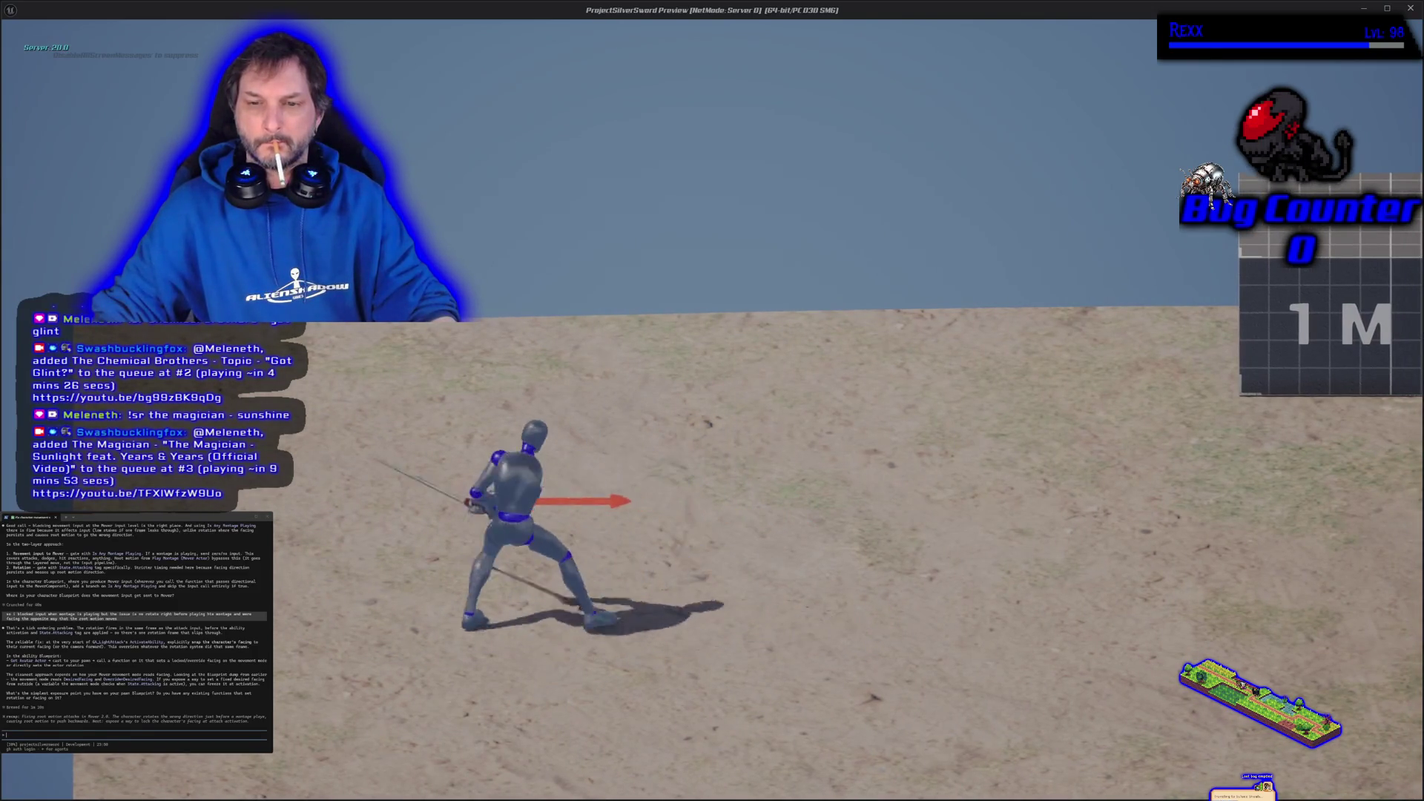
- Walk the character left to check its facing, then end the preview
{"action": "key", "text": "a"}
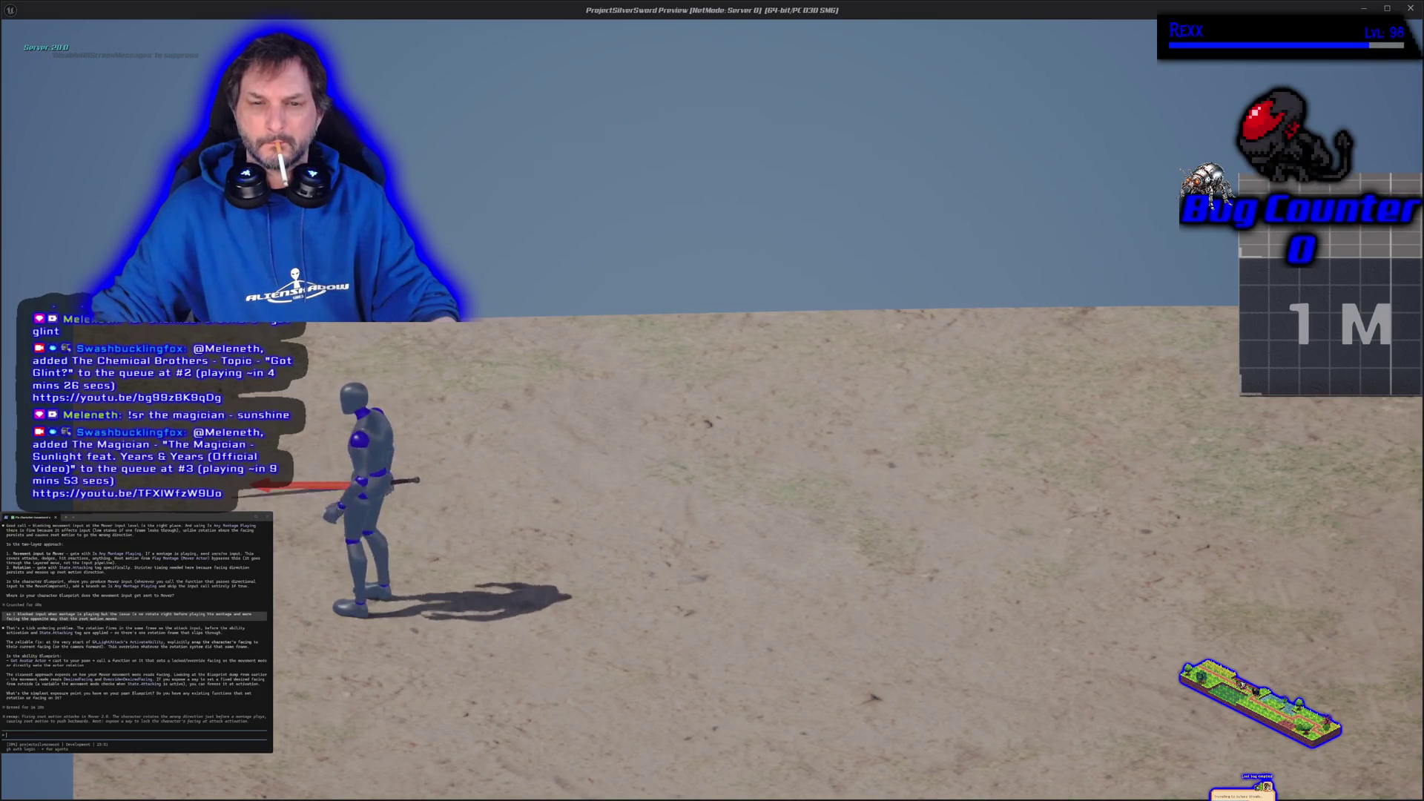
{"action": "key", "text": "a"}
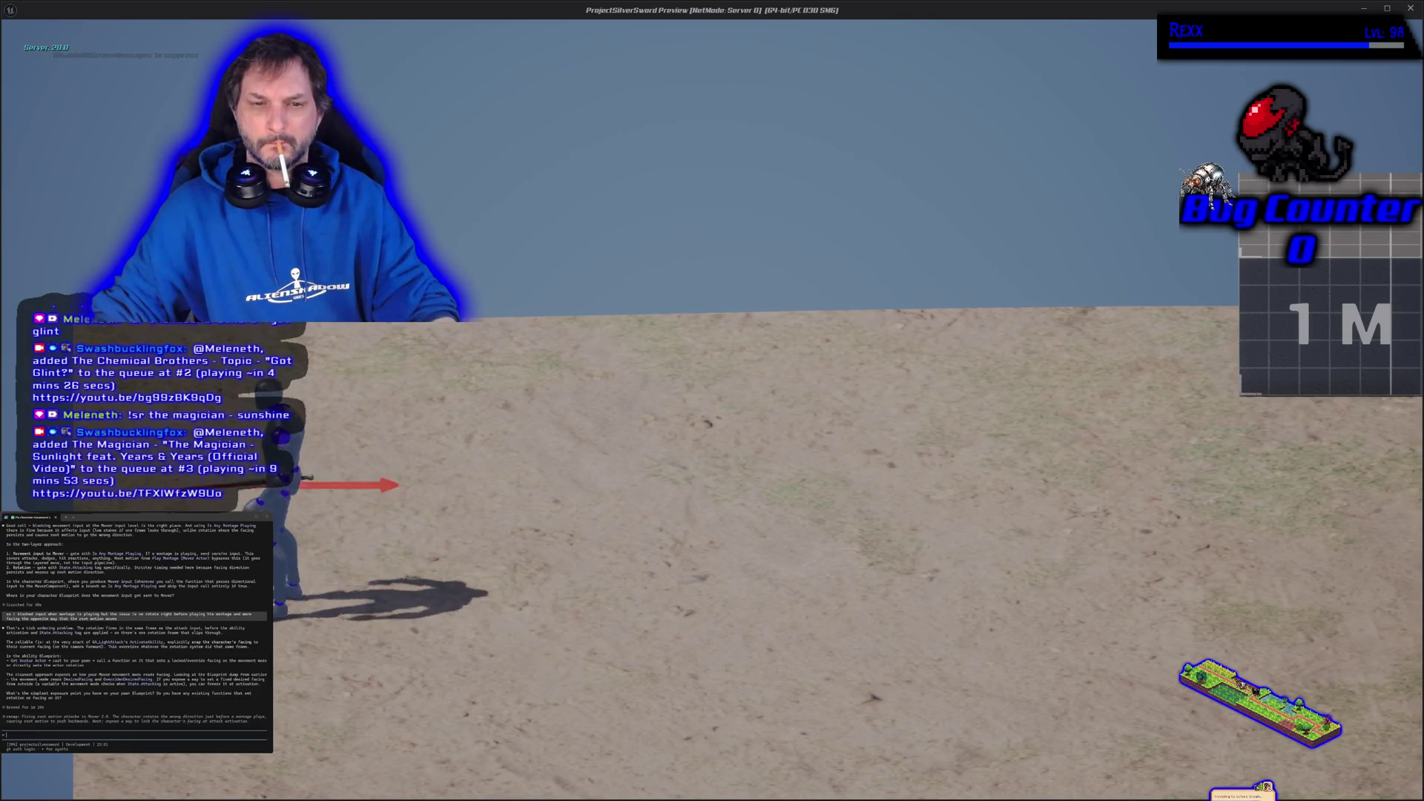
{"action": "key", "text": "Escape"}
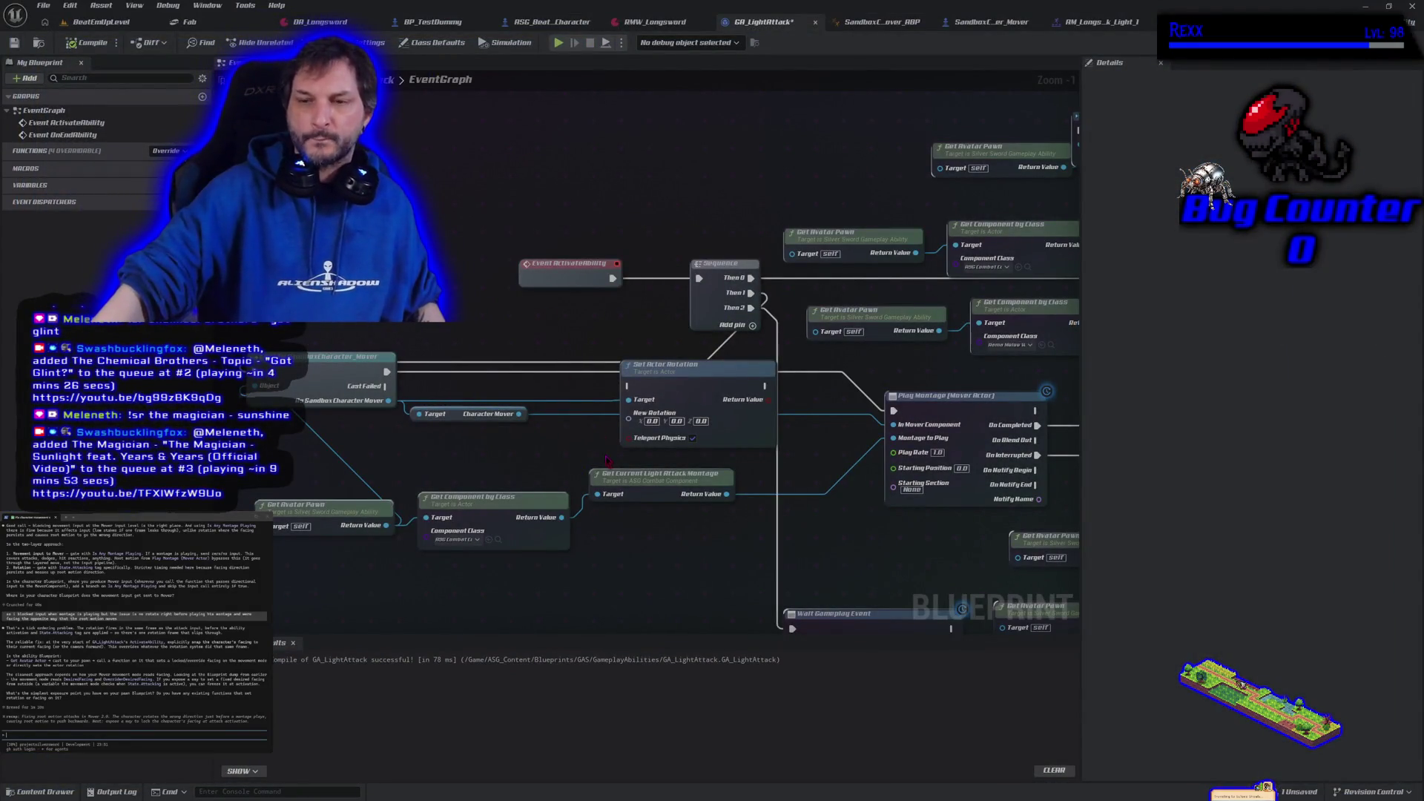
- Switch to SandboxCharacter_Mover and bring its rotation-on-tick section into view
{"action": "scroll", "coordinate": [607, 460], "scroll_direction": "down", "scroll_amount": 2}
{"action": "scroll", "coordinate": [399, 478], "scroll_direction": "down", "scroll_amount": 1}
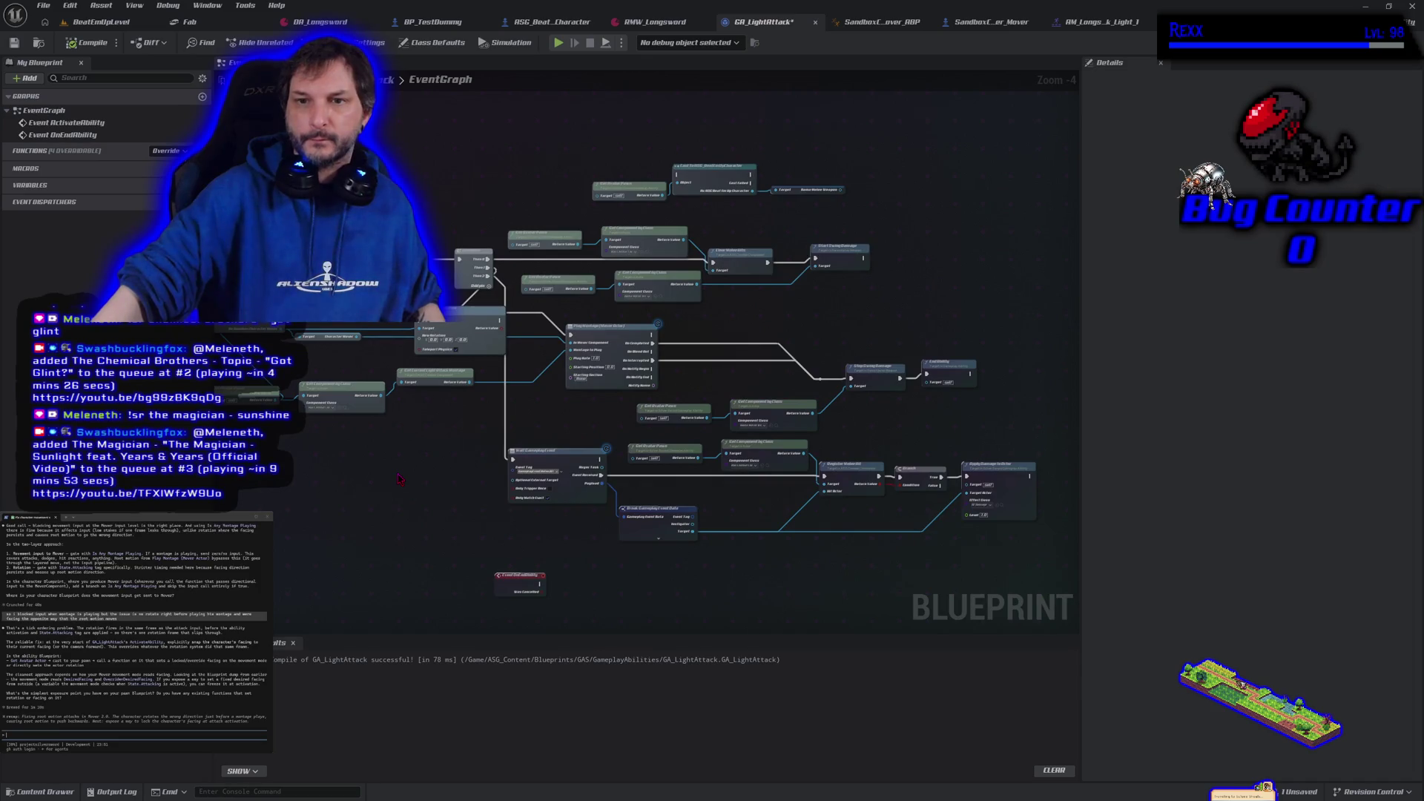
{"action": "left_click_drag", "start_coordinate": [399, 479], "coordinate": [514, 497]}
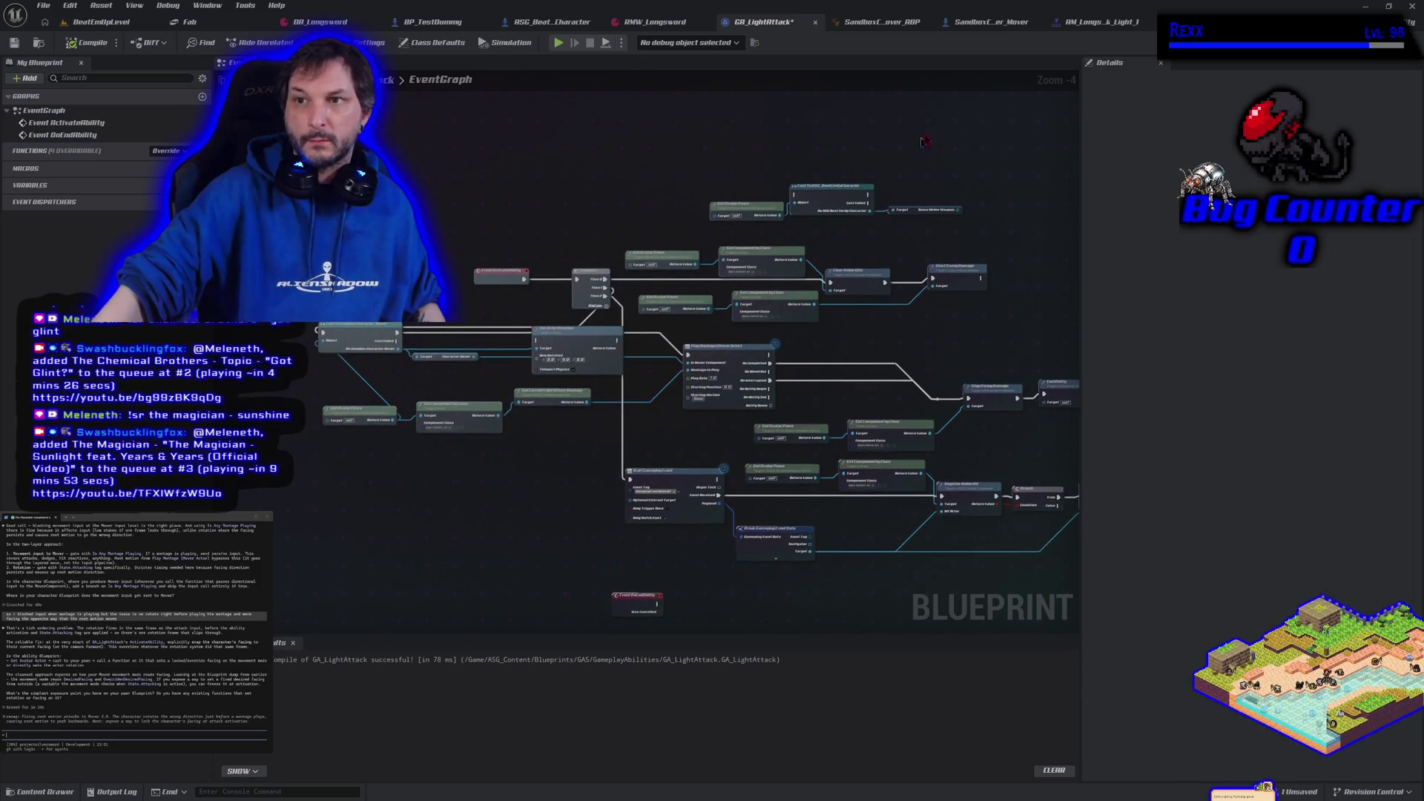
{"action": "left_click", "coordinate": [971, 33]}
{"action": "left_click_drag", "start_coordinate": [521, 233], "coordinate": [861, 284]}
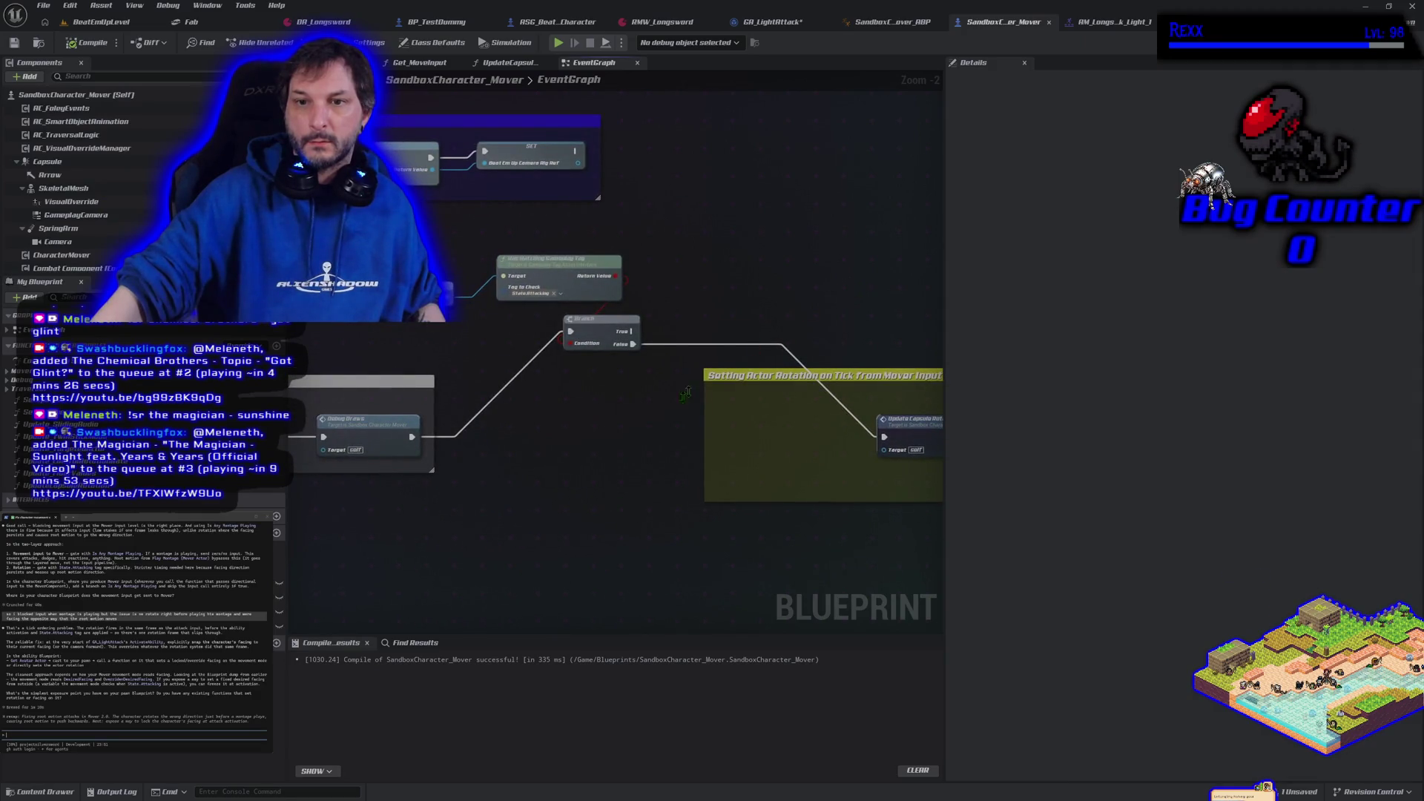
{"action": "mouse_move", "coordinate": [641, 442]}
{"action": "left_mouse_down"}
{"action": "mouse_move", "coordinate": [584, 417]}
{"action": "mouse_move", "coordinate": [622, 425]}
{"action": "left_mouse_up"}
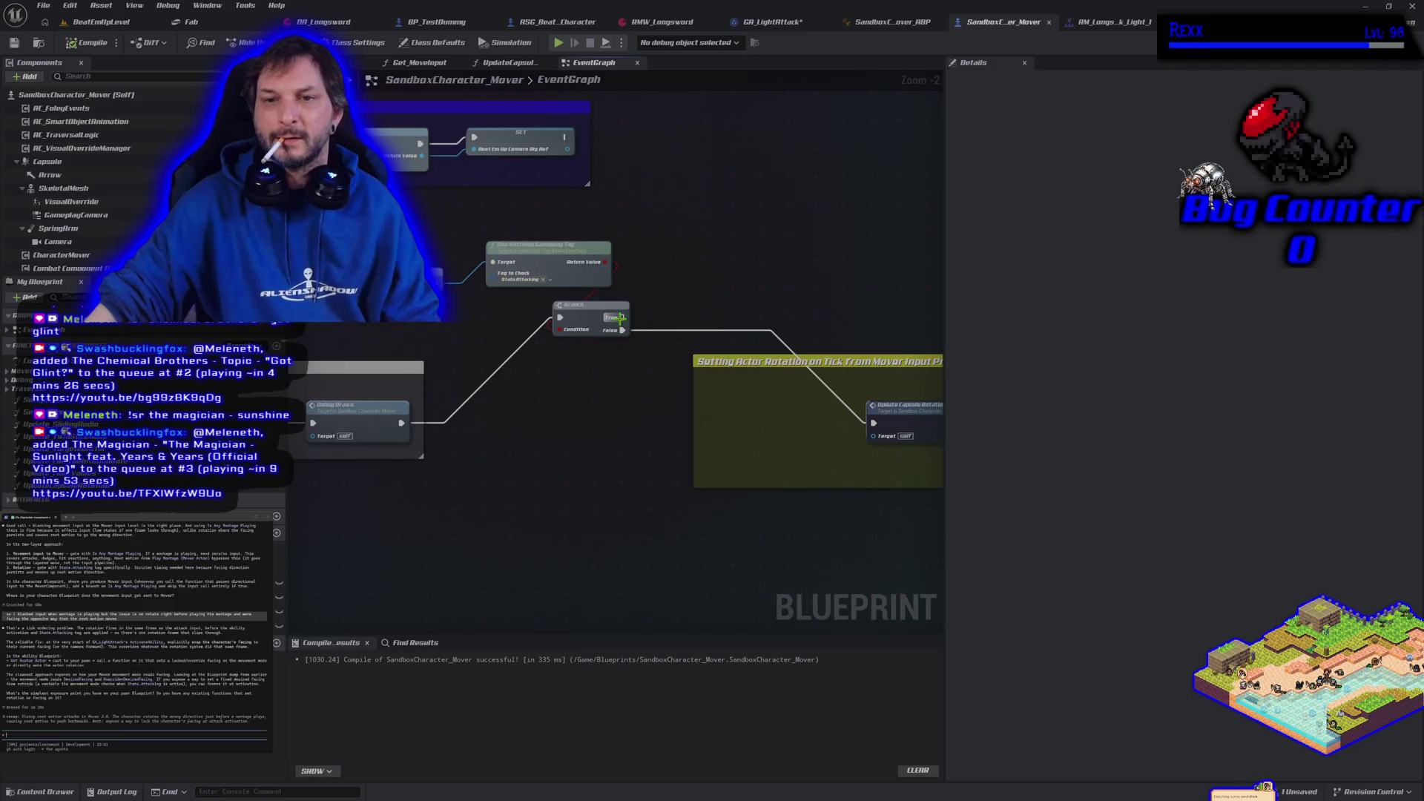
- Connect the Branch's True output to Update Capsule Rotation and start a play test
{"action": "mouse_move", "coordinate": [620, 318]}
{"action": "left_mouse_down"}
{"action": "mouse_move", "coordinate": [861, 335]}
{"action": "mouse_move", "coordinate": [901, 442]}
{"action": "mouse_move", "coordinate": [883, 433]}
{"action": "left_mouse_up"}
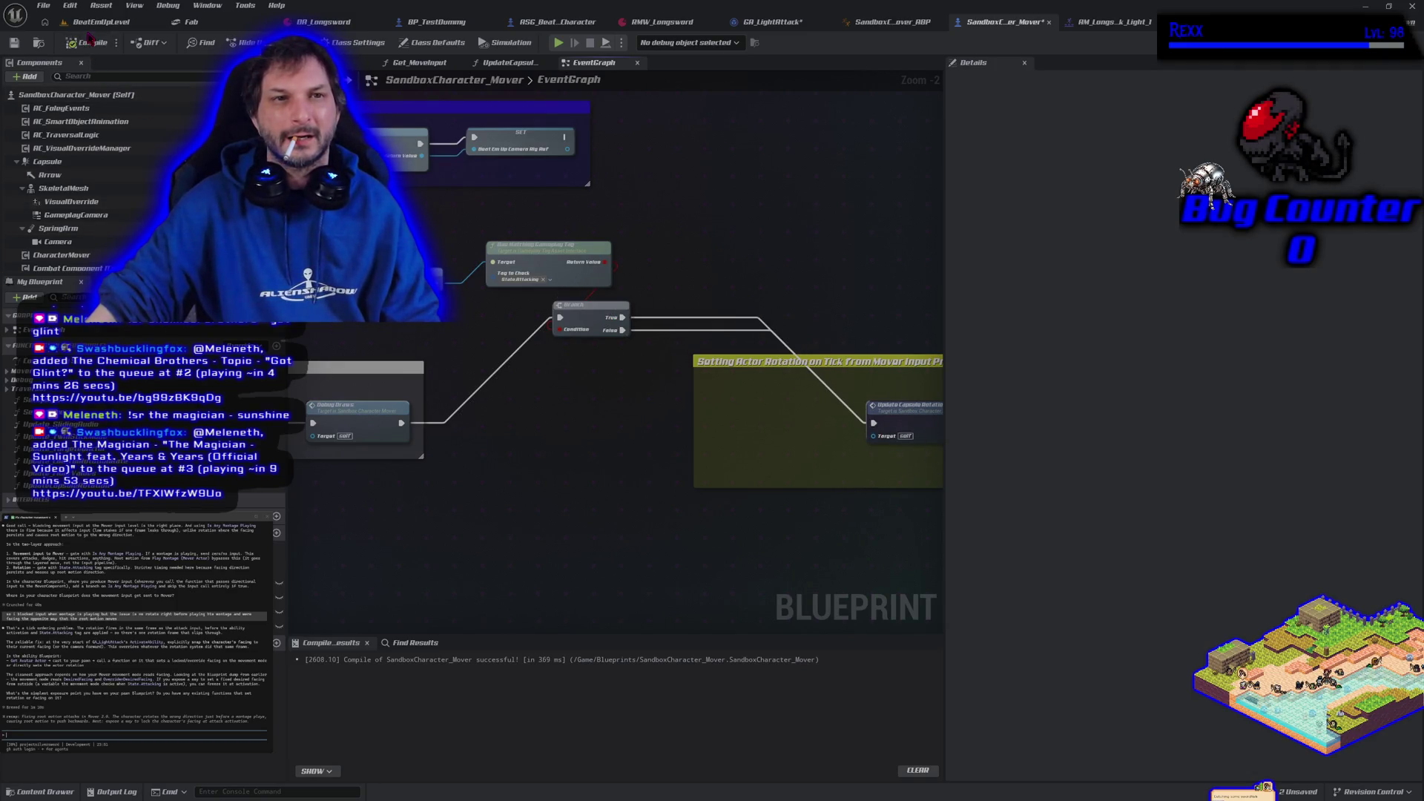
{"action": "left_click", "coordinate": [96, 22]}
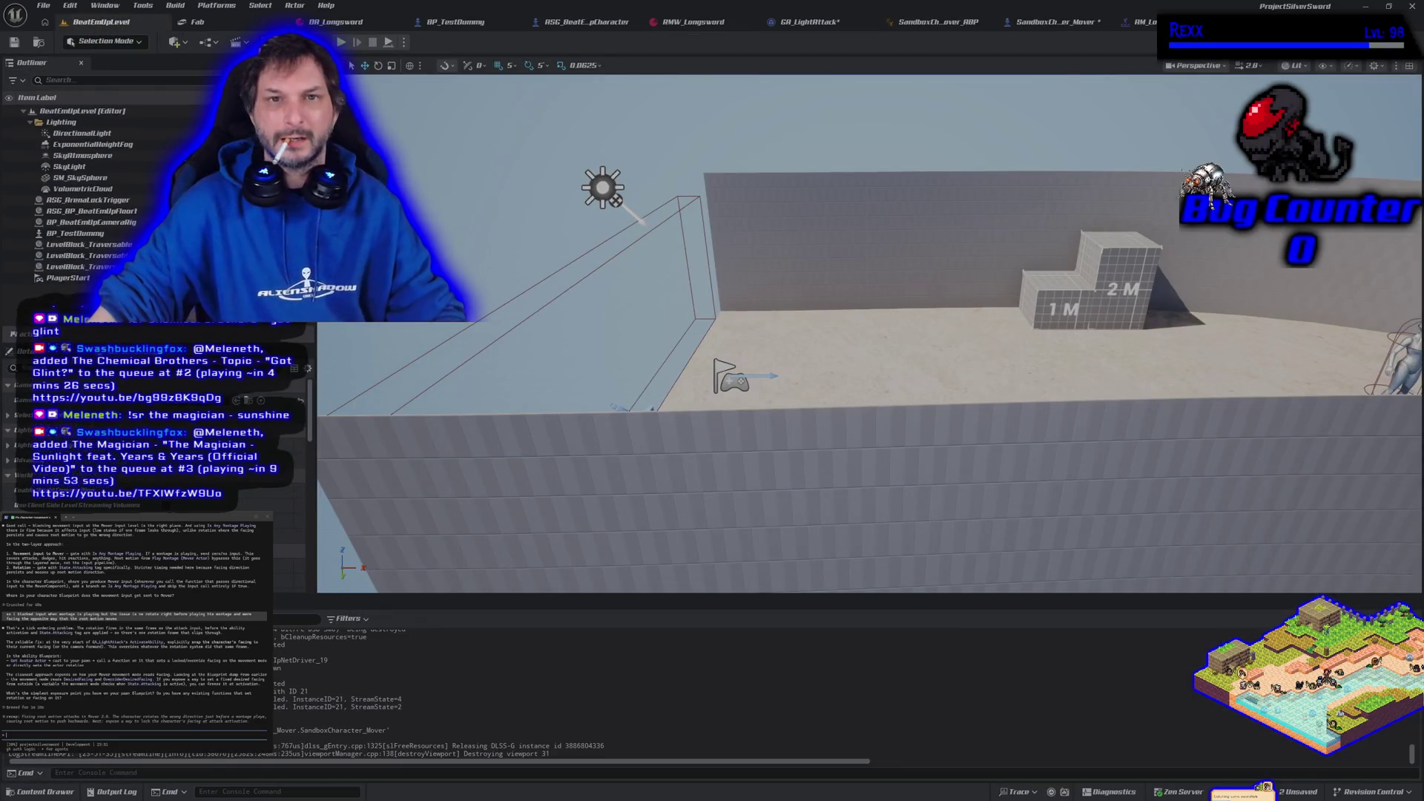
{"action": "key", "text": "alt+p"}
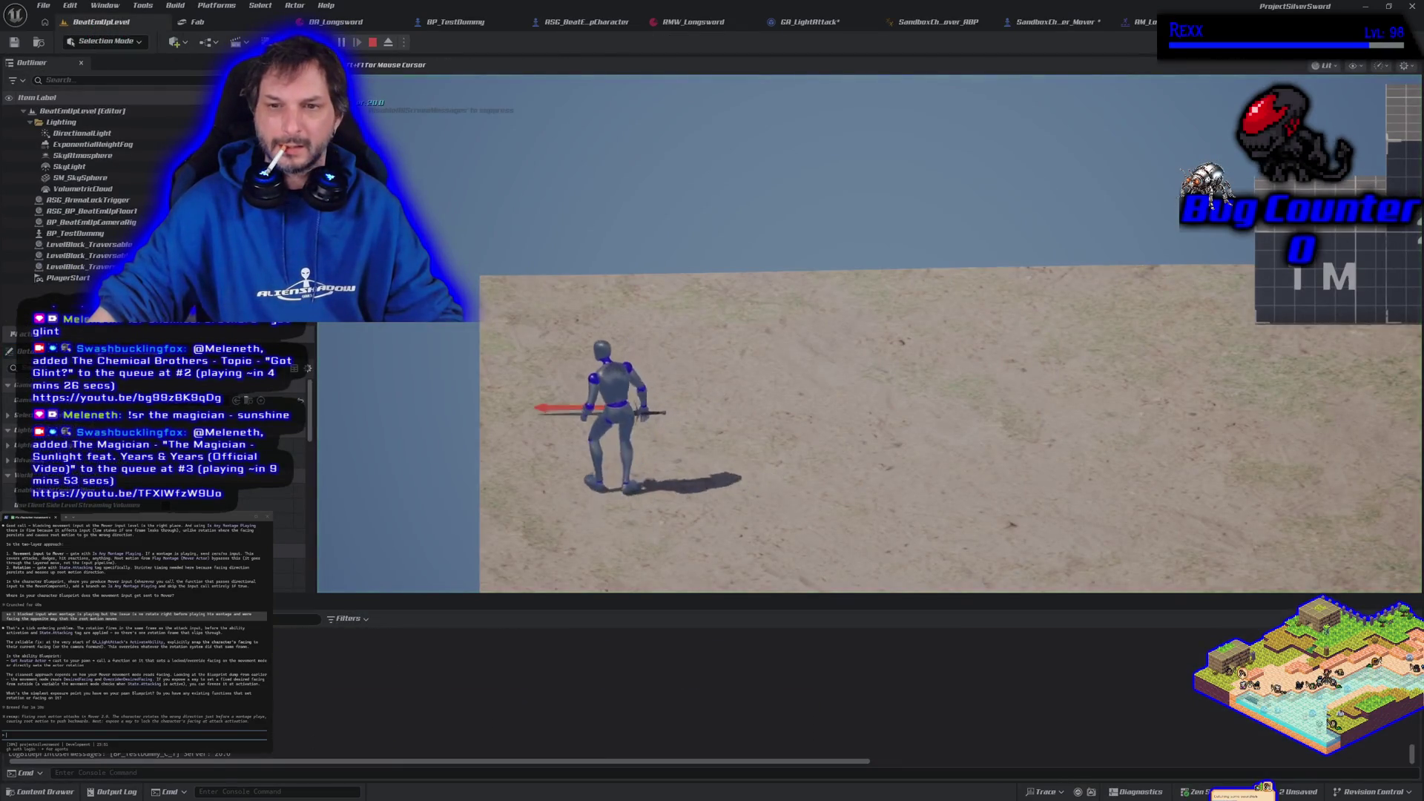
- Throw repeated J light attacks while moving right with D, then stop the session
{"action": "key", "text": "j"}
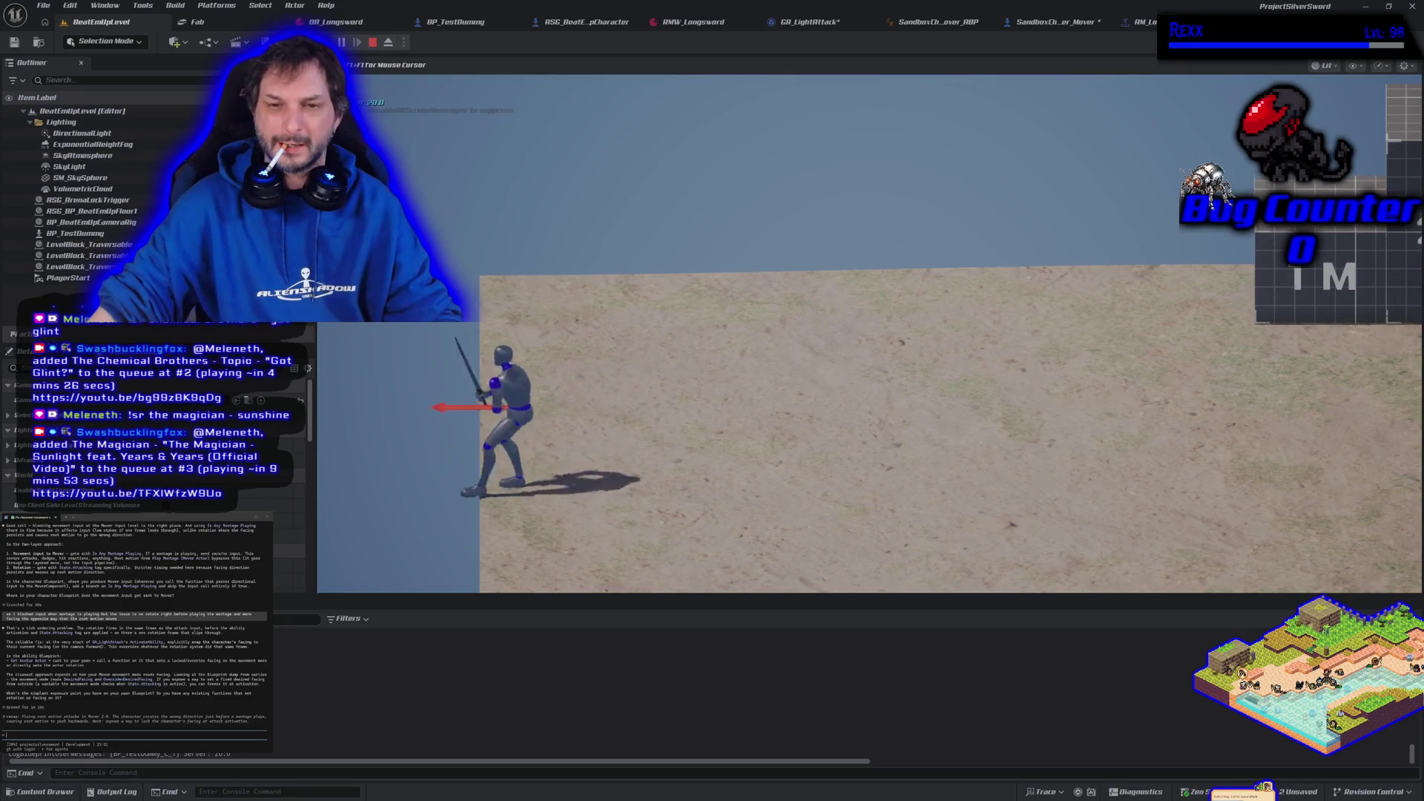
{"action": "key", "text": "d"}
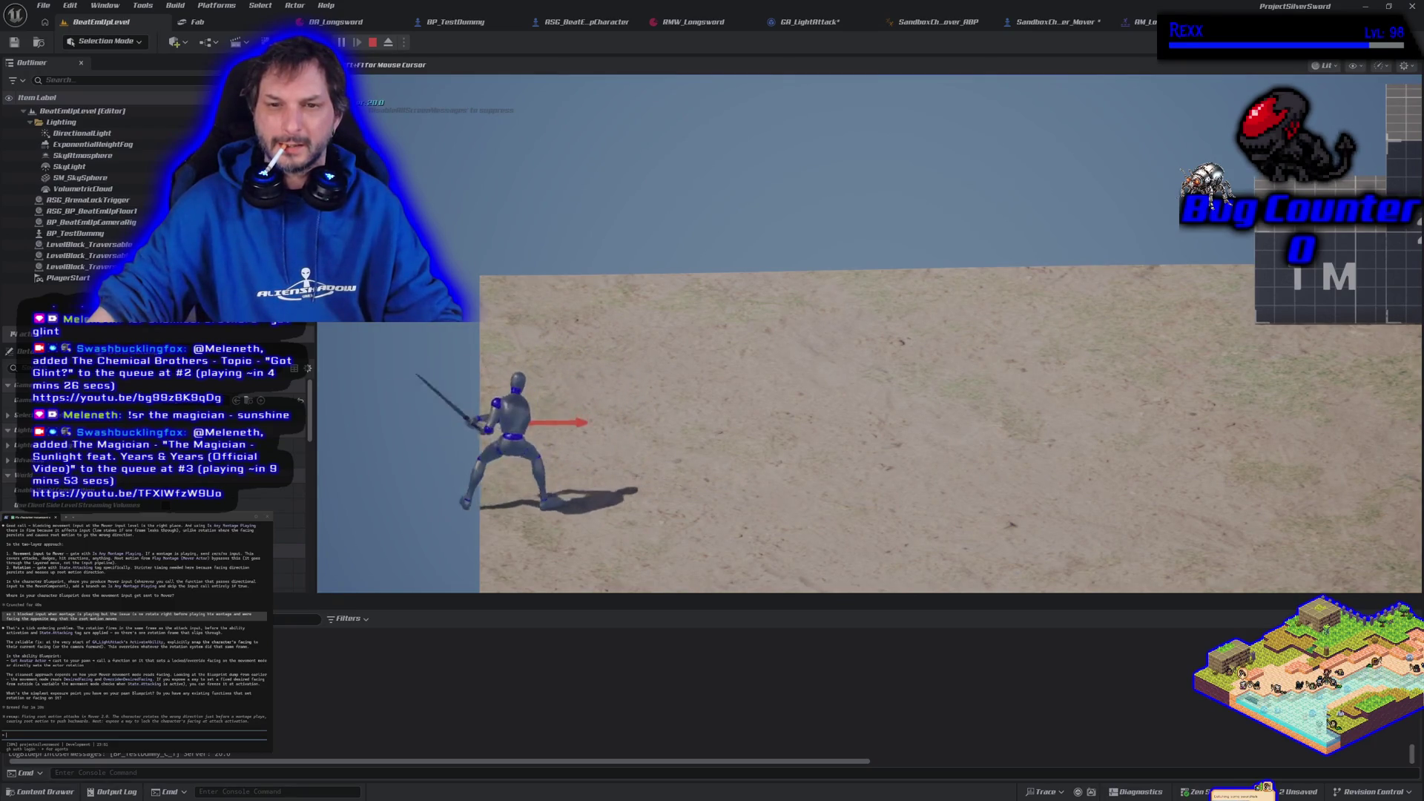
{"action": "key", "text": "j"}
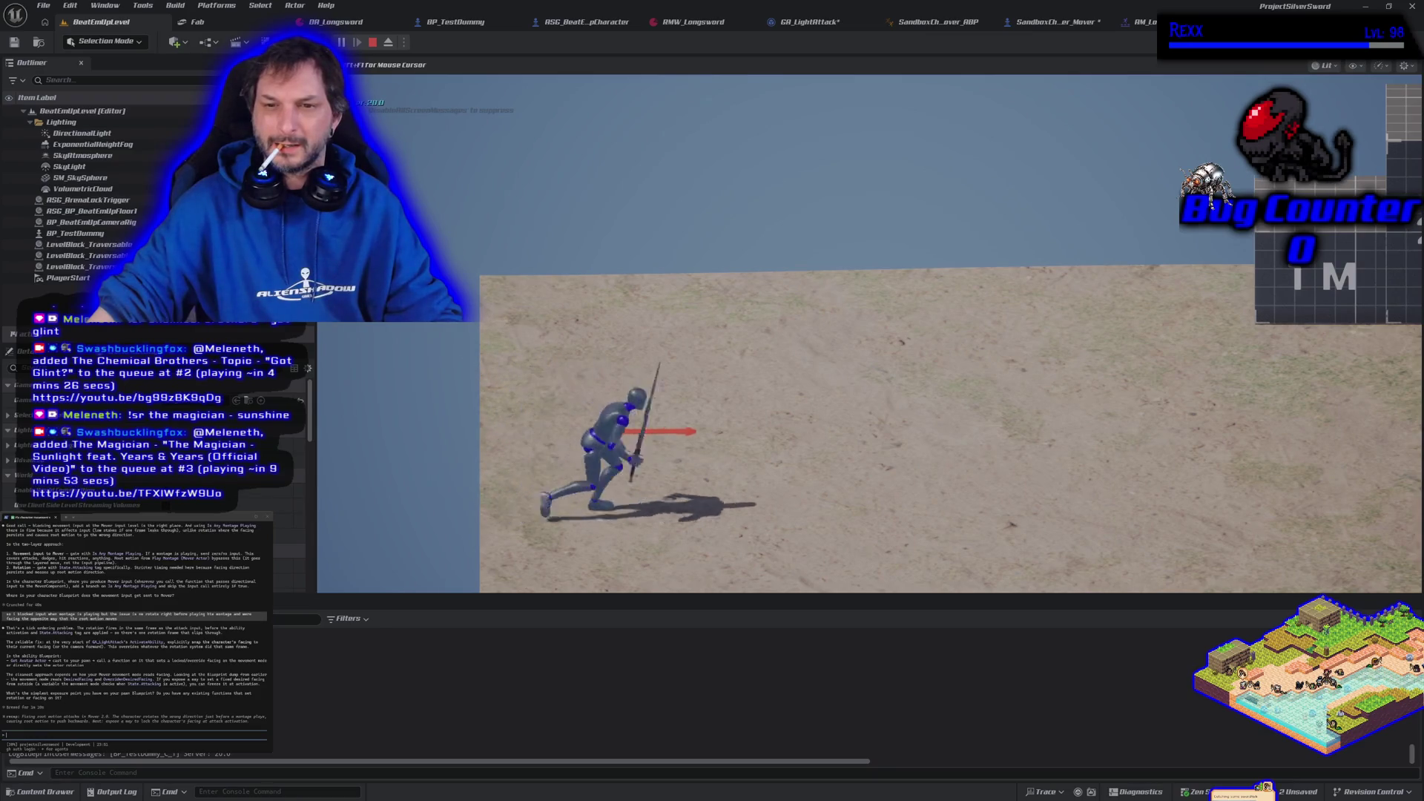
{"action": "key", "text": "j"}
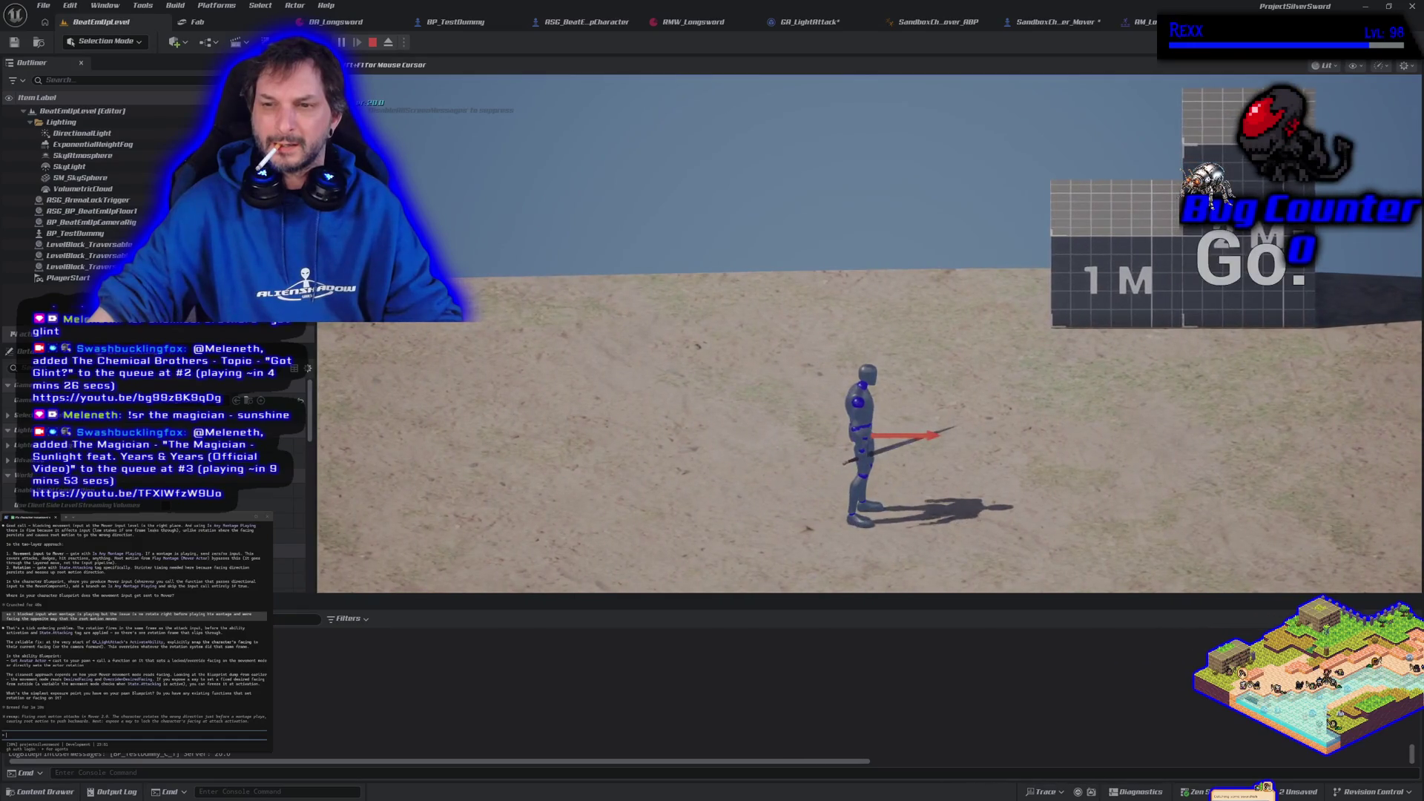
{"action": "key", "text": "j"}
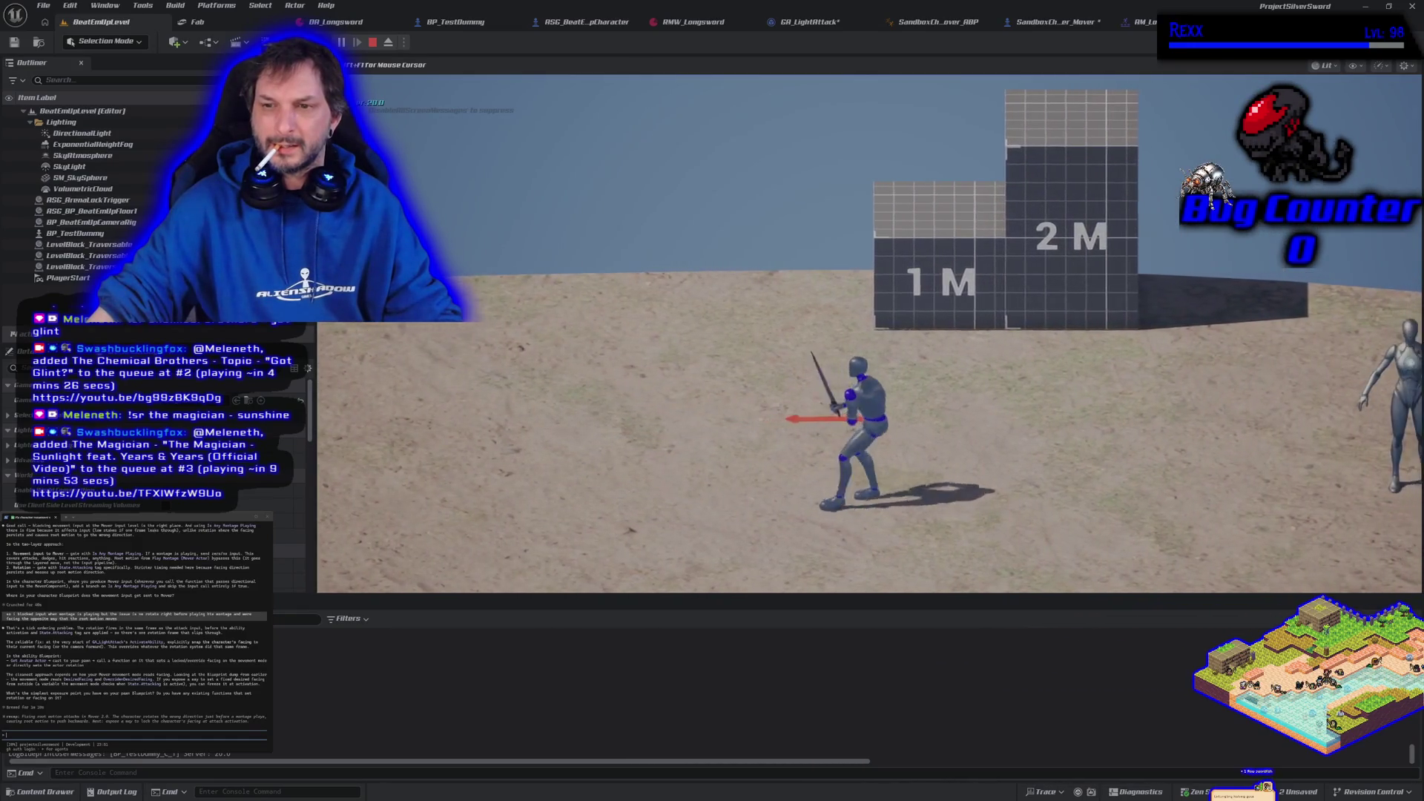
{"action": "key", "text": "j"}
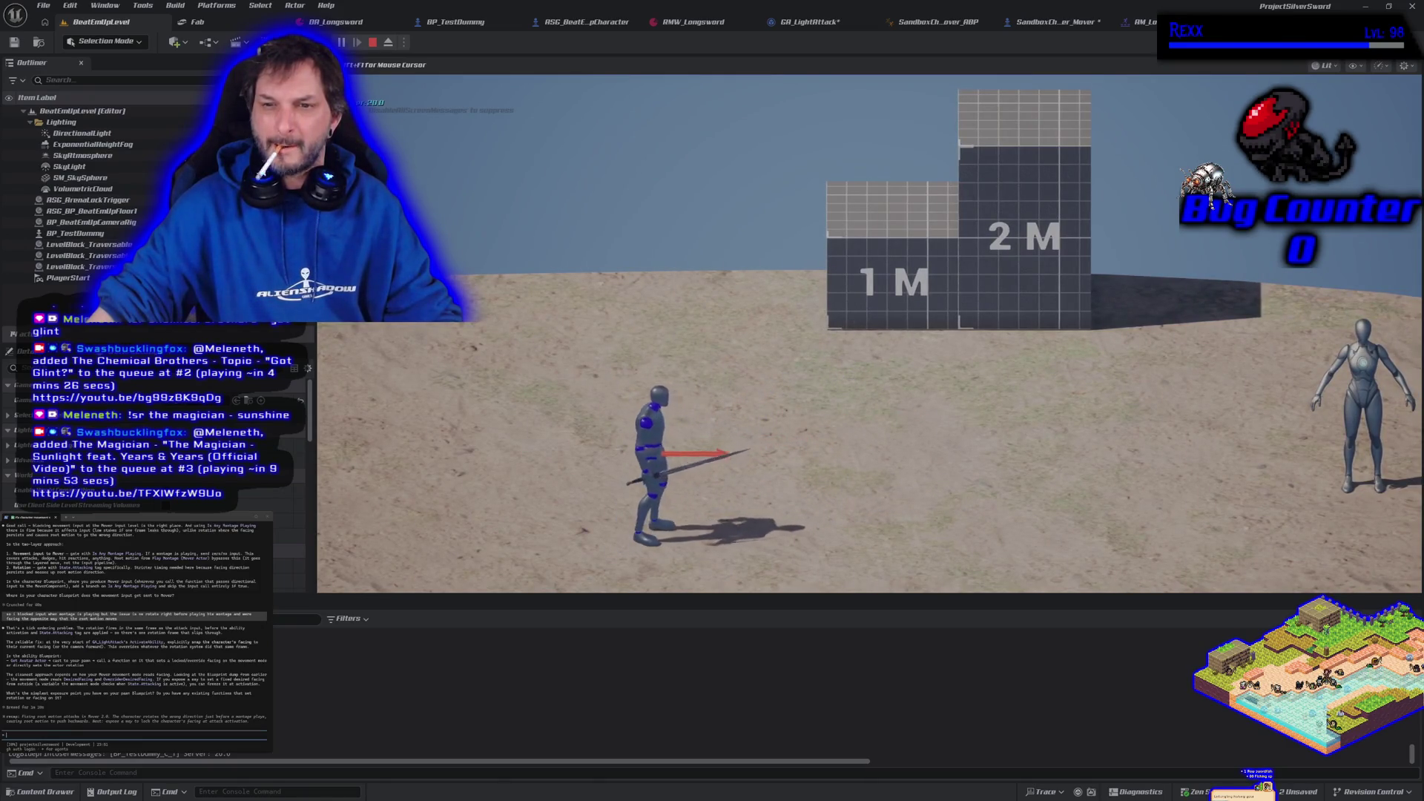
{"action": "key", "text": "j"}
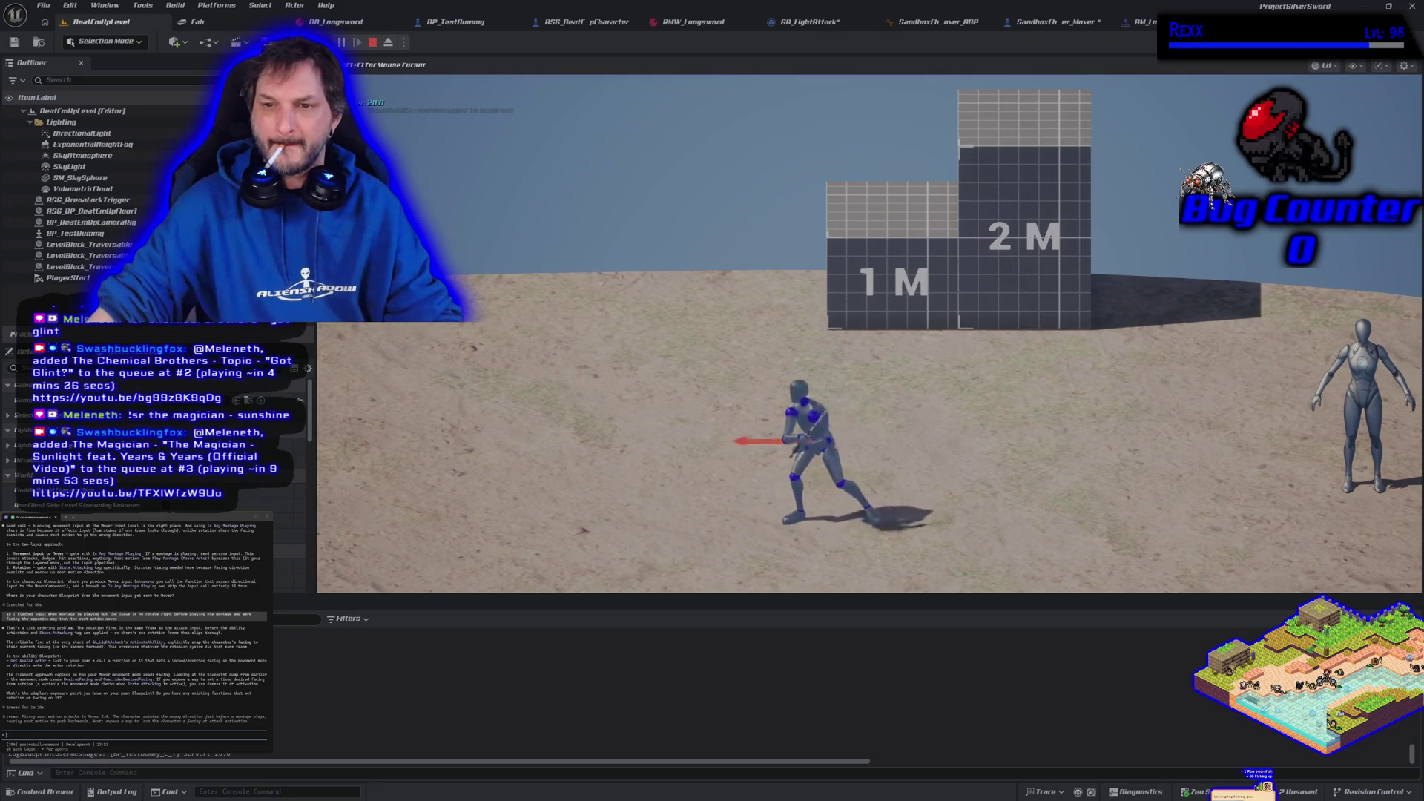
{"action": "key", "text": "d"}
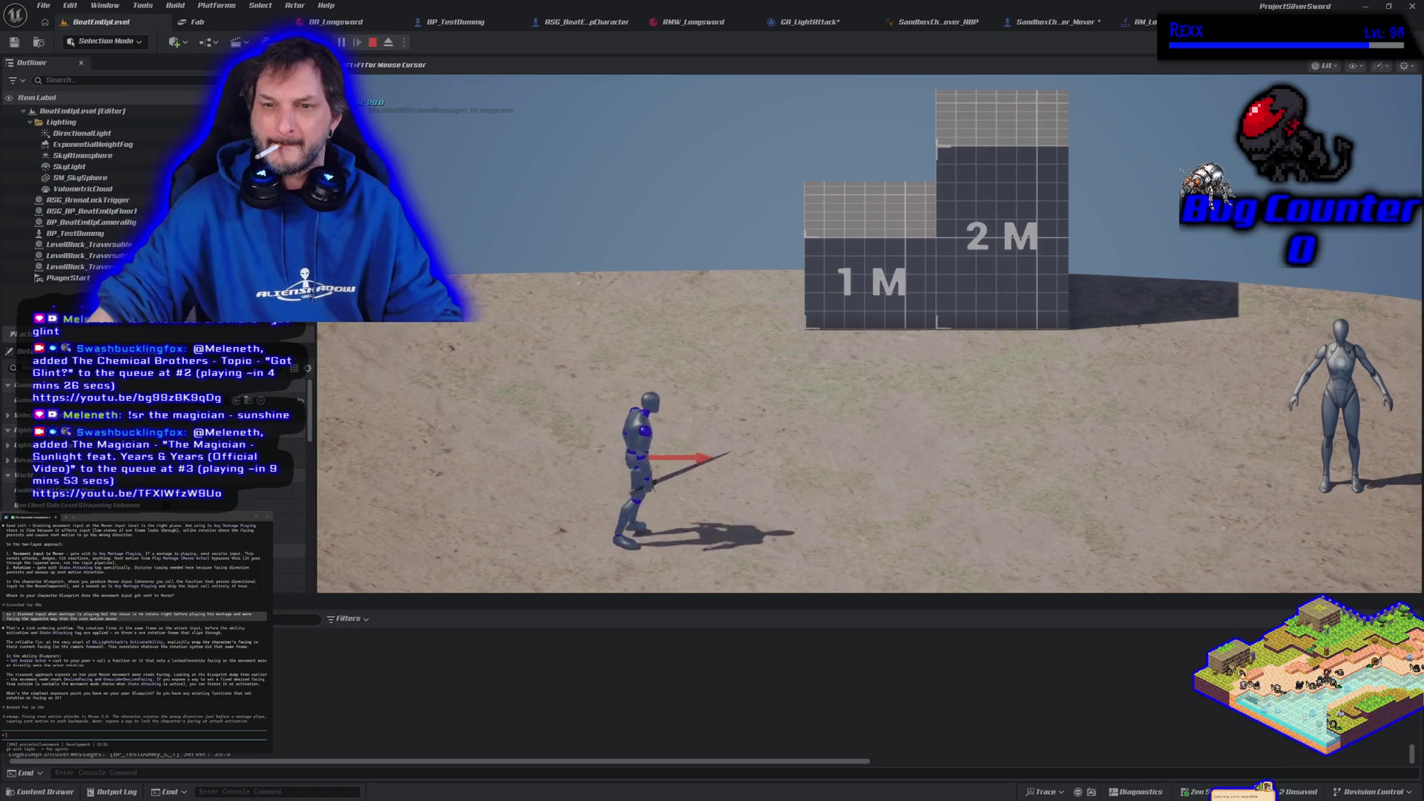
{"action": "key", "text": "d"}
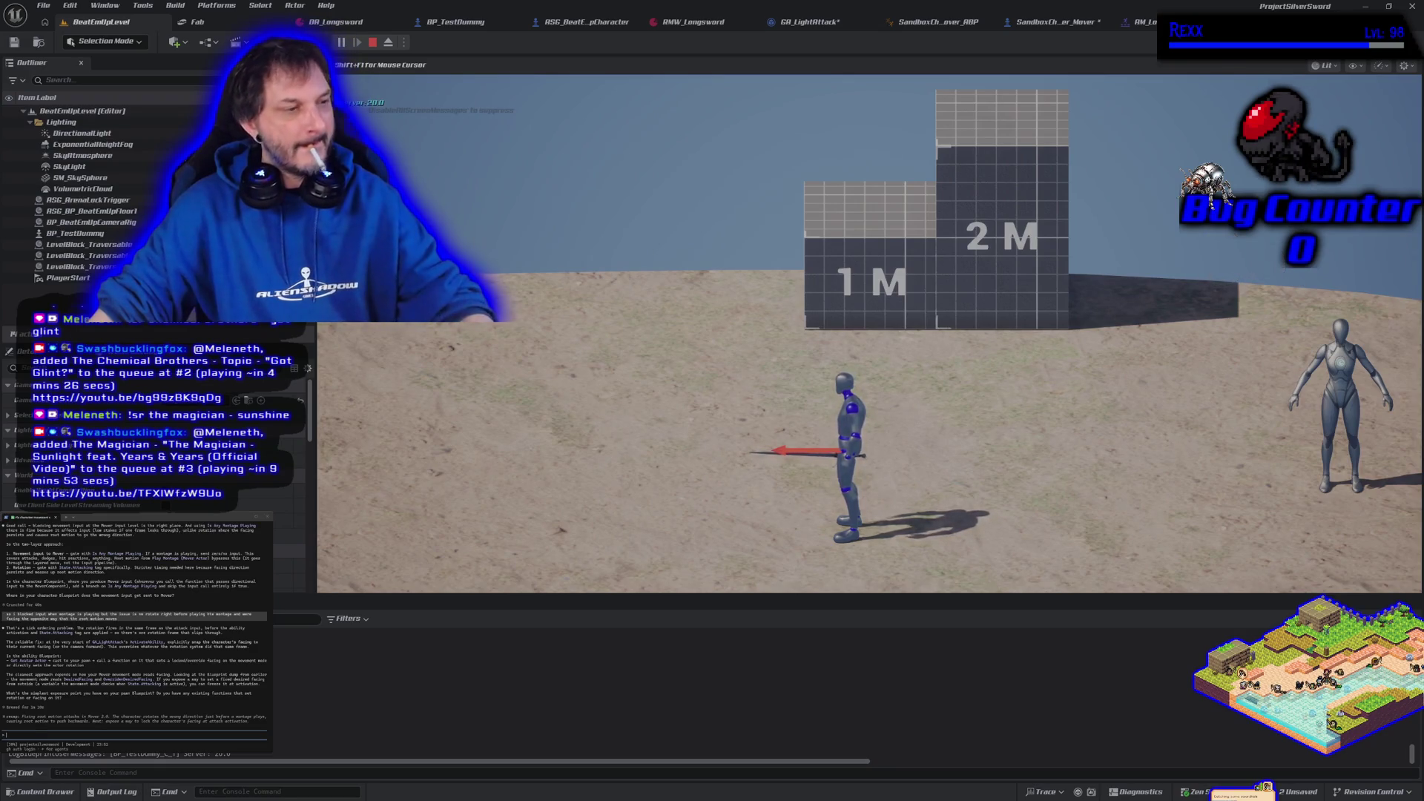
{"action": "key", "text": "Escape"}
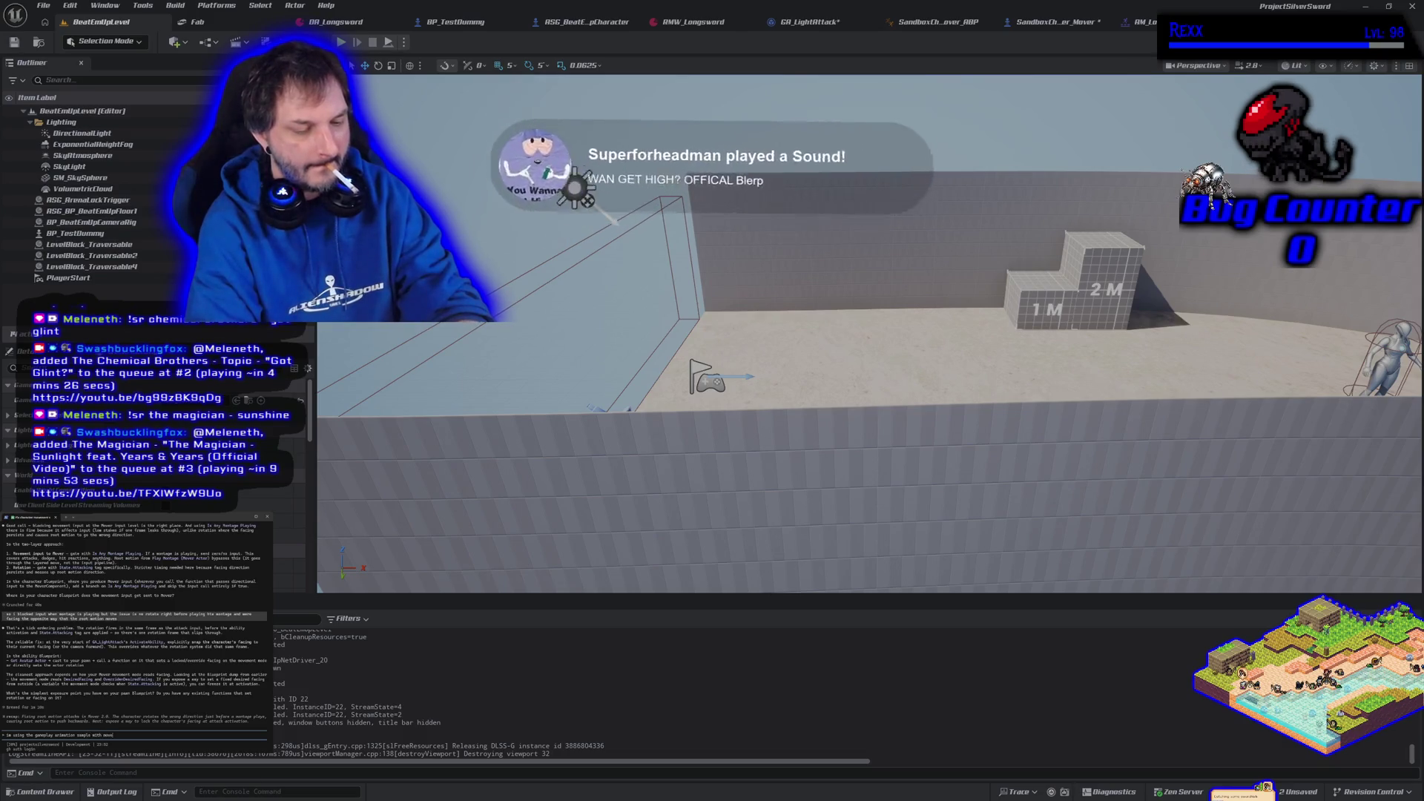
- Send the gameplay animation sample / Mover 2.0 note to the assistant and return to SandboxCharacter_Mover
{"action": "key", "text": "Return"}
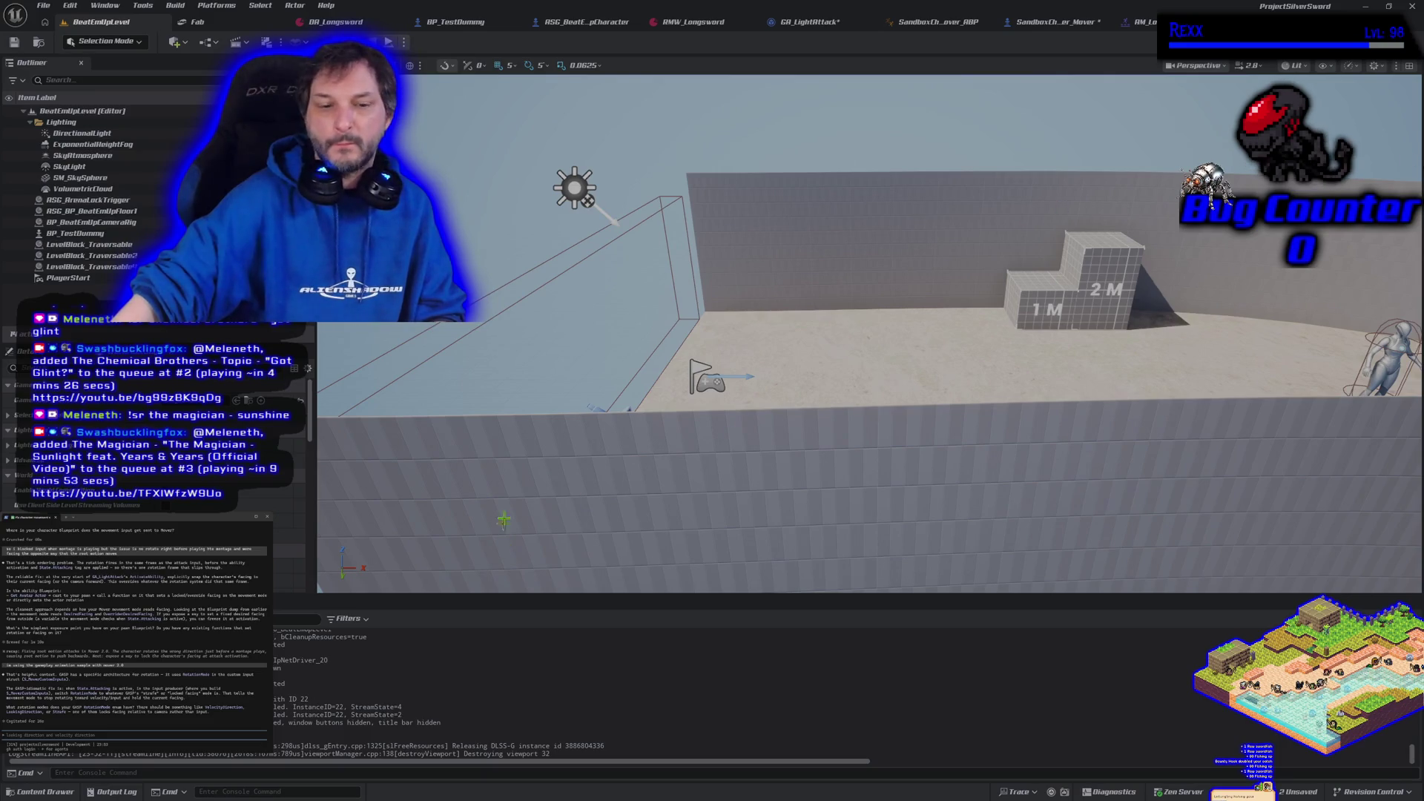
{"action": "left_click", "coordinate": [1053, 22]}
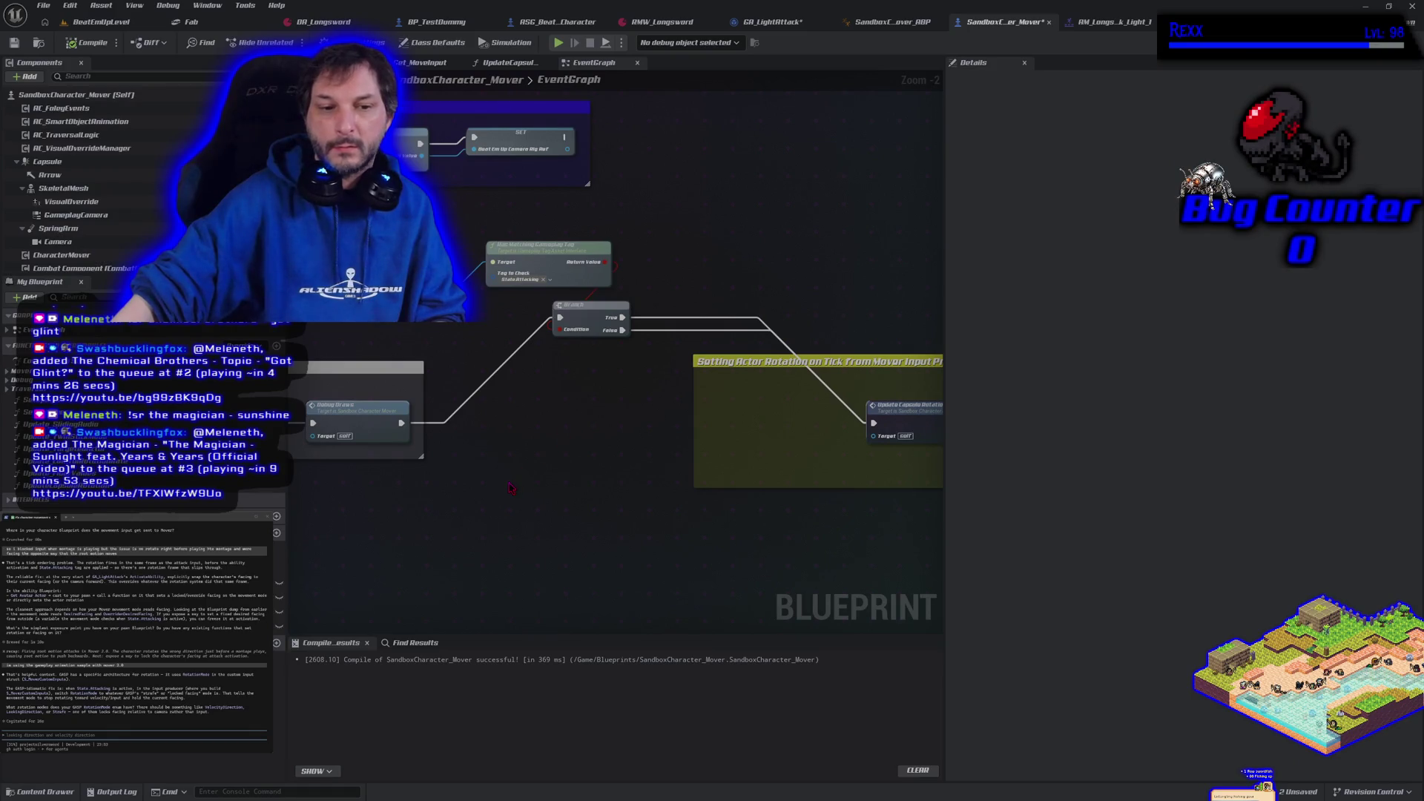
- Add a Get Rotation Mode node feeding an Equal (==) check
{"action": "right_click", "coordinate": [510, 488]}
{"action": "type", "text": "ge"}
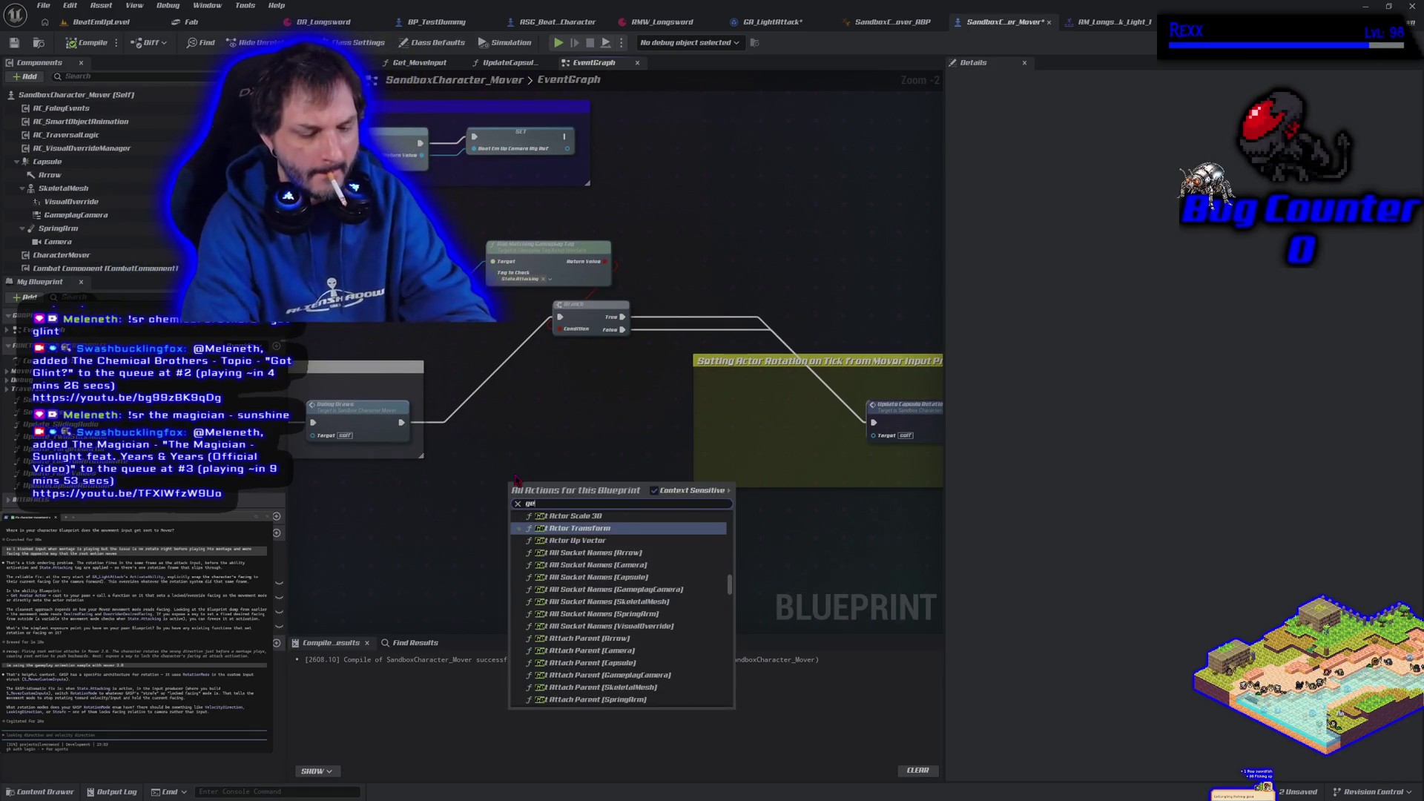
{"action": "type", "text": "t rotation"}
{"action": "key", "text": "Return"}
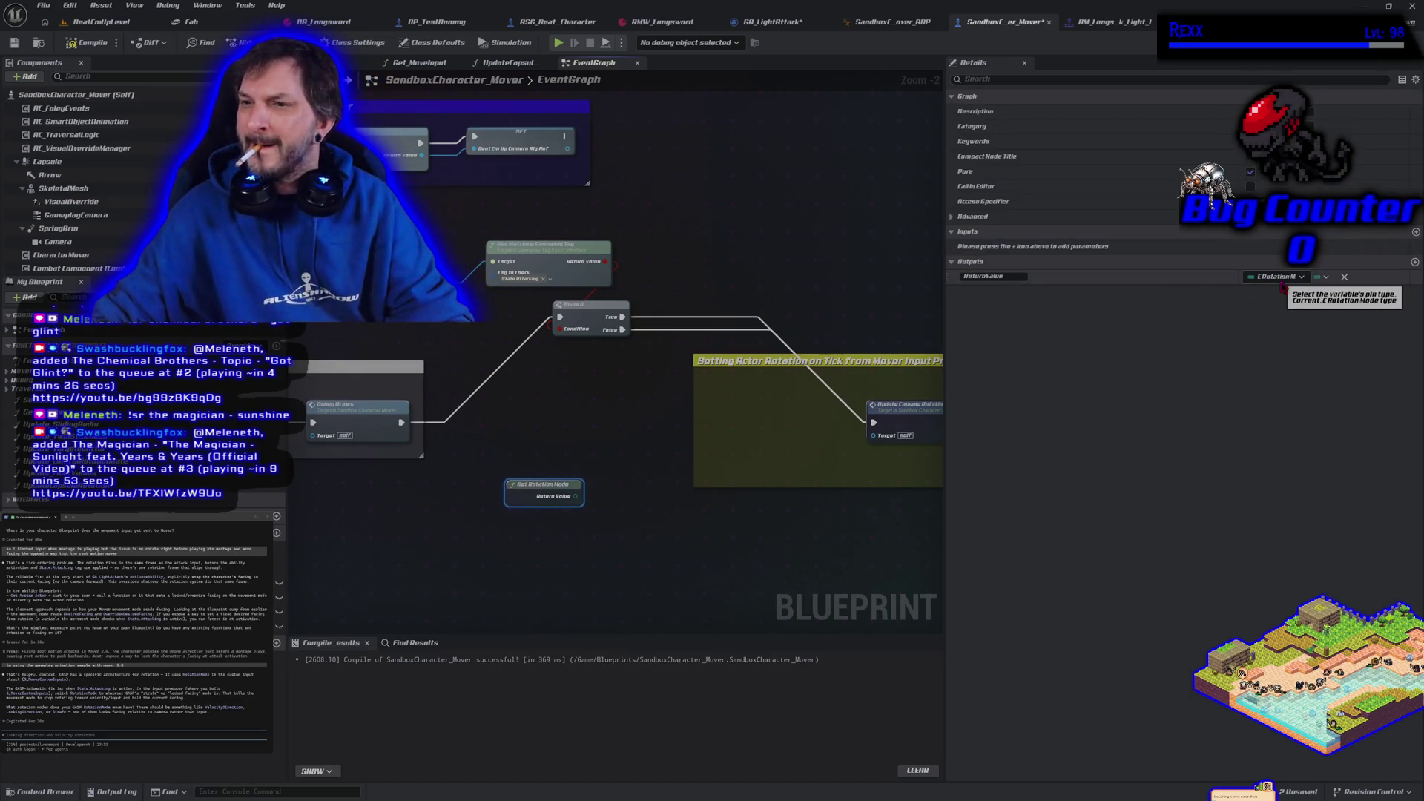
{"action": "left_click_drag", "start_coordinate": [568, 503], "coordinate": [618, 524]}
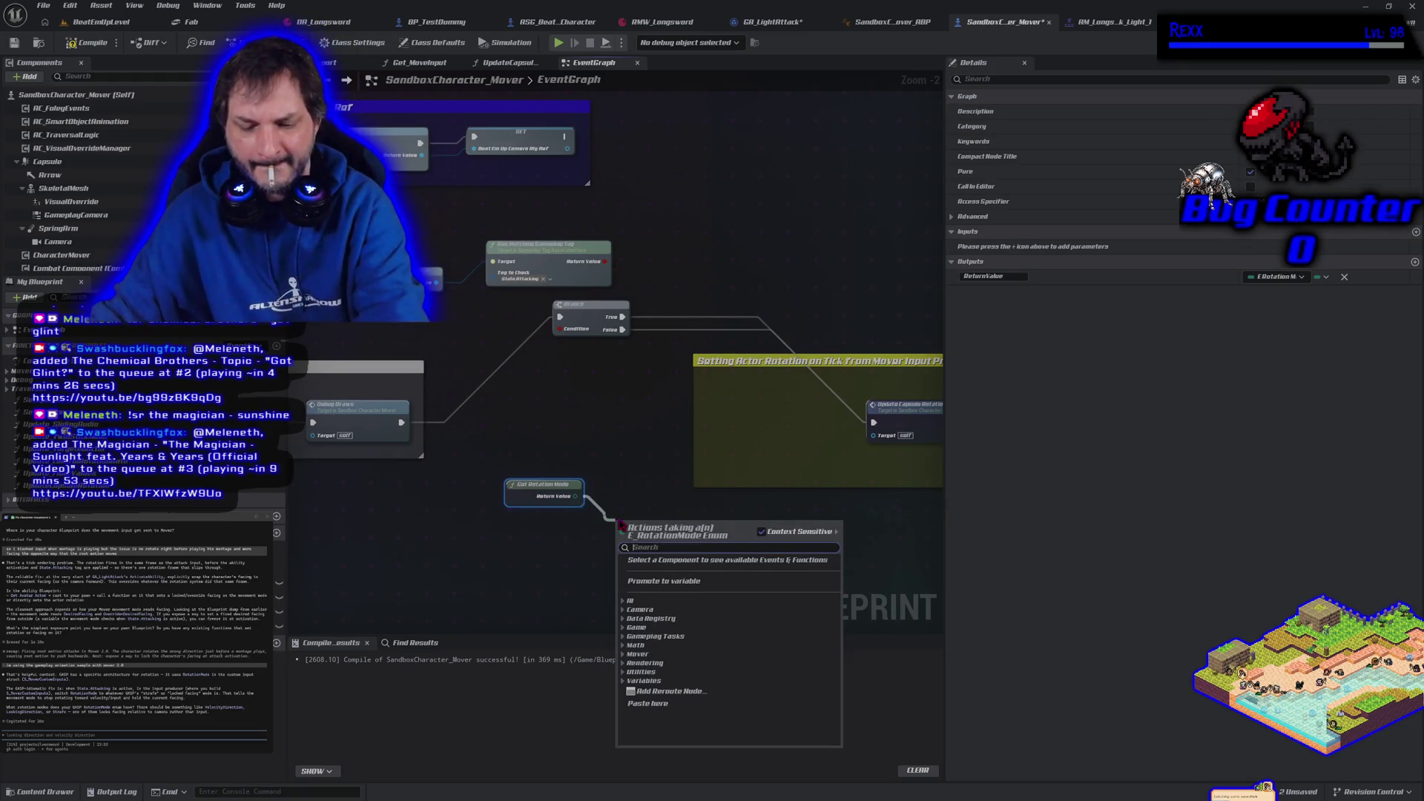
{"action": "type", "text": "=="}
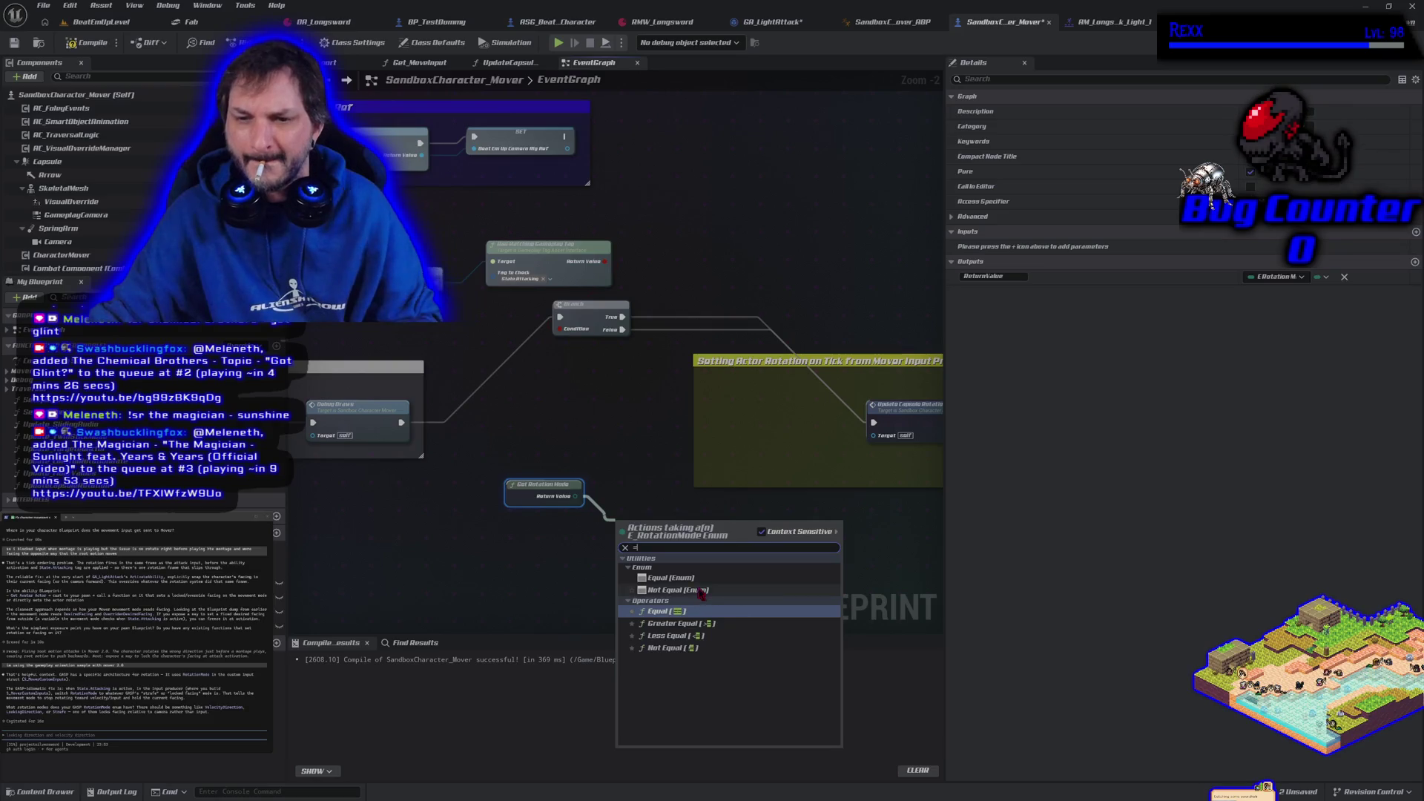
{"action": "left_click", "coordinate": [702, 584]}
- Review the Equal node's movement-state options, send the prompt to the assistant, and recompile
{"action": "left_click", "coordinate": [685, 545]}
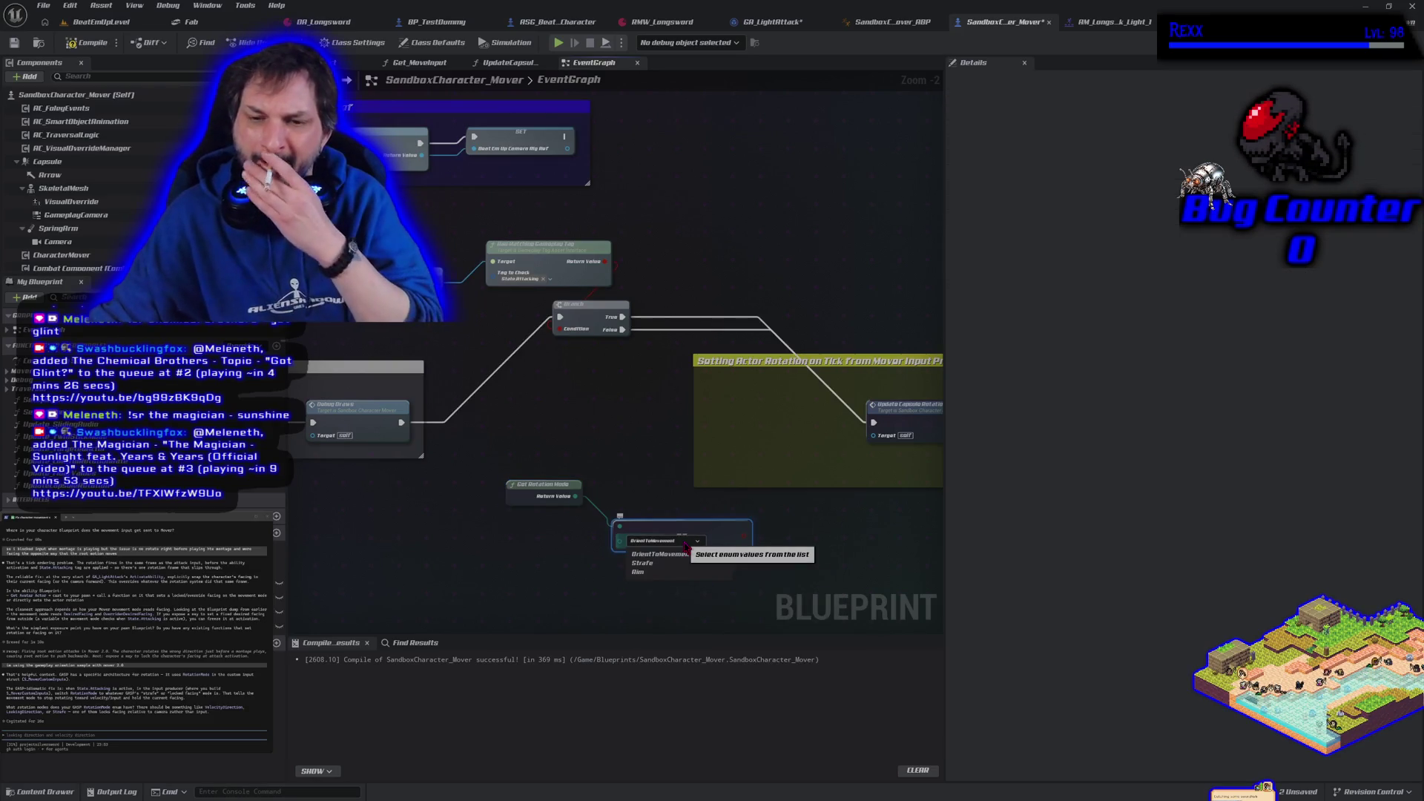
{"action": "key", "text": "Escape"}
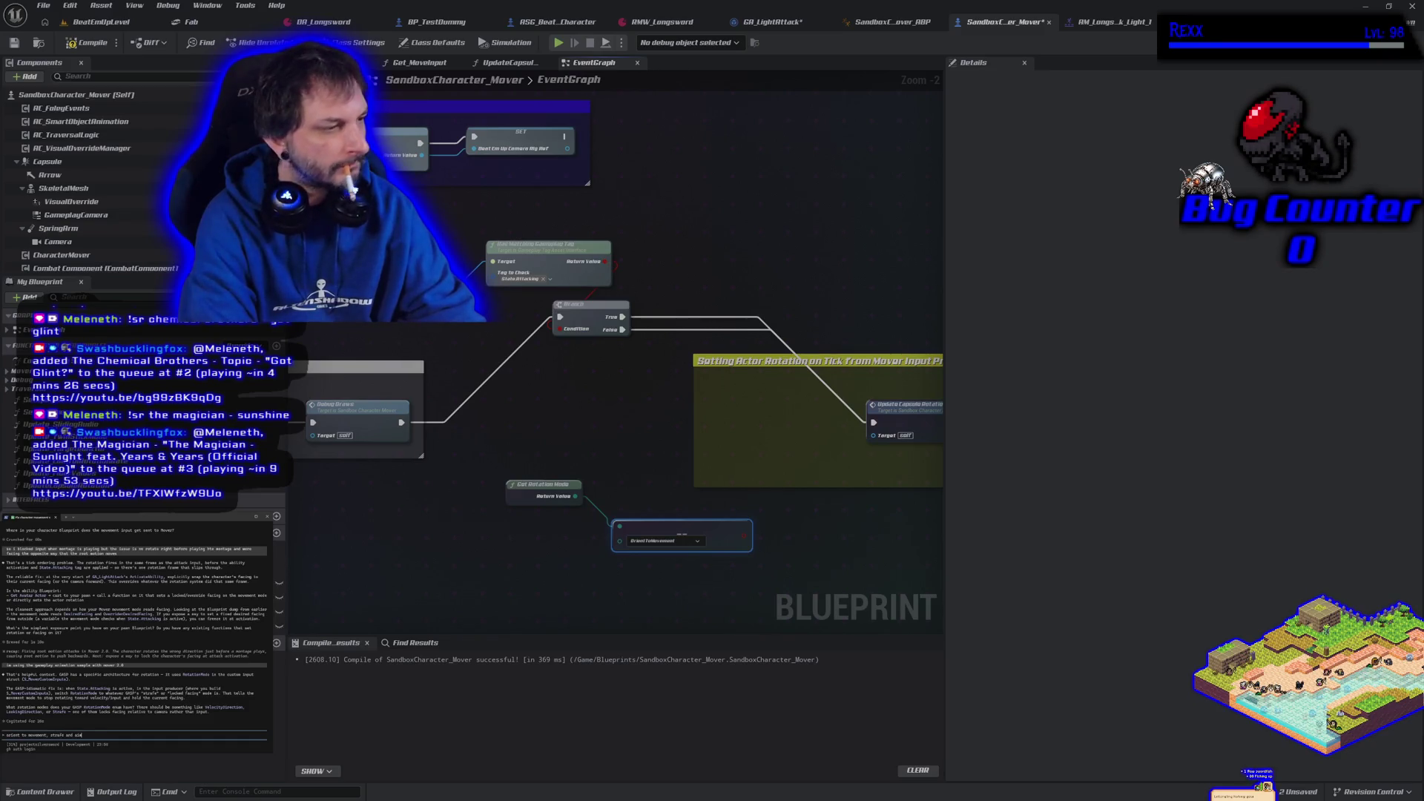
{"action": "key", "text": "Return"}
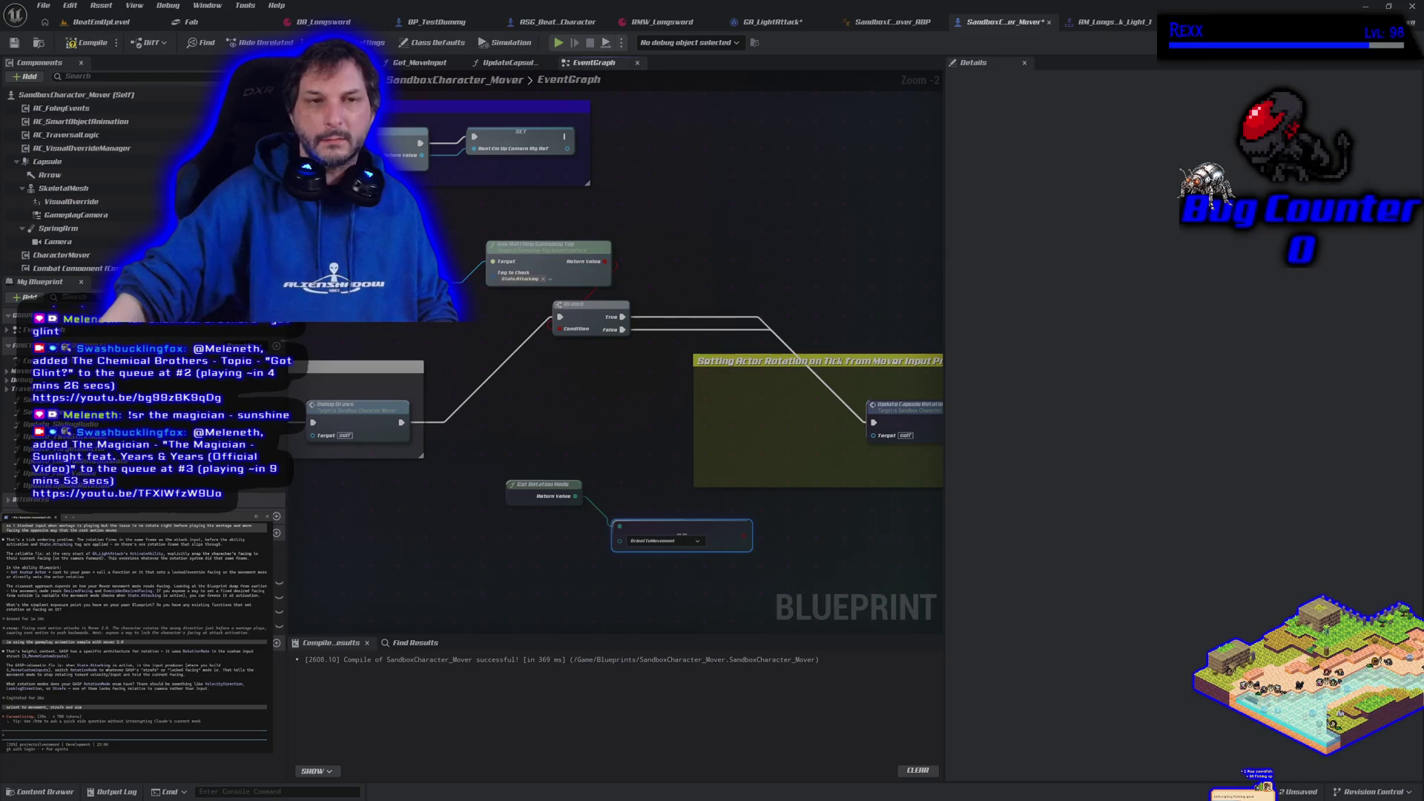
{"action": "left_click", "coordinate": [86, 43]}
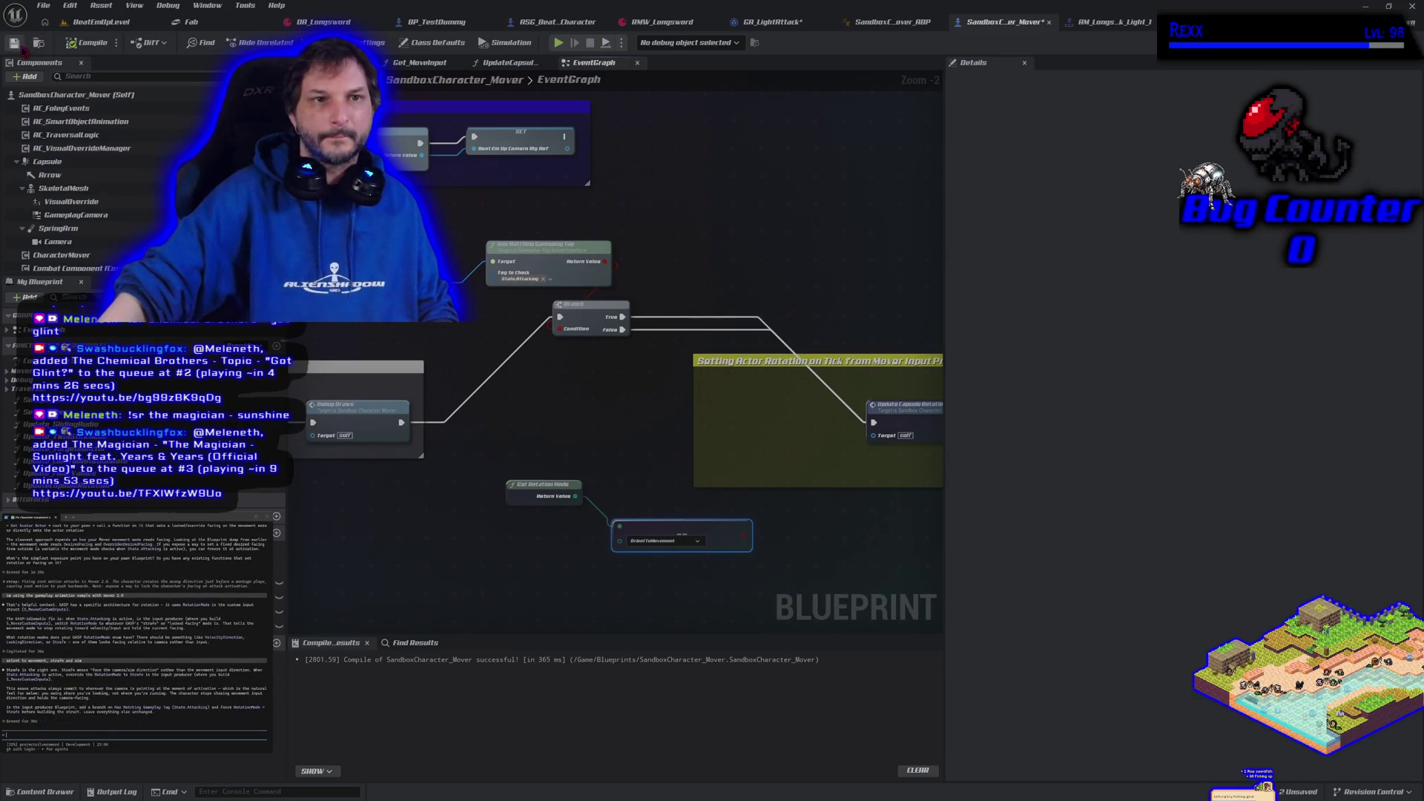
- Save the mover blueprint, play-test BeatEmUpLevel, then return to the GA_LightAttack graph
{"action": "left_click", "coordinate": [18, 44]}
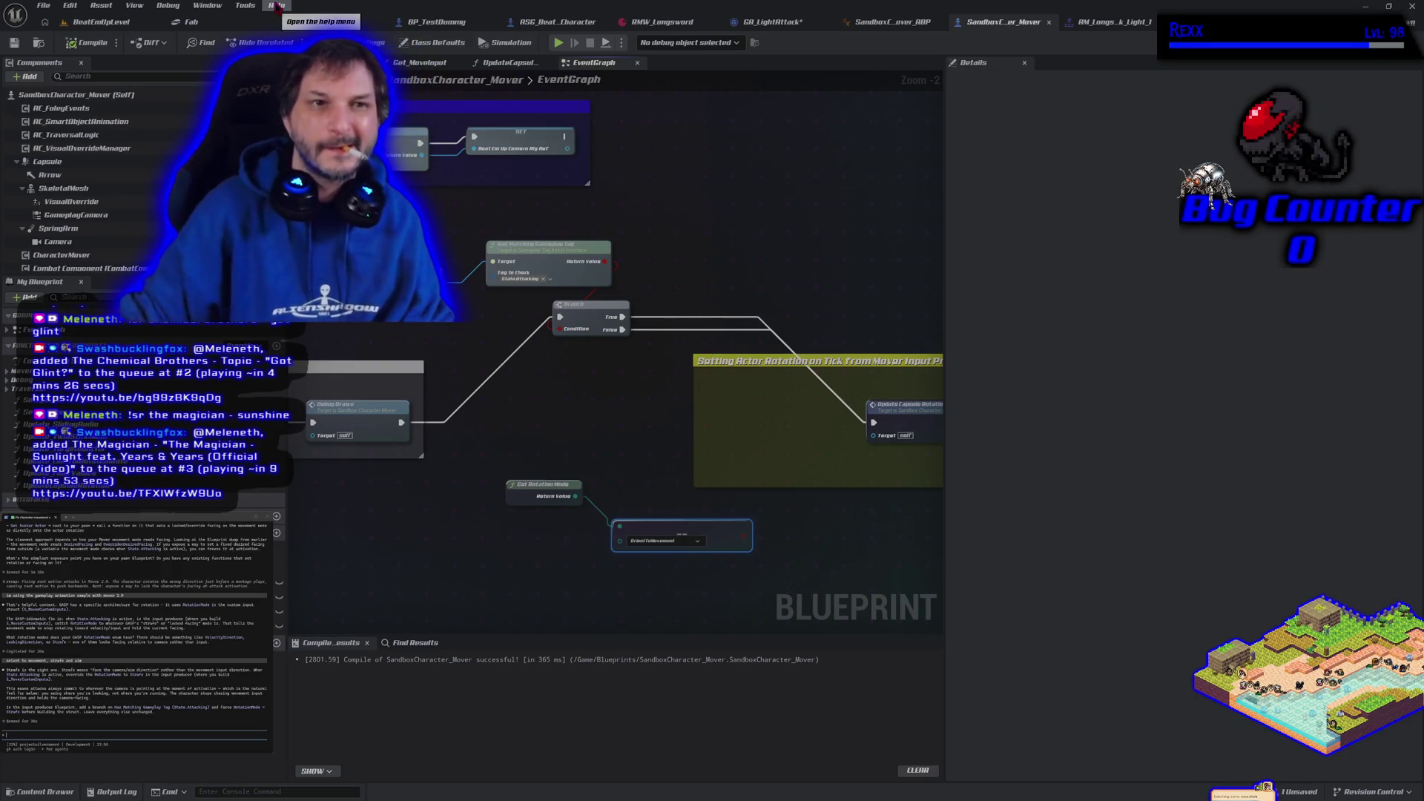
{"action": "left_click", "coordinate": [103, 23]}
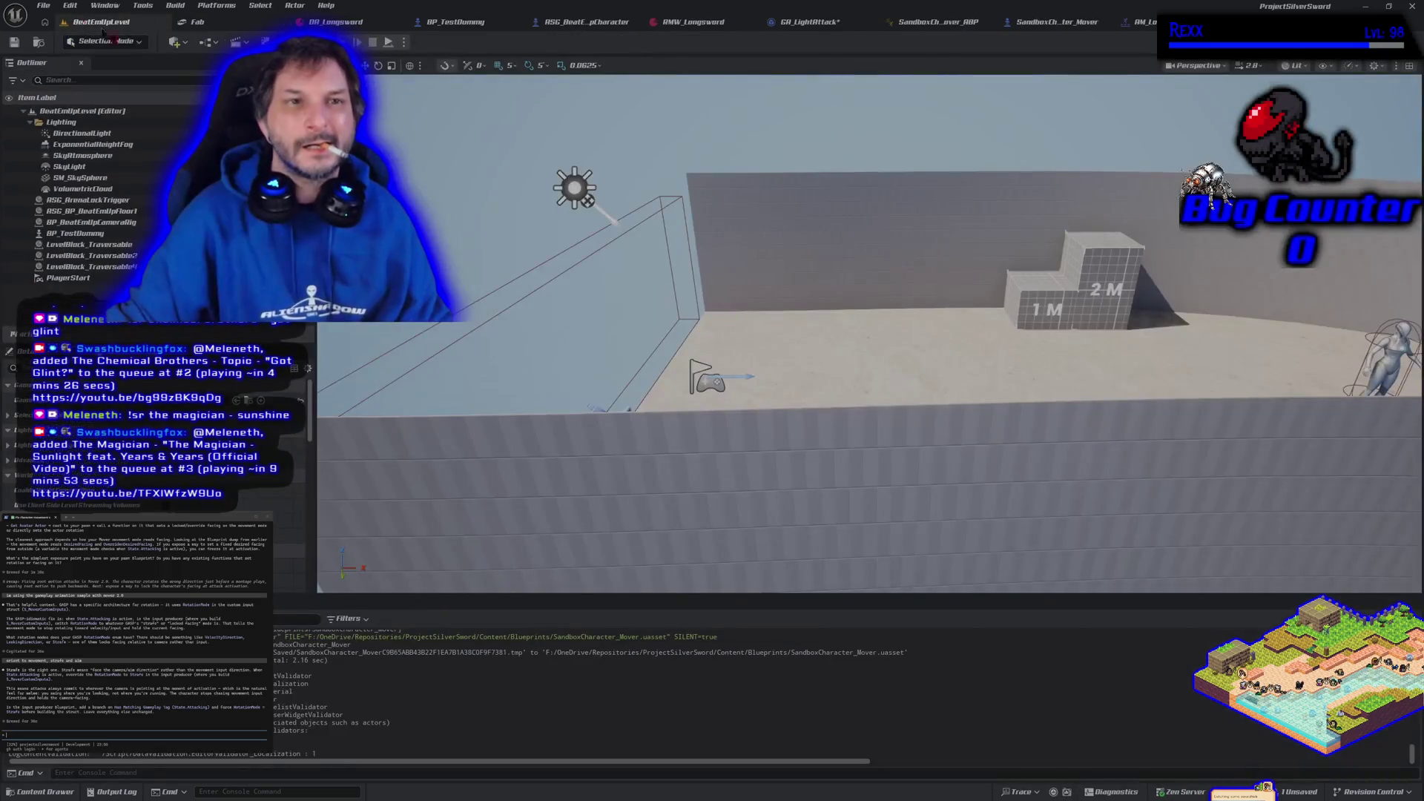
{"action": "key", "text": "alt+p"}
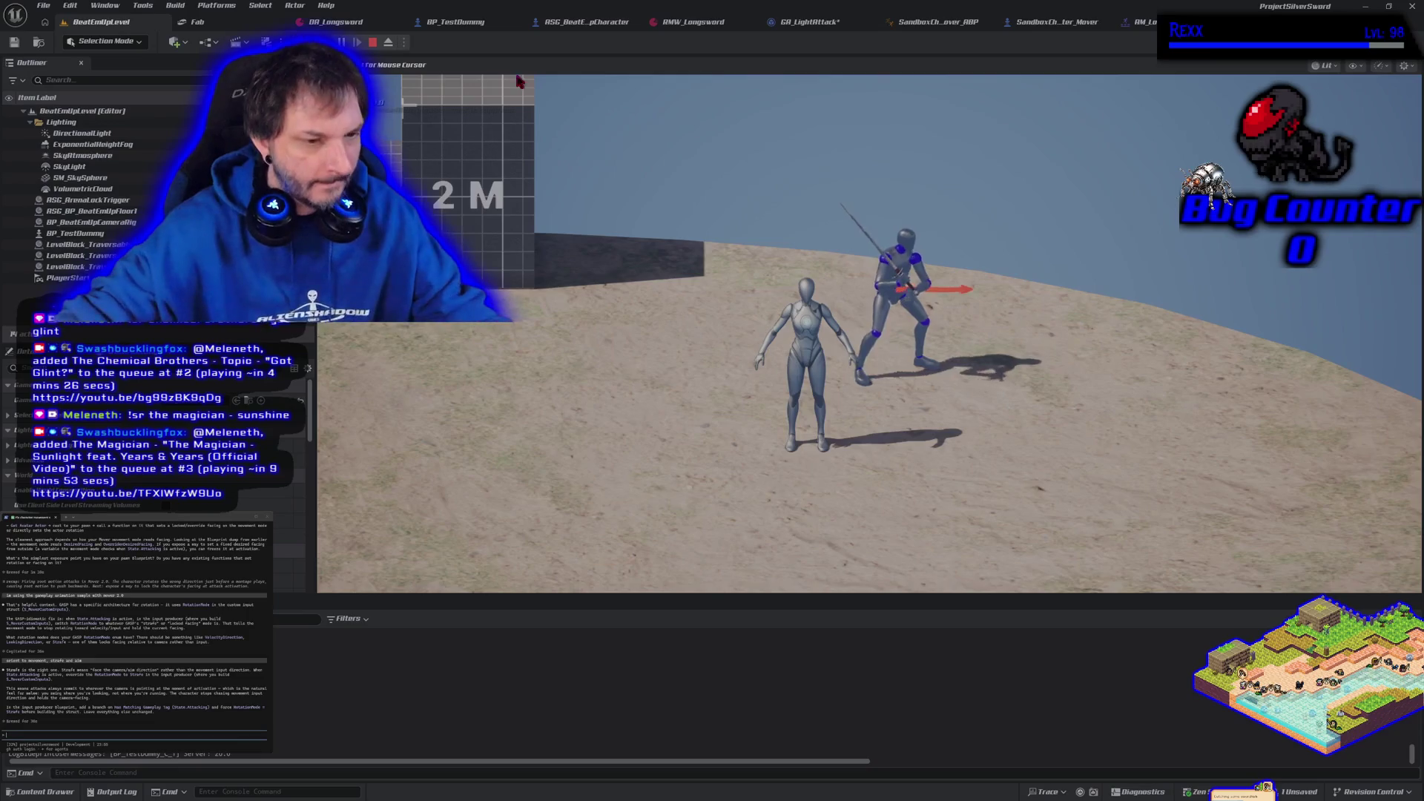
{"action": "key", "text": "Escape"}
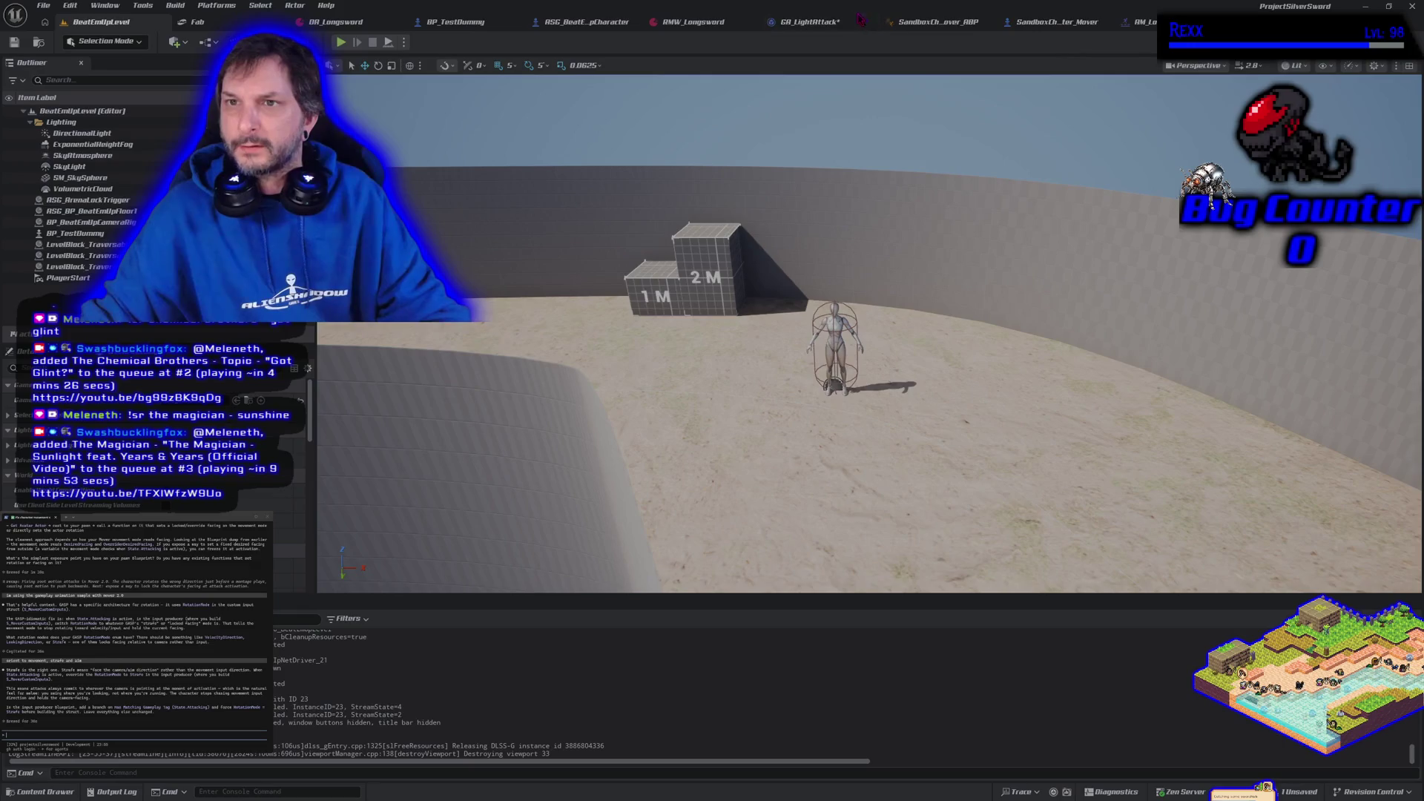
{"action": "left_click", "coordinate": [809, 21]}
- Delete the Set Actor Rotation node and nudge the CharacterMover variable node
{"action": "scroll", "coordinate": [452, 300], "scroll_direction": "up", "scroll_amount": 3}
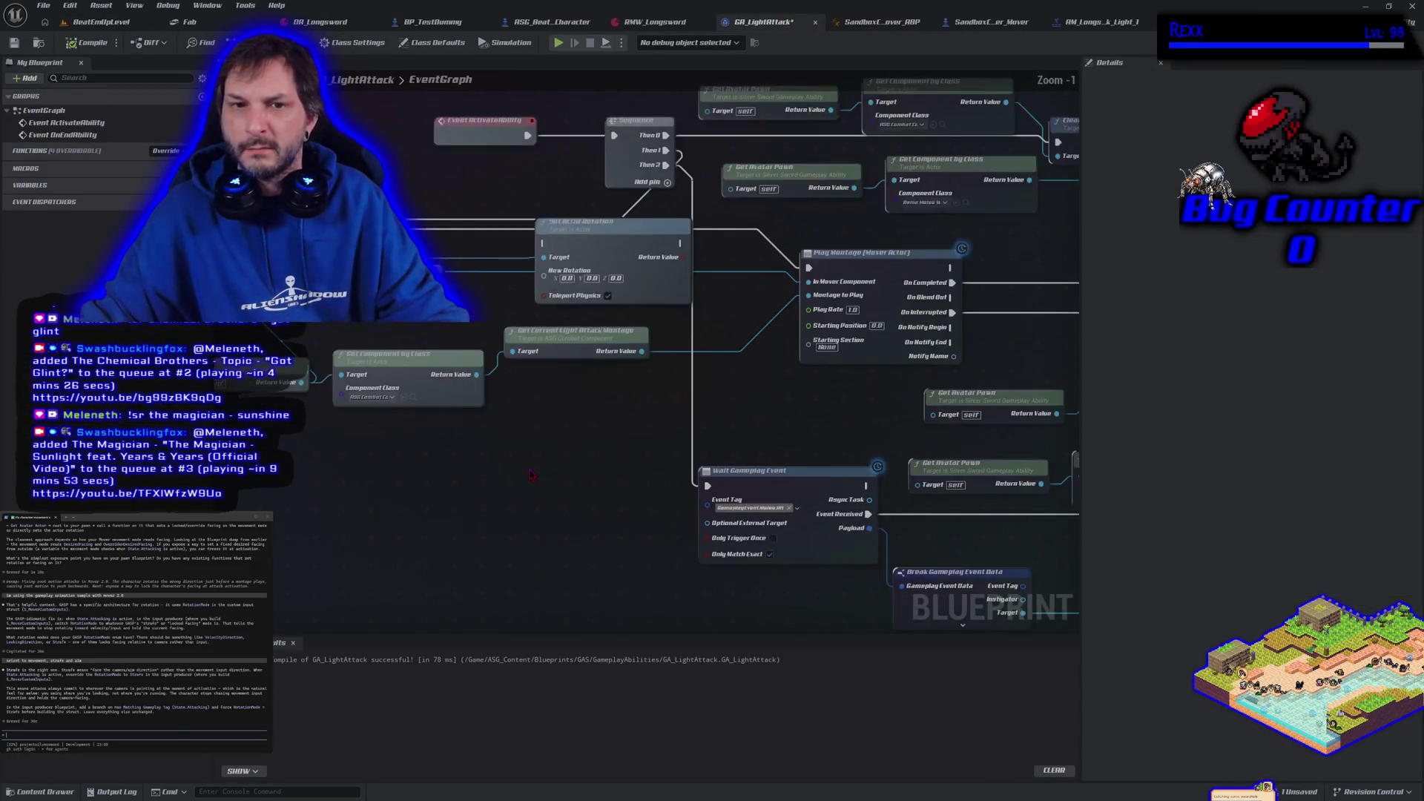
{"action": "key", "text": "Delete"}
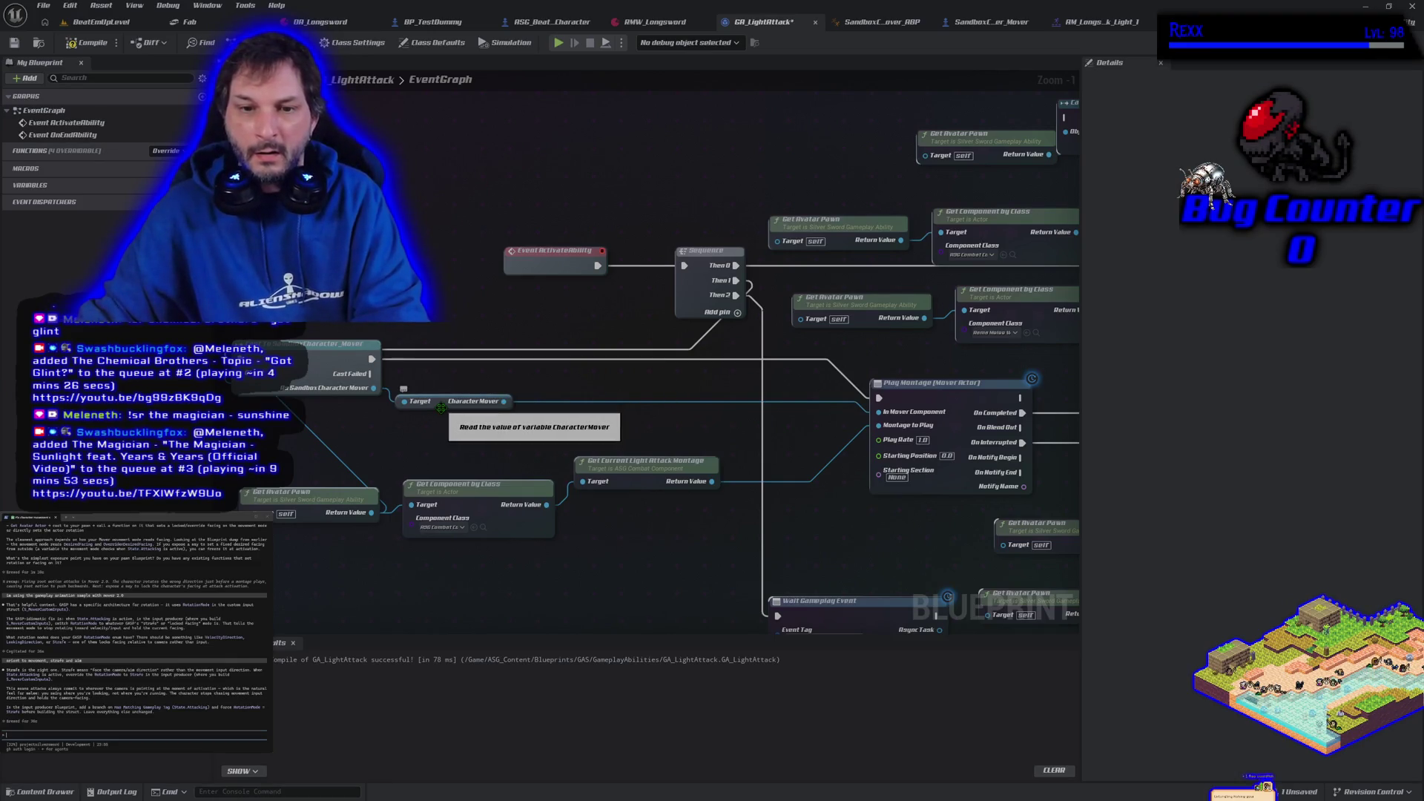
{"action": "mouse_move", "coordinate": [440, 408]}
{"action": "left_mouse_down"}
{"action": "mouse_move", "coordinate": [459, 423]}
{"action": "mouse_move", "coordinate": [448, 401]}
{"action": "left_mouse_up"}
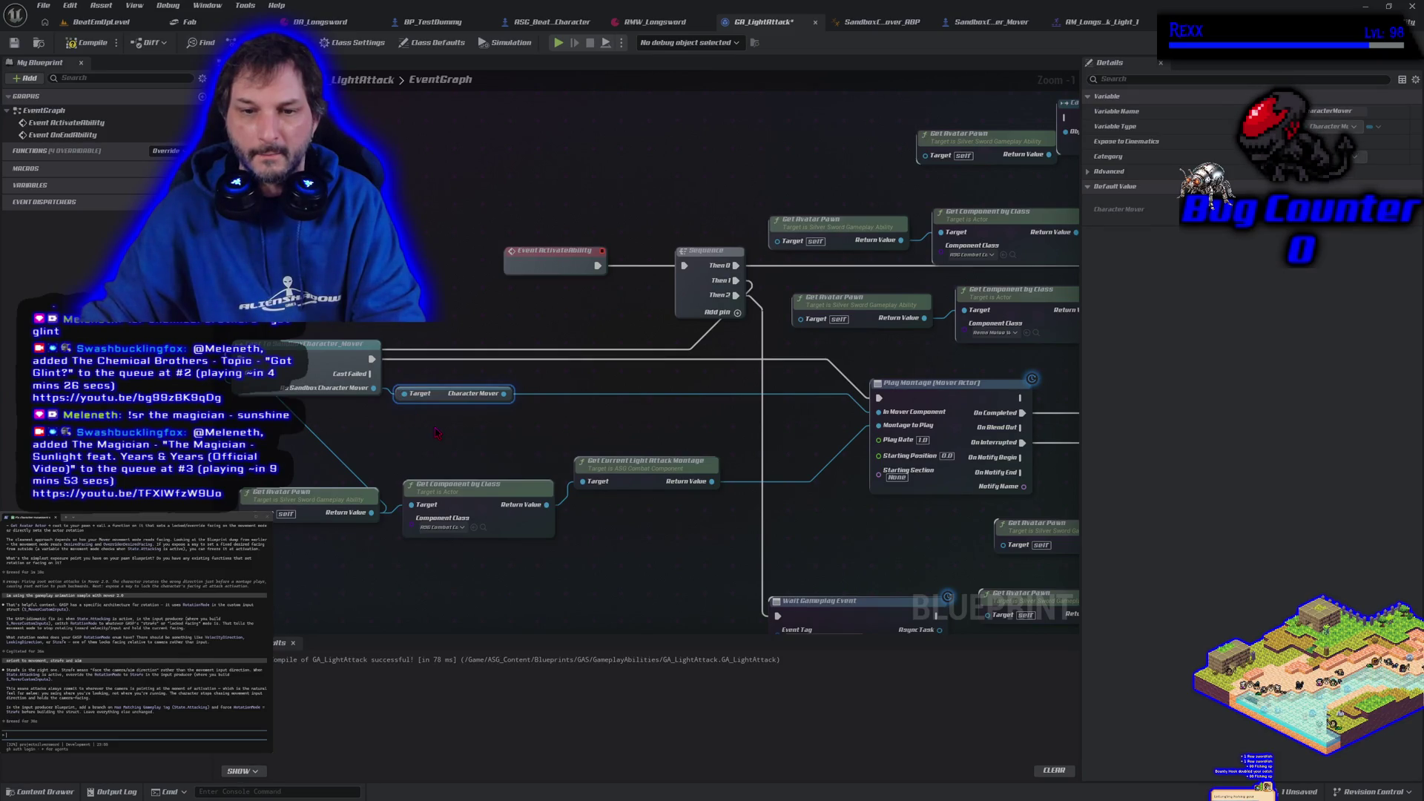
- Search the Character Mover pin's actions for 'get mover' and 'get' getters, adding nothing
{"action": "left_click_drag", "start_coordinate": [505, 393], "coordinate": [516, 415]}
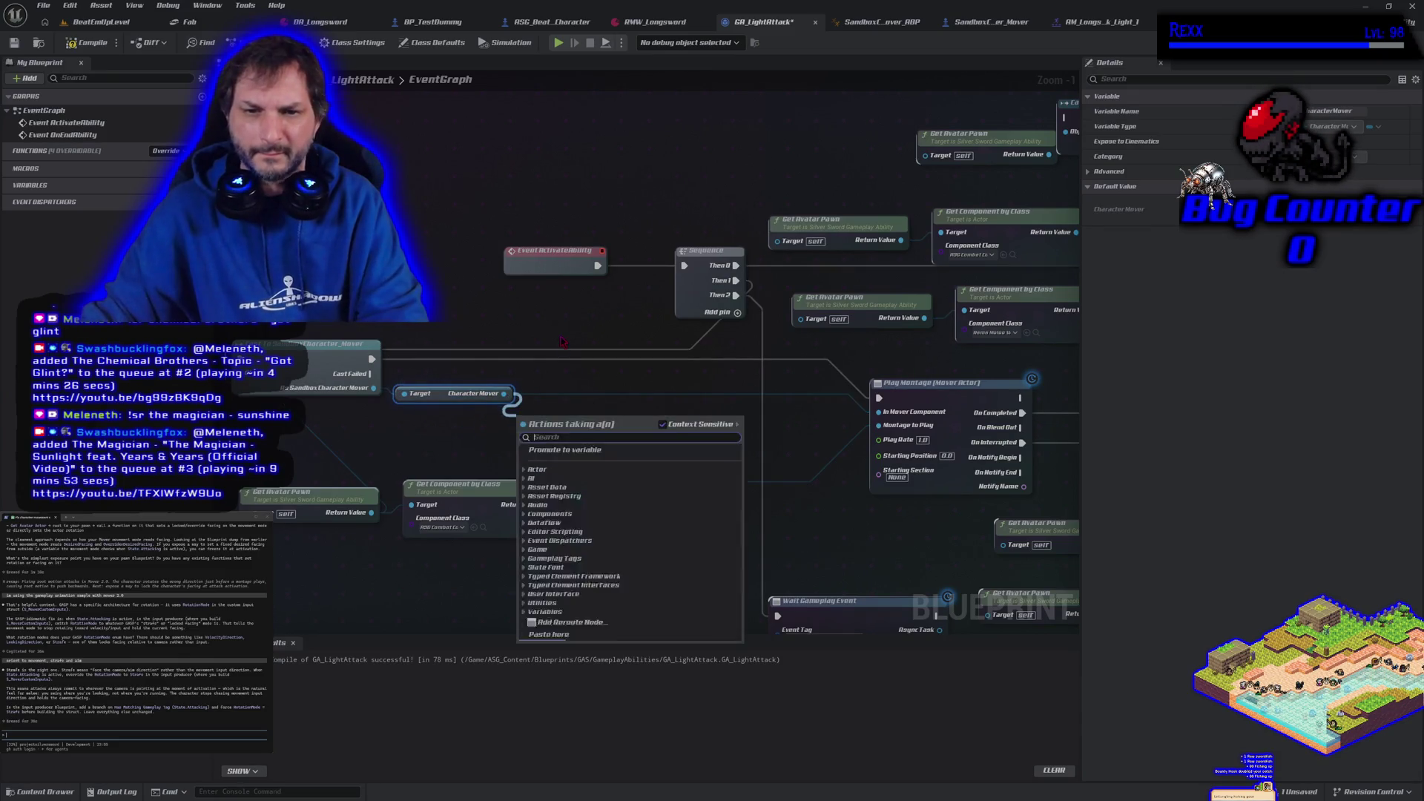
{"action": "type", "text": "get"}
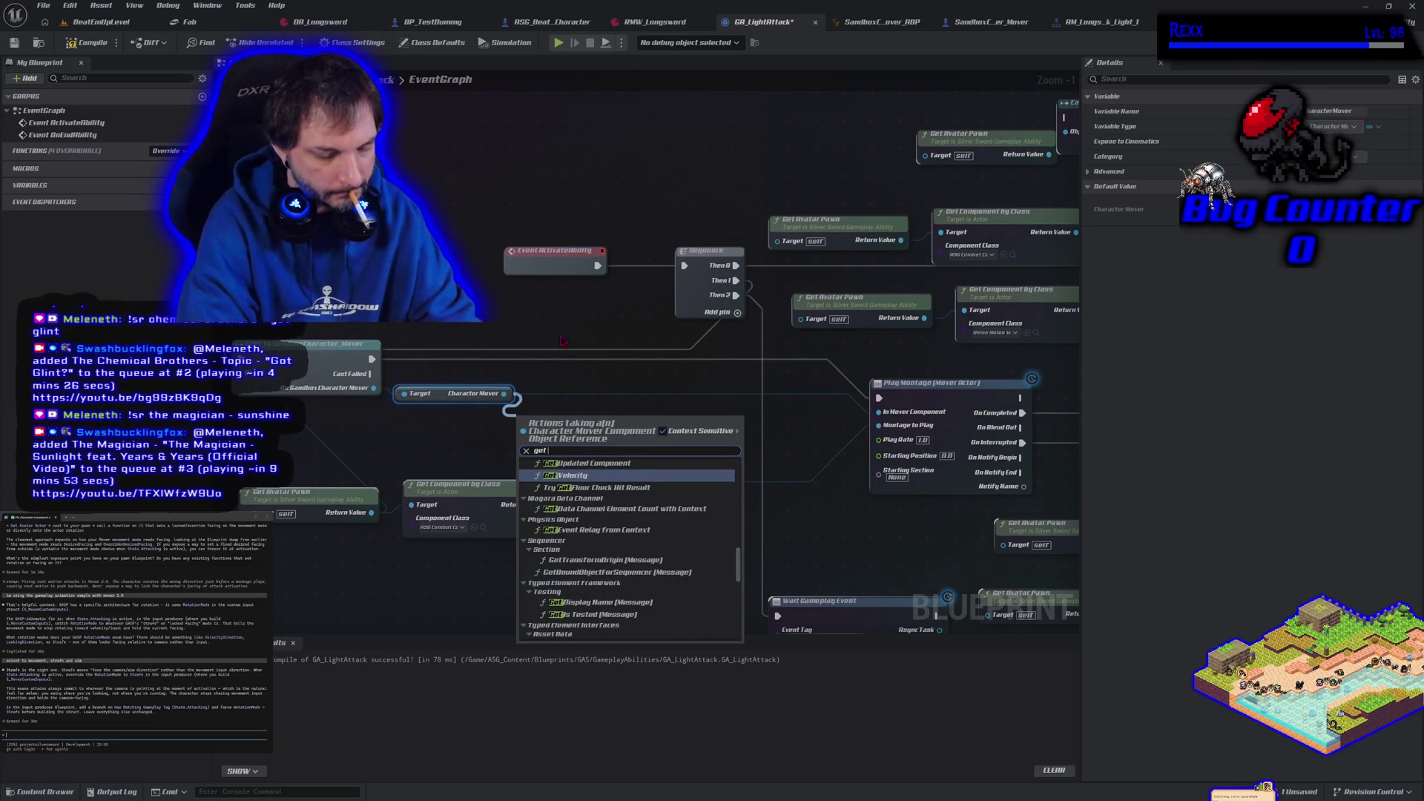
{"action": "type", "text": " mo"}
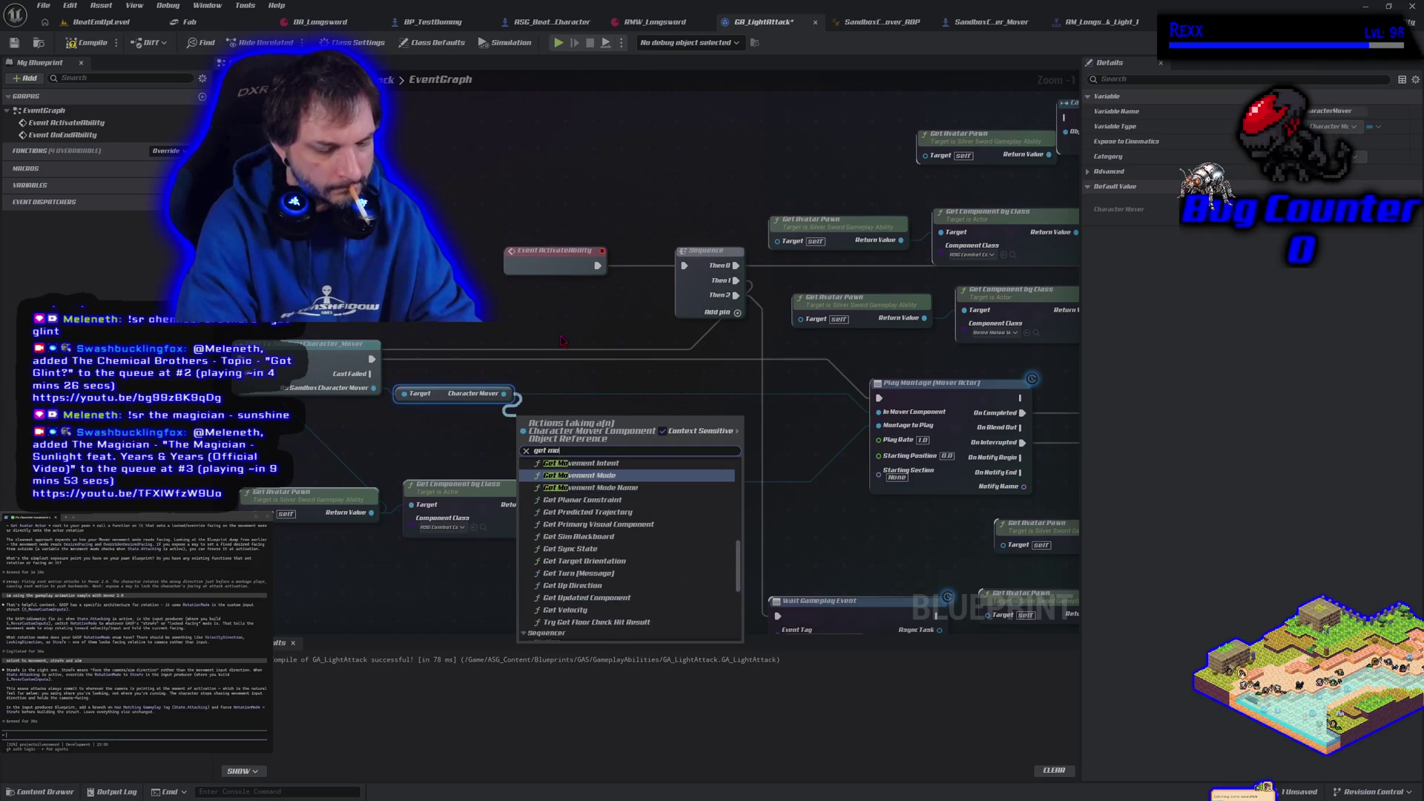
{"action": "type", "text": "ver"}
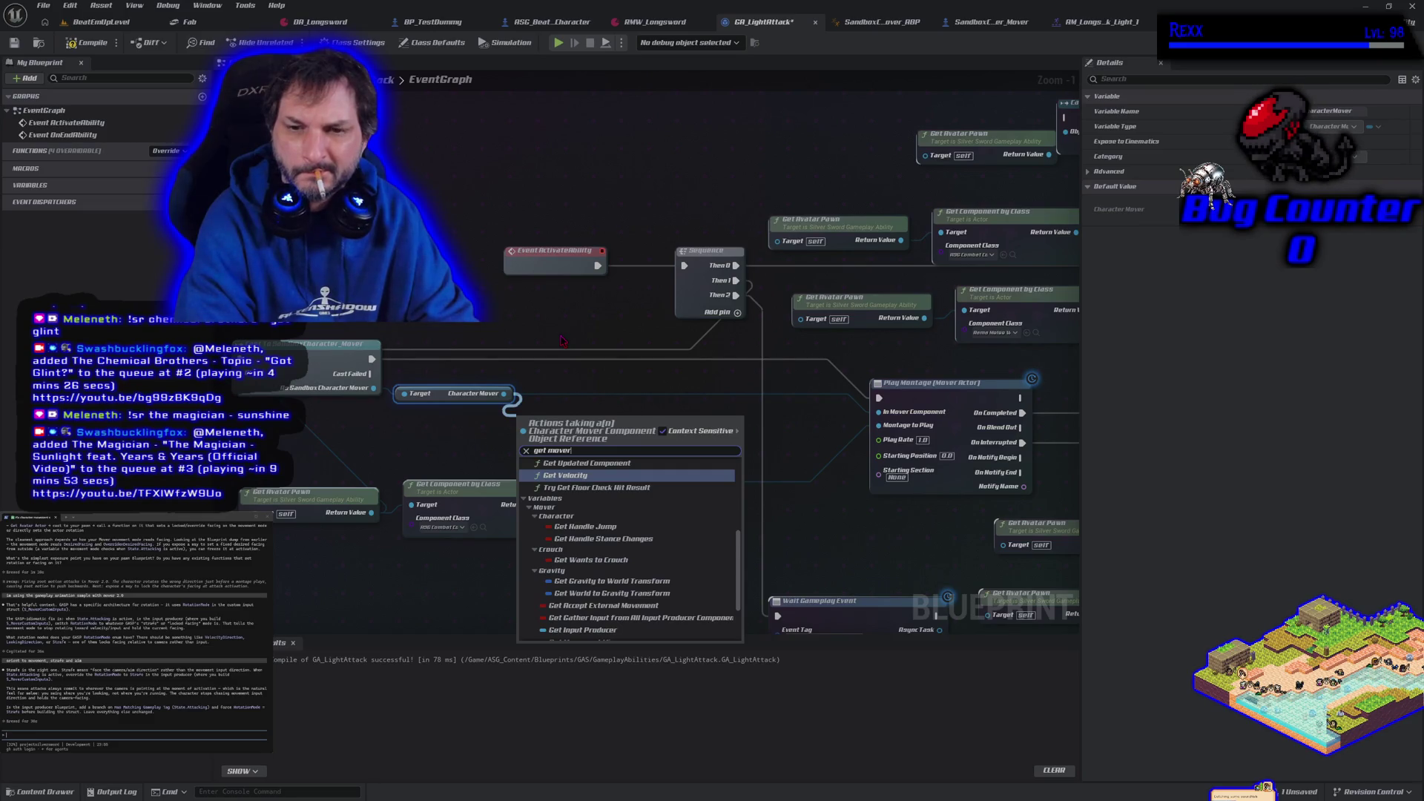
{"action": "scroll", "coordinate": [684, 609], "scroll_direction": "down", "scroll_amount": 4}
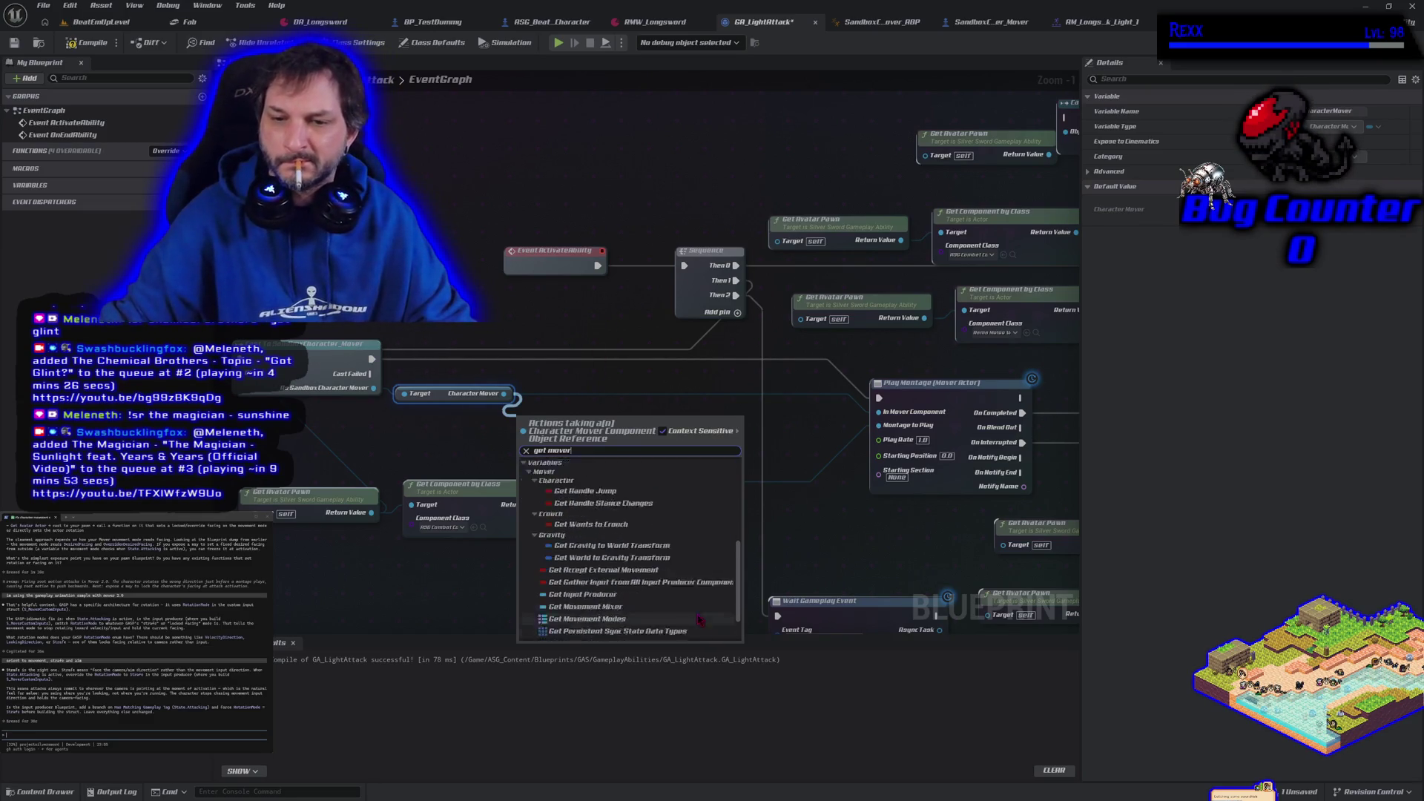
{"action": "scroll", "coordinate": [684, 608], "scroll_direction": "up", "scroll_amount": 10}
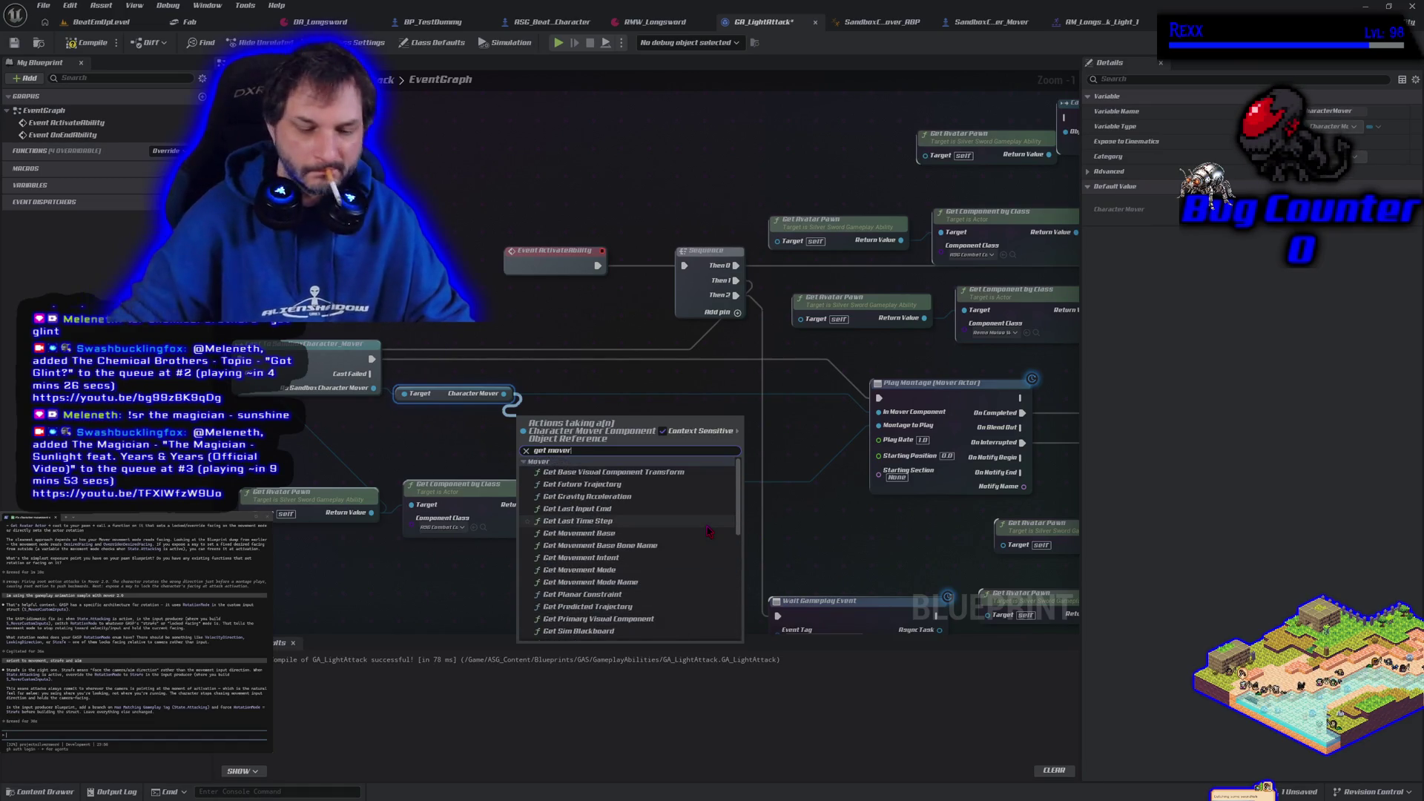
{"action": "key", "text": "BackSpace"}
{"action": "key", "text": "BackSpace"}
{"action": "key", "text": "BackSpace"}
{"action": "type", "text": "charact"}
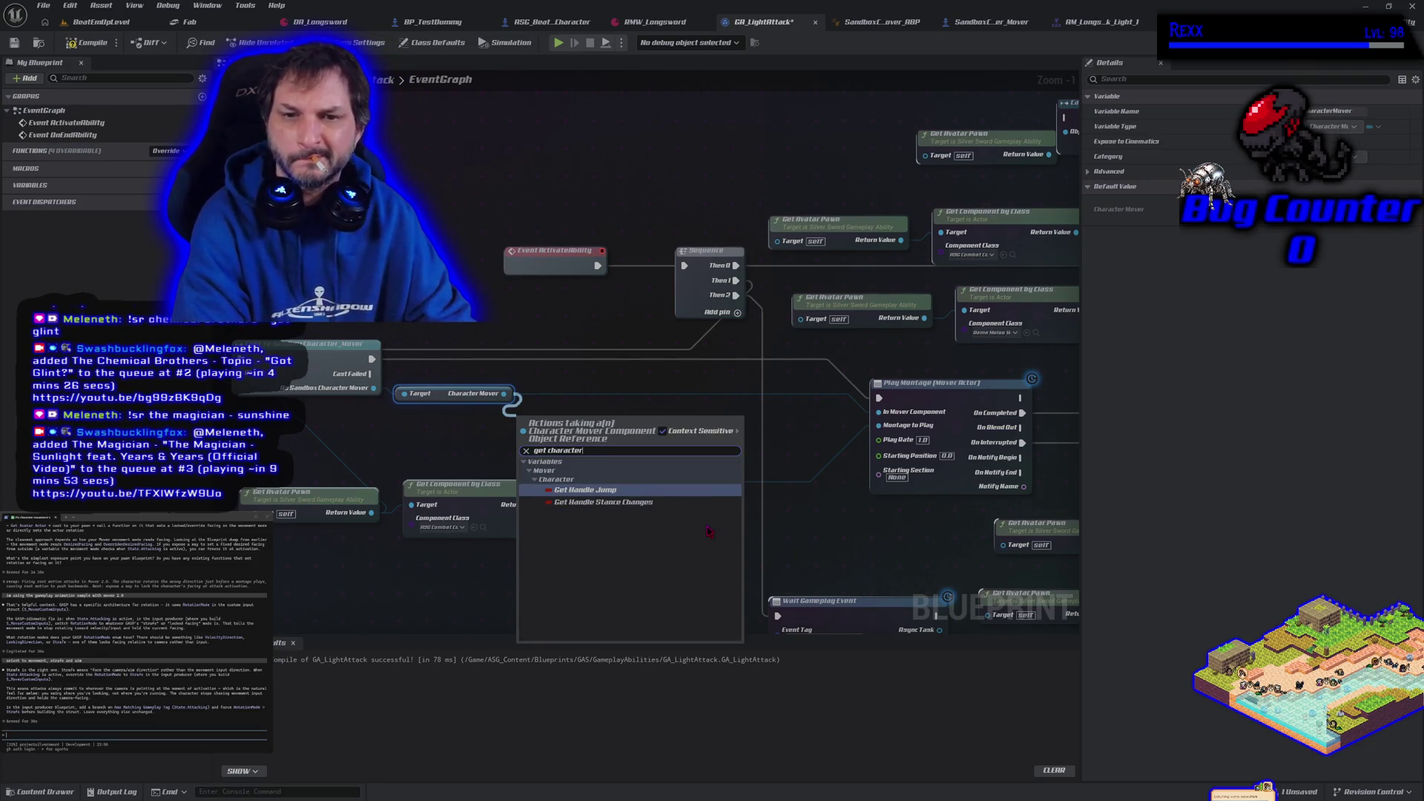
{"action": "left_click", "coordinate": [476, 442]}
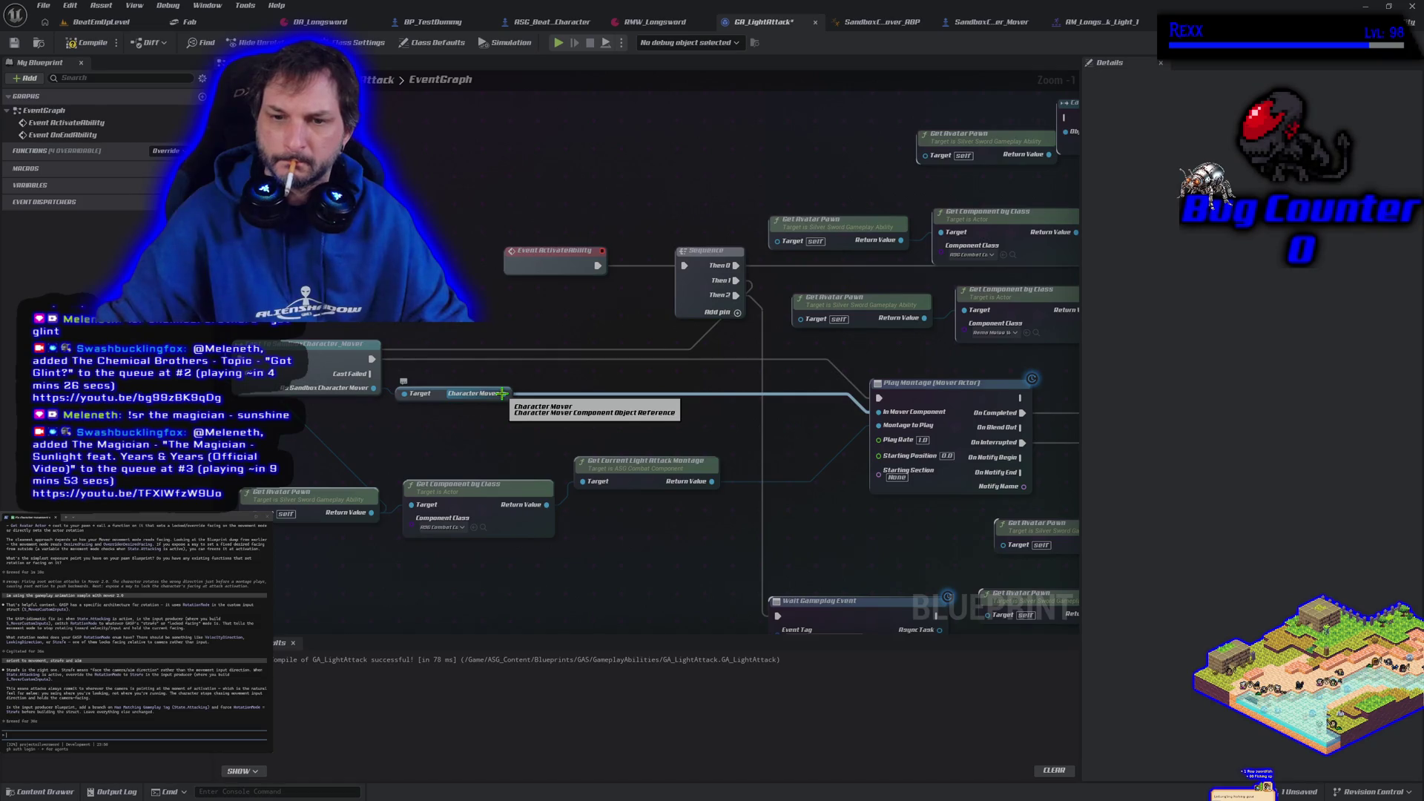
{"action": "mouse_move", "coordinate": [503, 394]}
{"action": "left_mouse_down"}
{"action": "mouse_move", "coordinate": [568, 441]}
{"action": "mouse_move", "coordinate": [568, 489]}
{"action": "mouse_move", "coordinate": [567, 422]}
{"action": "left_mouse_up"}
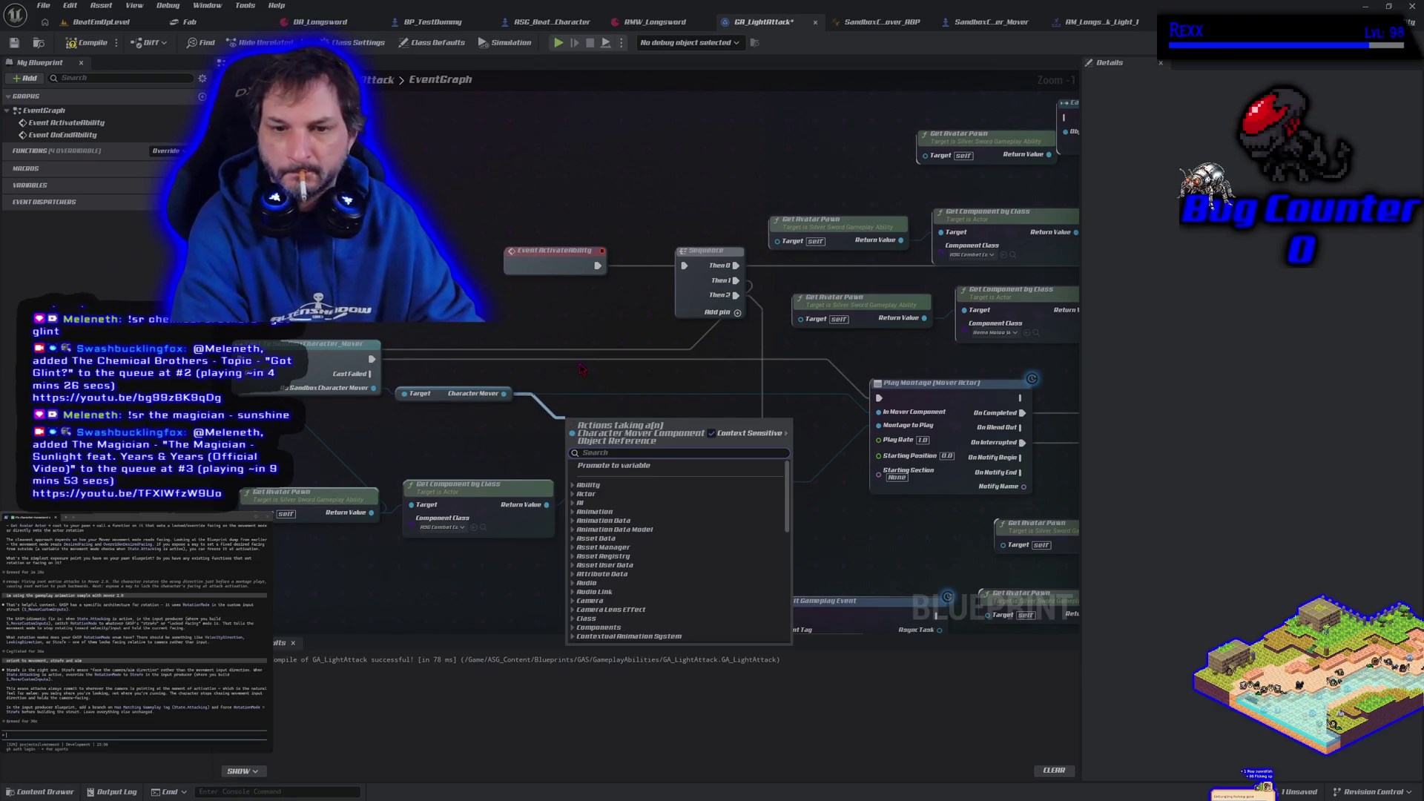
{"action": "type", "text": "get"}
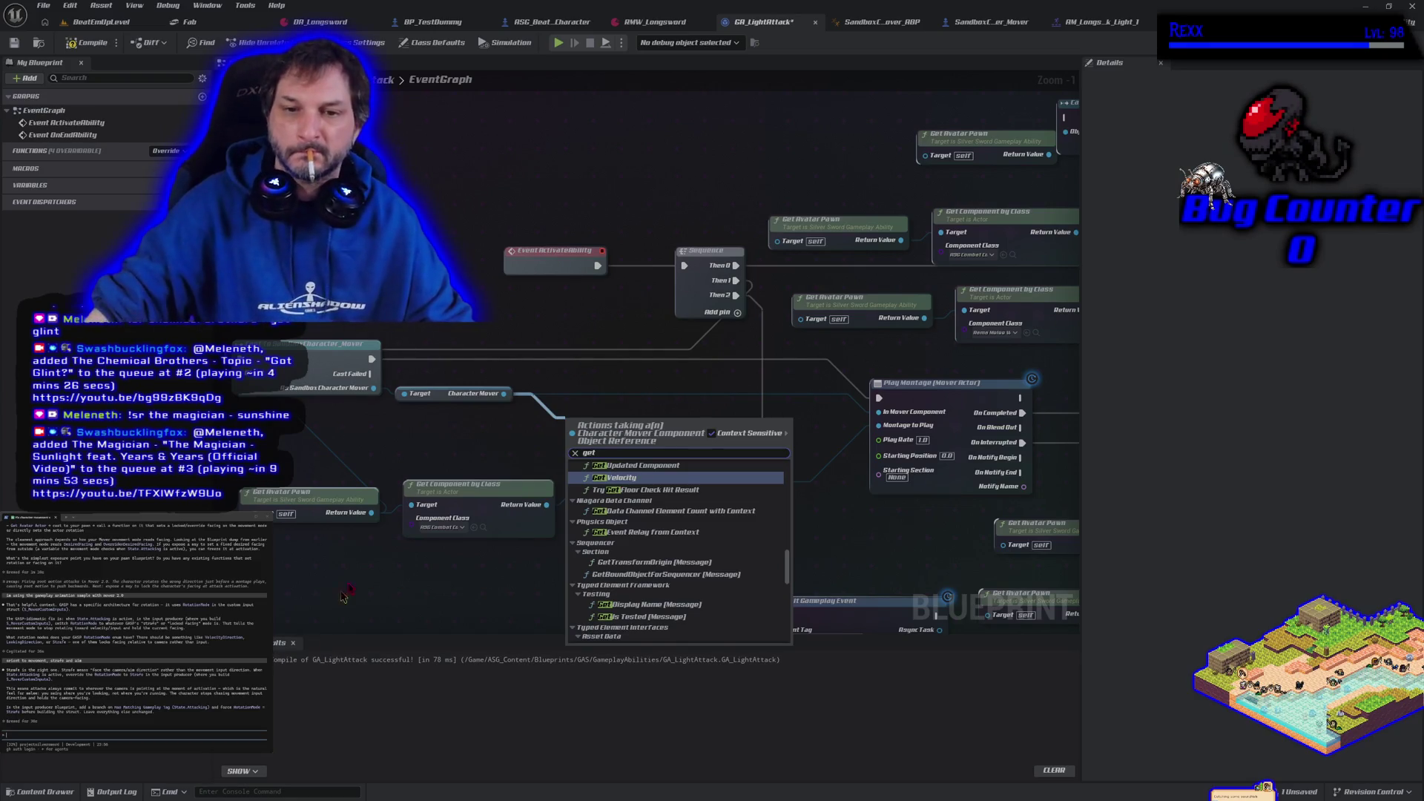
{"action": "left_click", "coordinate": [394, 457]}
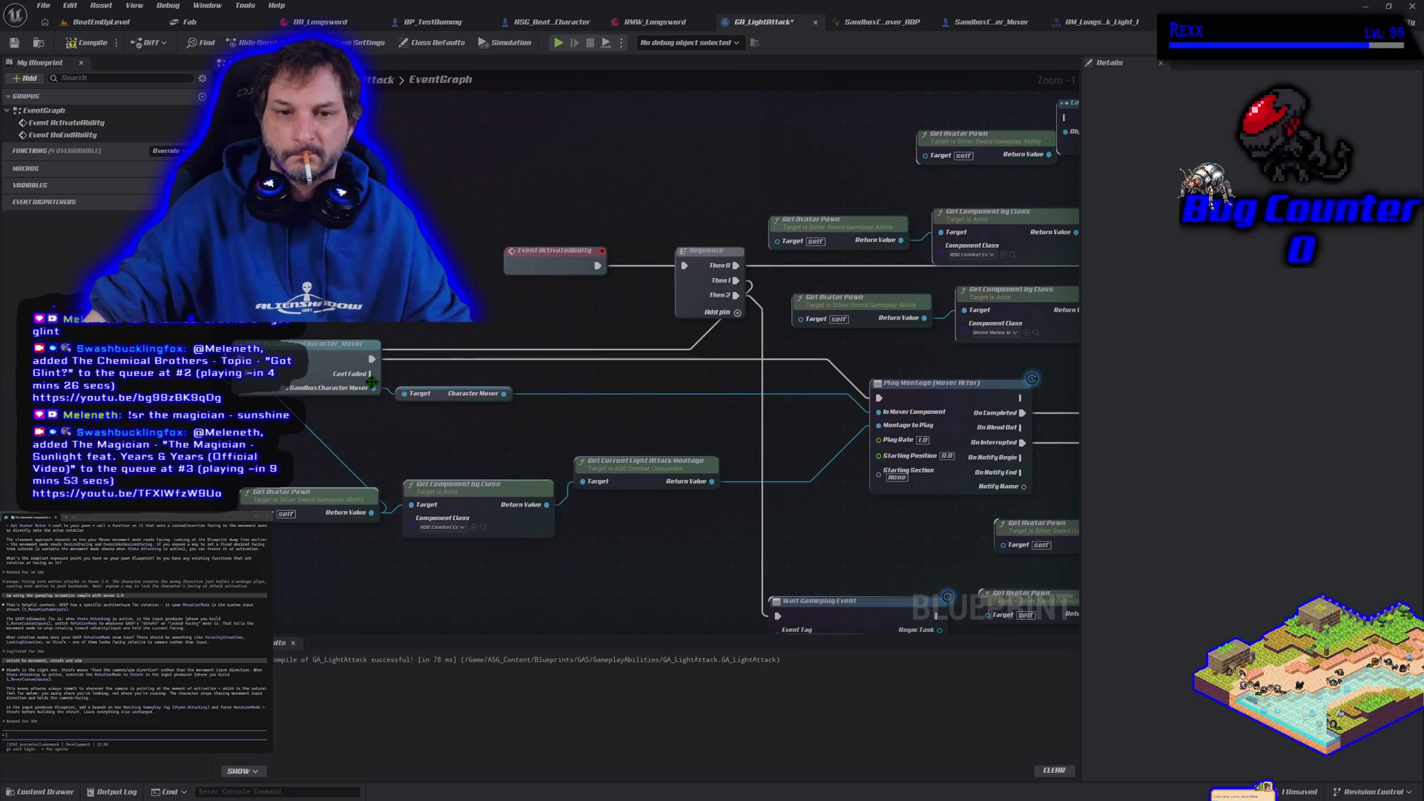
- Add Get Combat Component off the mover cast and wire it to the light attack montage getter
{"action": "left_click_drag", "start_coordinate": [373, 388], "coordinate": [380, 440]}
{"action": "type", "text": "get com"}
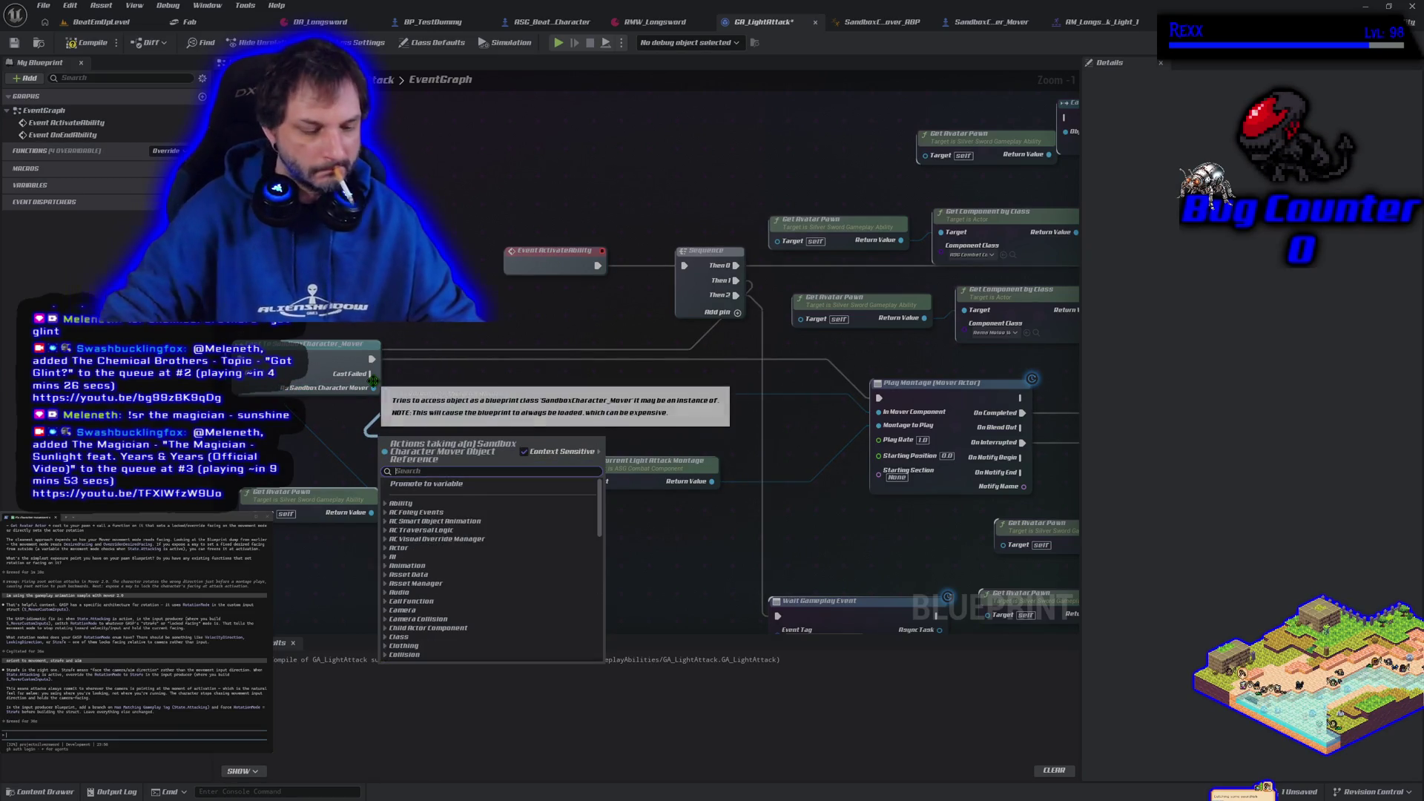
{"action": "type", "text": "bat com"}
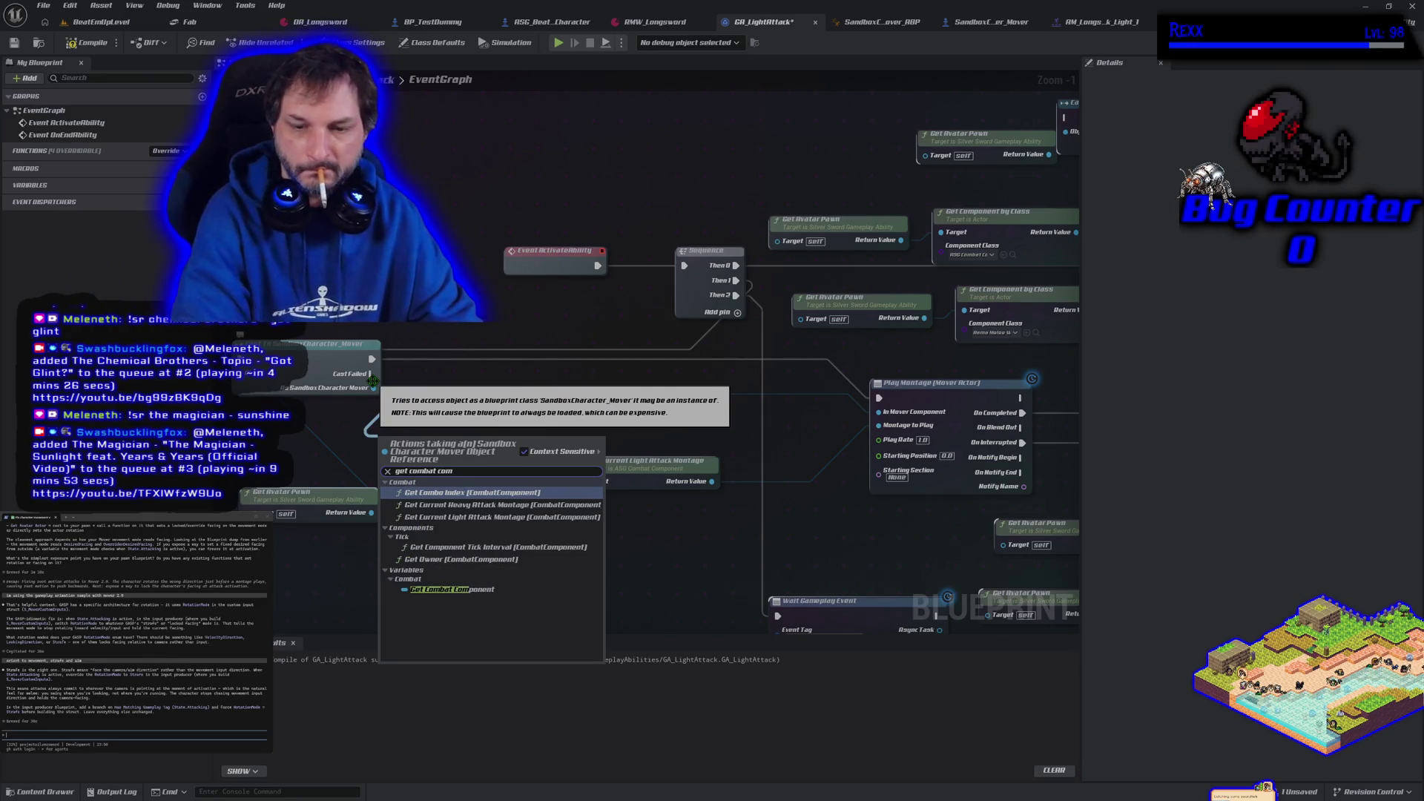
{"action": "left_click", "coordinate": [446, 589]}
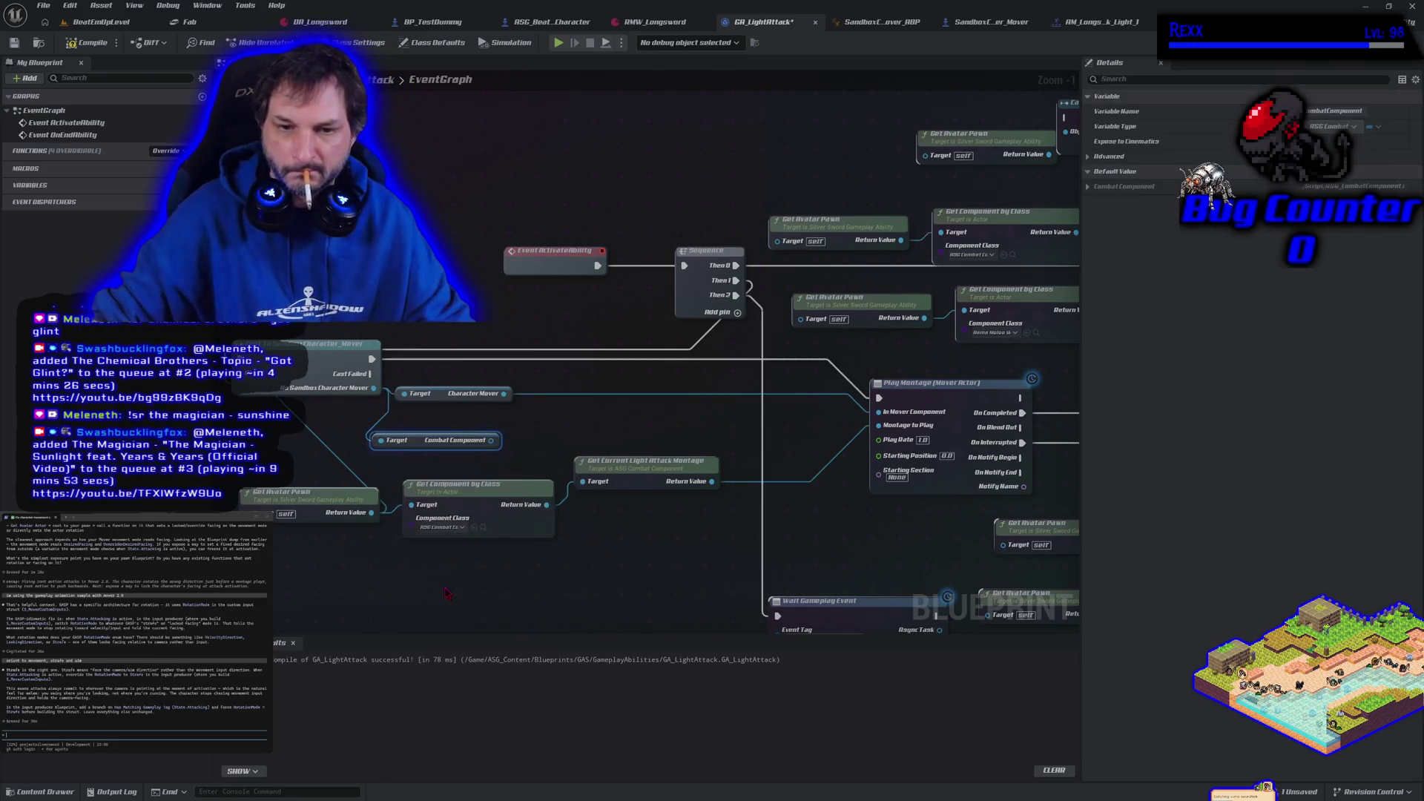
{"action": "left_click_drag", "start_coordinate": [494, 440], "coordinate": [583, 482]}
{"action": "left_click", "coordinate": [481, 579]}
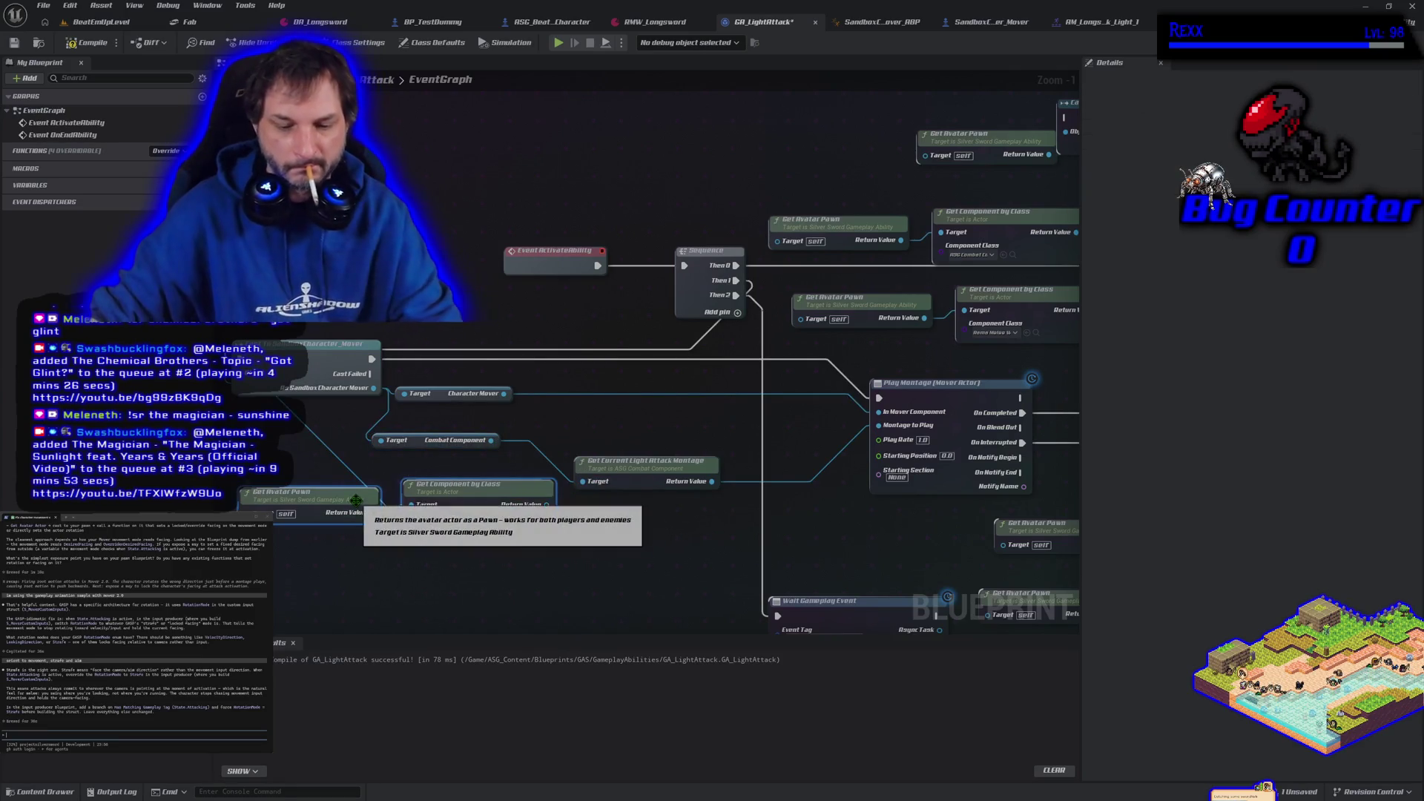
- Delete Get Component by Class, tidy the Get Avatar Pawn node, and save GA_LightAttack
{"action": "left_click", "coordinate": [432, 483]}
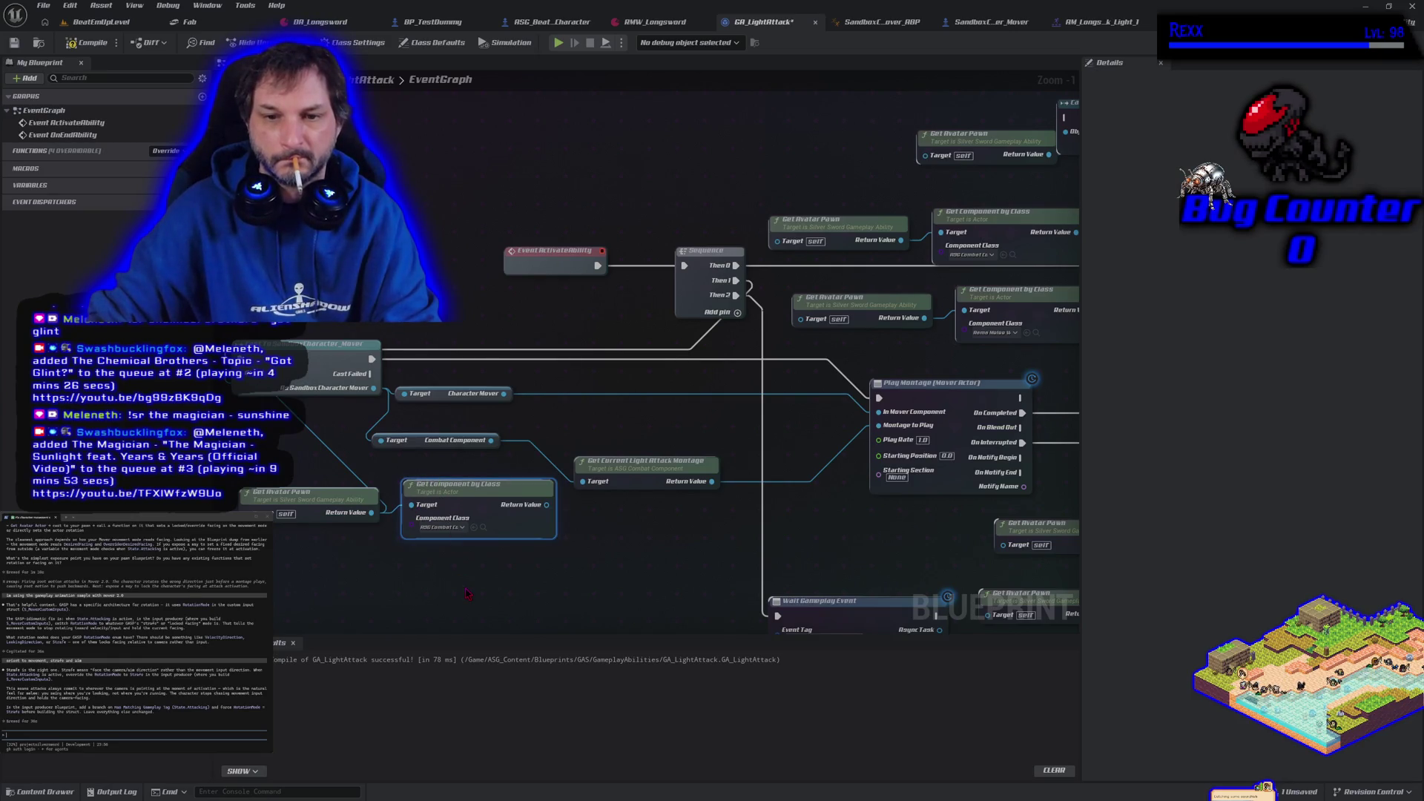
{"action": "key", "text": "Delete"}
{"action": "left_click_drag", "start_coordinate": [467, 593], "coordinate": [623, 625]}
{"action": "left_click_drag", "start_coordinate": [452, 522], "coordinate": [294, 385]}
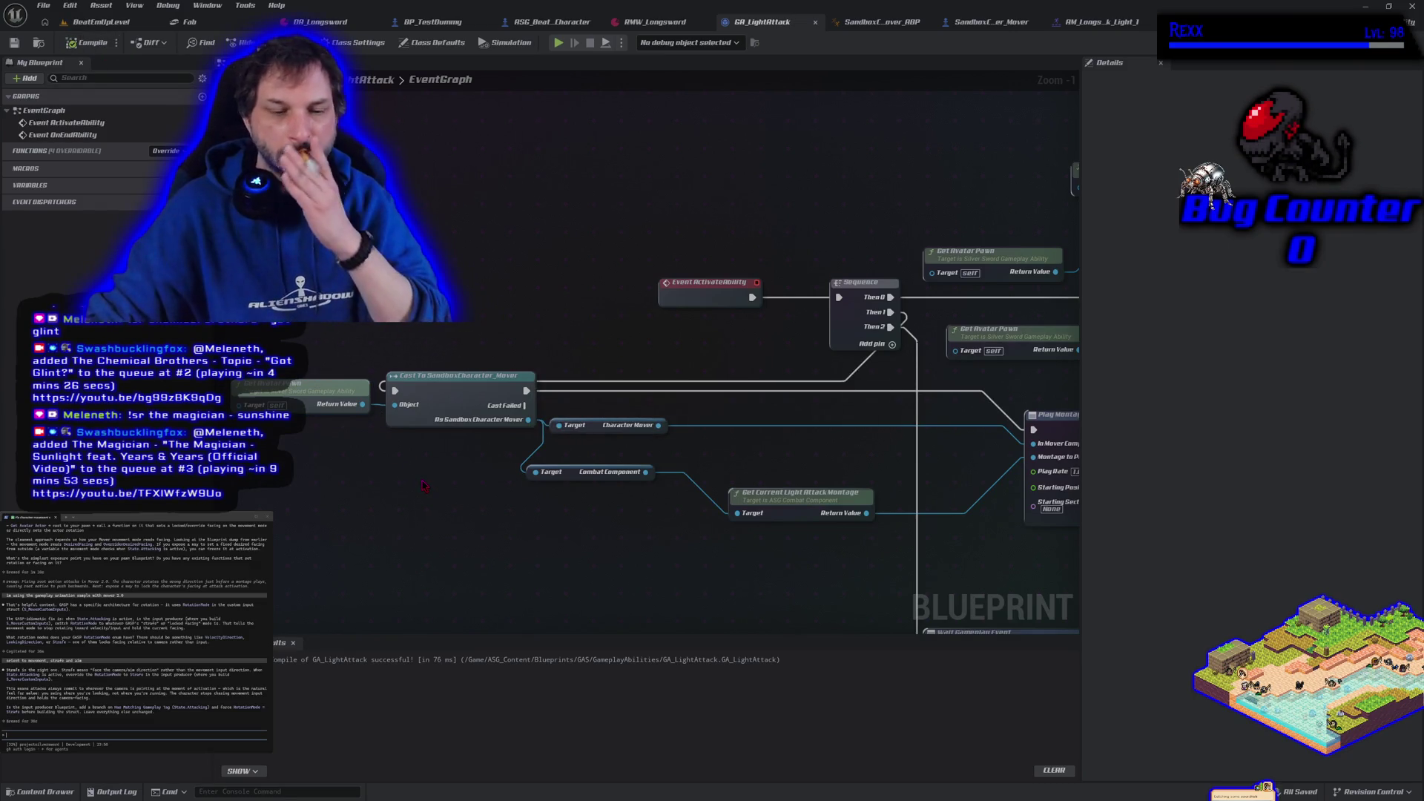
{"action": "key", "text": "ctrl+s"}
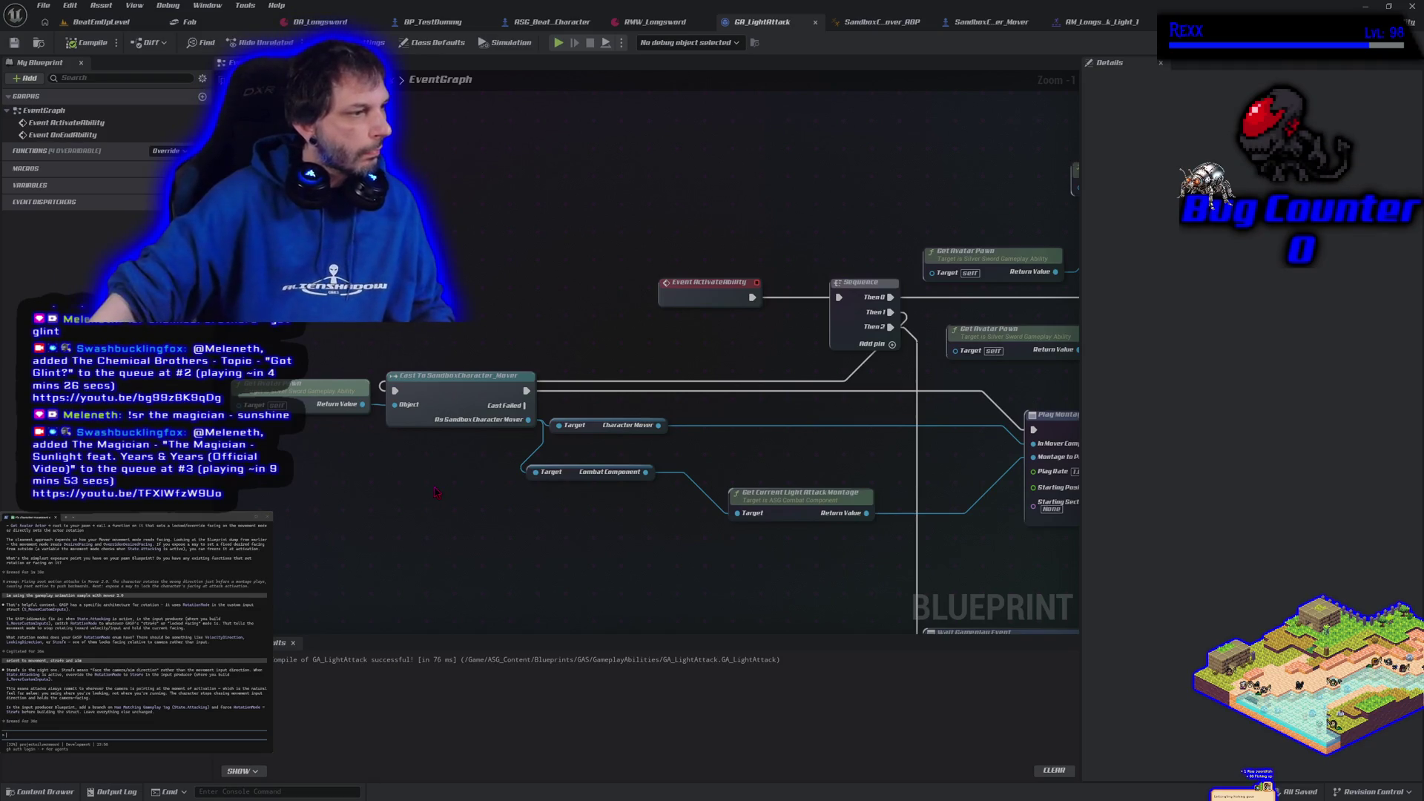
- Search the Character Mover component's actions for 'set rotatio'
{"action": "mouse_move", "coordinate": [438, 491]}
{"action": "left_mouse_down"}
{"action": "mouse_move", "coordinate": [604, 479]}
{"action": "mouse_move", "coordinate": [612, 537]}
{"action": "mouse_move", "coordinate": [292, 508]}
{"action": "mouse_move", "coordinate": [483, 535]}
{"action": "left_mouse_up"}
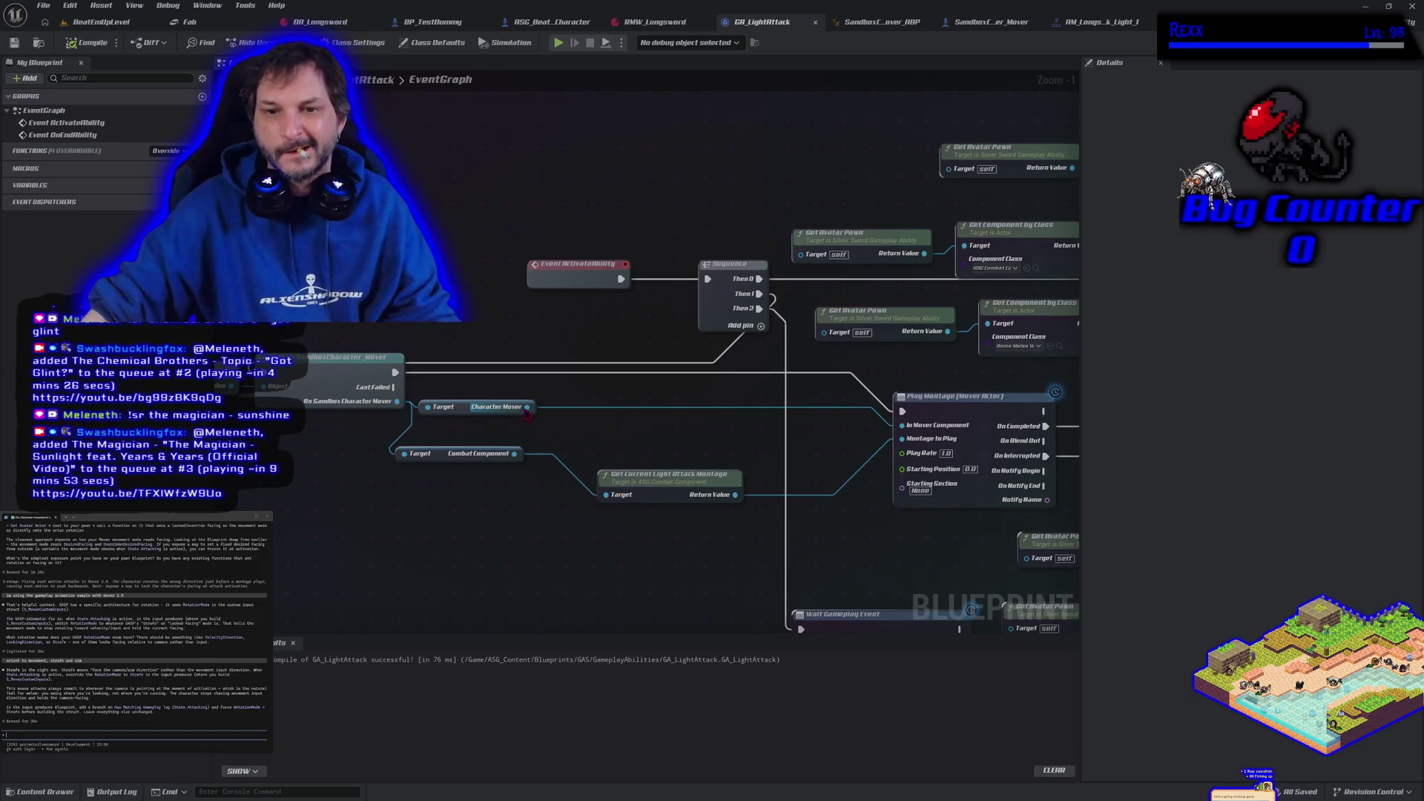
{"action": "left_click_drag", "start_coordinate": [527, 407], "coordinate": [545, 420]}
{"action": "type", "text": "set rotatio"}
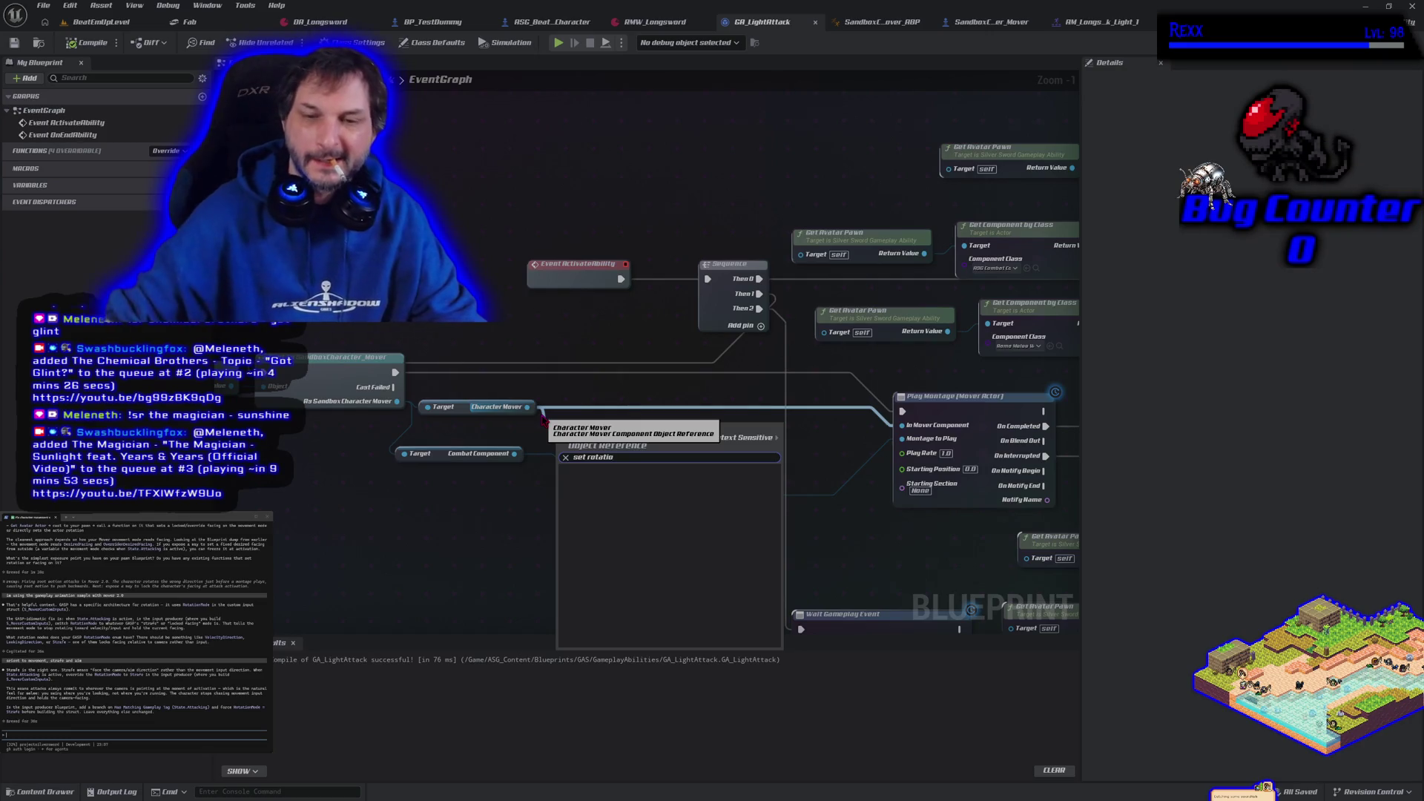
{"action": "key", "text": "Escape"}
{"action": "left_click_drag", "start_coordinate": [396, 402], "coordinate": [585, 432]}
{"action": "type", "text": "set ro"}
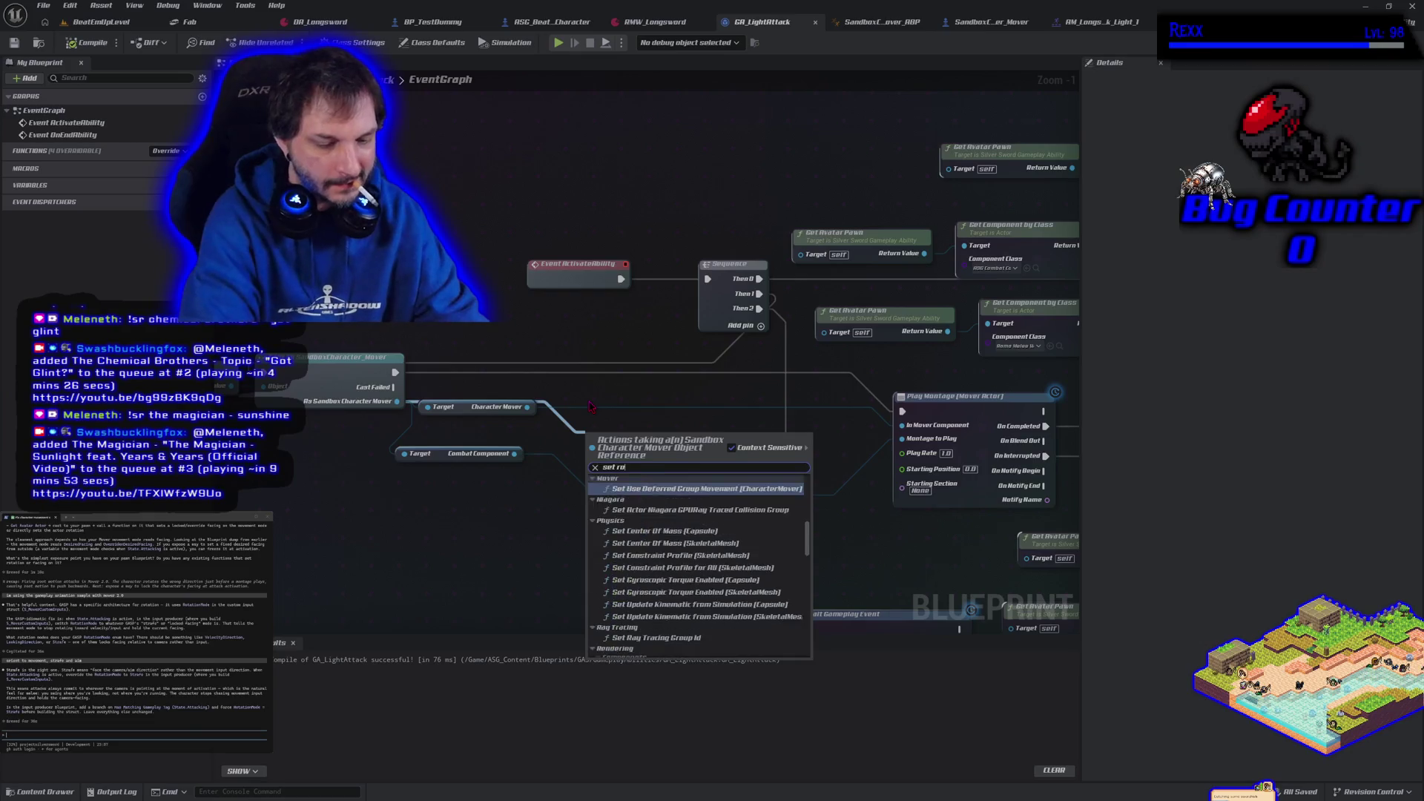
{"action": "type", "text": "tation mo"}
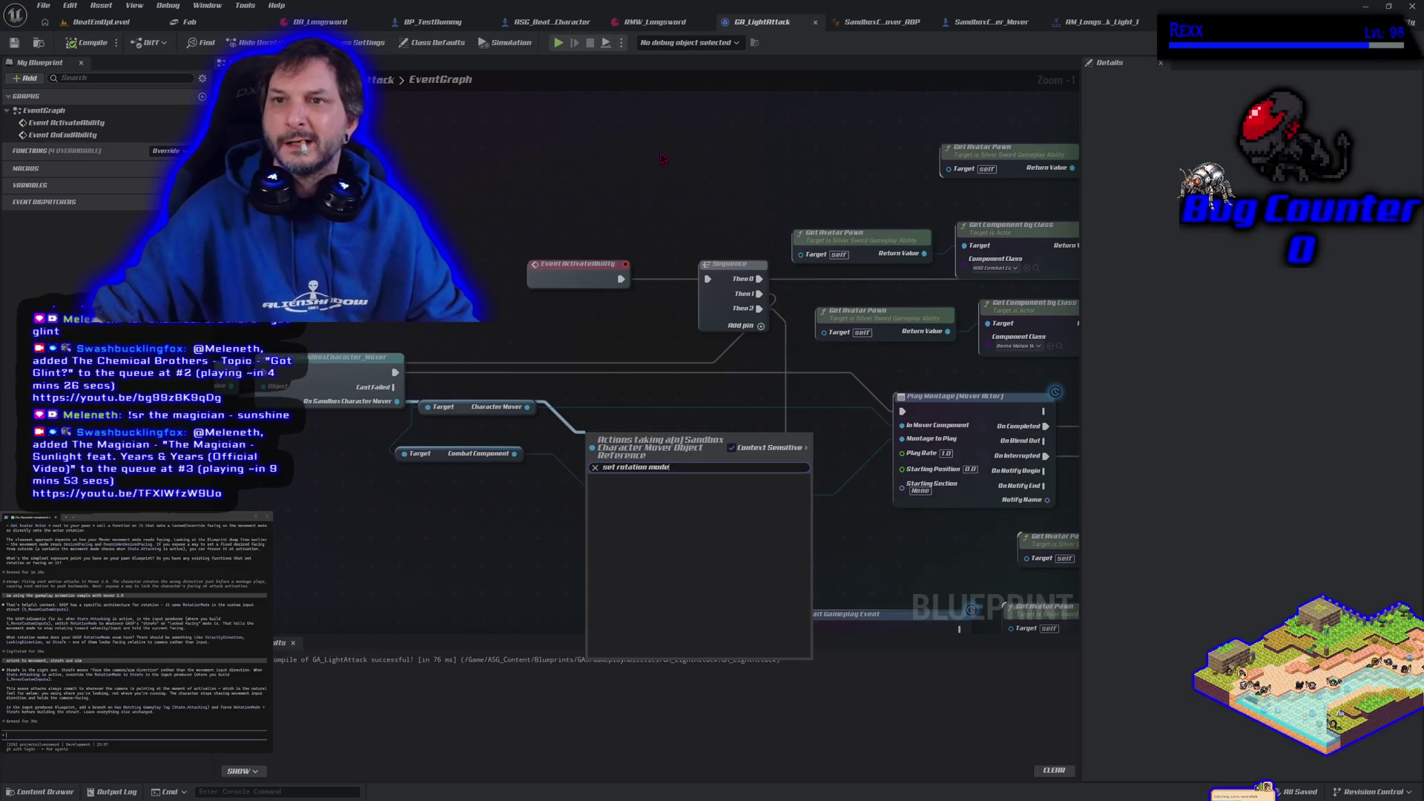
{"action": "key", "text": "Escape"}
{"action": "left_click", "coordinate": [986, 23]}
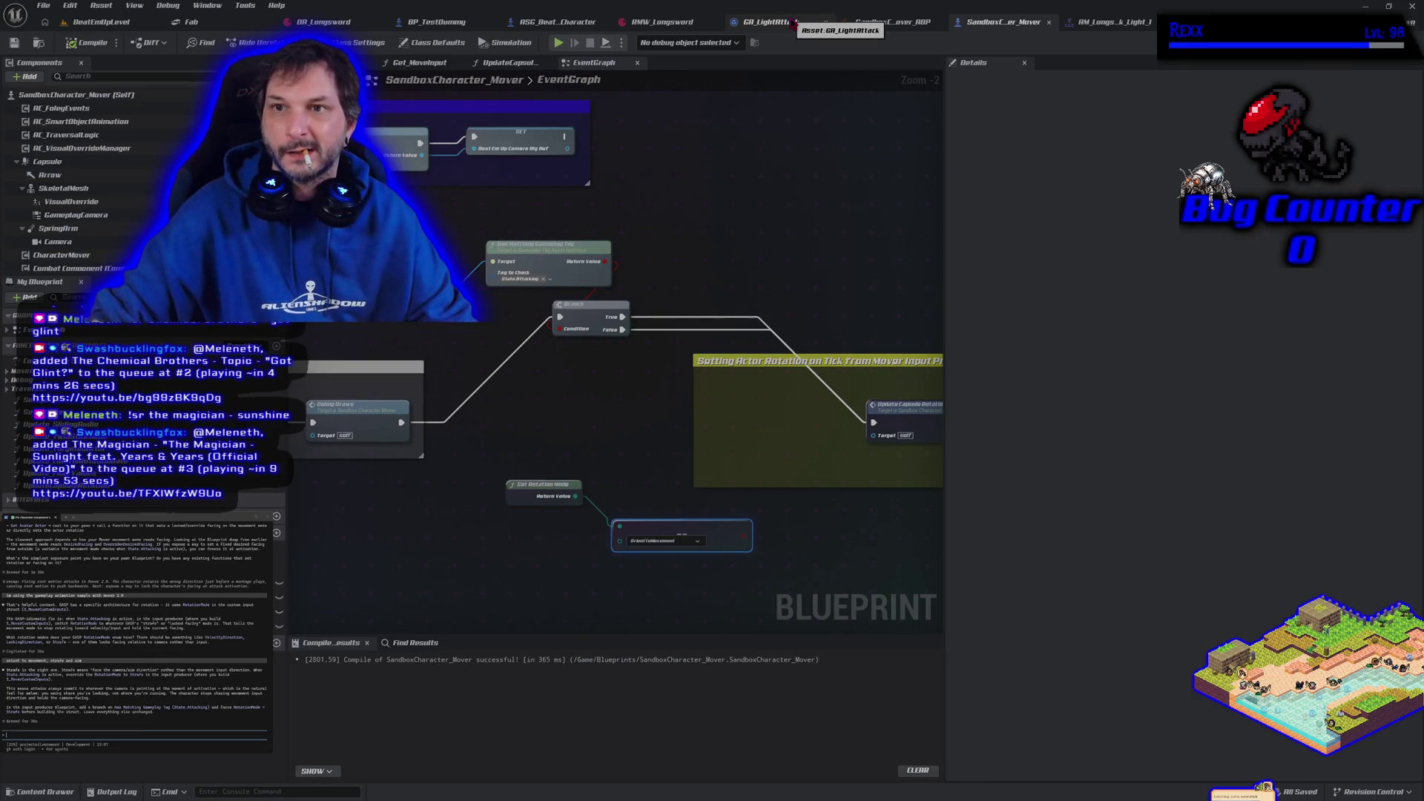
{"action": "left_click", "coordinate": [766, 22]}
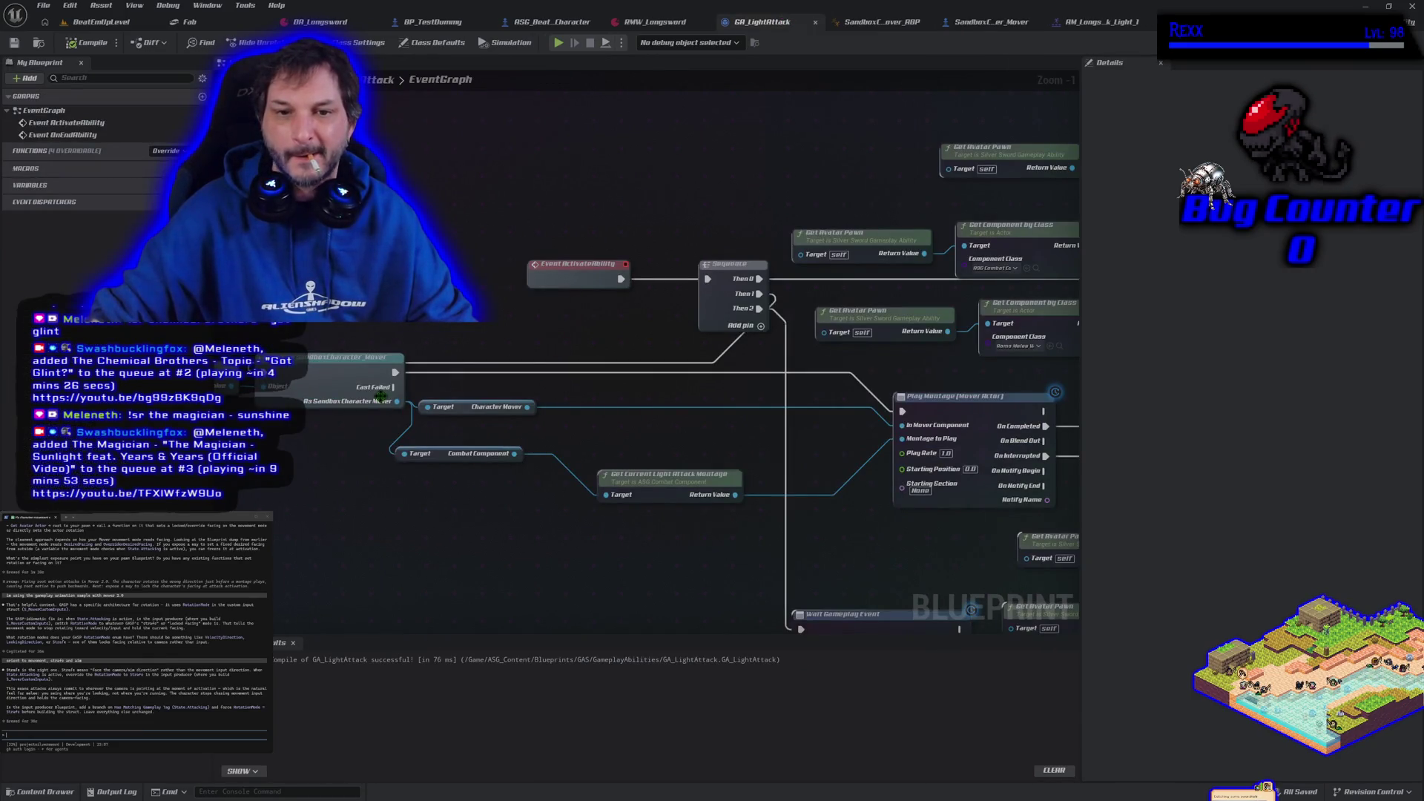
{"action": "mouse_move", "coordinate": [382, 397]}
{"action": "left_mouse_down"}
{"action": "mouse_move", "coordinate": [412, 427]}
{"action": "mouse_move", "coordinate": [404, 527]}
{"action": "mouse_move", "coordinate": [389, 521]}
{"action": "left_mouse_up"}
{"action": "type", "text": "get"}
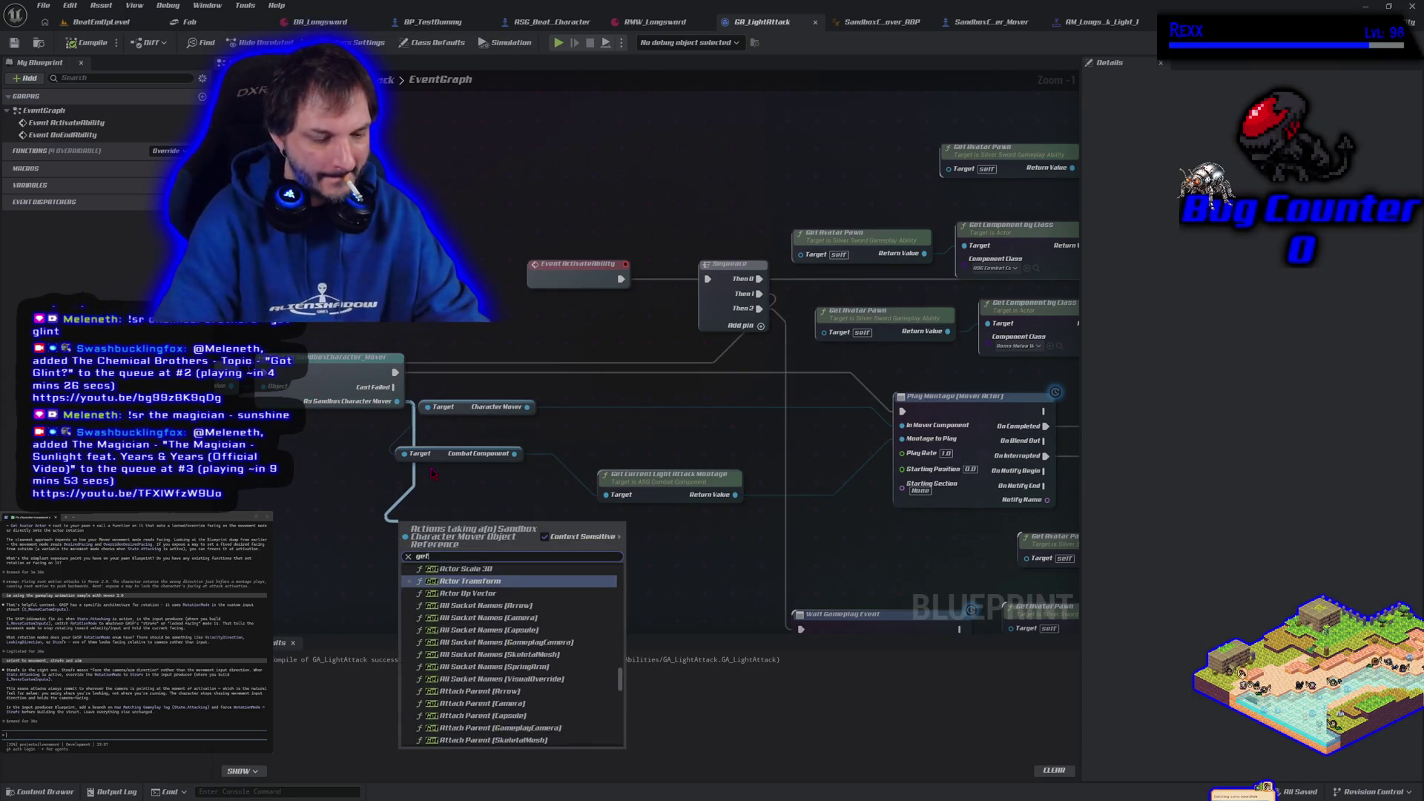
{"action": "type", "text": " rotatio"}
{"action": "key", "text": "Return"}
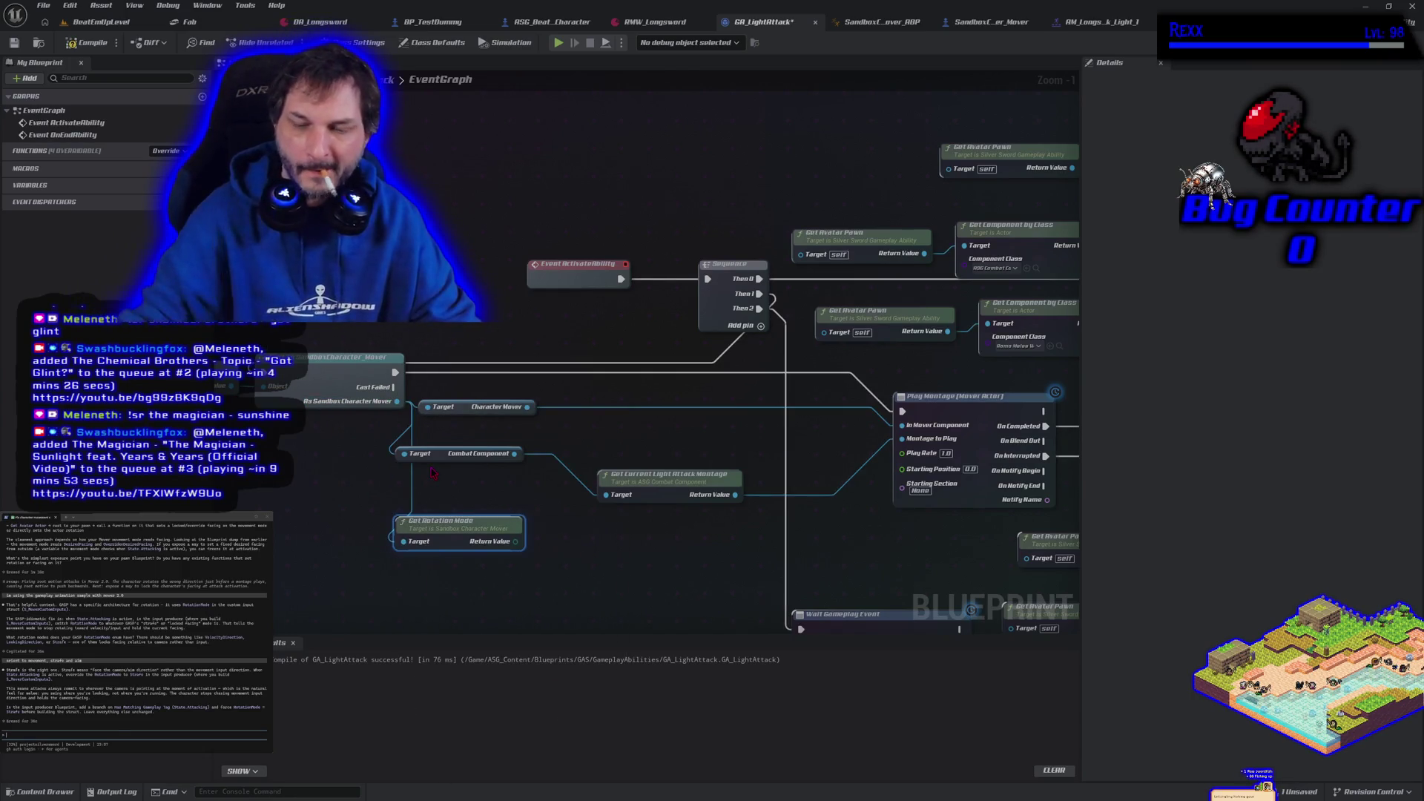
{"action": "key", "text": "Delete"}
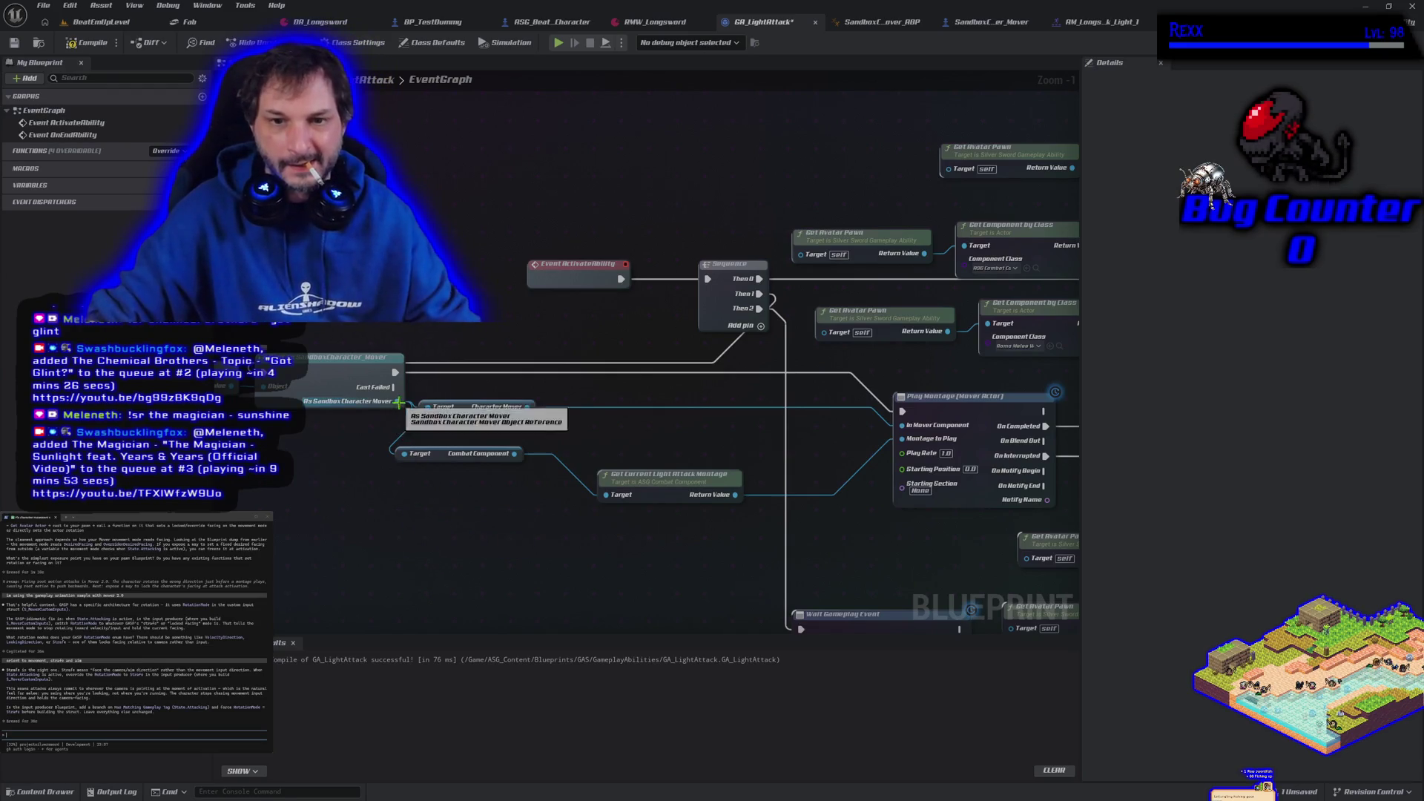
{"action": "mouse_move", "coordinate": [397, 401]}
{"action": "left_mouse_down"}
{"action": "mouse_move", "coordinate": [381, 508]}
{"action": "mouse_move", "coordinate": [359, 495]}
{"action": "left_mouse_up"}
{"action": "type", "text": "set rot"}
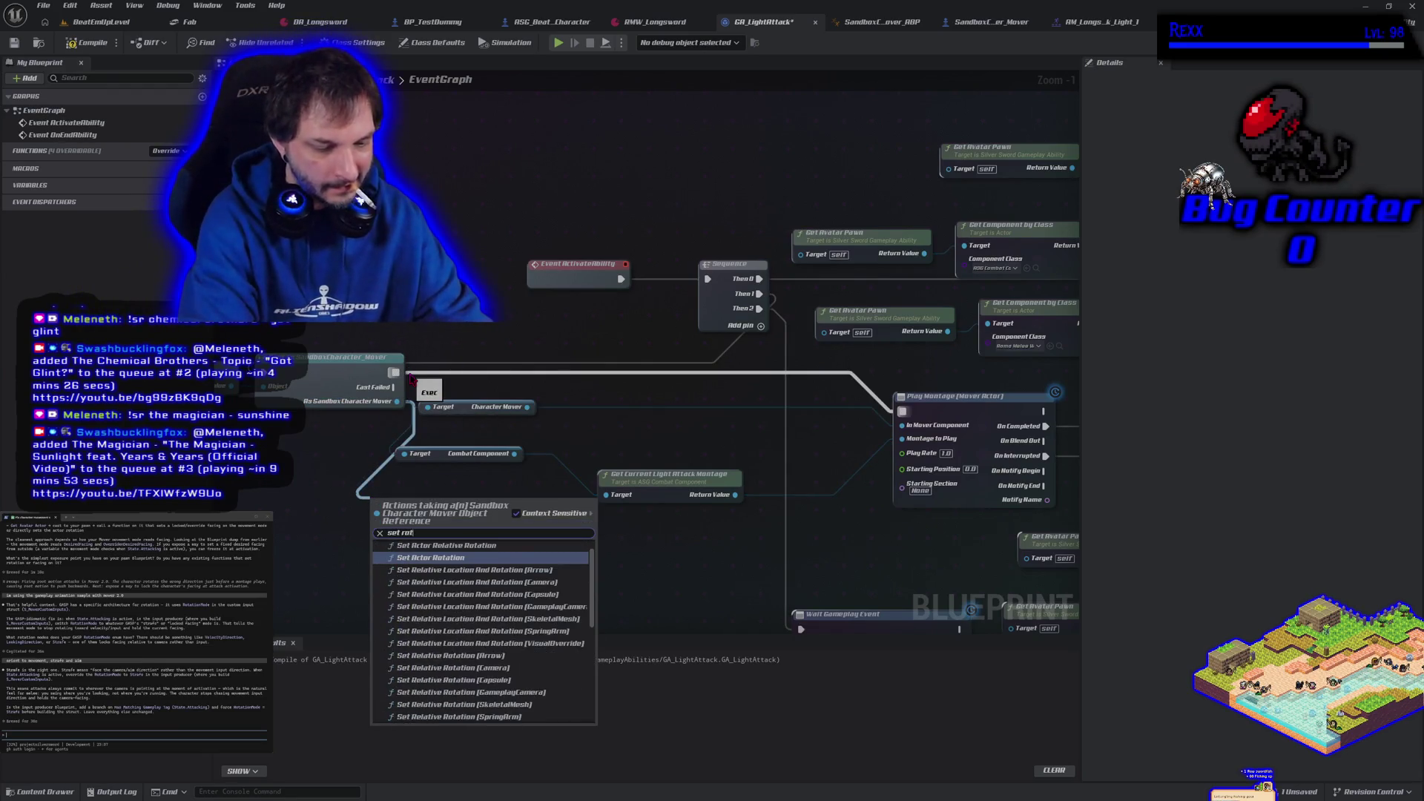
{"action": "type", "text": "ation mode"}
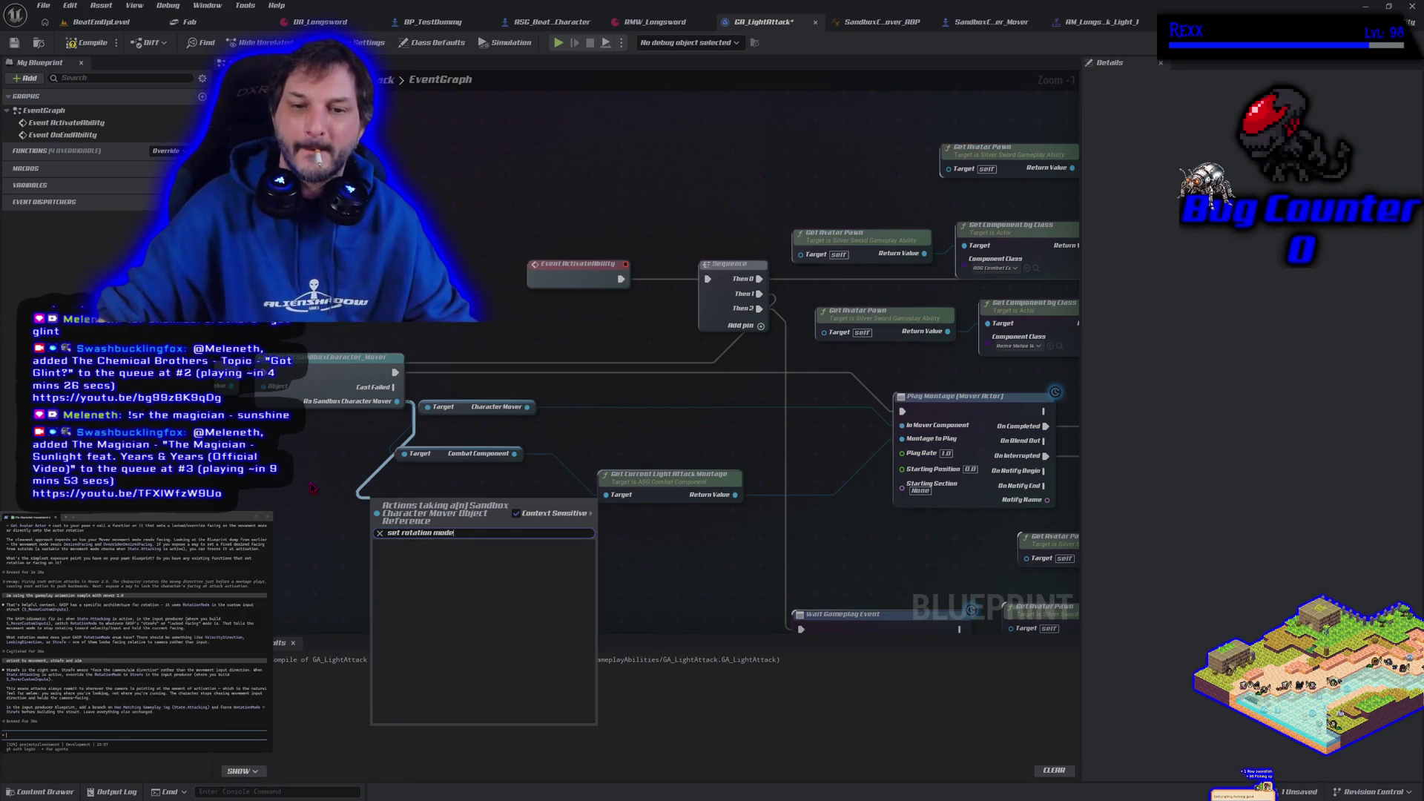
{"action": "key", "text": "Escape"}
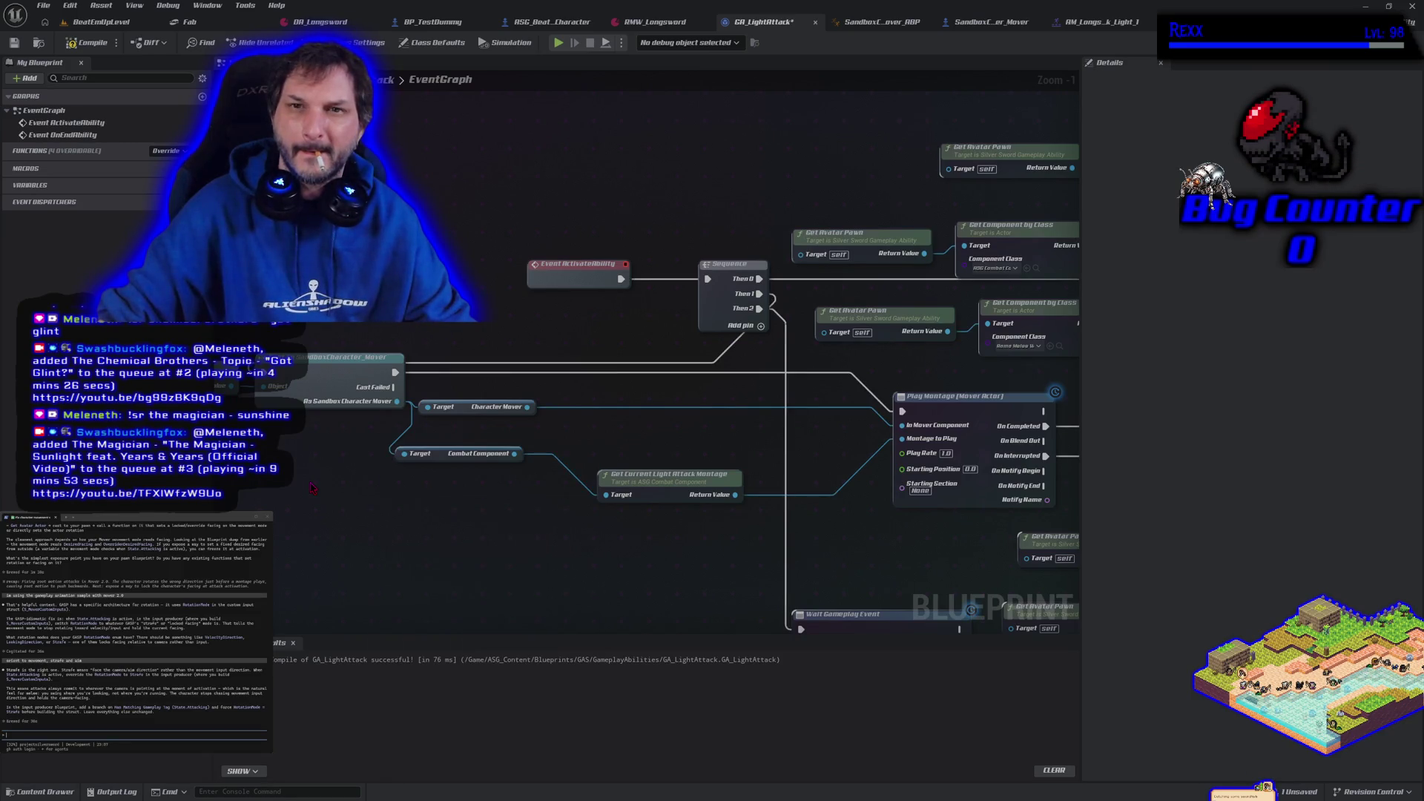
- In SandboxCharacter_Mover, delete the Get Rotation Mode and enum nodes and compile
{"action": "left_click", "coordinate": [979, 24]}
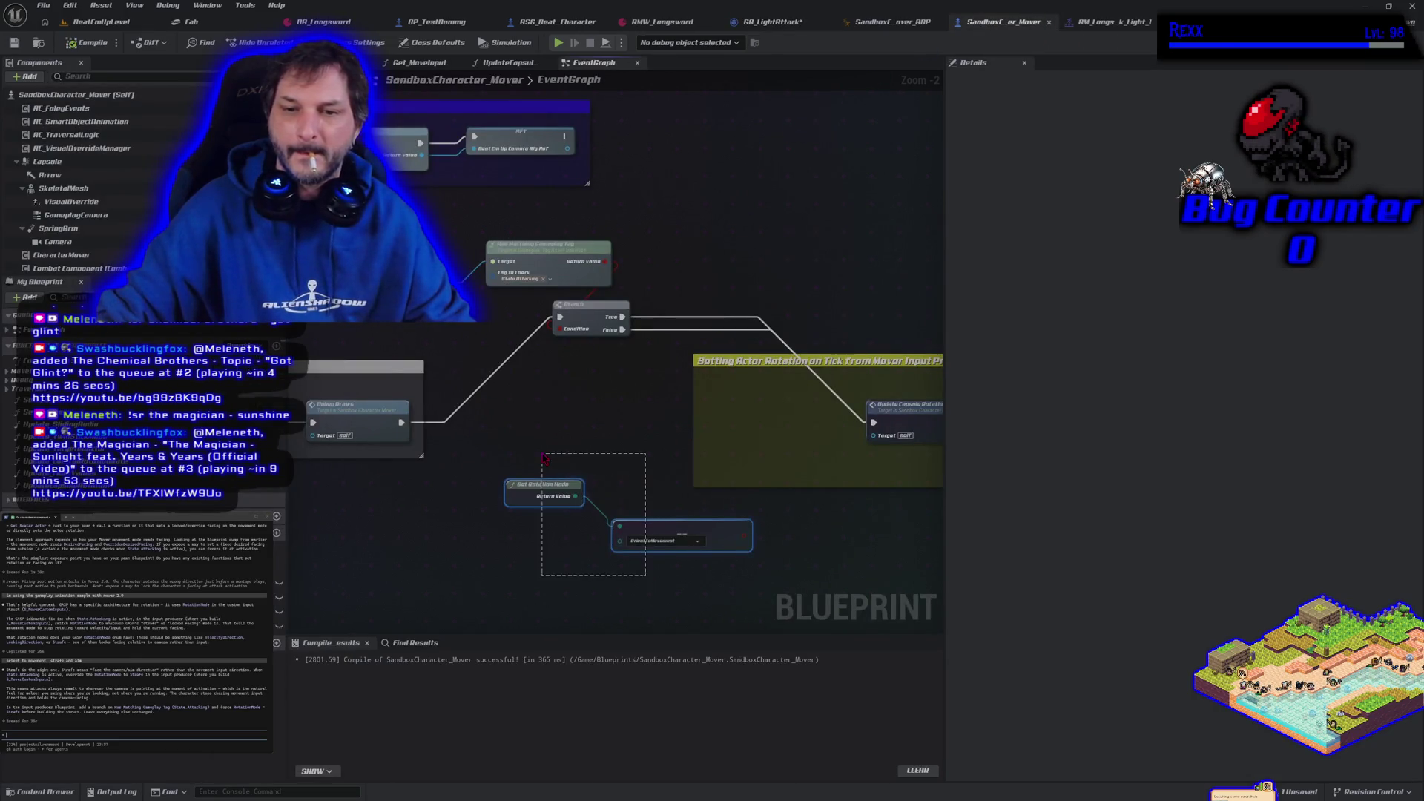
{"action": "key", "text": "Delete"}
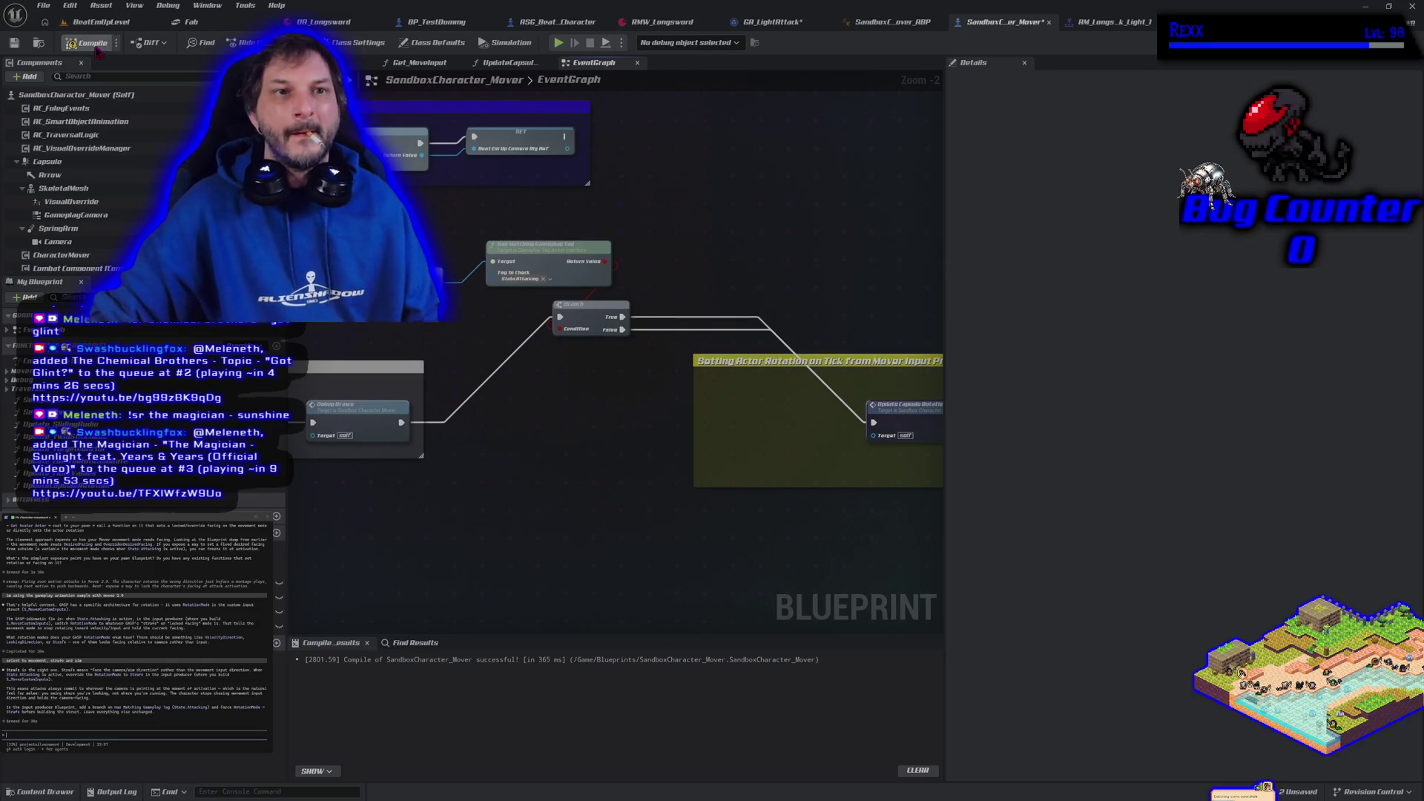
{"action": "left_click", "coordinate": [85, 43]}
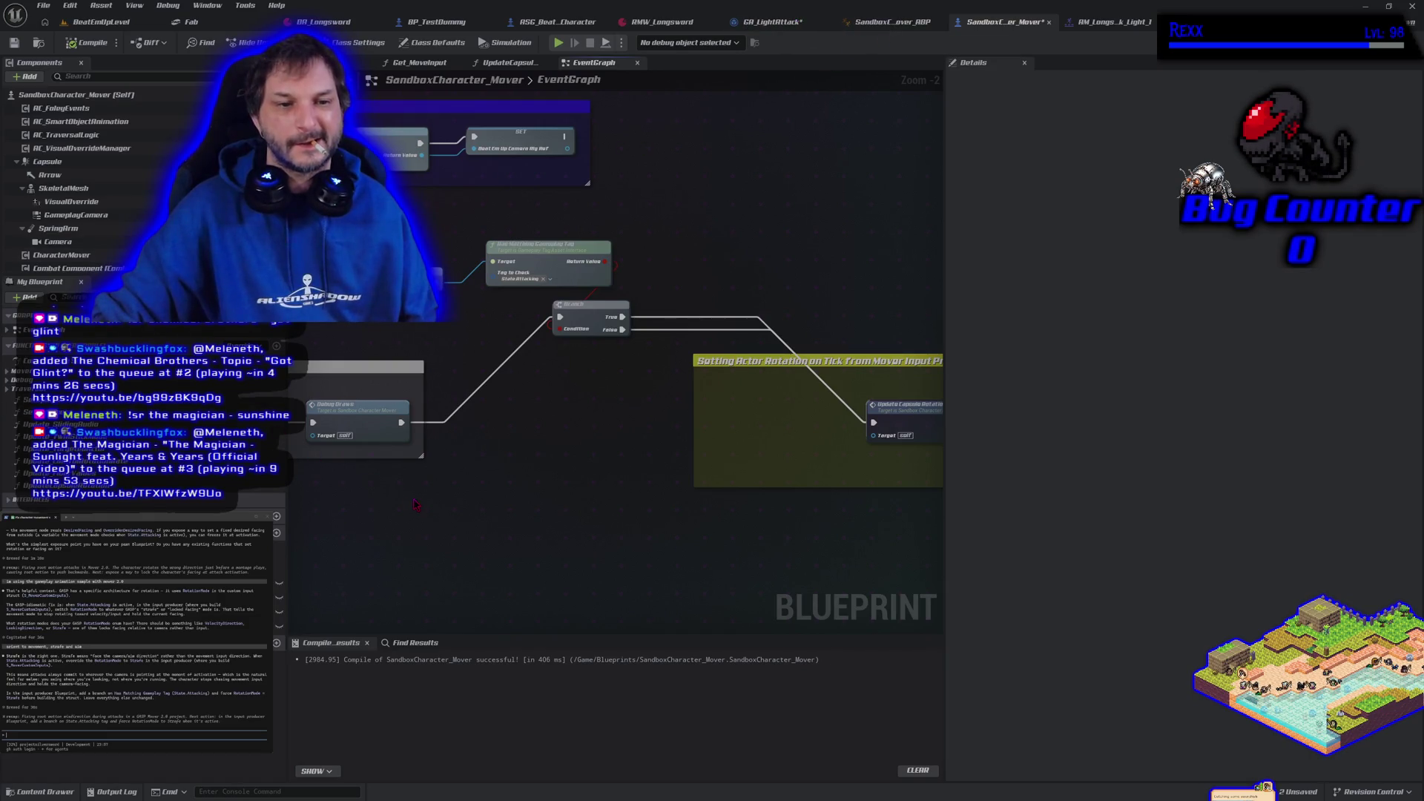
- Look up 'rotation mode' in the blueprint action list, closing it without adding a node
{"action": "right_click", "coordinate": [473, 512]}
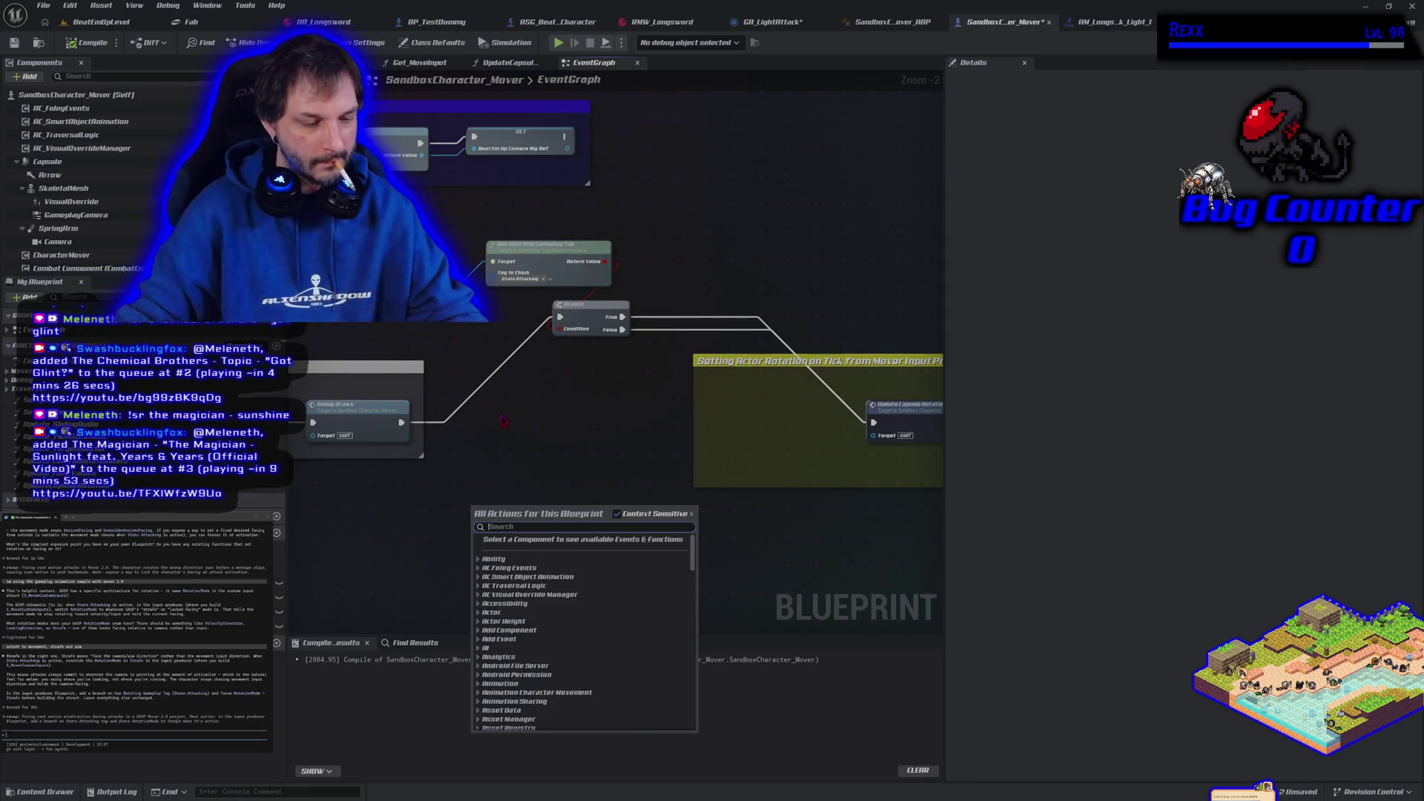
{"action": "type", "text": "rfo"}
{"action": "key", "text": "BackSpace"}
{"action": "key", "text": "BackSpace"}
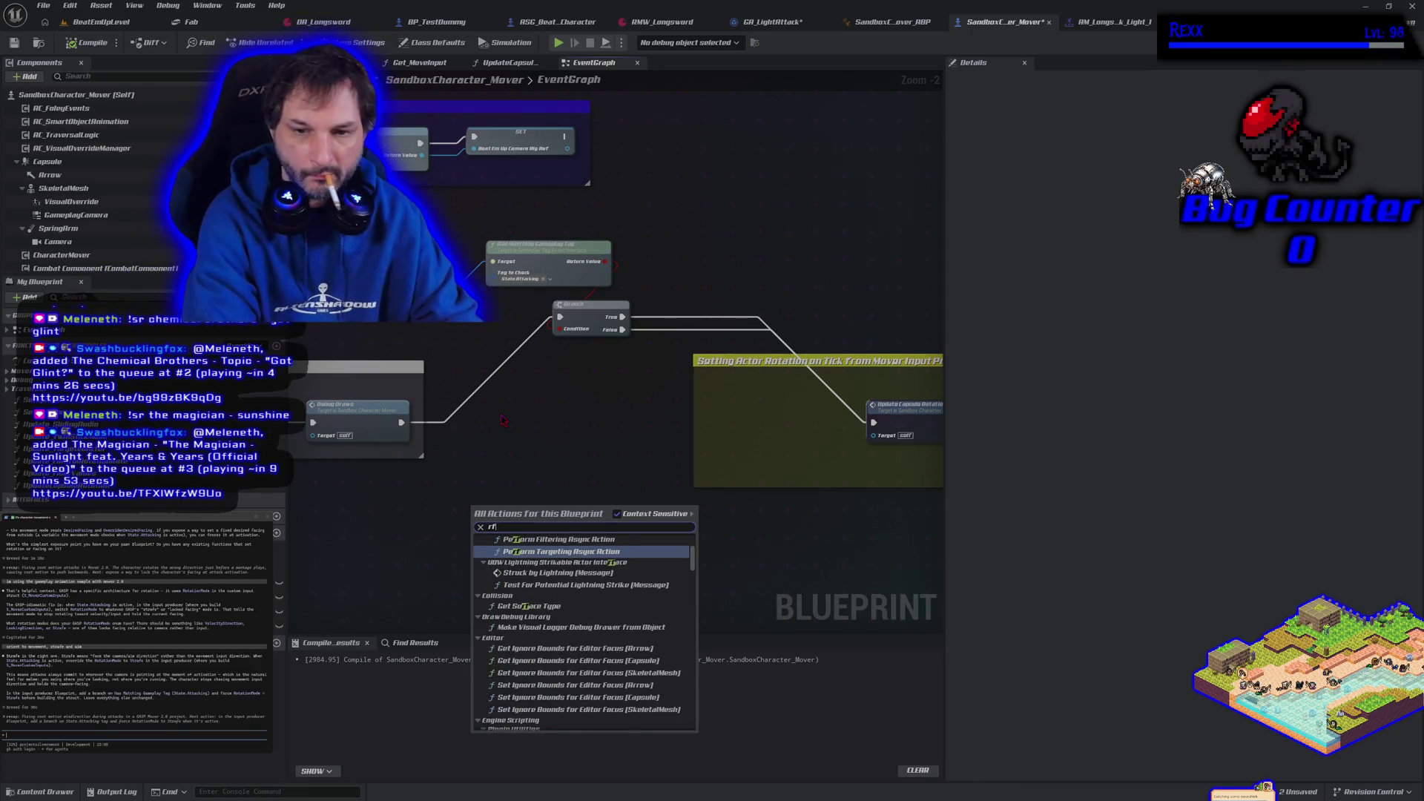
{"action": "type", "text": "otation mode"}
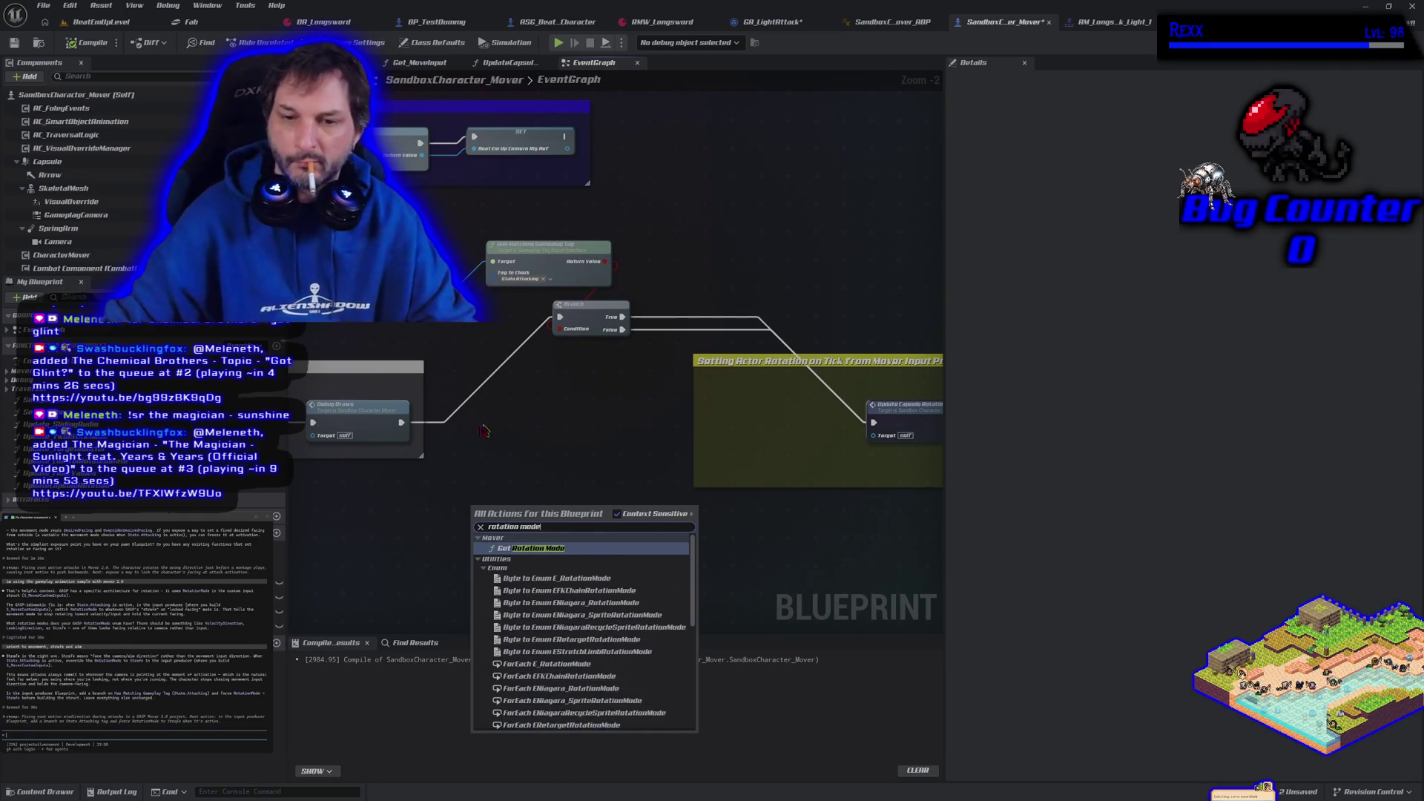
{"action": "scroll", "coordinate": [585, 640], "scroll_direction": "down", "scroll_amount": 5}
{"action": "scroll", "coordinate": [585, 640], "scroll_direction": "down", "scroll_amount": 3}
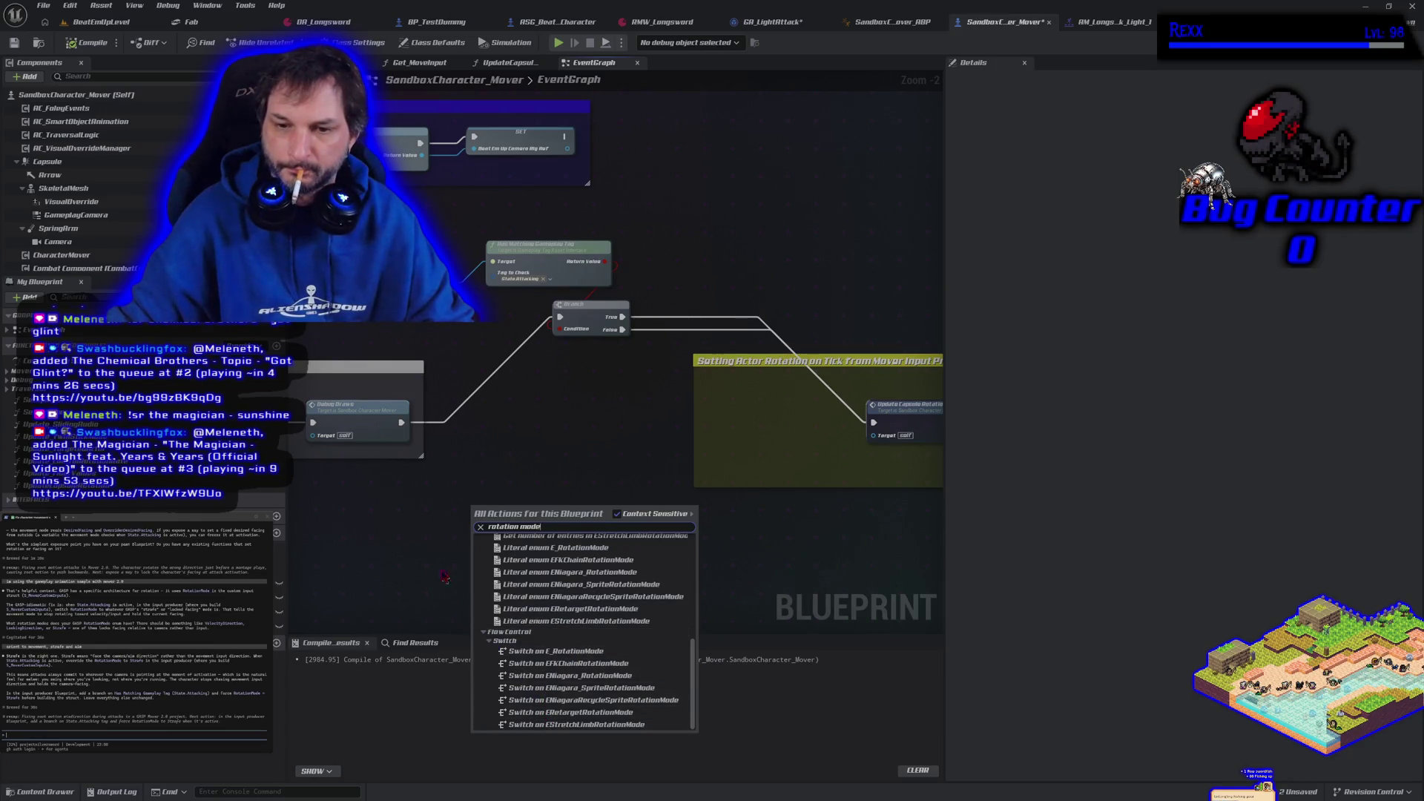
{"action": "left_click", "coordinate": [407, 562]}
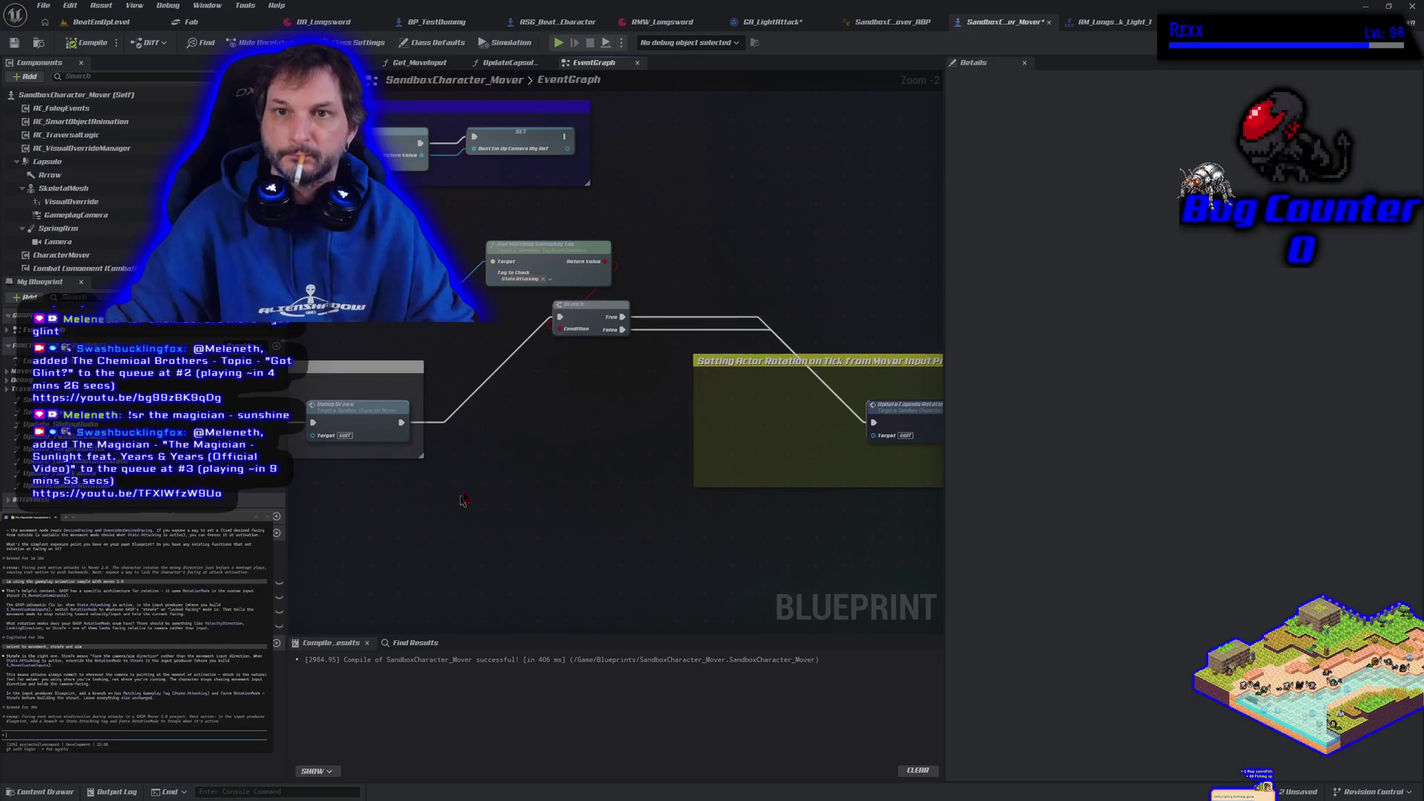
- Pan through the console command, Print String, Strafe and Aim Input sections, then return to BeatEmUpLevel
{"action": "scroll", "coordinate": [469, 374], "scroll_direction": "down", "scroll_amount": 3}
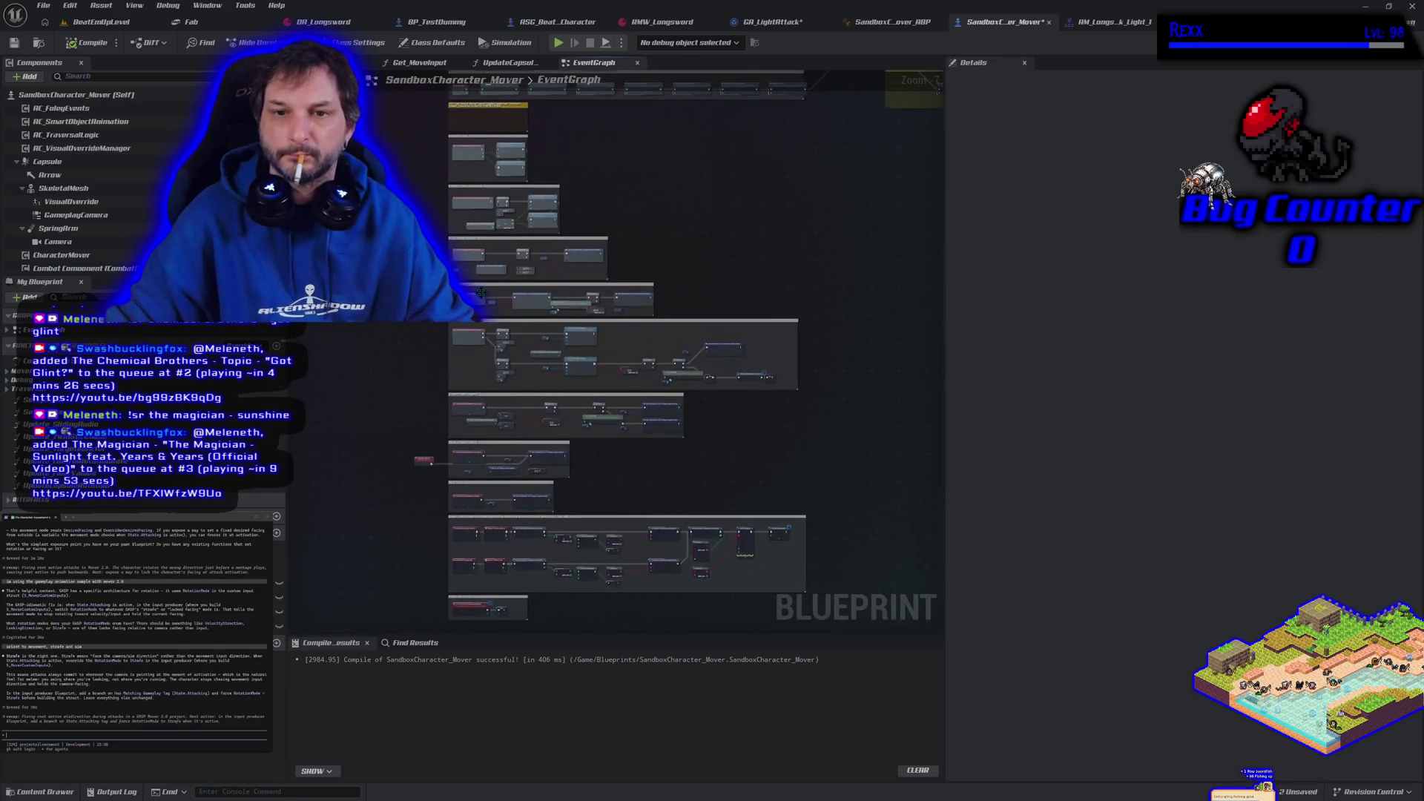
{"action": "scroll", "coordinate": [469, 374], "scroll_direction": "up", "scroll_amount": 4}
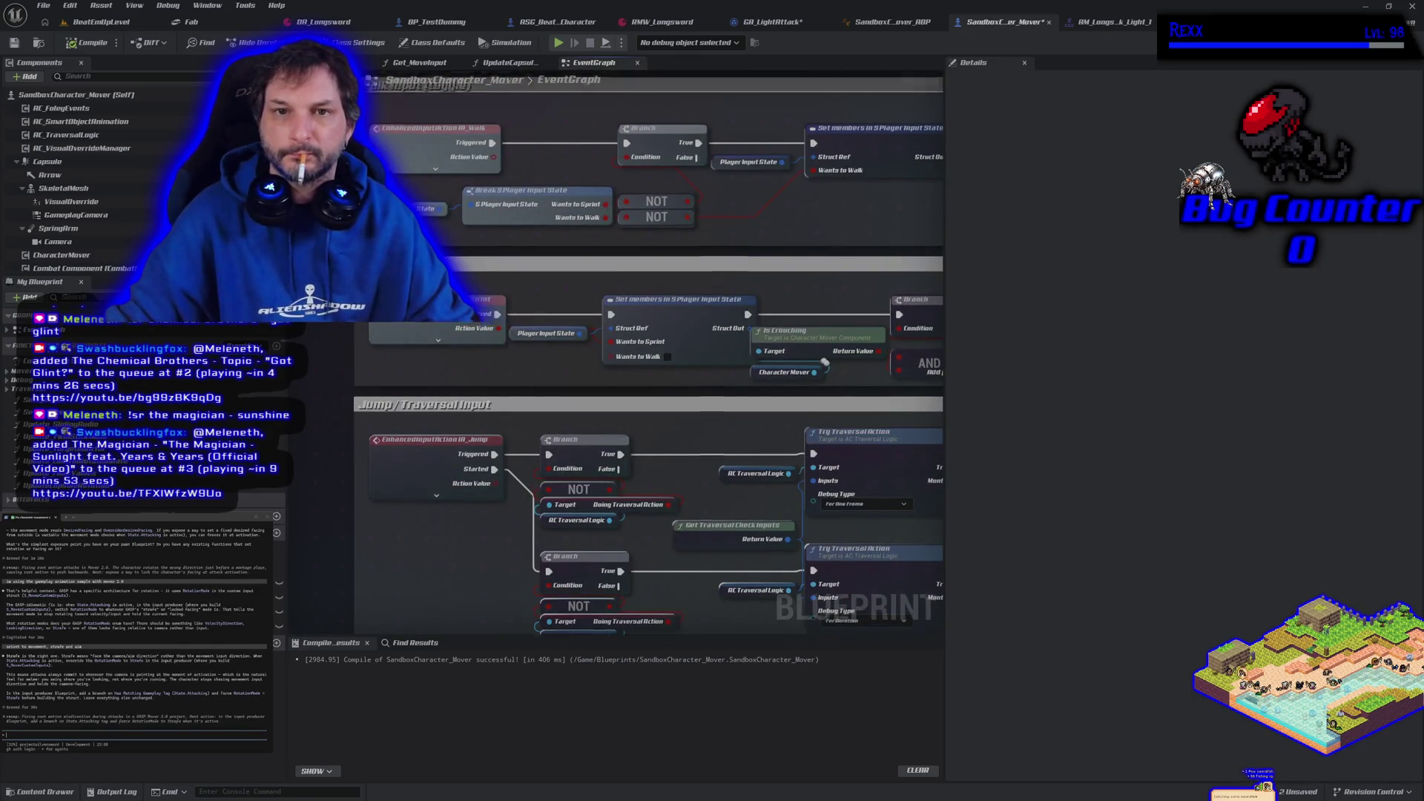
{"action": "scroll", "coordinate": [387, 350], "scroll_direction": "down", "scroll_amount": 2}
{"action": "scroll", "coordinate": [387, 350], "scroll_direction": "up", "scroll_amount": 2}
{"action": "scroll", "coordinate": [354, 337], "scroll_direction": "down", "scroll_amount": 2}
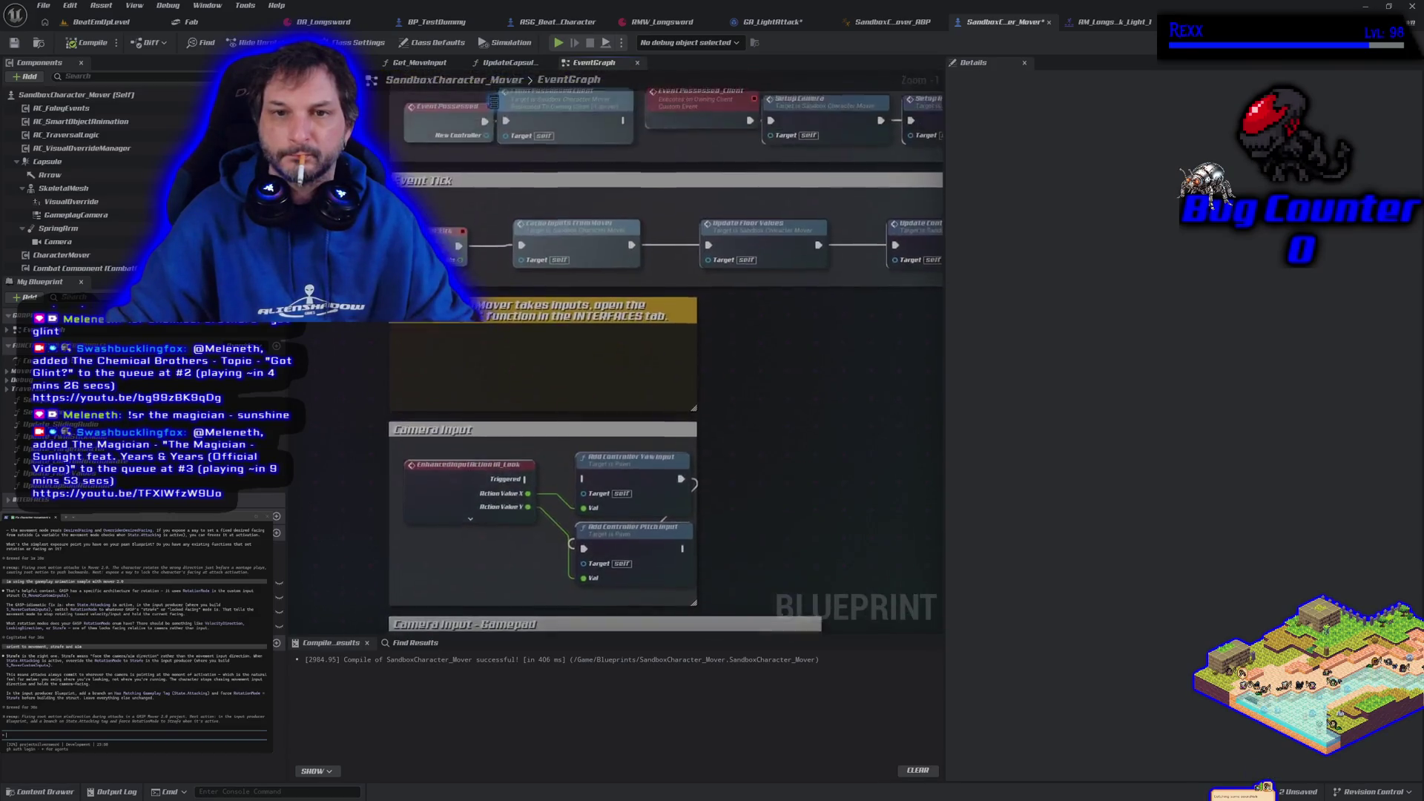
{"action": "scroll", "coordinate": [354, 338], "scroll_direction": "up", "scroll_amount": 2}
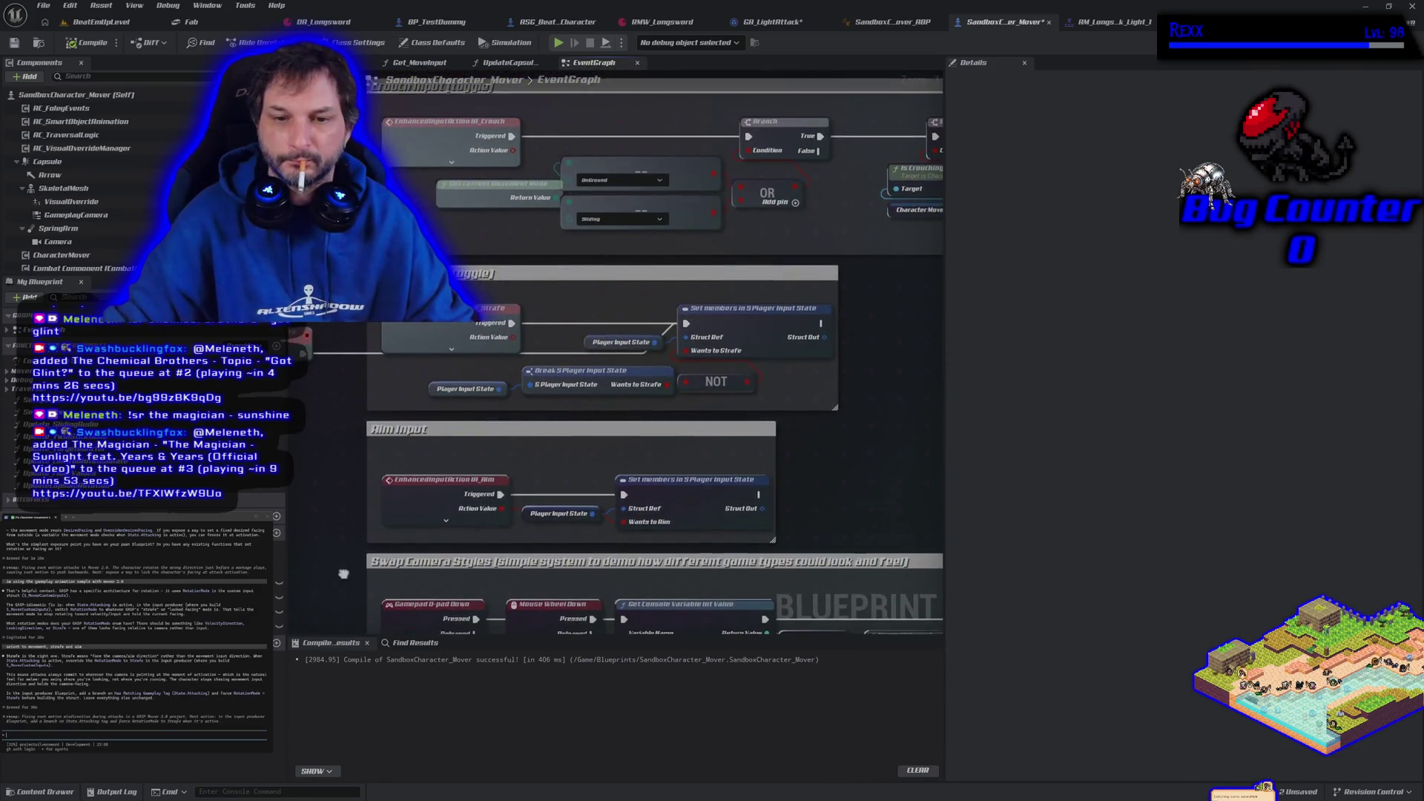
{"action": "scroll", "coordinate": [355, 337], "scroll_direction": "down", "scroll_amount": 2}
{"action": "scroll", "coordinate": [485, 498], "scroll_direction": "up", "scroll_amount": 2}
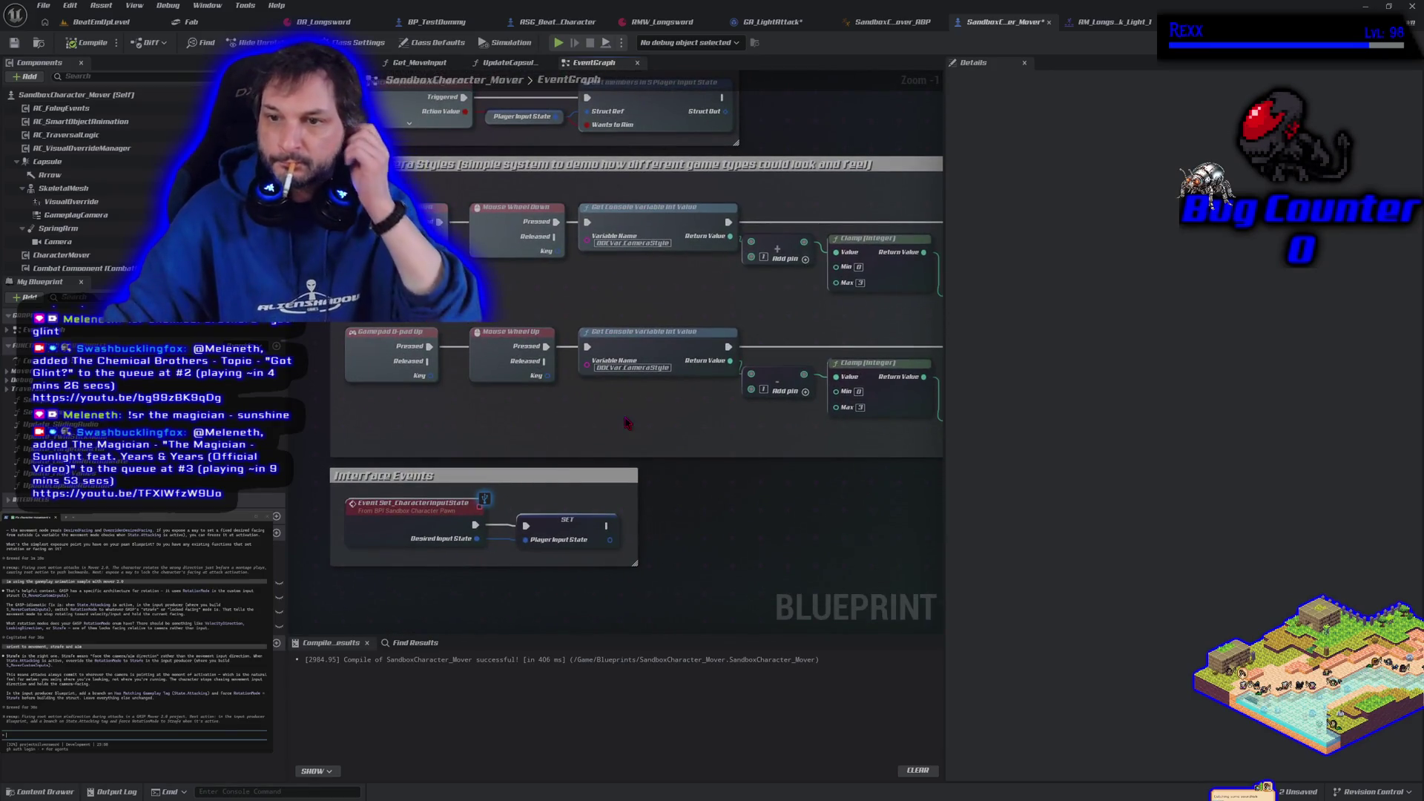
{"action": "mouse_move", "coordinate": [627, 423]}
{"action": "left_mouse_down"}
{"action": "mouse_move", "coordinate": [319, 377]}
{"action": "mouse_move", "coordinate": [57, 388]}
{"action": "left_mouse_up"}
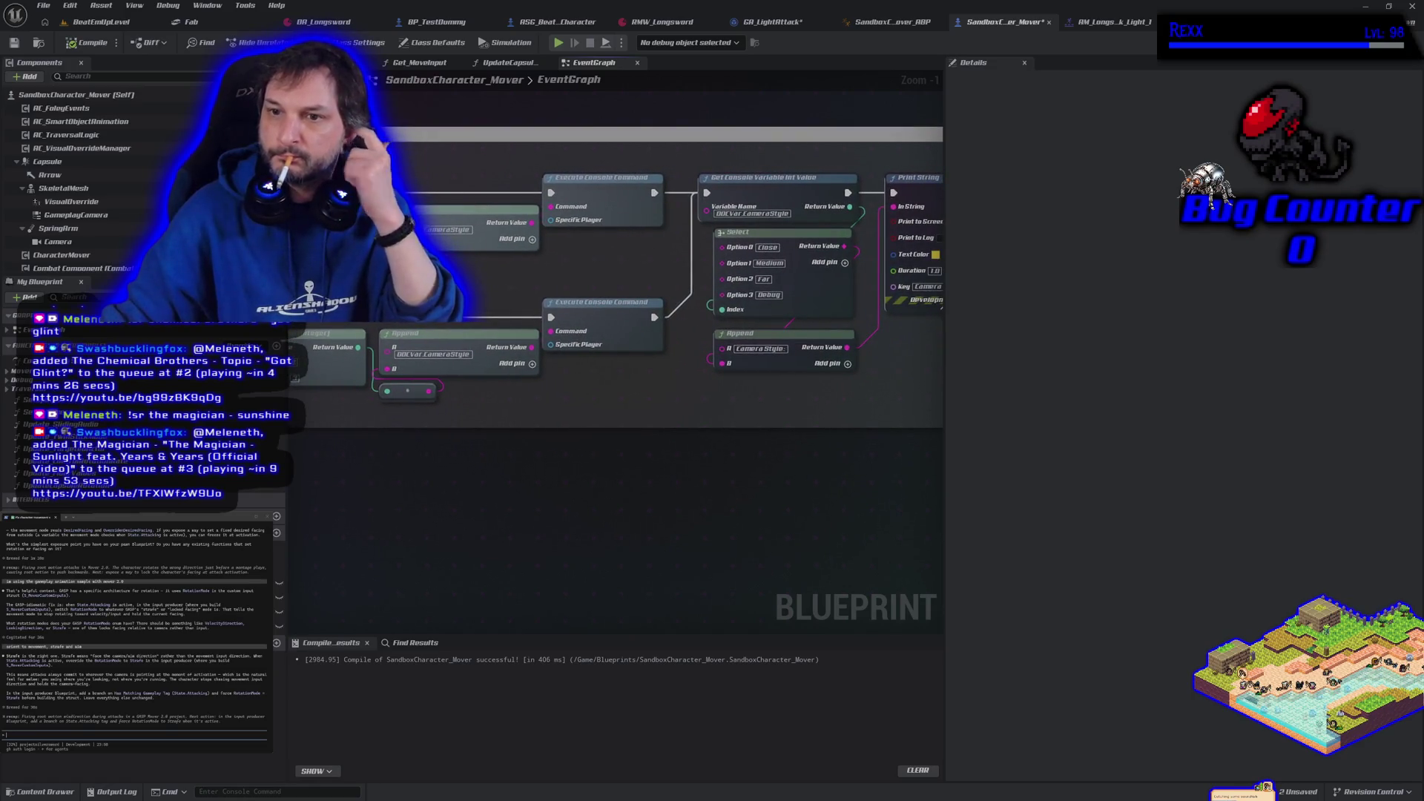
{"action": "mouse_move", "coordinate": [519, 386]}
{"action": "left_mouse_down"}
{"action": "mouse_move", "coordinate": [358, 375]}
{"action": "mouse_move", "coordinate": [368, 407]}
{"action": "mouse_move", "coordinate": [740, 356]}
{"action": "mouse_move", "coordinate": [603, 451]}
{"action": "mouse_move", "coordinate": [616, 539]}
{"action": "left_mouse_up"}
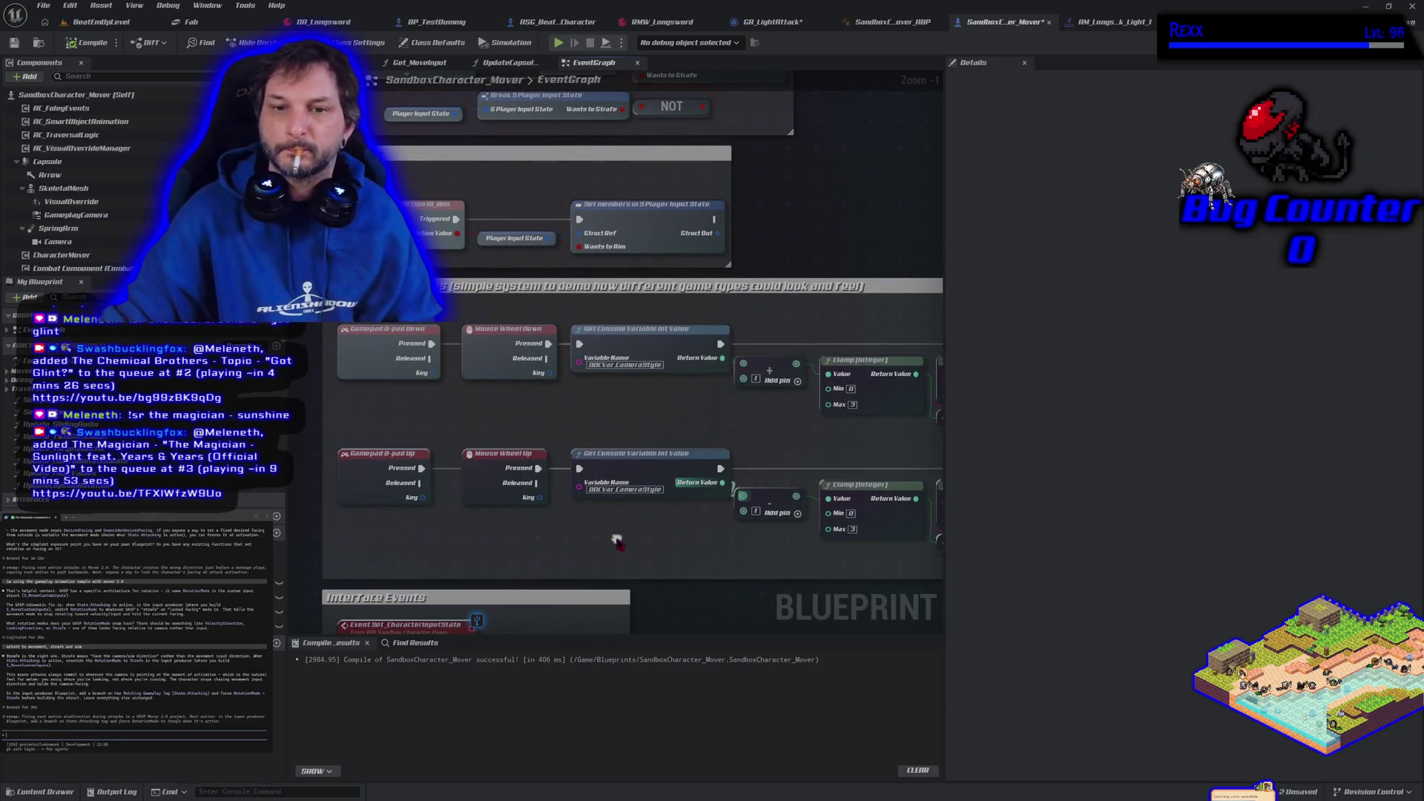
{"action": "left_click_drag", "start_coordinate": [475, 409], "coordinate": [510, 584]}
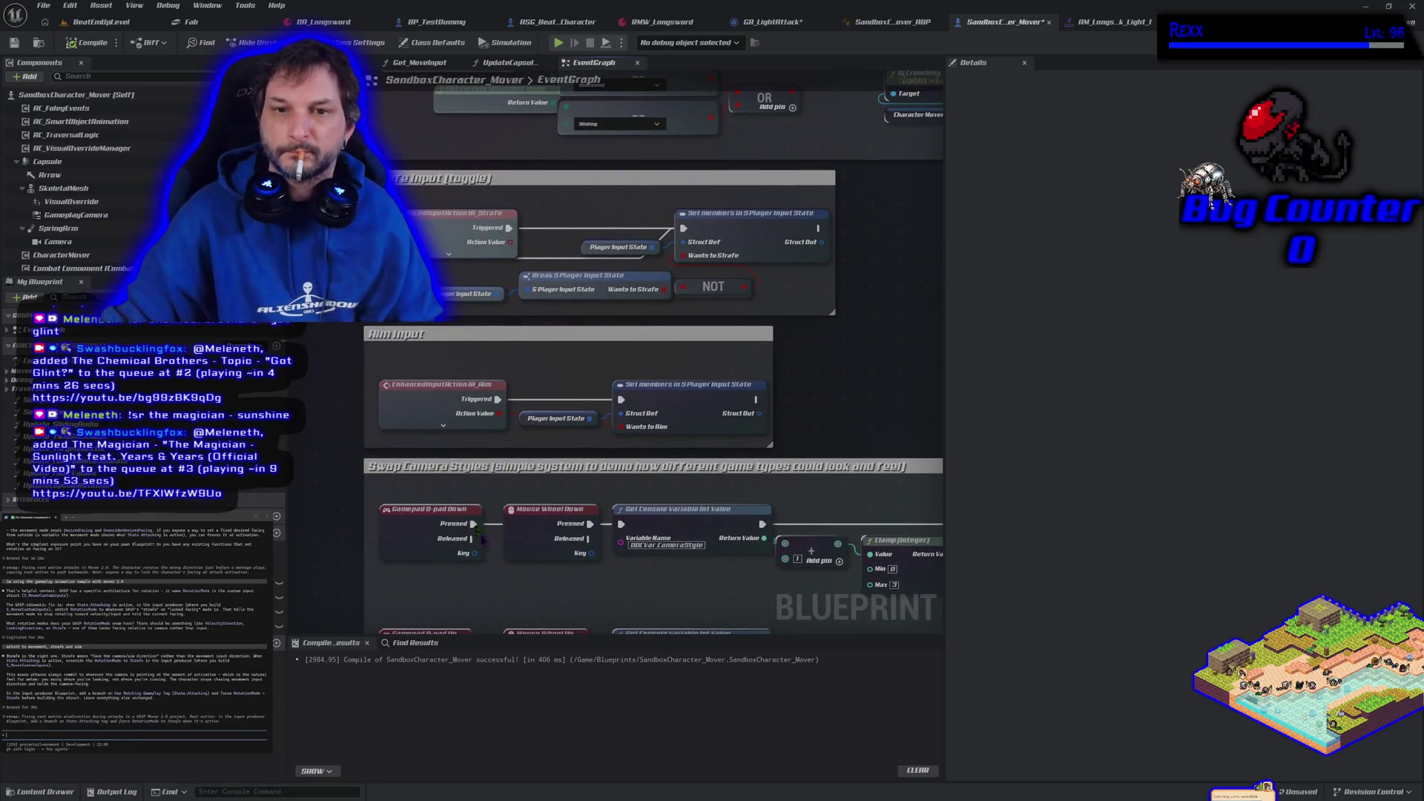
{"action": "left_click", "coordinate": [89, 22]}
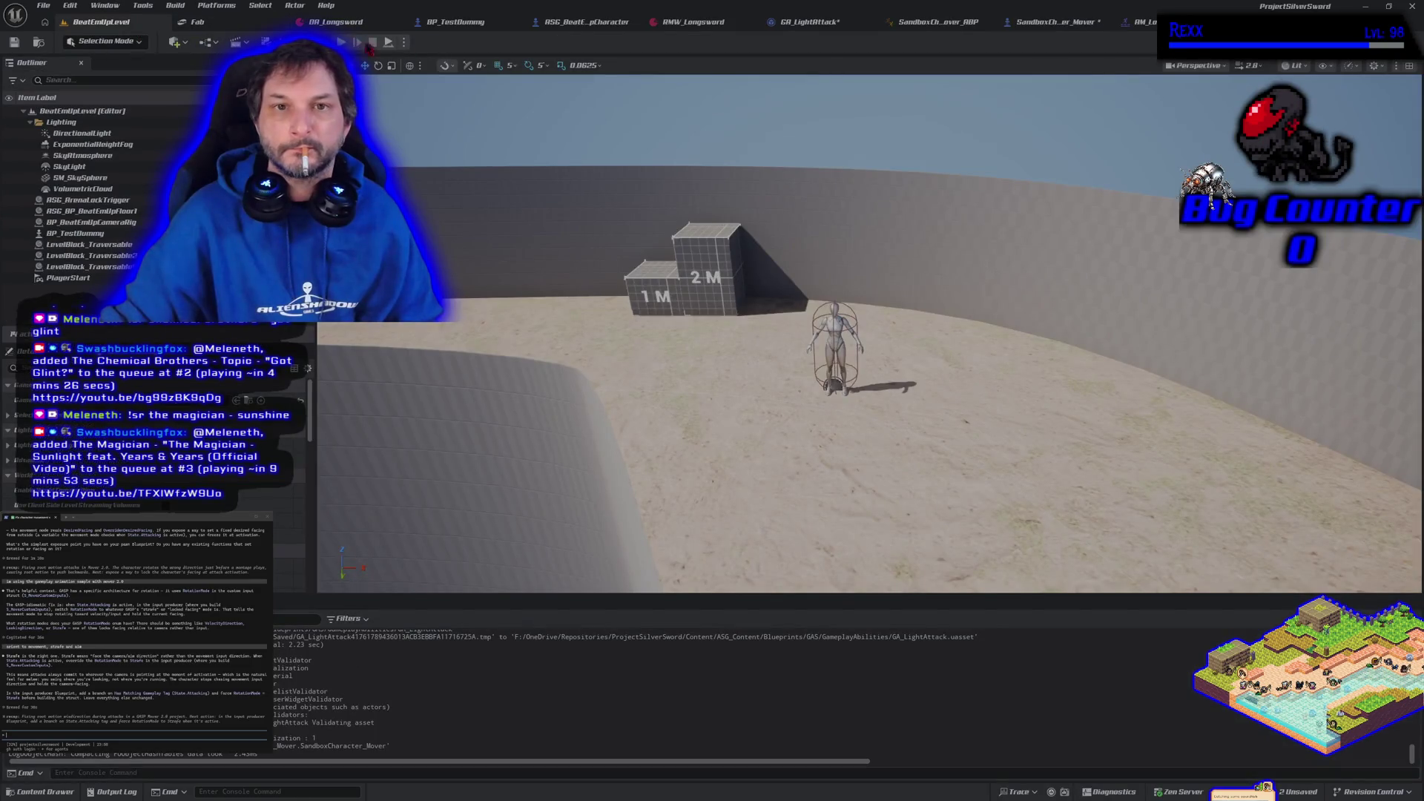
- Play-test the level walking and sword-attacking with the character, then open DA_Longsword
{"action": "key", "text": "alt+p"}
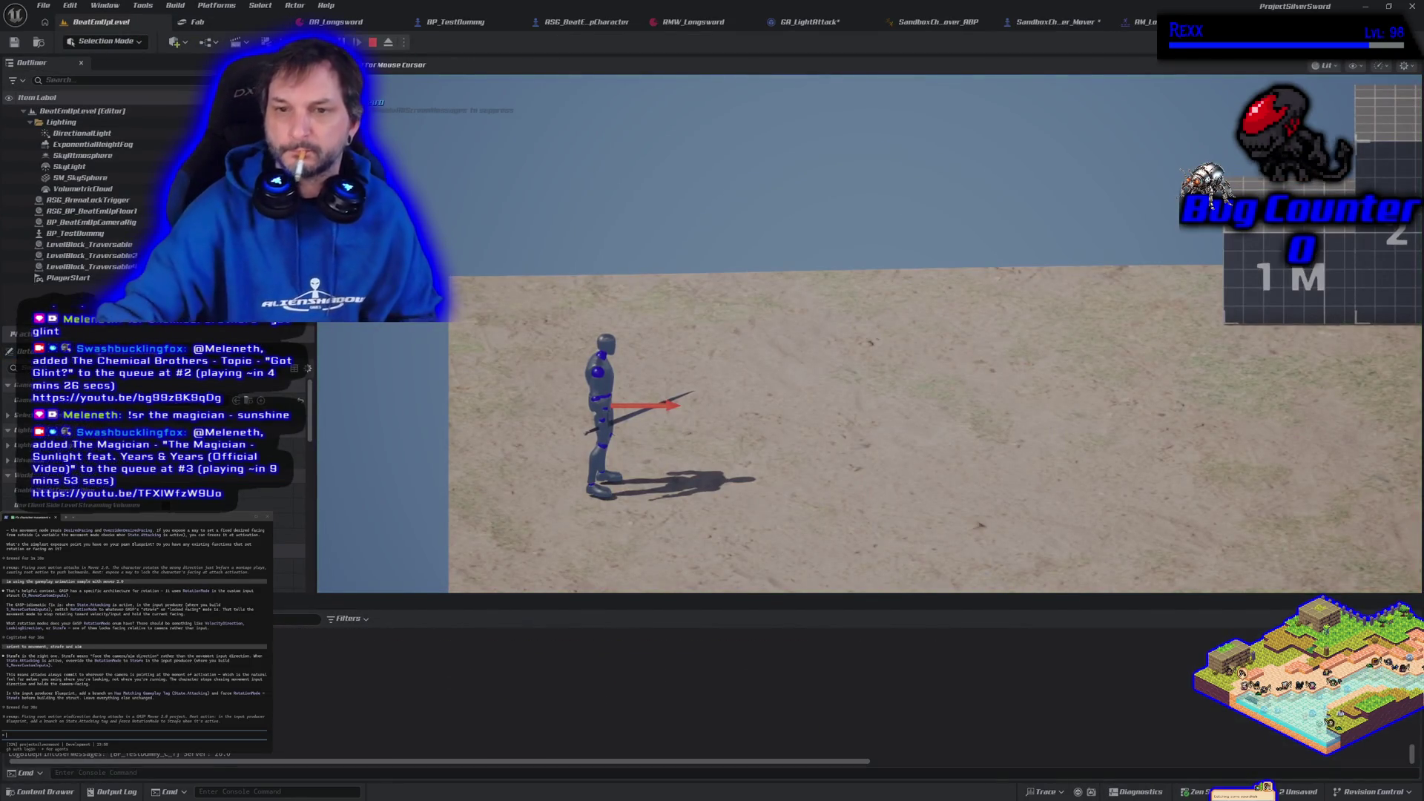
{"action": "key", "text": "d"}
{"action": "key", "text": "a"}
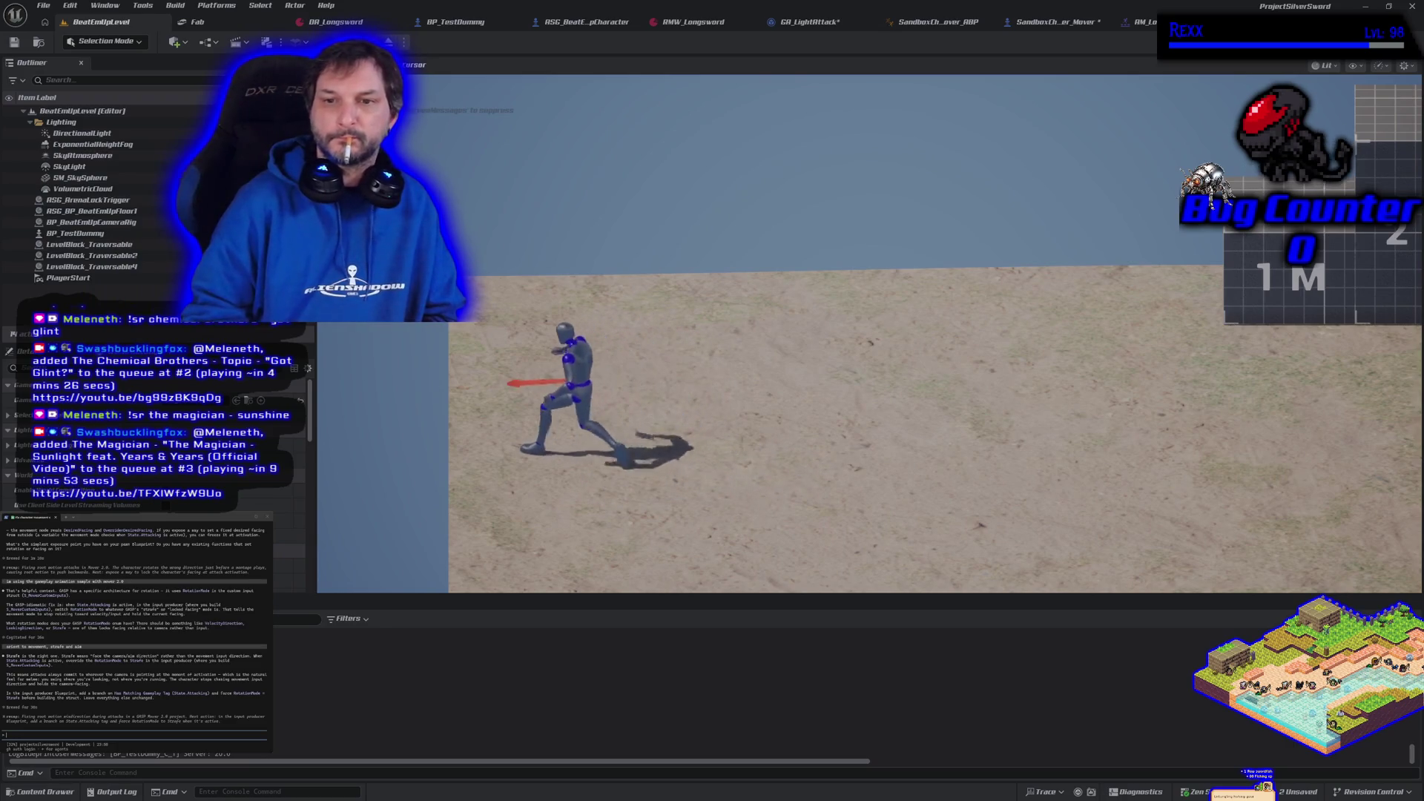
{"action": "key", "text": "w"}
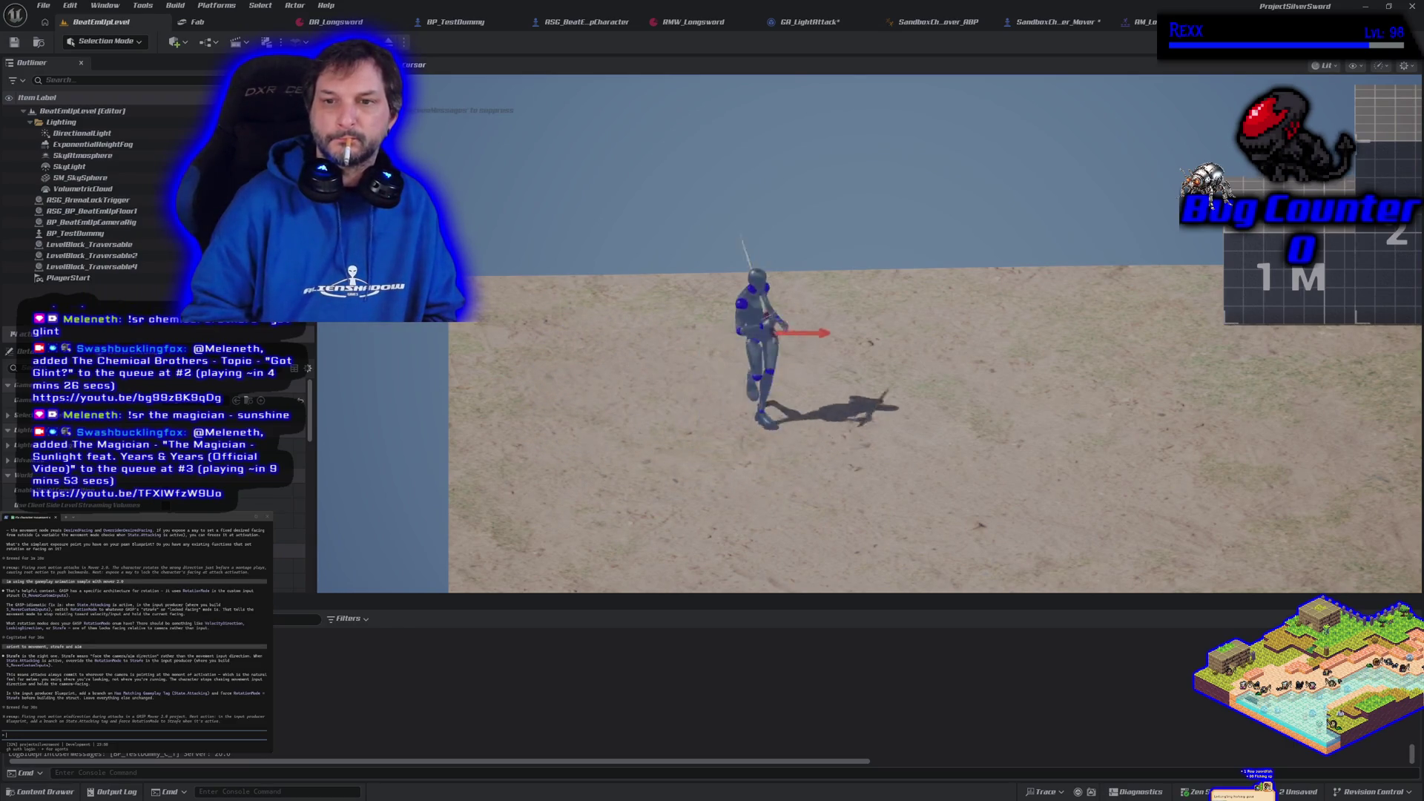
{"action": "key", "text": "s"}
{"action": "key", "text": "d"}
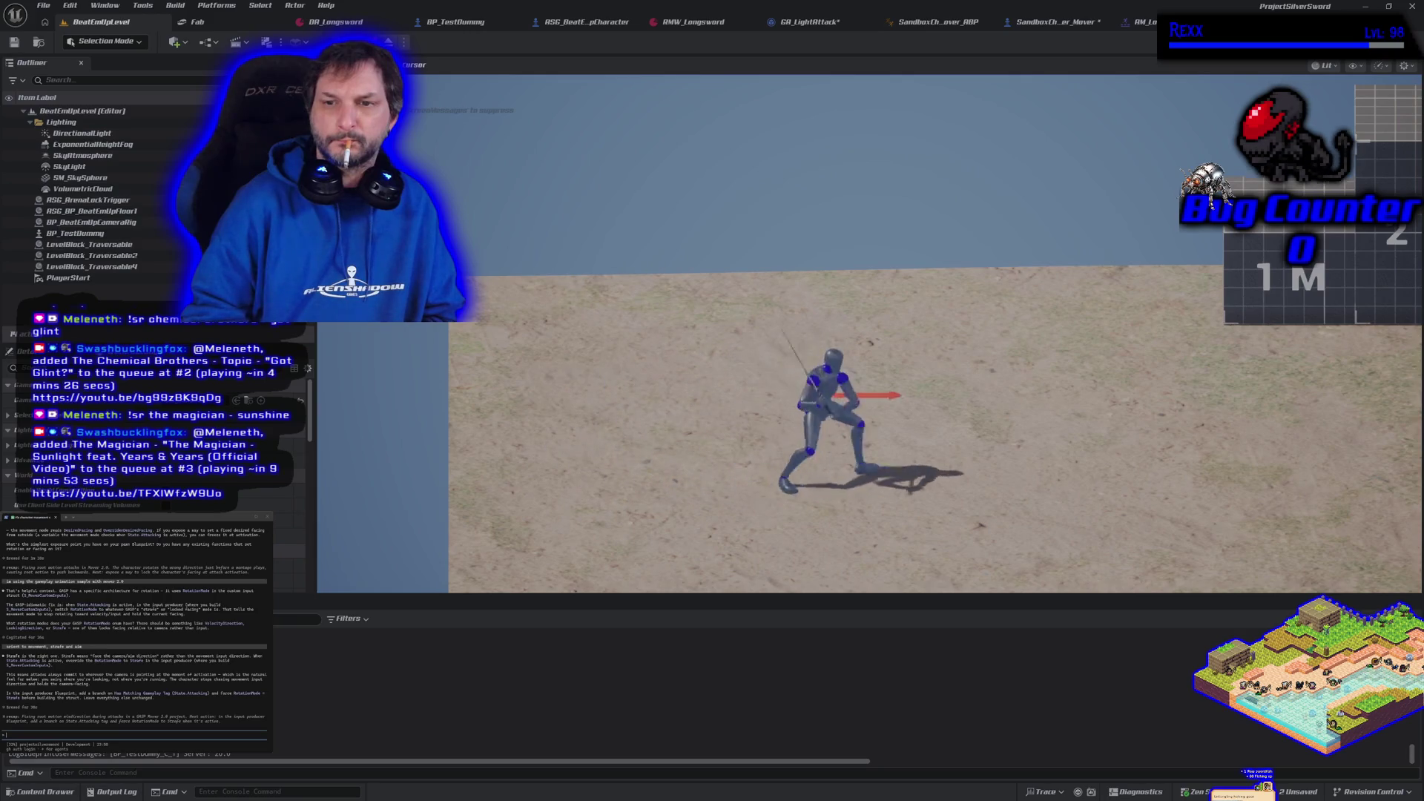
{"action": "key", "text": "d"}
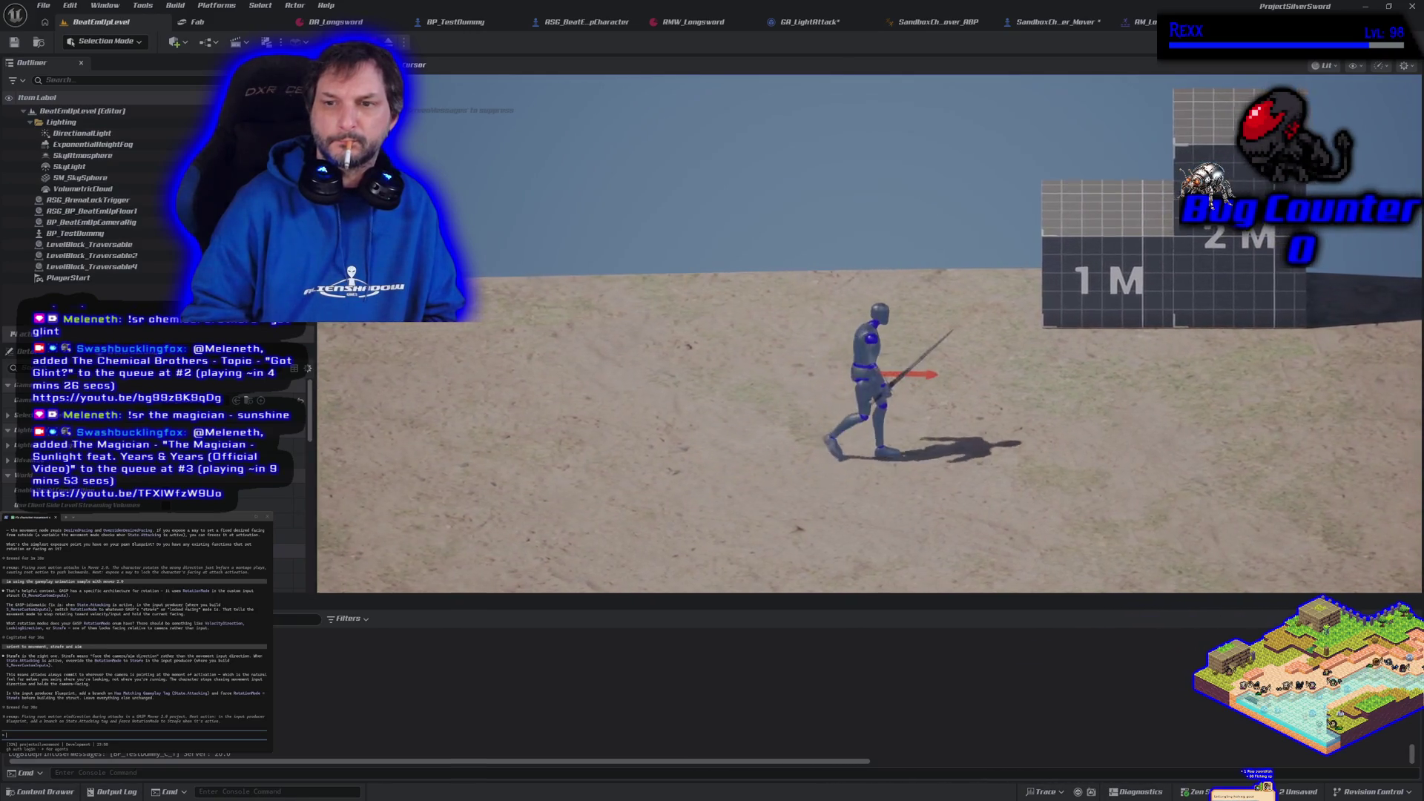
{"action": "key", "text": "a"}
{"action": "key", "text": "d"}
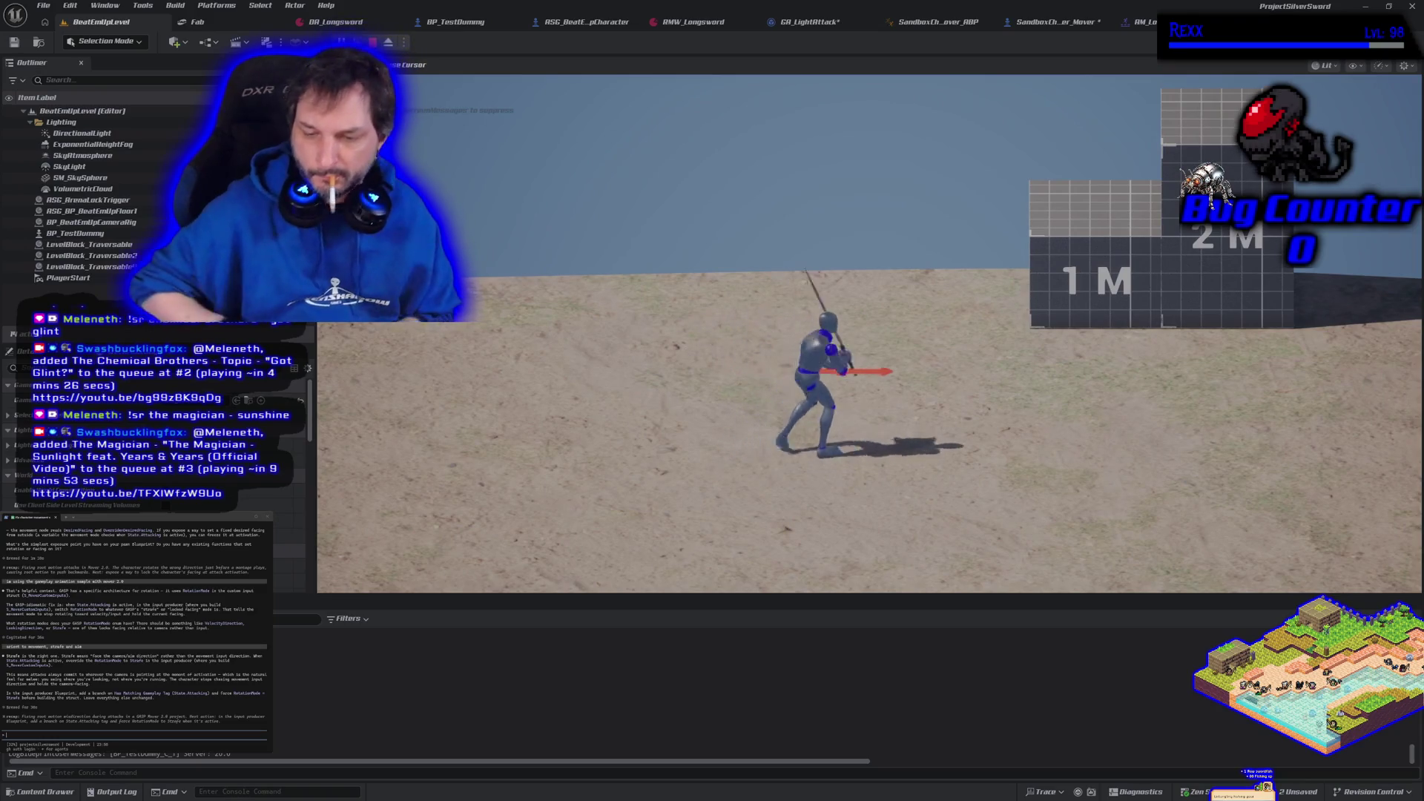
{"action": "key", "text": "Escape"}
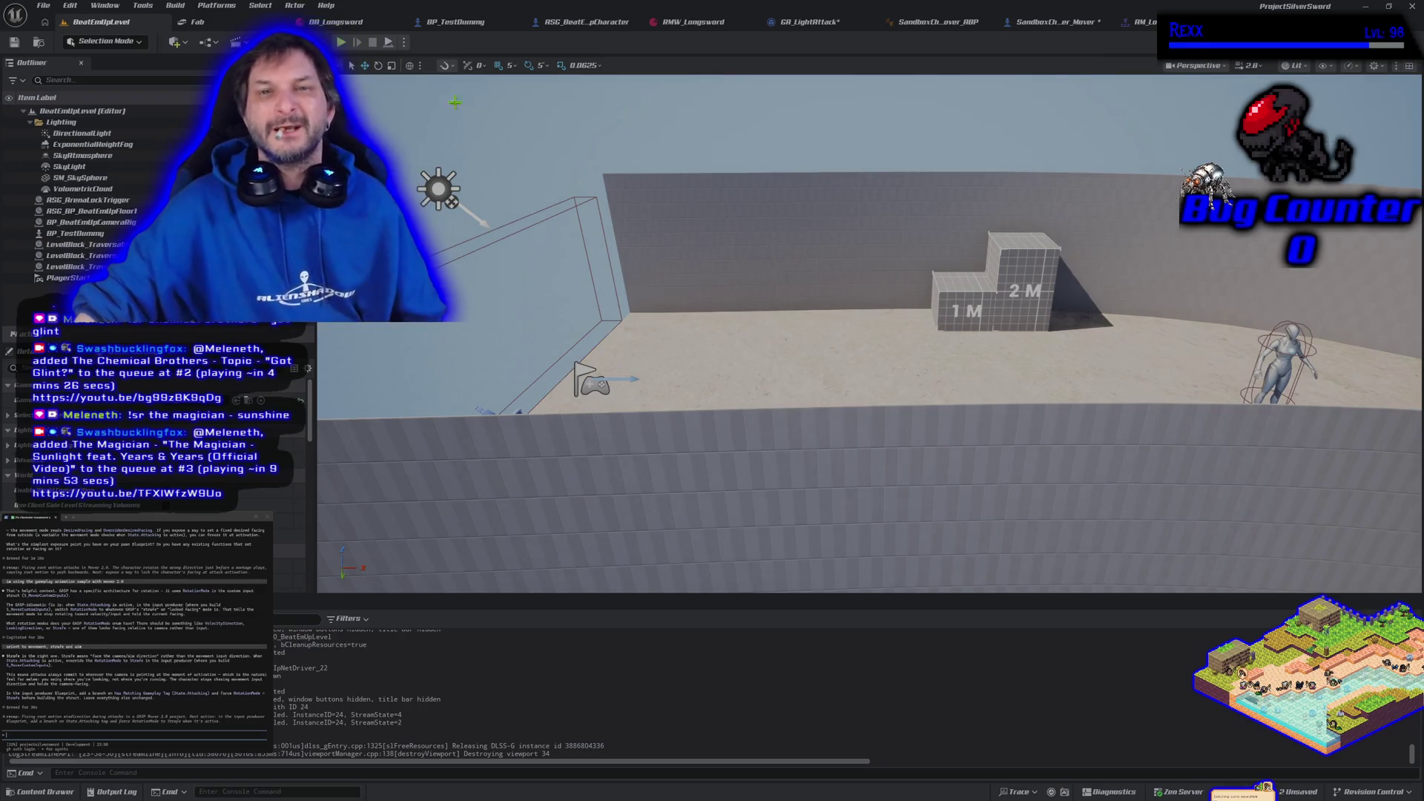
{"action": "left_click", "coordinate": [359, 28]}
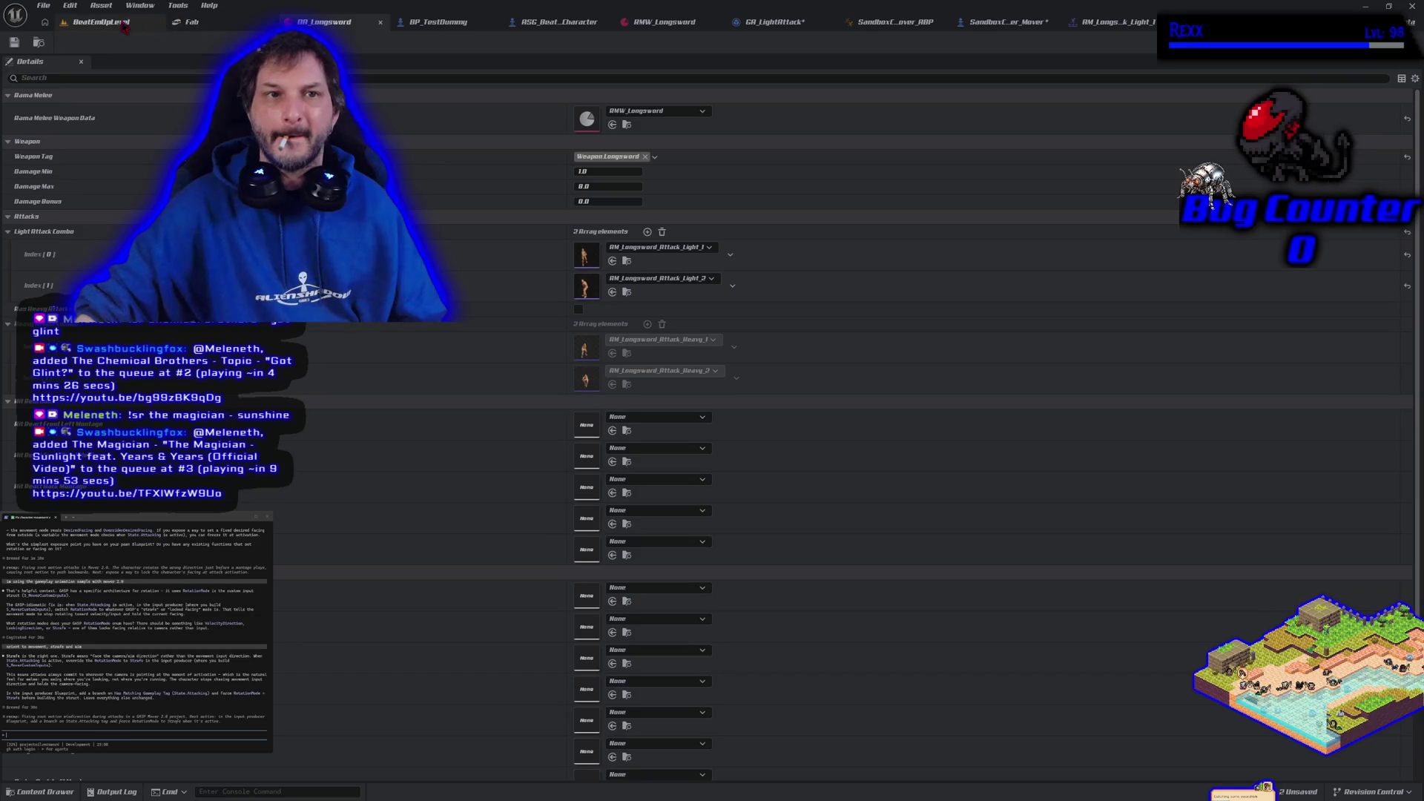
- Review the GA_LightAttack activation logic and select the Character Mover getter node
{"action": "left_click", "coordinate": [764, 25]}
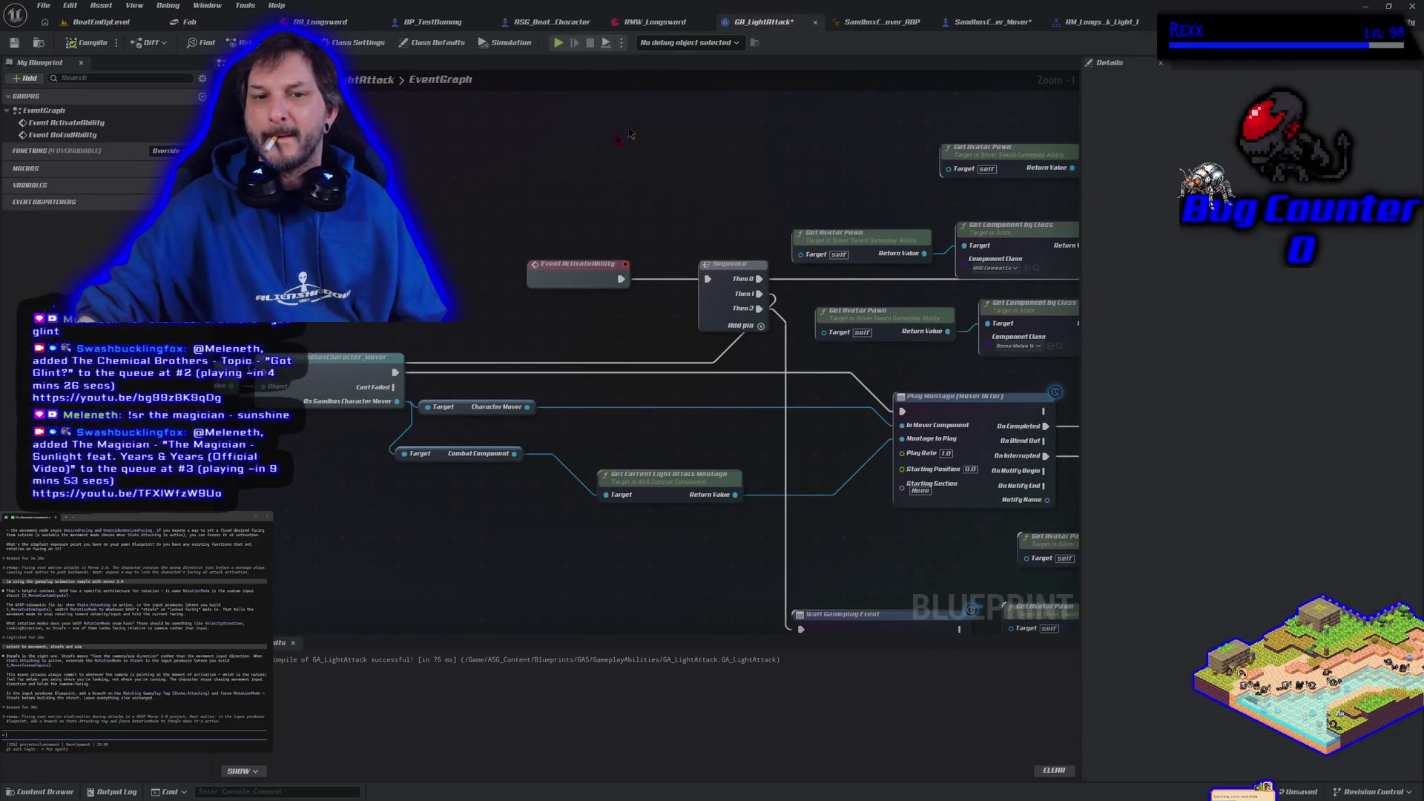
{"action": "scroll", "coordinate": [545, 268], "scroll_direction": "up", "scroll_amount": 2}
{"action": "left_click_drag", "start_coordinate": [545, 269], "coordinate": [495, 283]}
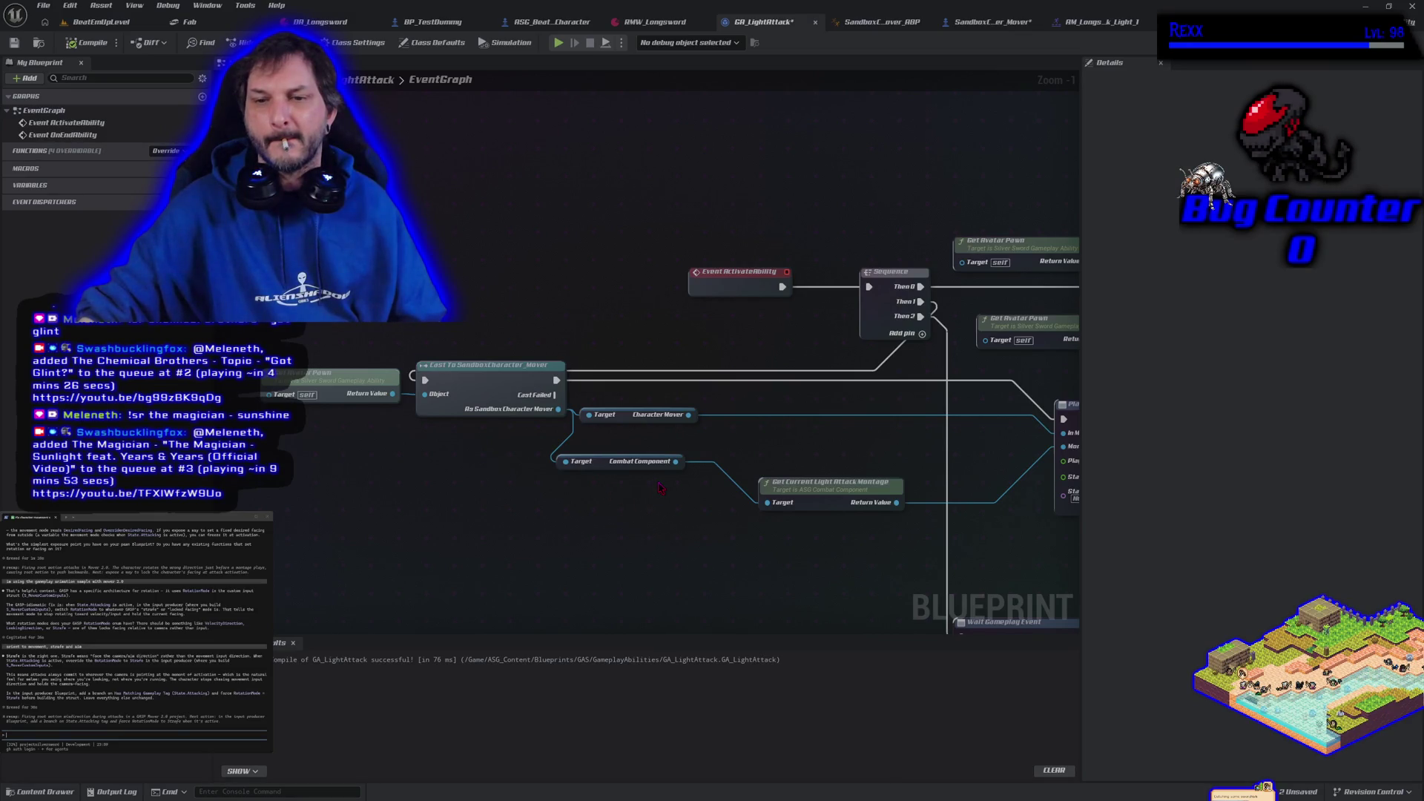
{"action": "left_click_drag", "start_coordinate": [695, 418], "coordinate": [703, 415]}
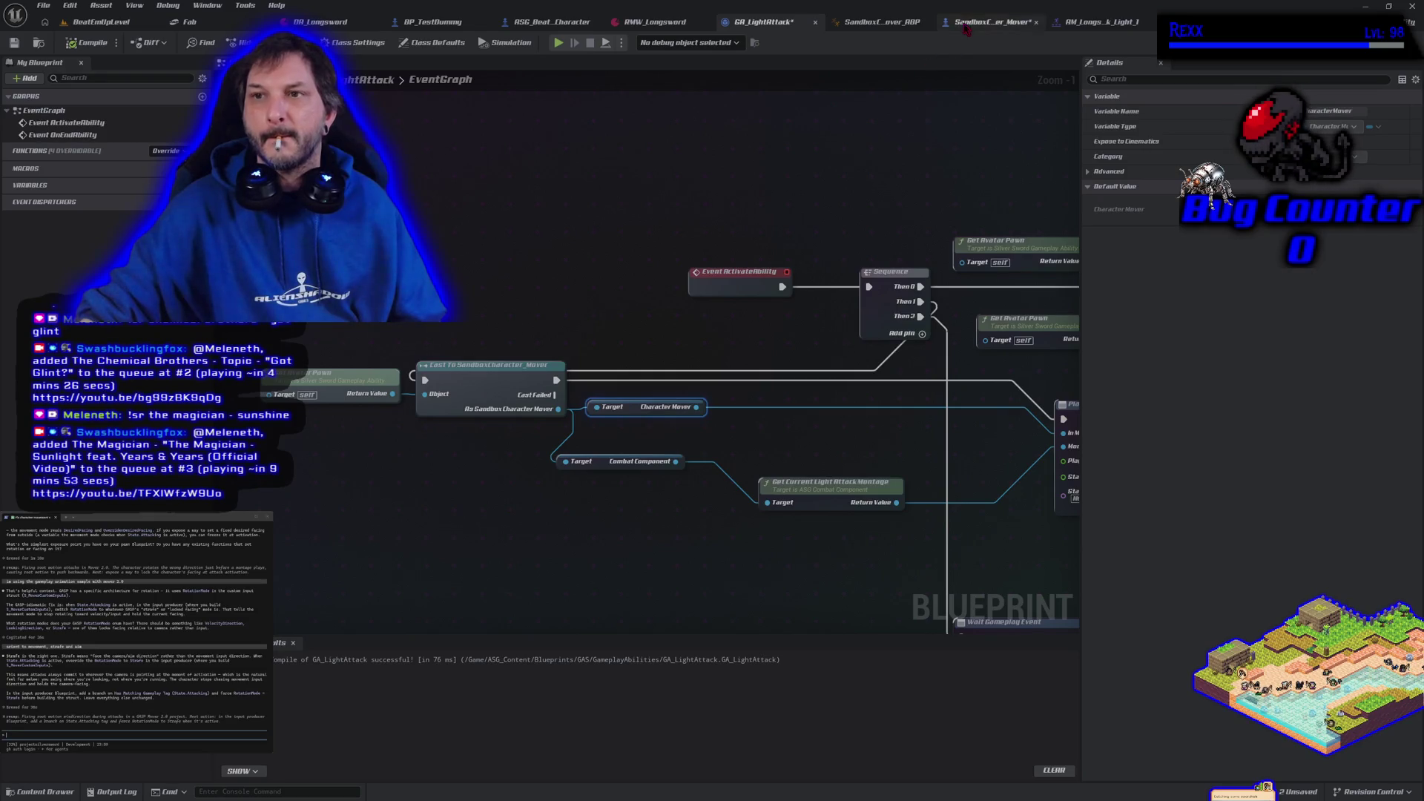
- Pan through SandboxCharacter_Mover's Sprint, Jump, Camera and Walk input sections toward BeginPlay
{"action": "left_click", "coordinate": [992, 21]}
{"action": "mouse_move", "coordinate": [814, 423]}
{"action": "left_mouse_down"}
{"action": "mouse_move", "coordinate": [787, 363]}
{"action": "mouse_move", "coordinate": [792, 273]}
{"action": "mouse_move", "coordinate": [722, 724]}
{"action": "left_mouse_up"}
{"action": "scroll", "coordinate": [693, 509], "scroll_direction": "down", "scroll_amount": 1}
{"action": "left_click_drag", "start_coordinate": [623, 297], "coordinate": [637, 665]}
{"action": "mouse_move", "coordinate": [631, 260]}
{"action": "left_mouse_down"}
{"action": "mouse_move", "coordinate": [644, 615]}
{"action": "mouse_move", "coordinate": [633, 368]}
{"action": "mouse_move", "coordinate": [617, 693]}
{"action": "left_mouse_up"}
{"action": "mouse_move", "coordinate": [623, 297]}
{"action": "left_mouse_down"}
{"action": "mouse_move", "coordinate": [749, 512]}
{"action": "mouse_move", "coordinate": [801, 549]}
{"action": "mouse_move", "coordinate": [857, 154]}
{"action": "mouse_move", "coordinate": [766, 429]}
{"action": "mouse_move", "coordinate": [819, 272]}
{"action": "left_mouse_up"}
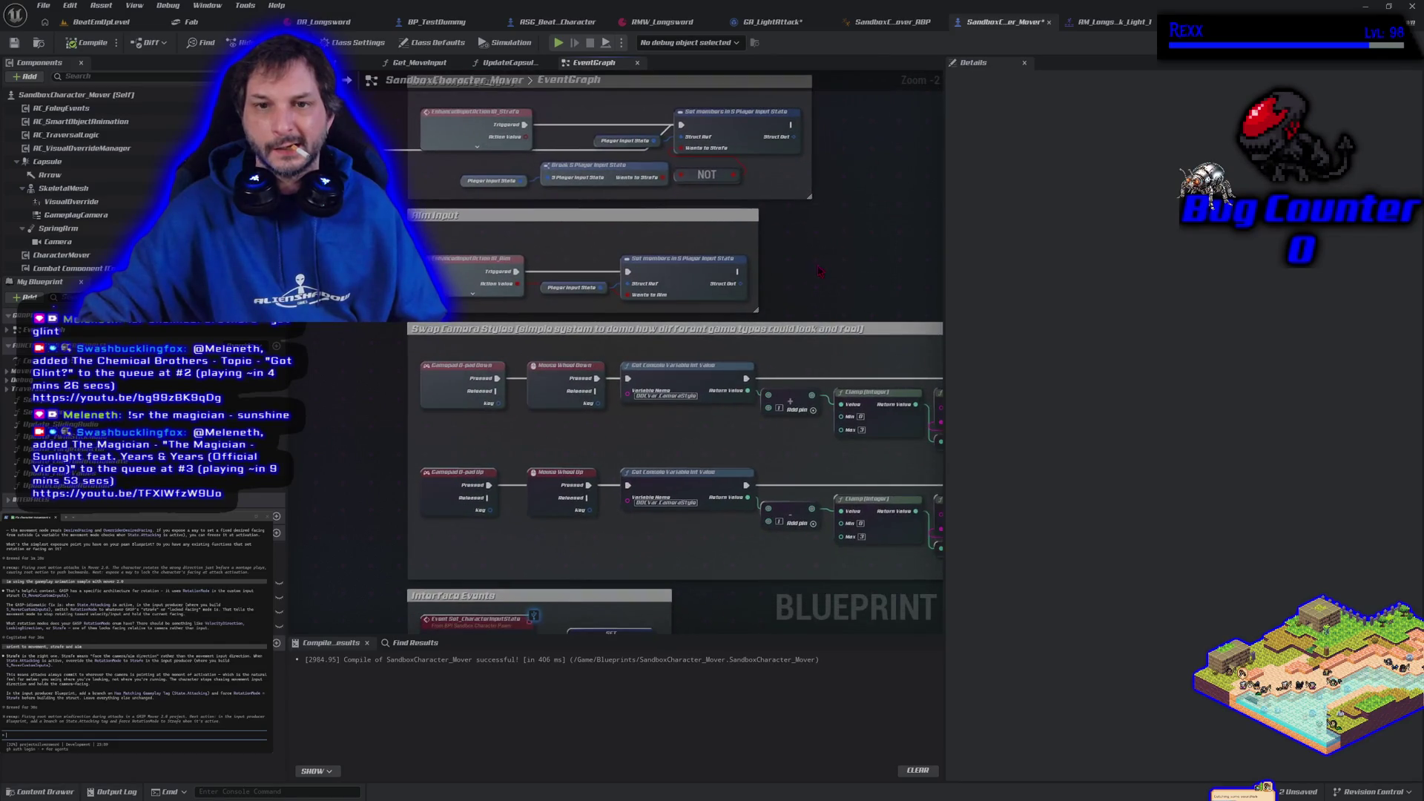
- Open the Set_CharacterInputState interface function from the Interface Events section
{"action": "left_click_drag", "start_coordinate": [357, 628], "coordinate": [326, 427]}
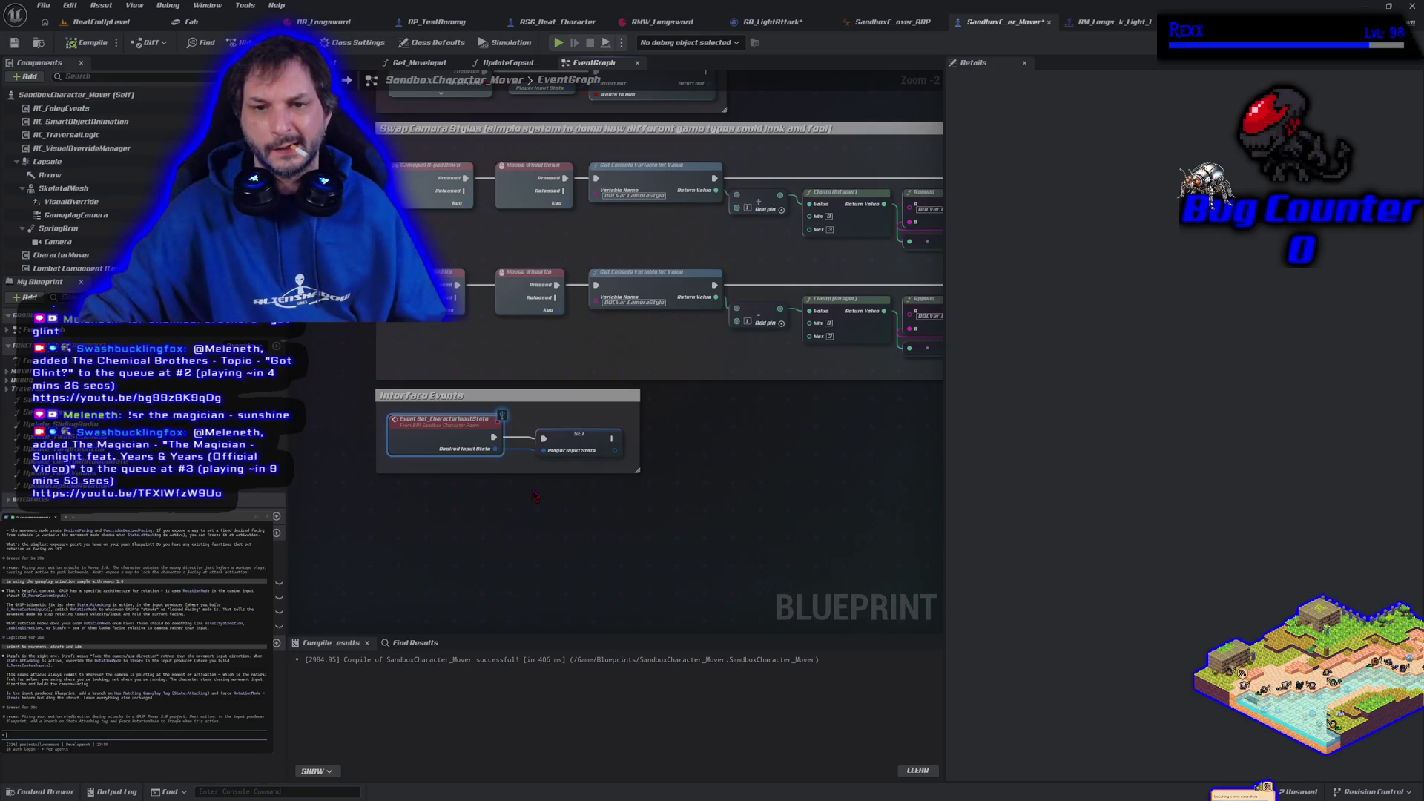
{"action": "double_click", "coordinate": [444, 426]}
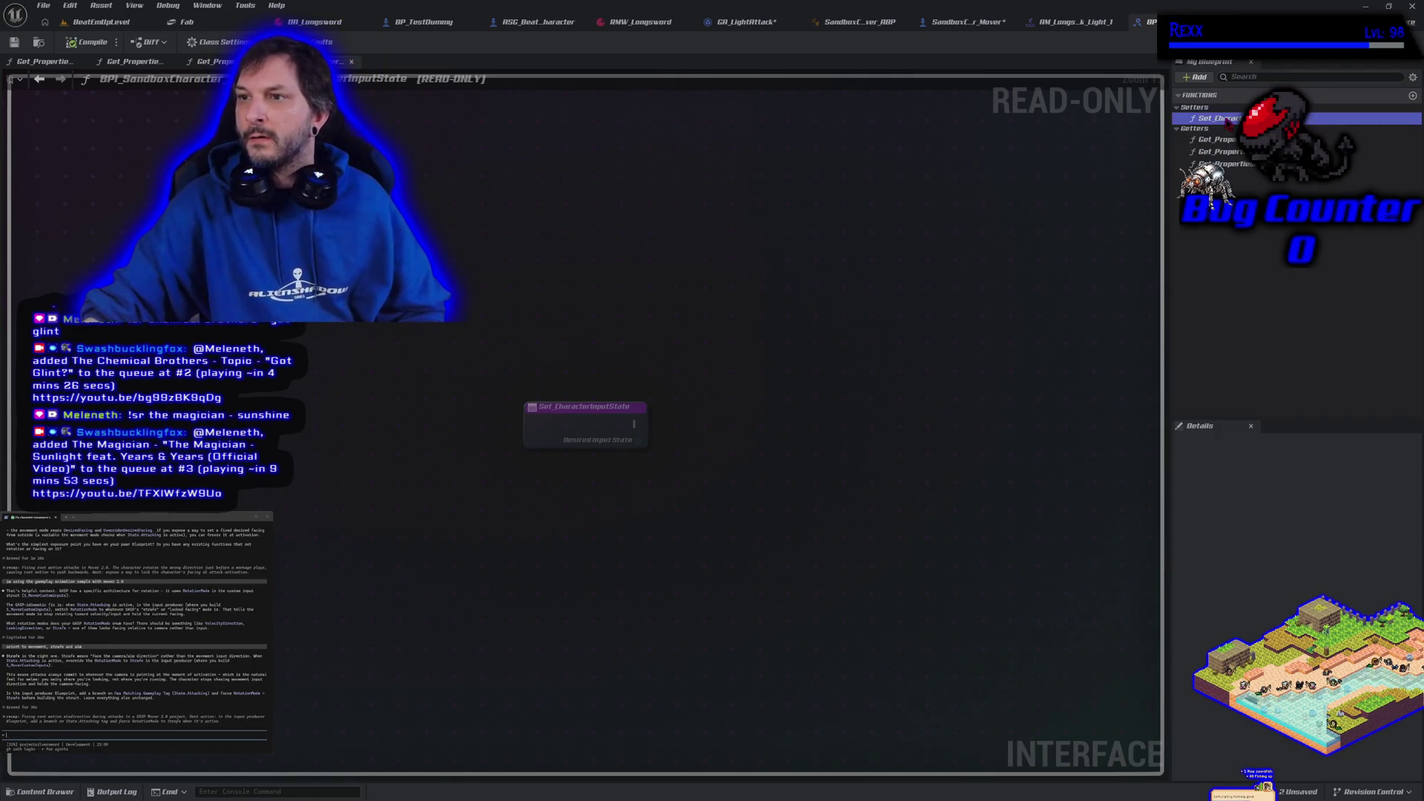
- Inspect the Set_CharacterInputState Desired Input State options, then return to SandboxCharacter_Mover
{"action": "left_click", "coordinate": [1224, 119]}
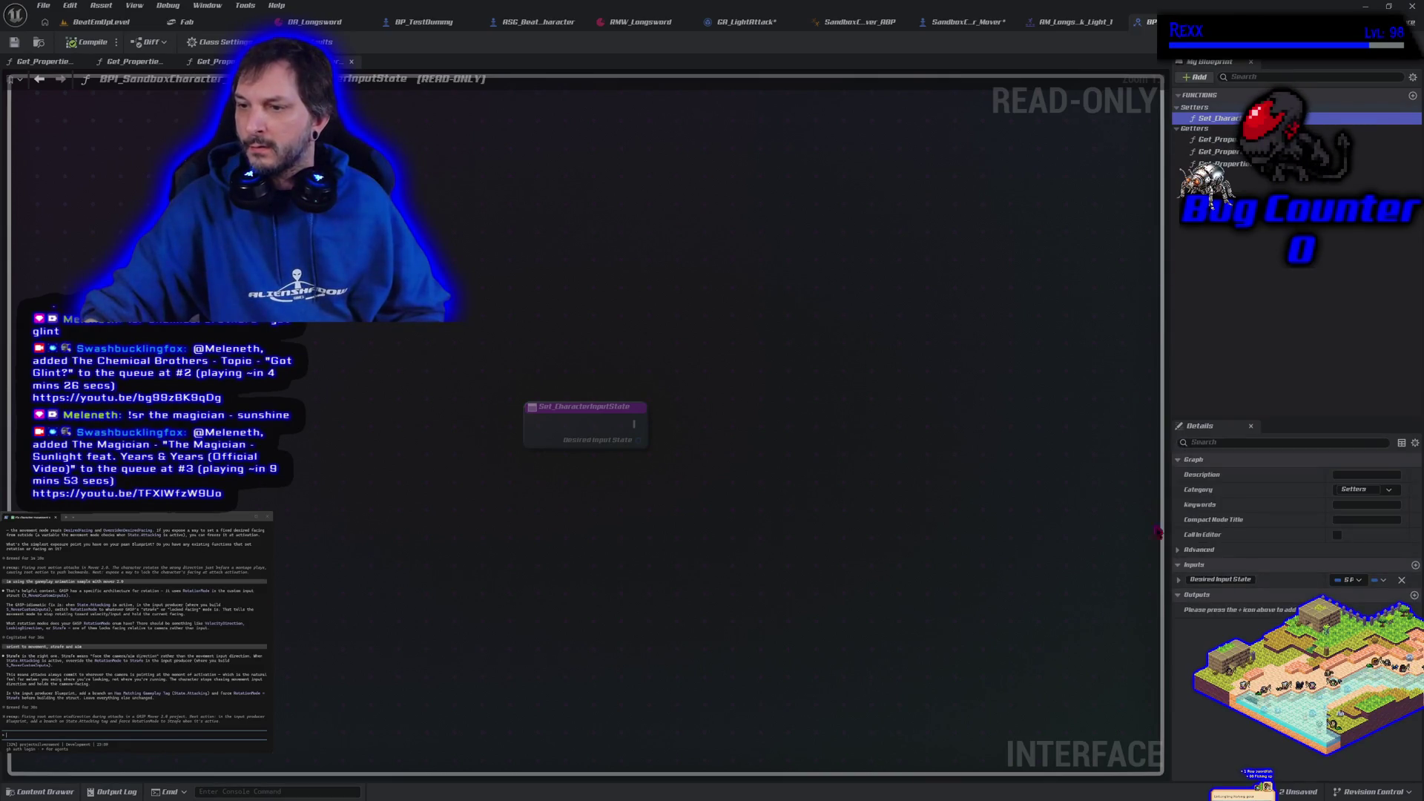
{"action": "left_click", "coordinate": [1180, 580]}
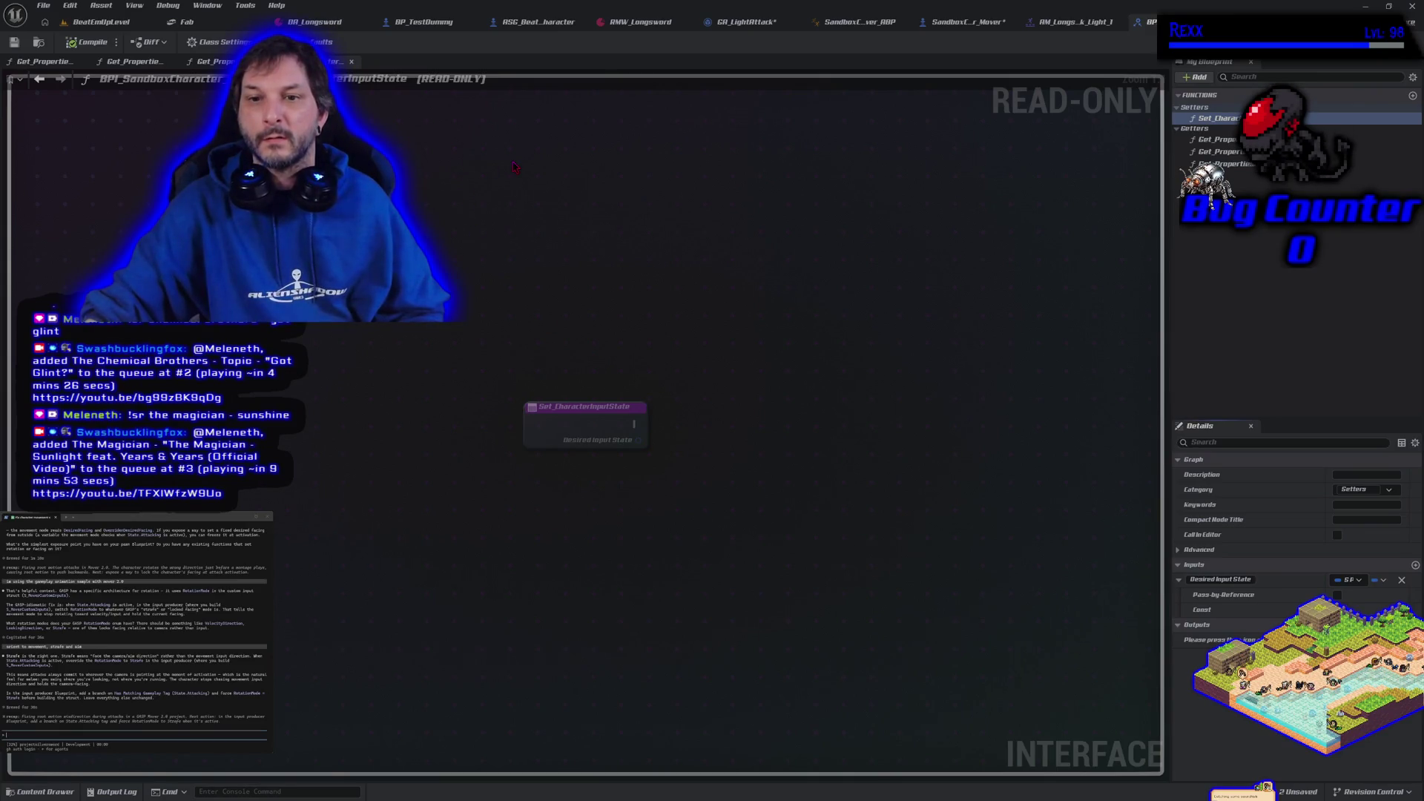
{"action": "left_click", "coordinate": [977, 23]}
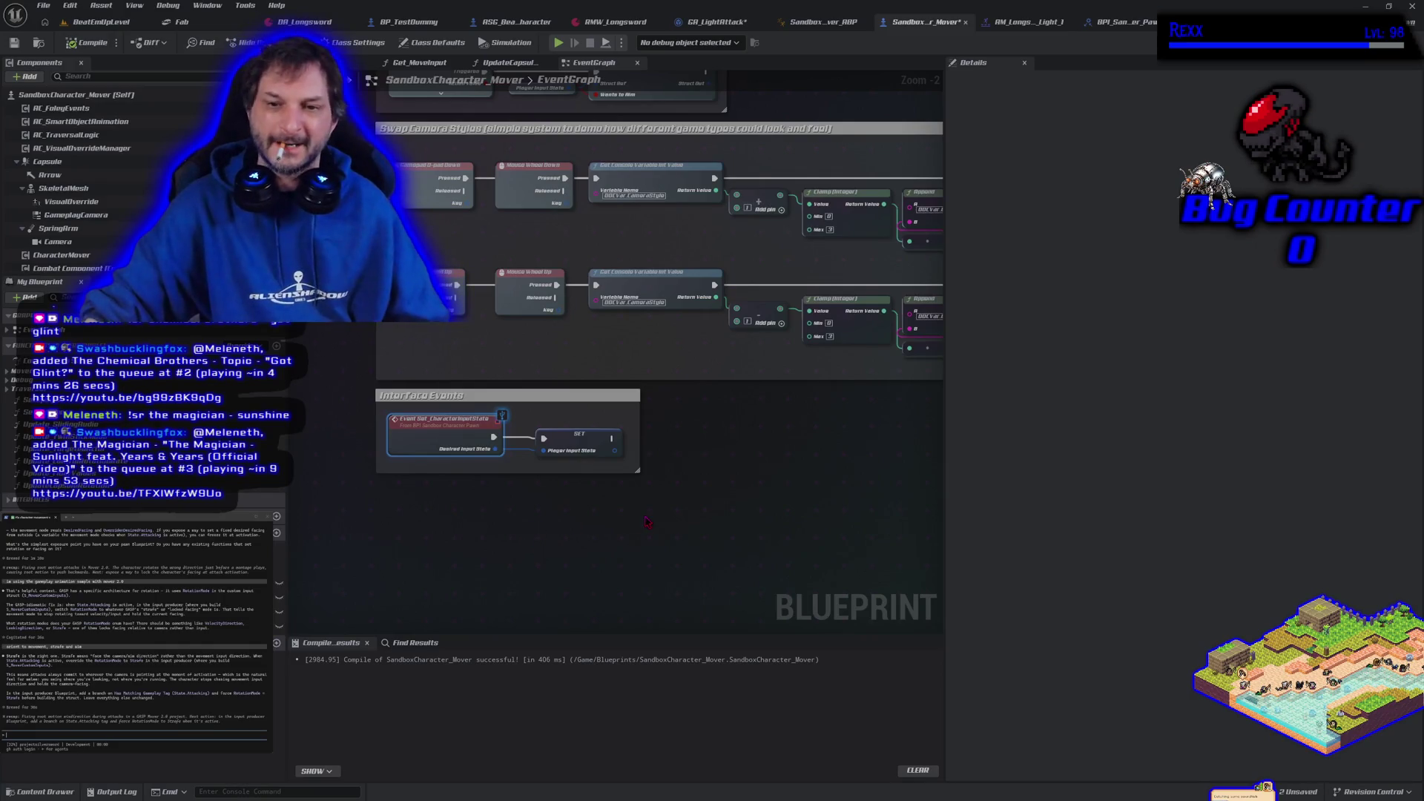
- Duplicate the SET Player Input State node, check its default value, and delete the copy
{"action": "left_click", "coordinate": [577, 442]}
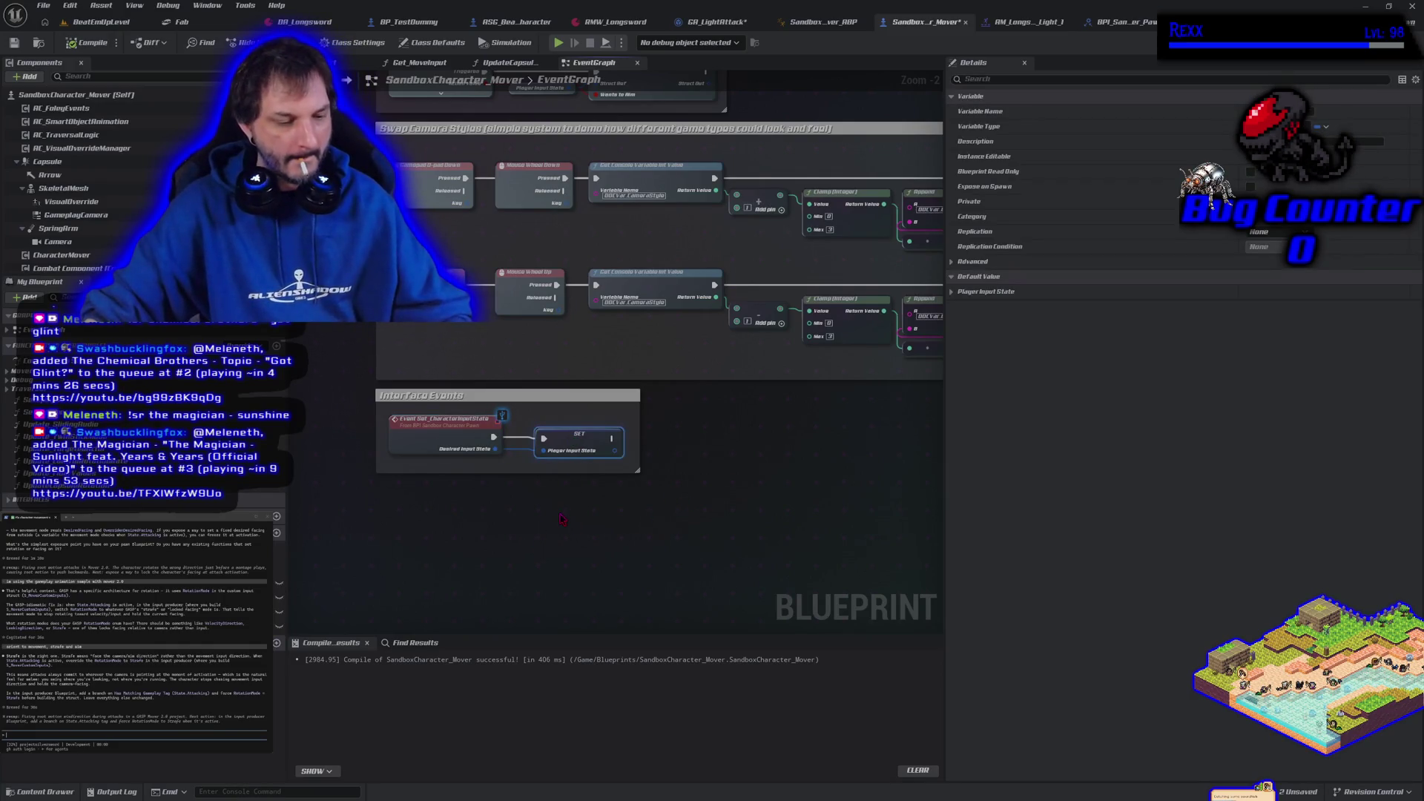
{"action": "key", "text": "ctrl+v"}
{"action": "left_click_drag", "start_coordinate": [602, 525], "coordinate": [581, 527]}
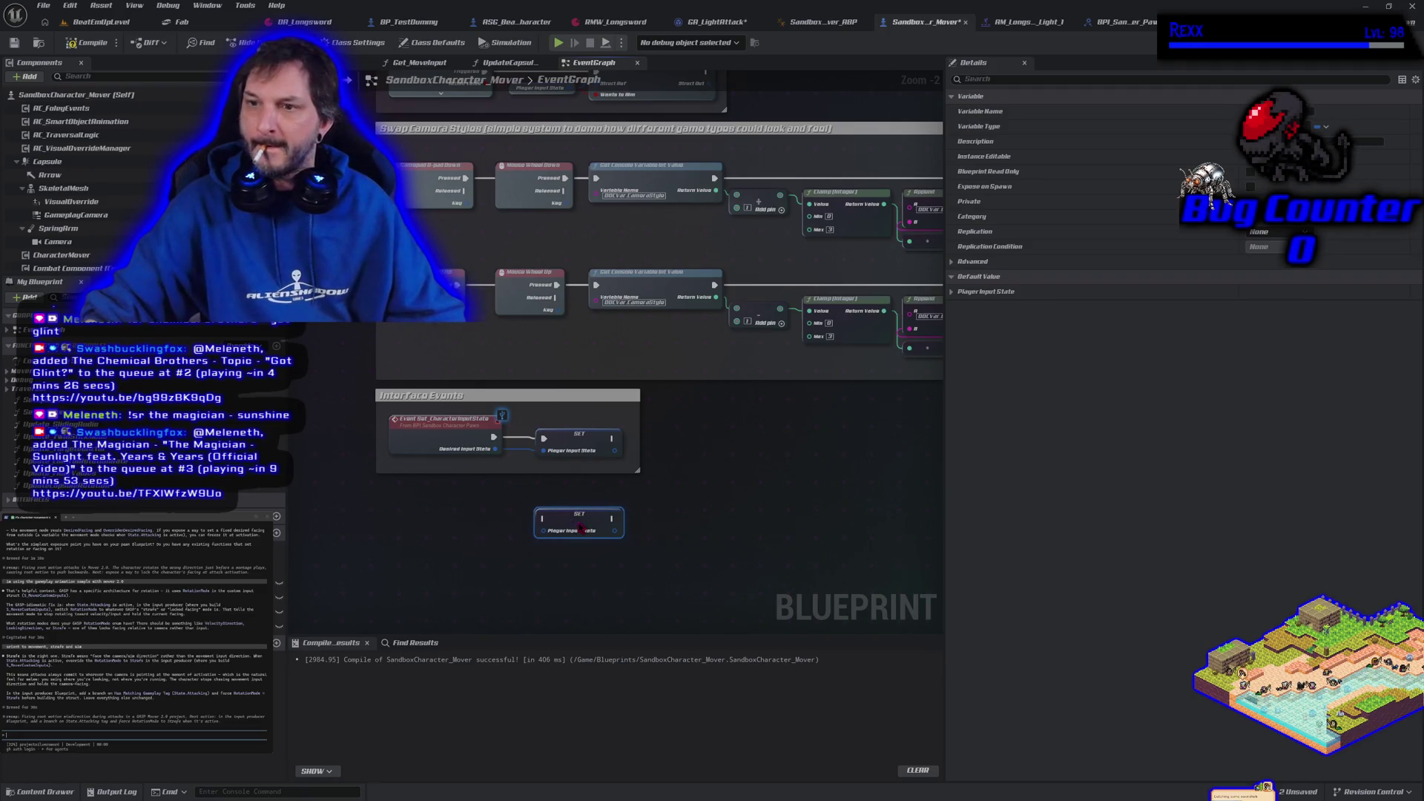
{"action": "left_click", "coordinate": [952, 291]}
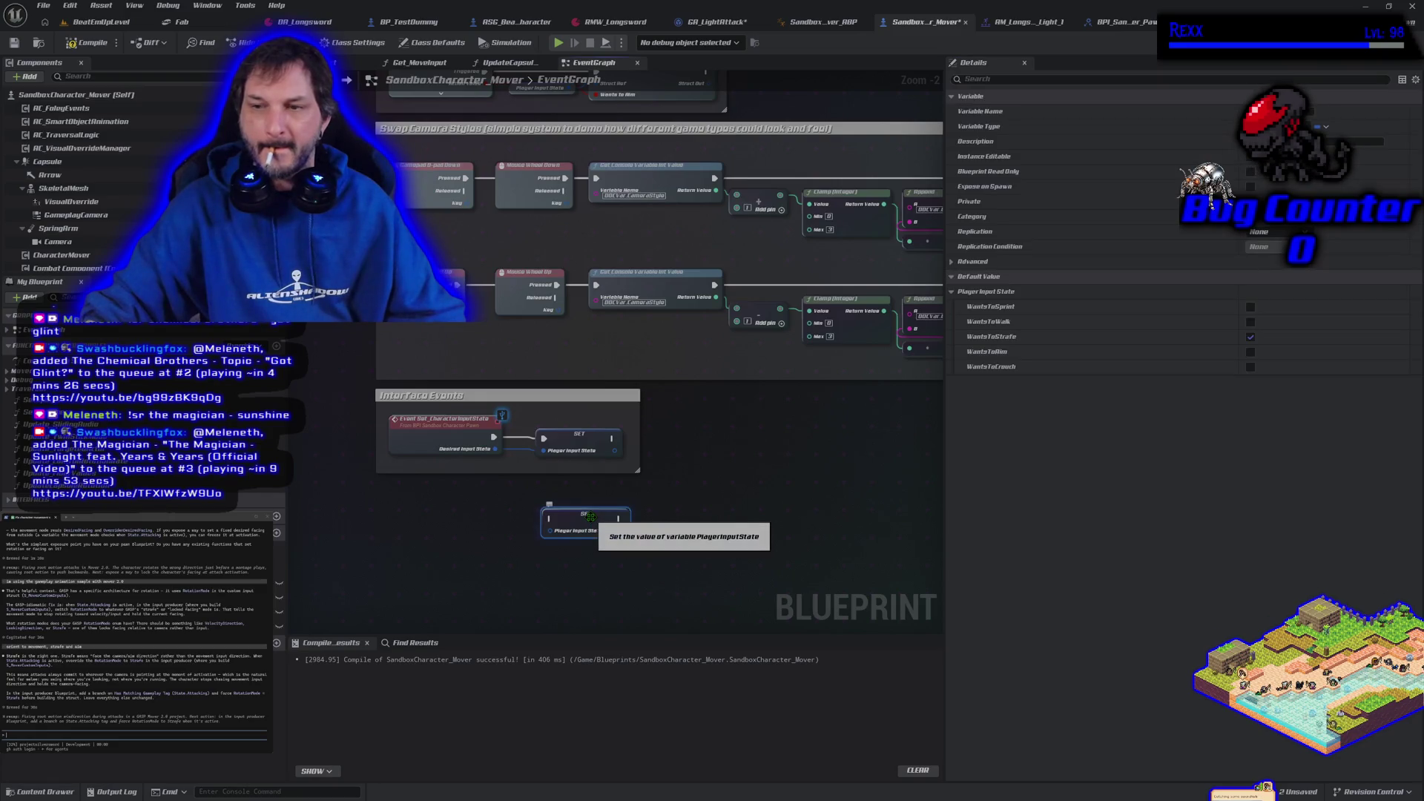
{"action": "key", "text": "Delete"}
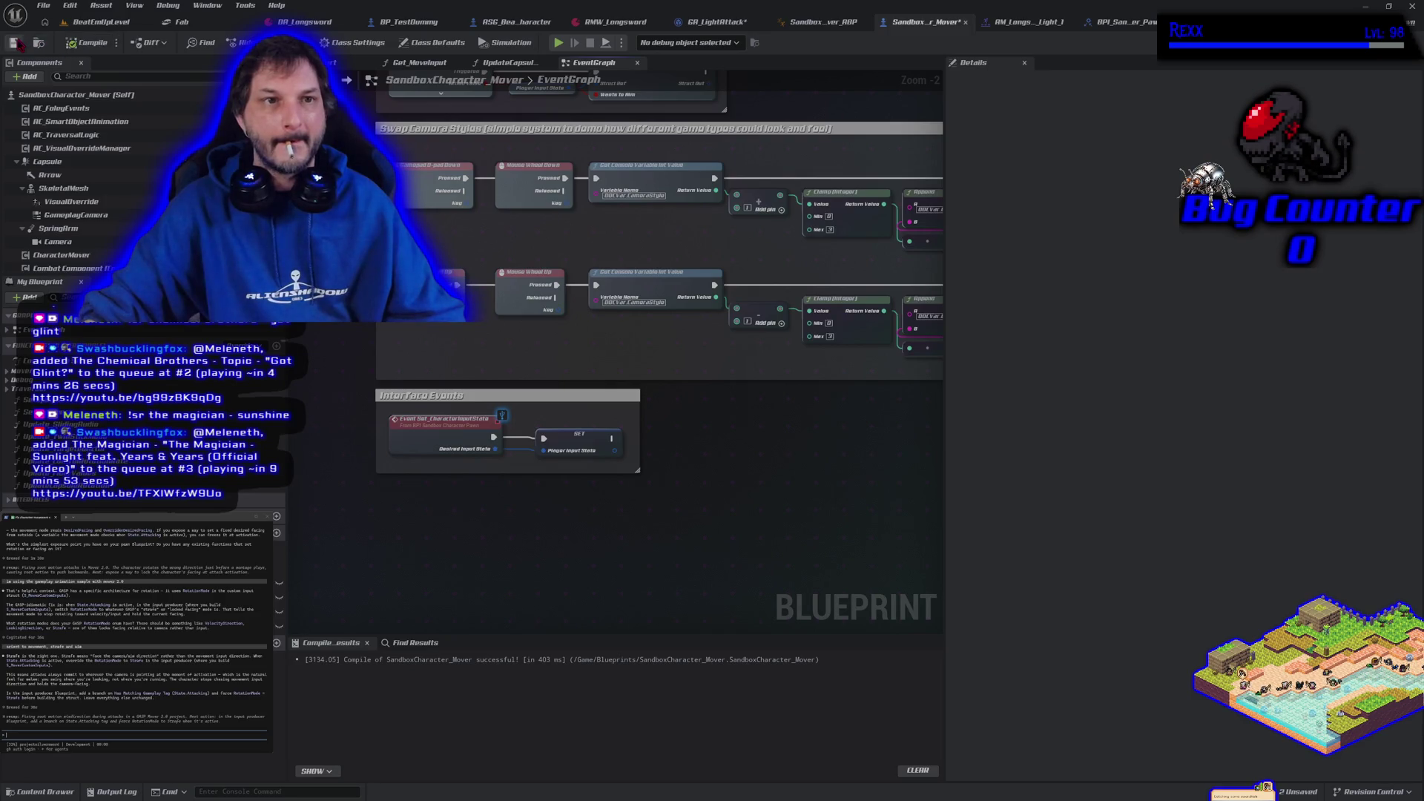
{"action": "left_click", "coordinate": [709, 22]}
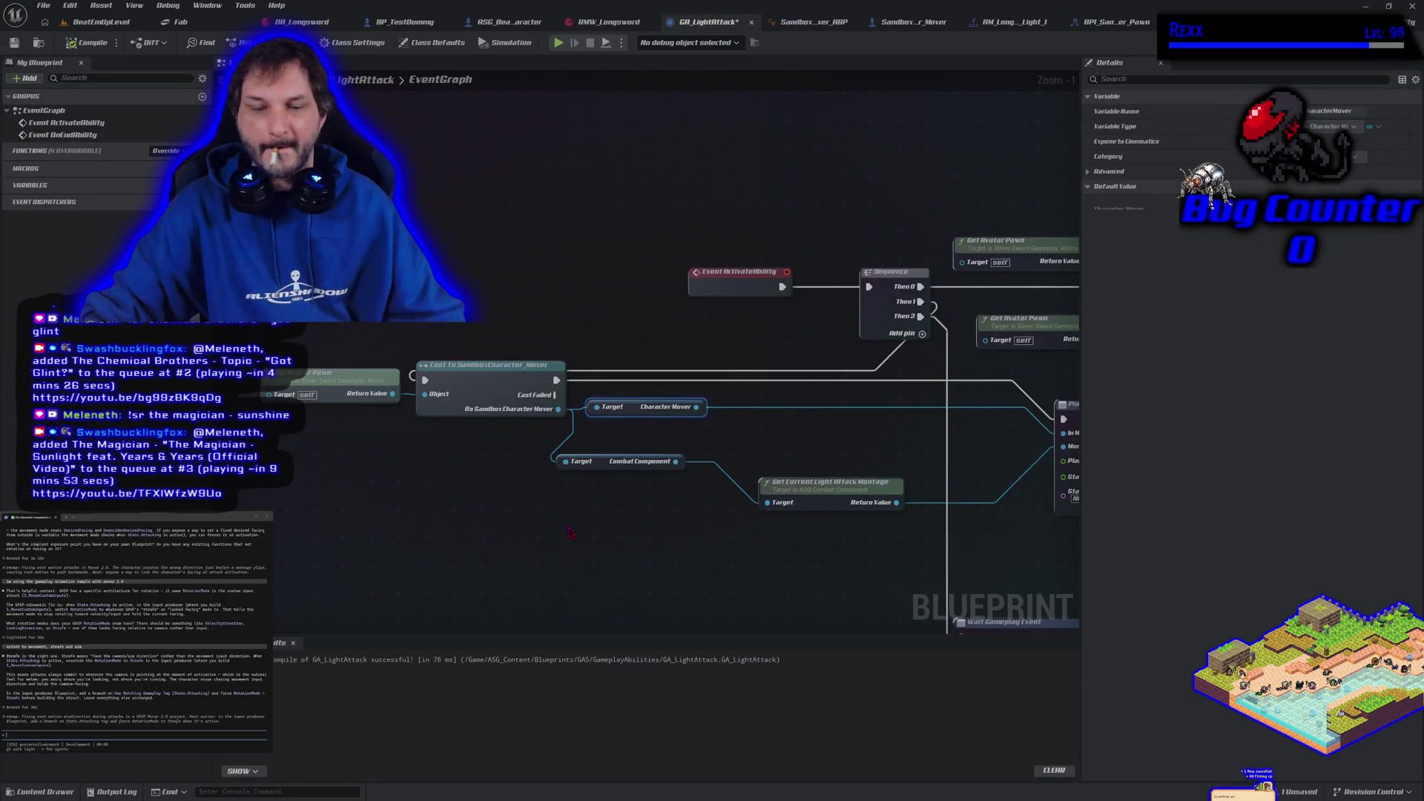
- Paste the SET Player Input State node below the cast and discard a trial Set Character Input State node
{"action": "key", "text": "ctrl+v"}
{"action": "left_click_drag", "start_coordinate": [594, 521], "coordinate": [634, 511]}
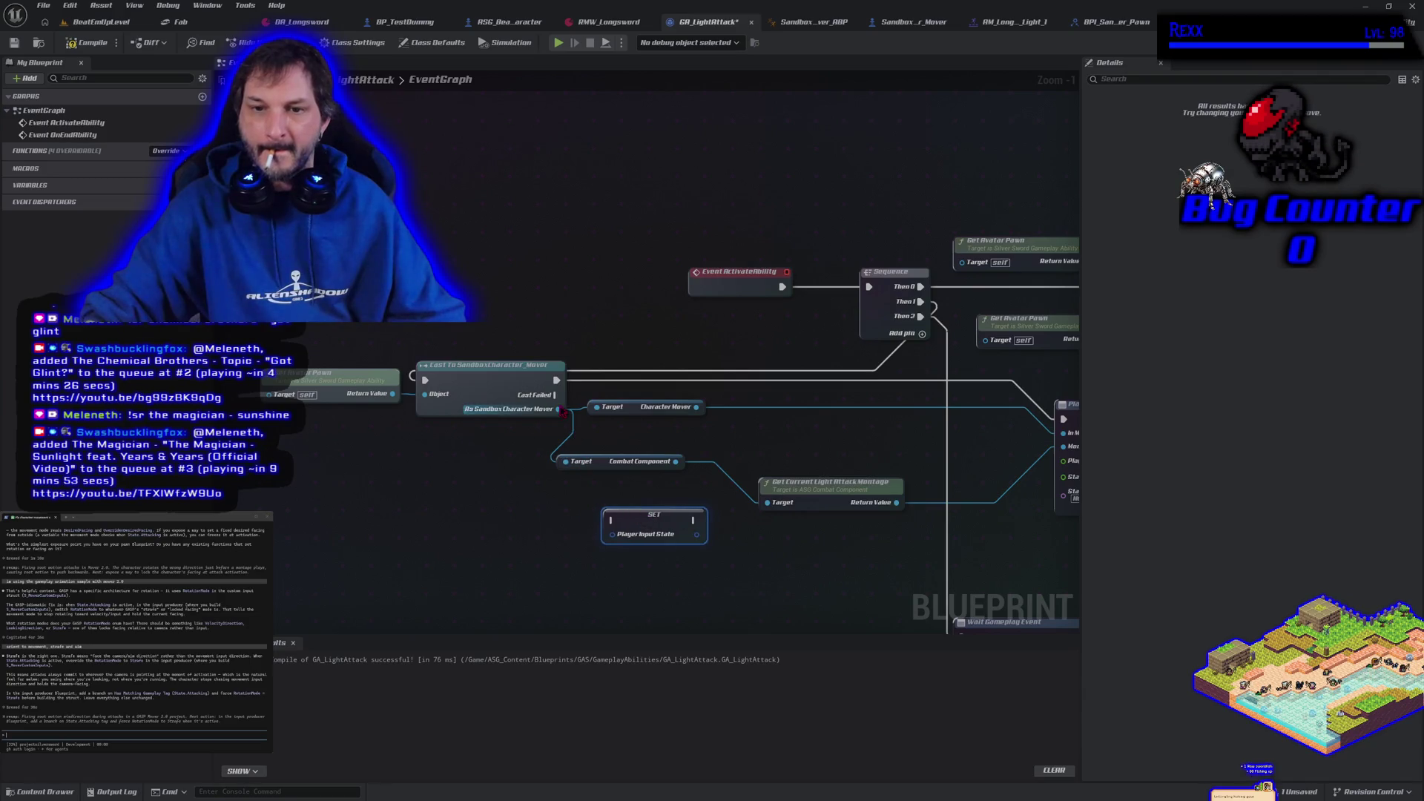
{"action": "left_click_drag", "start_coordinate": [559, 409], "coordinate": [527, 511]}
{"action": "type", "text": "set"}
{"action": "type", "text": "in"}
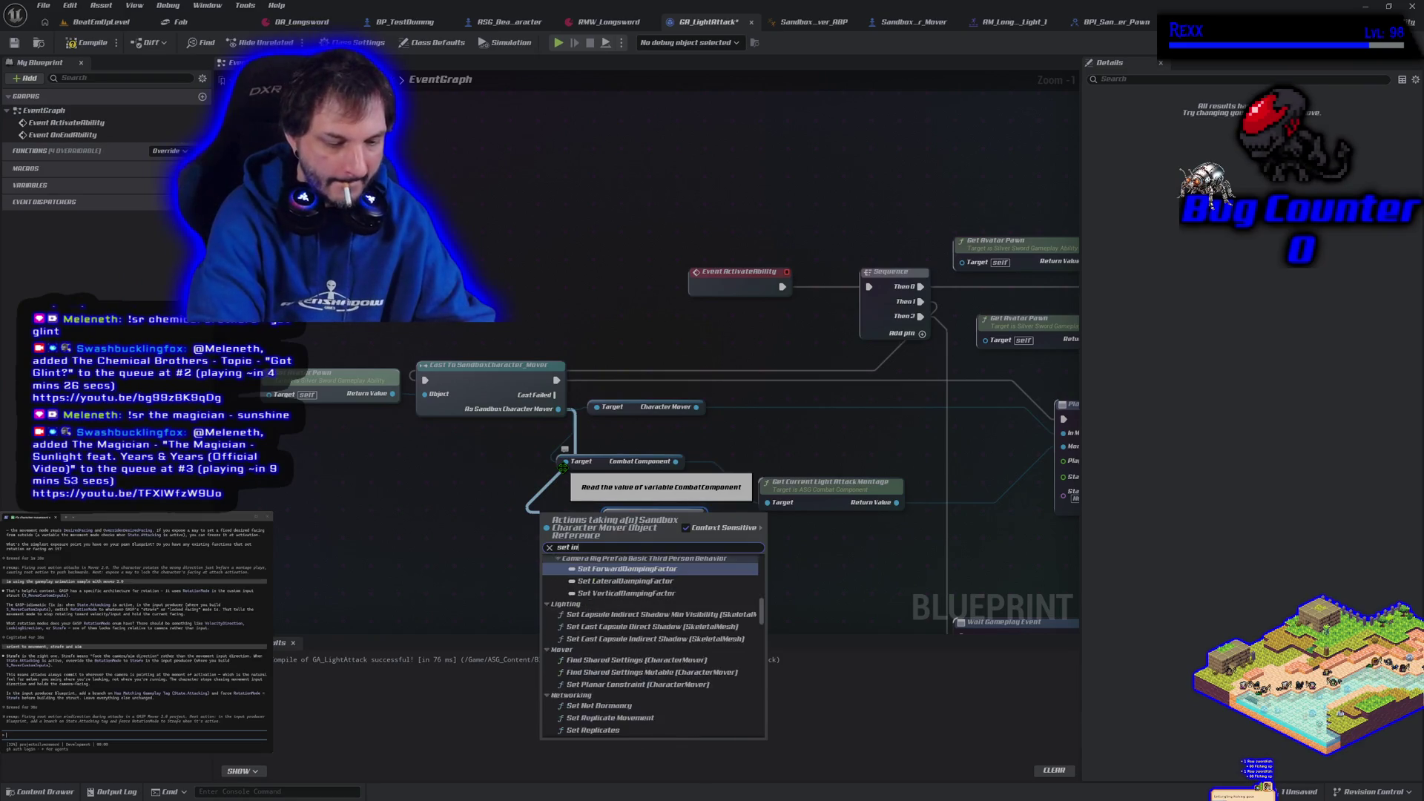
{"action": "type", "text": "put state"}
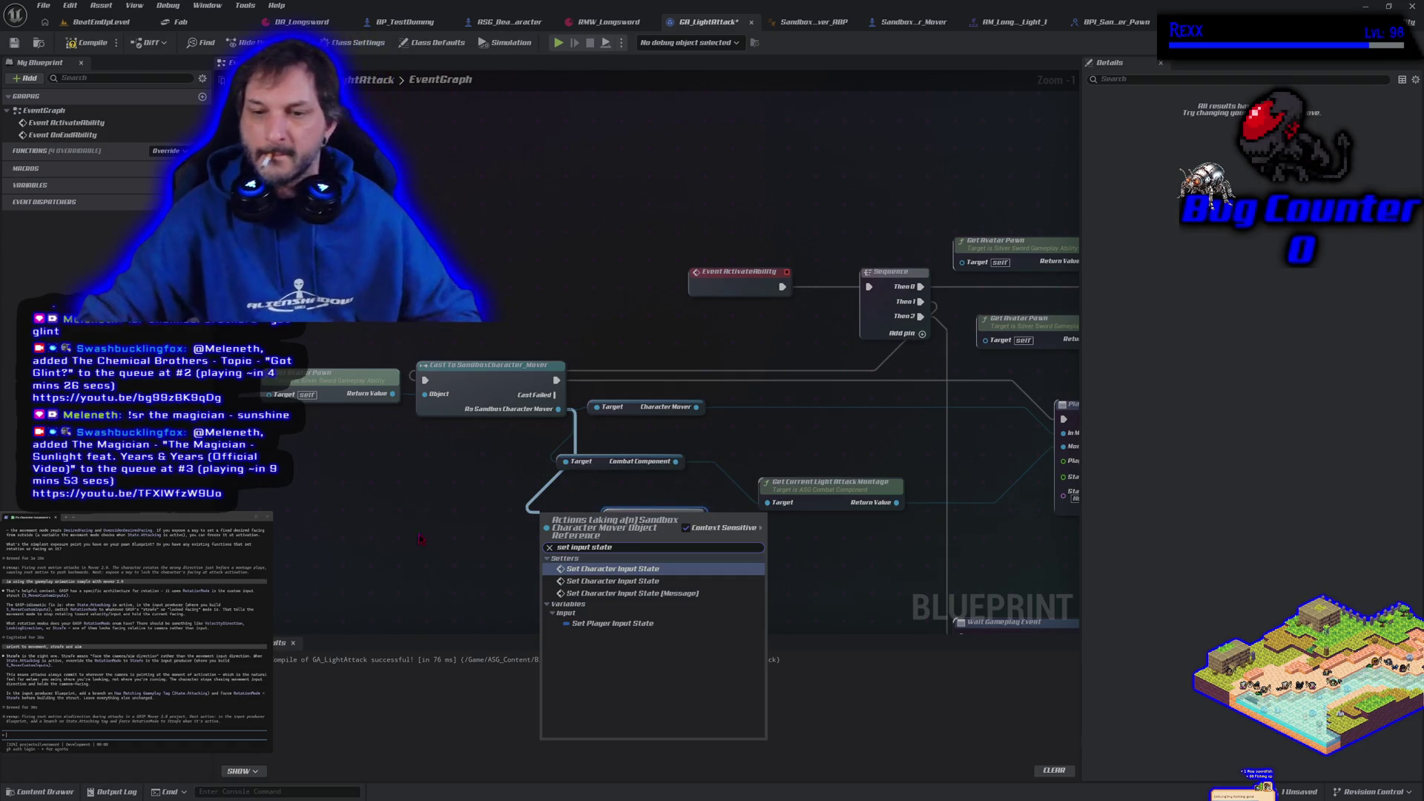
{"action": "left_click", "coordinate": [608, 579]}
{"action": "left_click_drag", "start_coordinate": [577, 538], "coordinate": [477, 517]}
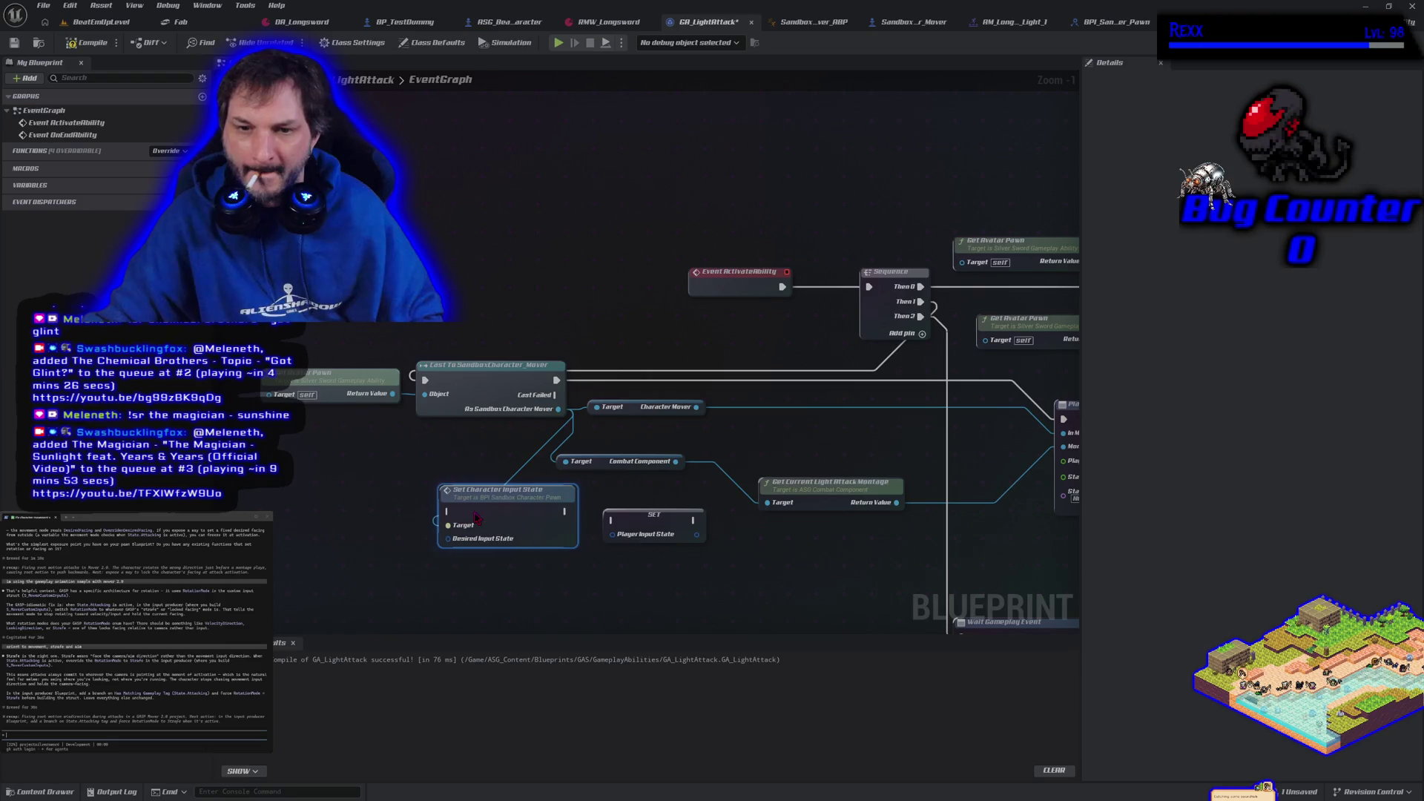
{"action": "key", "text": "Delete"}
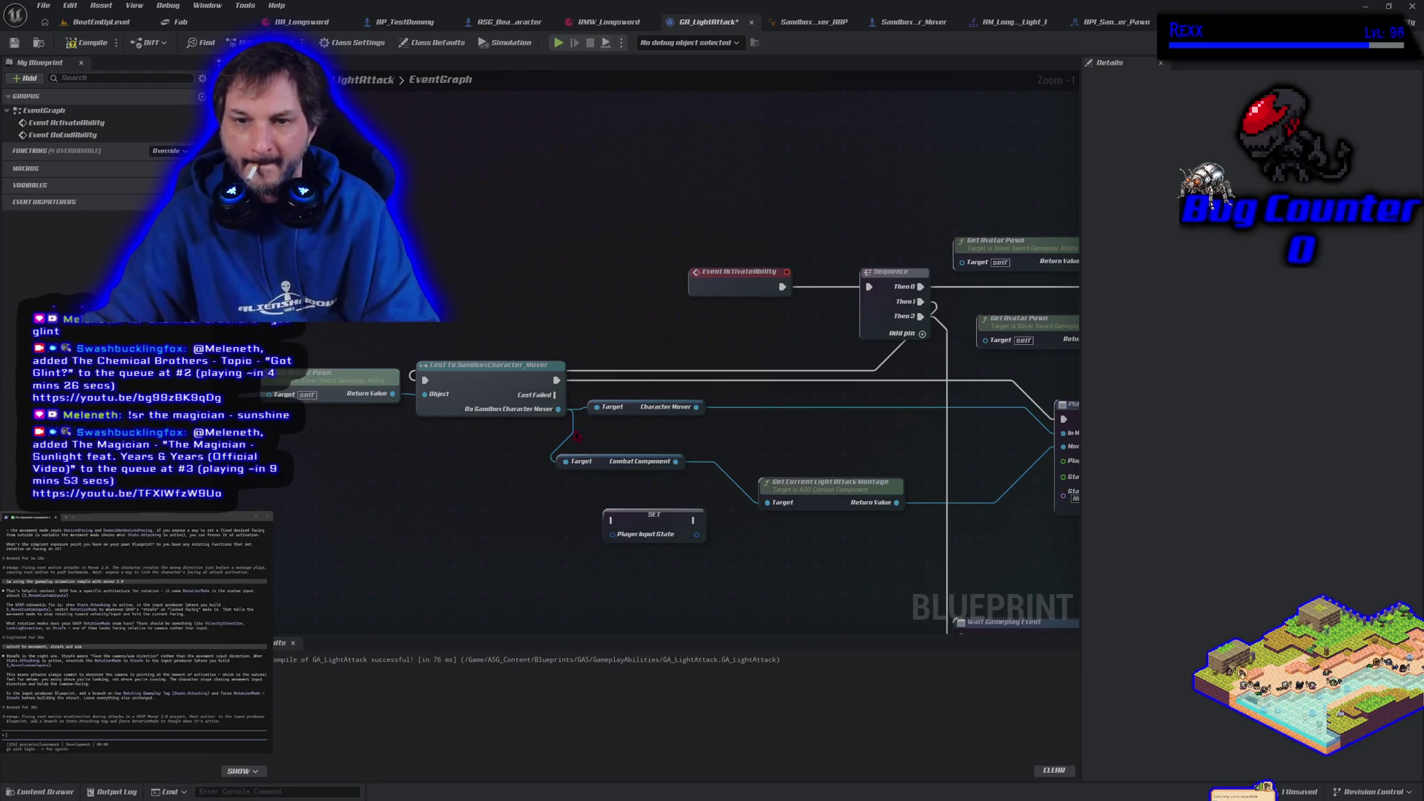
- Add and remove another Set Character Input State node from the cast's mover output
{"action": "mouse_move", "coordinate": [559, 408]}
{"action": "left_mouse_down"}
{"action": "mouse_move", "coordinate": [567, 456]}
{"action": "mouse_move", "coordinate": [546, 523]}
{"action": "left_mouse_up"}
{"action": "type", "text": "set"}
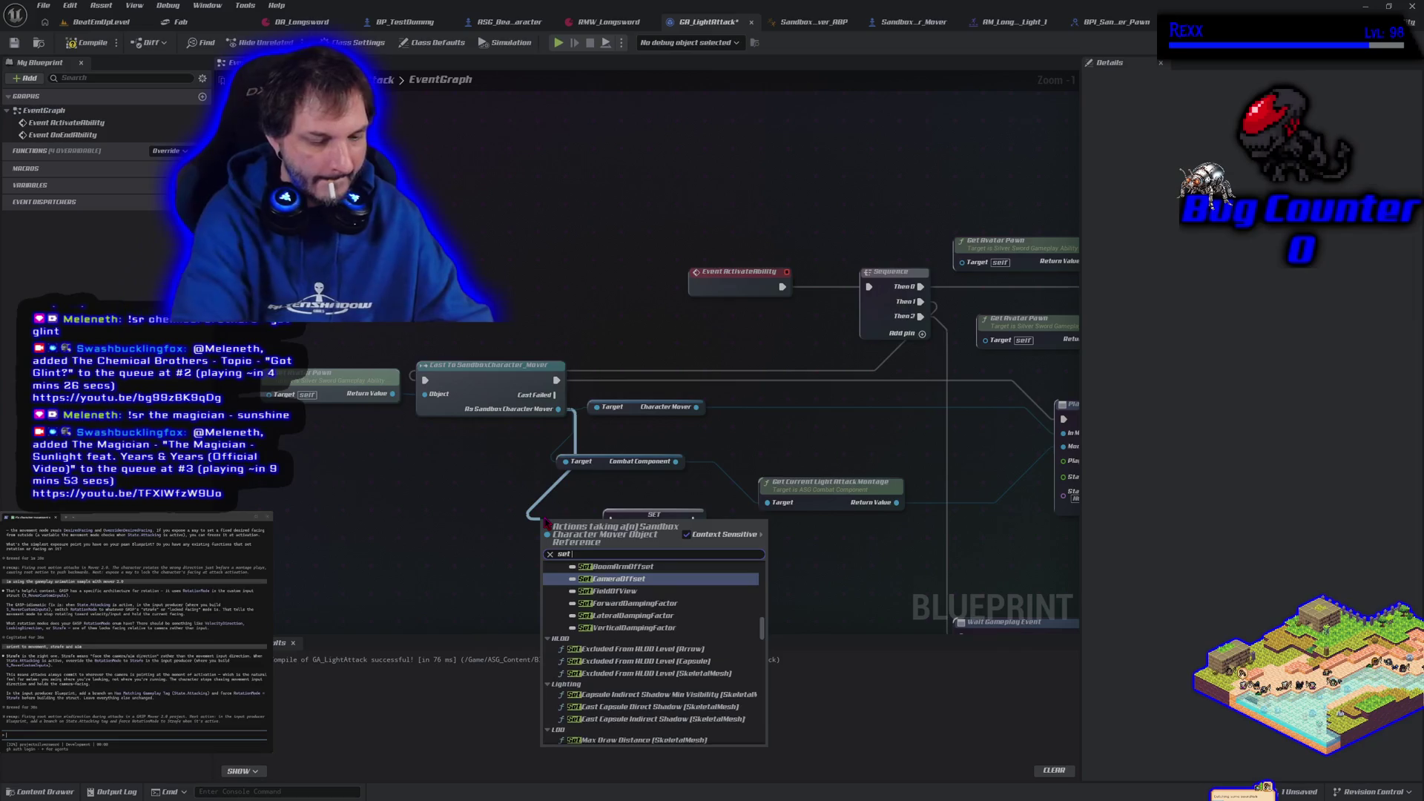
{"action": "type", "text": " input stat"}
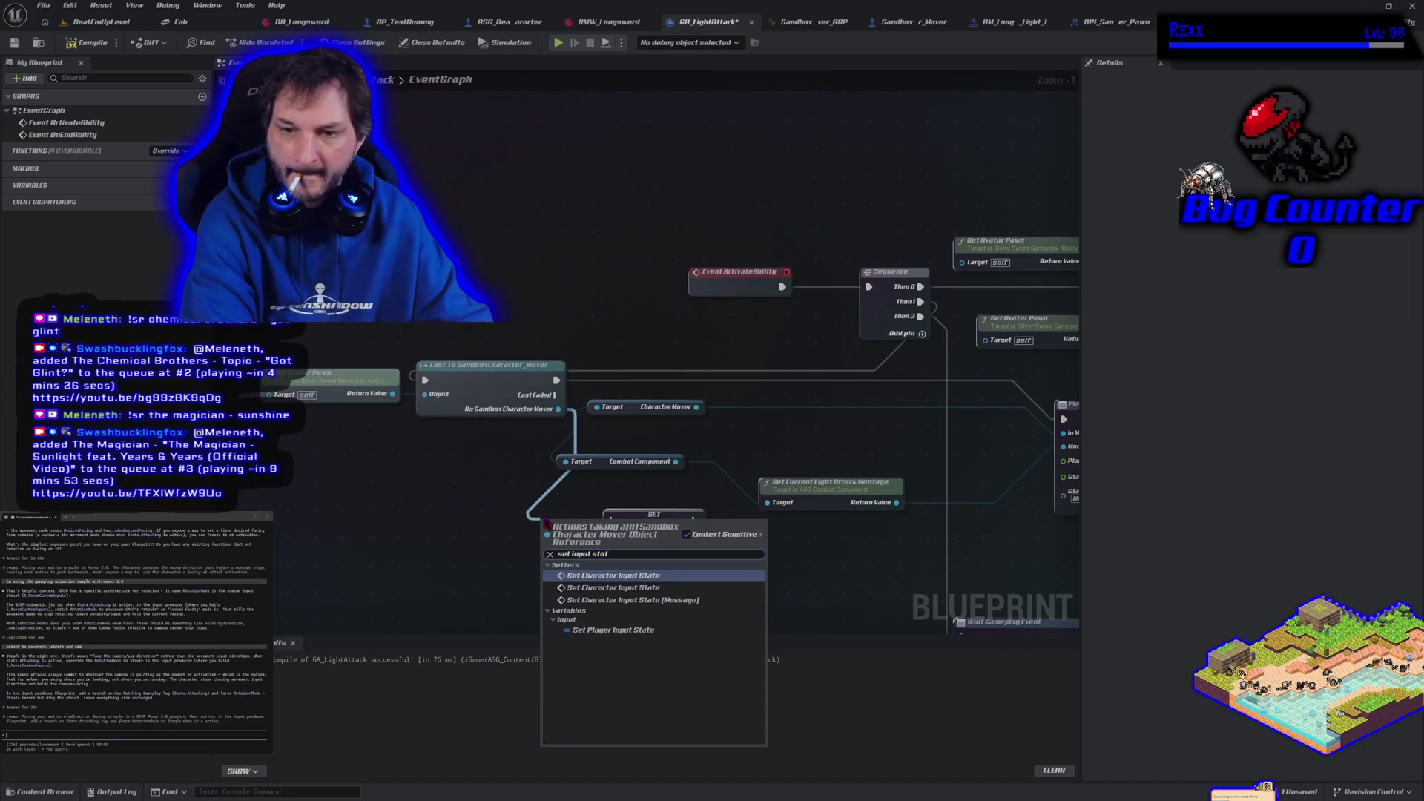
{"action": "left_click", "coordinate": [625, 590]}
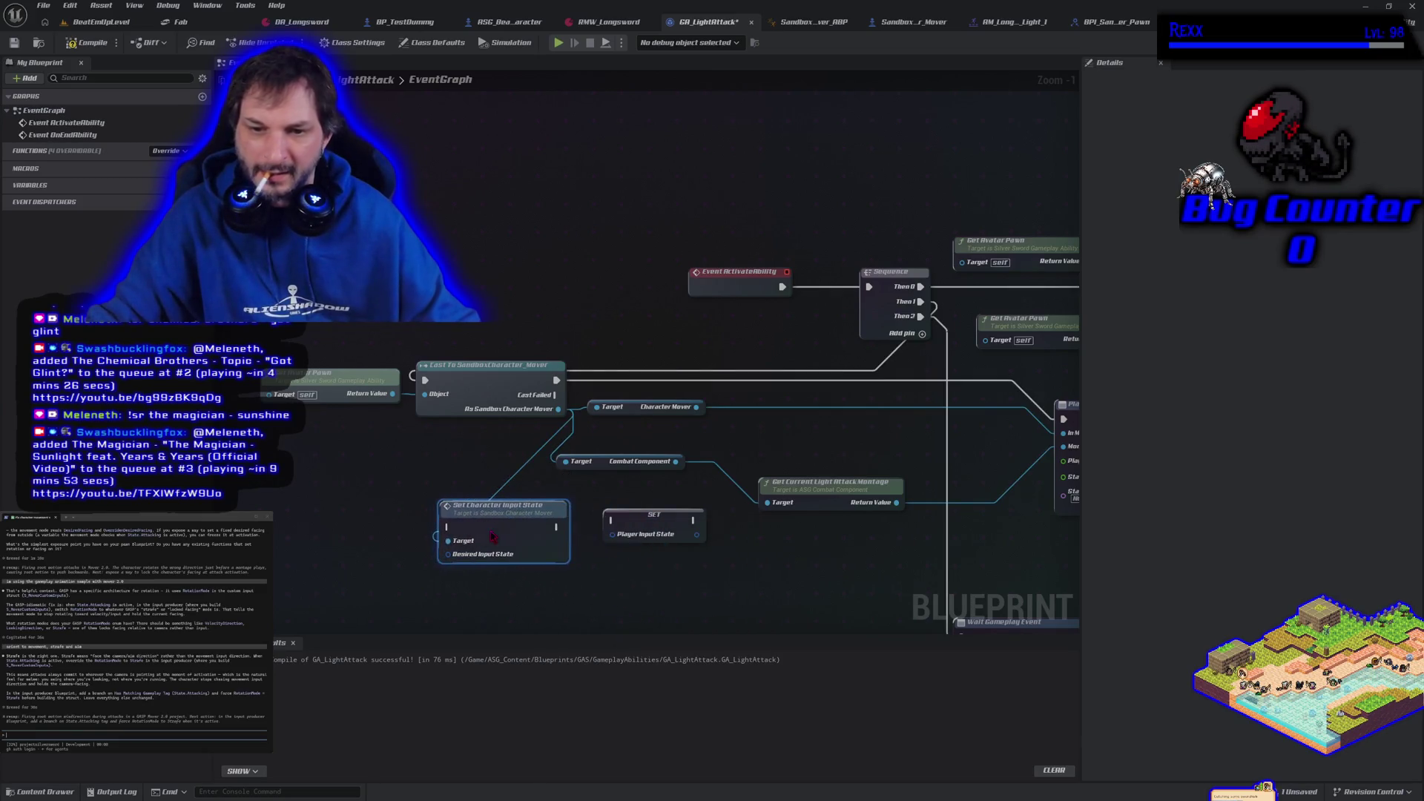
{"action": "key", "text": "Delete"}
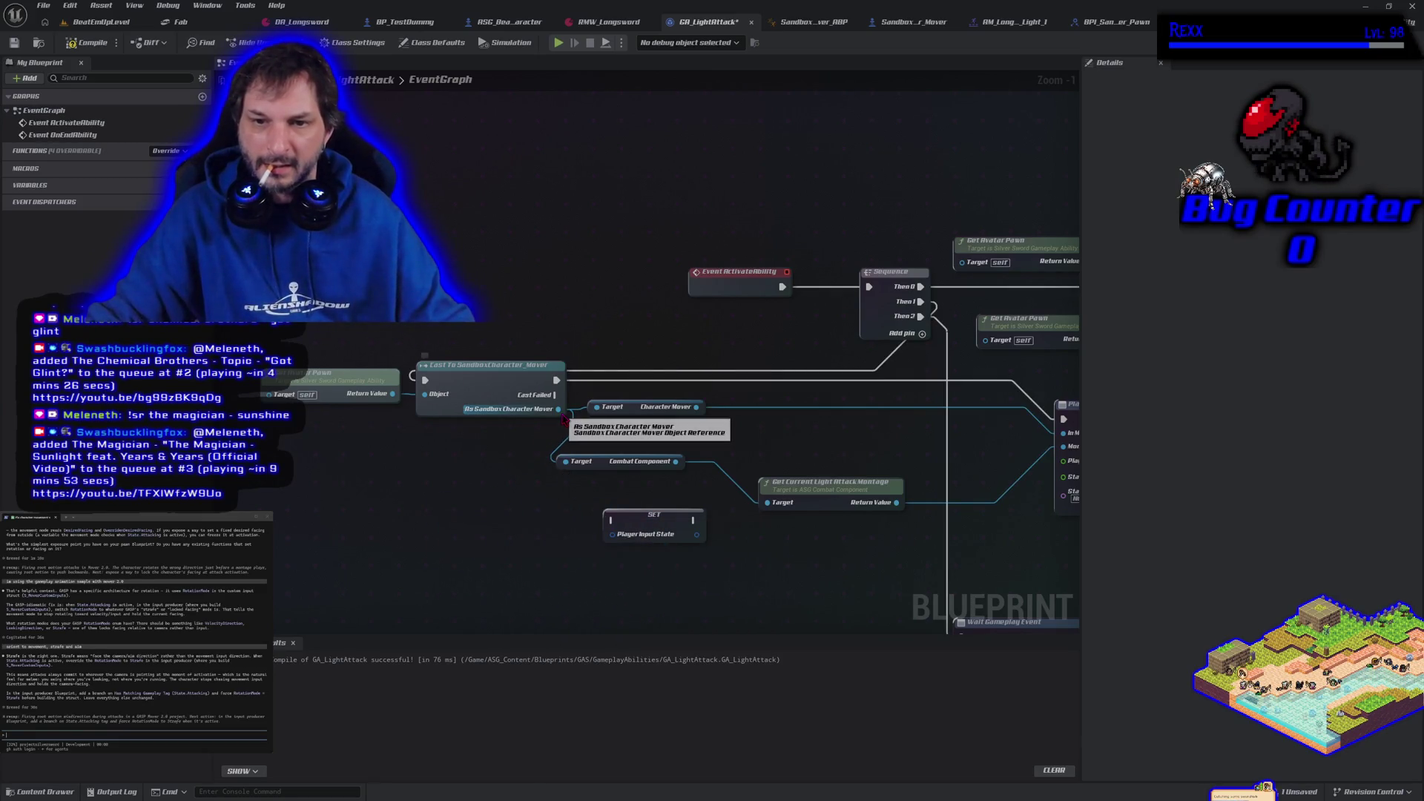
{"action": "left_click_drag", "start_coordinate": [558, 409], "coordinate": [478, 514]}
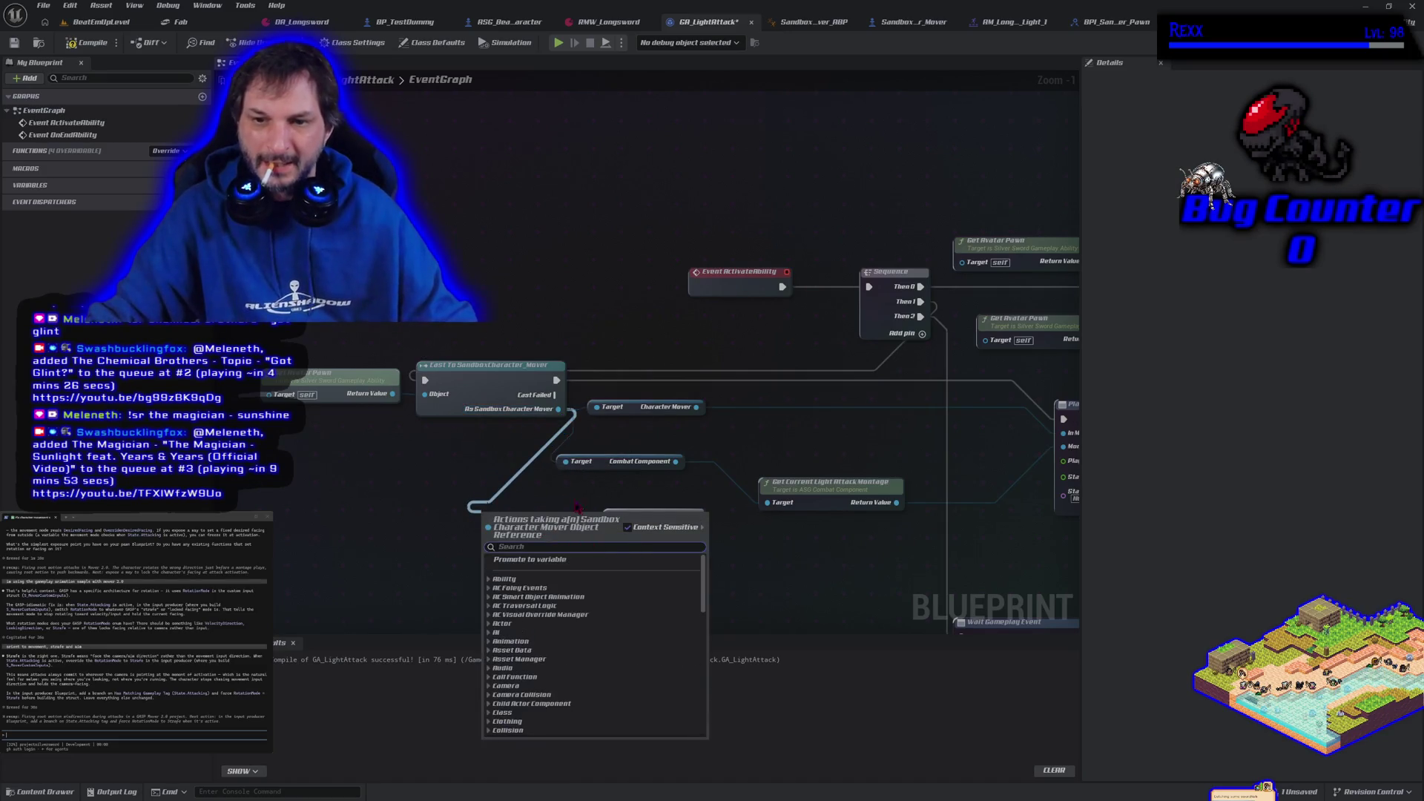
{"action": "left_click", "coordinate": [445, 549]}
- Add a SET Player Input State node targeting the cast mover via 'set player in'
{"action": "left_click", "coordinate": [667, 511]}
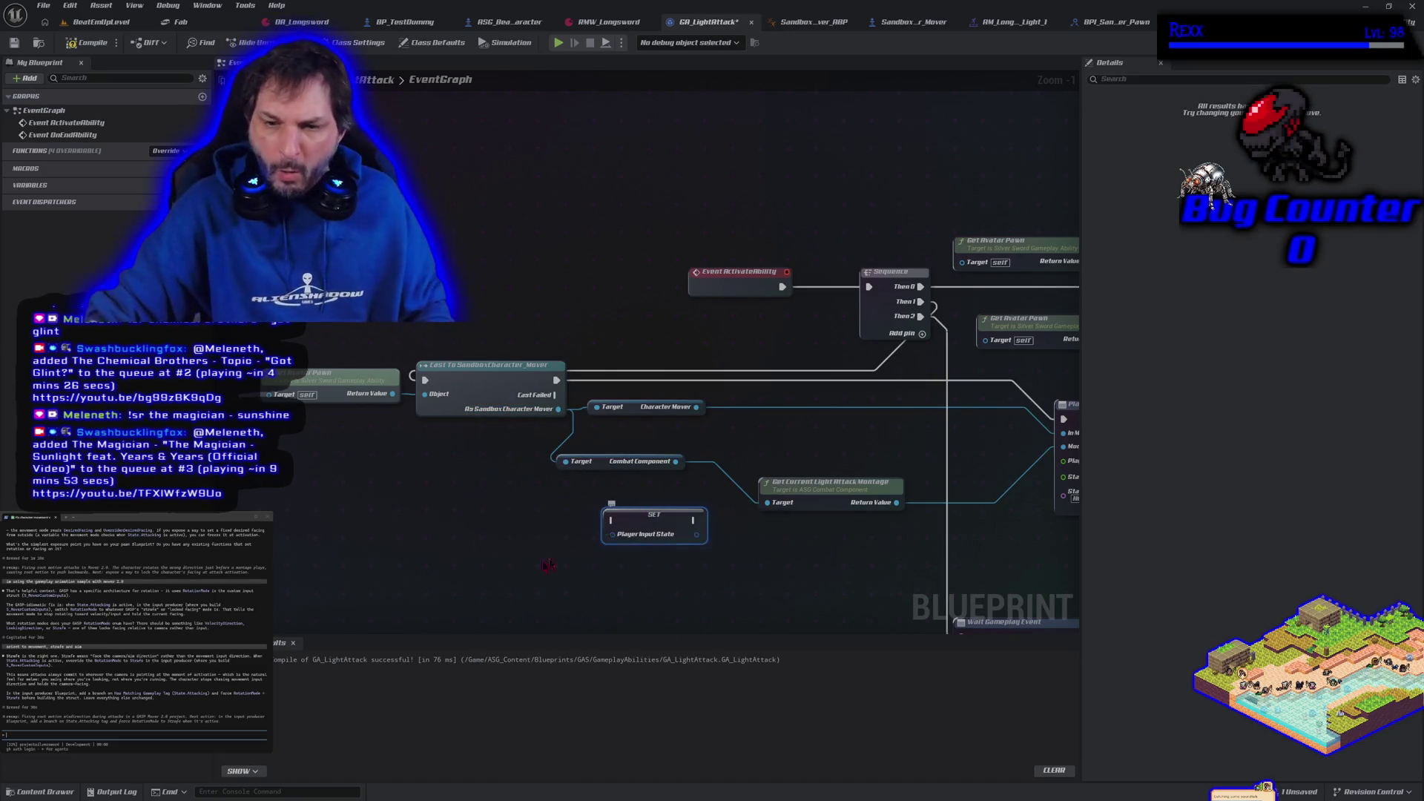
{"action": "left_click_drag", "start_coordinate": [559, 409], "coordinate": [492, 510]}
{"action": "type", "text": "set player in"}
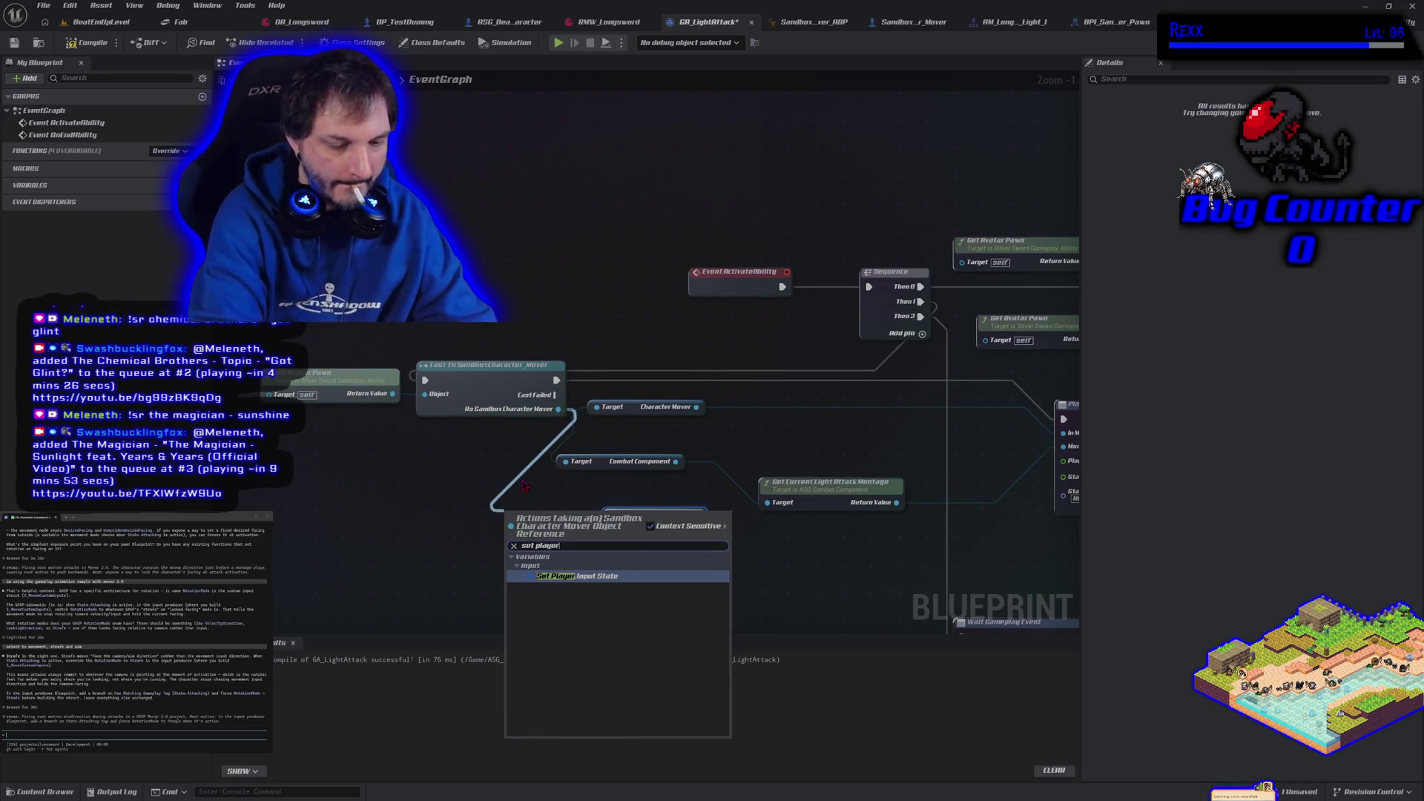
{"action": "key", "text": "Return"}
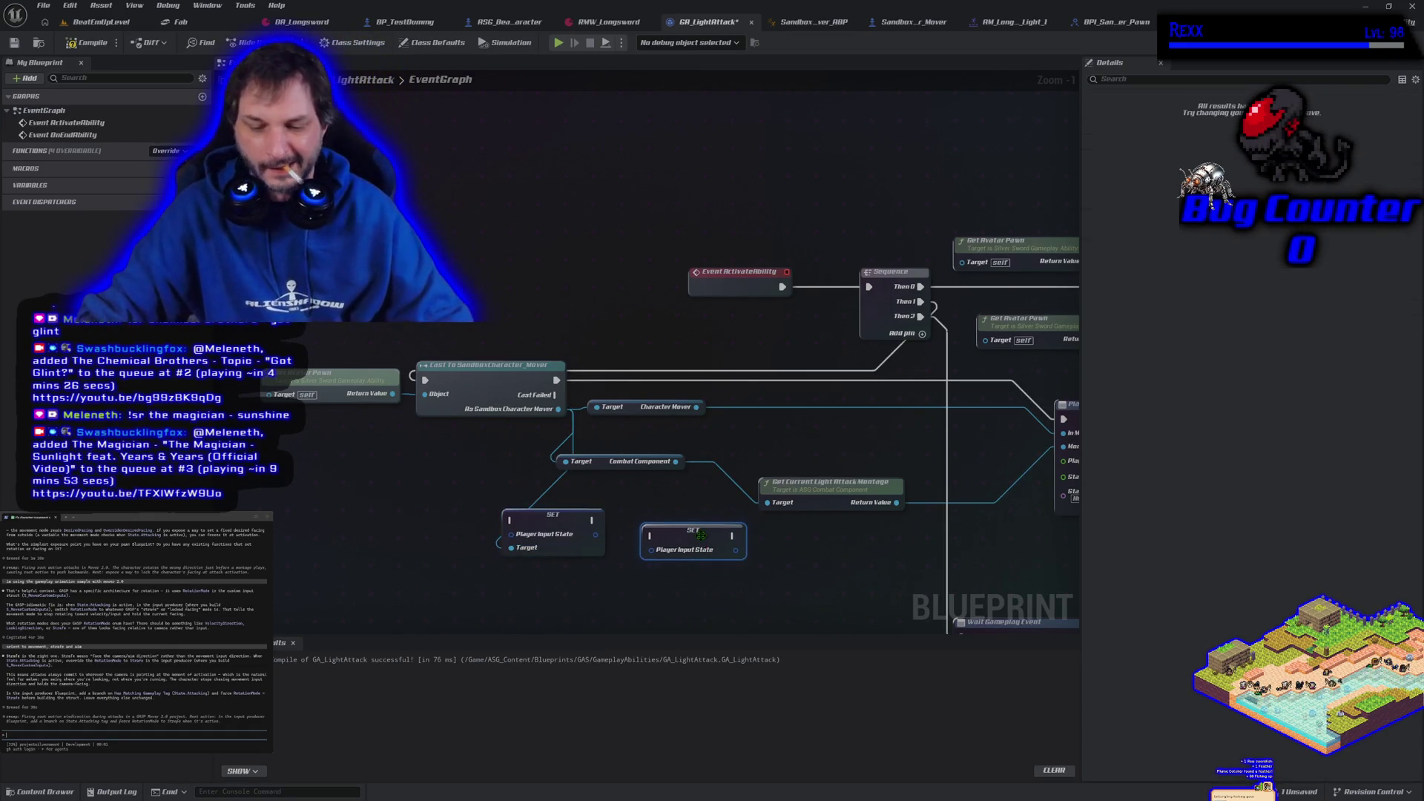
- Delete the extra SET node and promote the remaining SET's input to a Player Input State variable
{"action": "key", "text": "Delete"}
{"action": "mouse_move", "coordinate": [562, 513]}
{"action": "left_mouse_down"}
{"action": "mouse_move", "coordinate": [614, 507]}
{"action": "mouse_move", "coordinate": [518, 536]}
{"action": "left_mouse_up"}
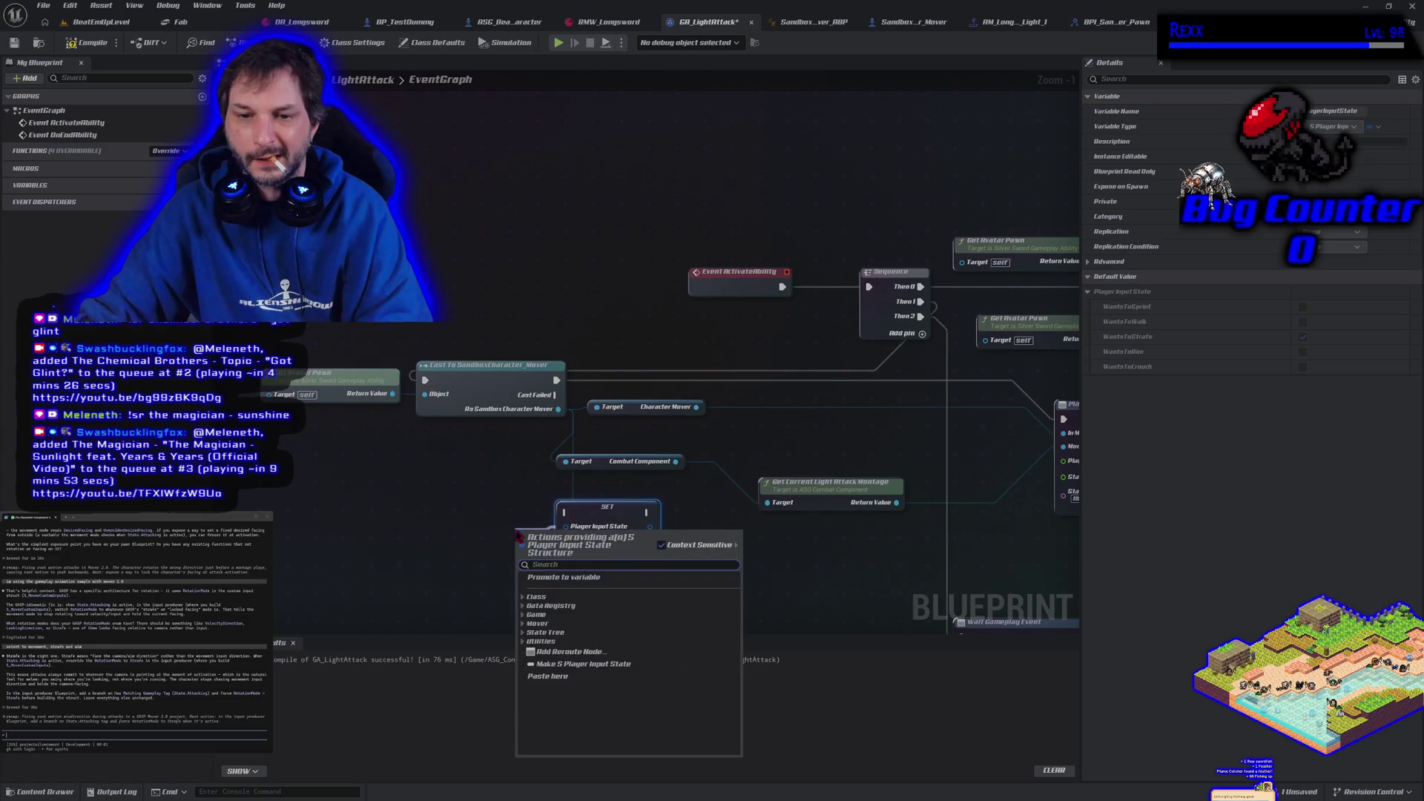
{"action": "left_click", "coordinate": [555, 578]}
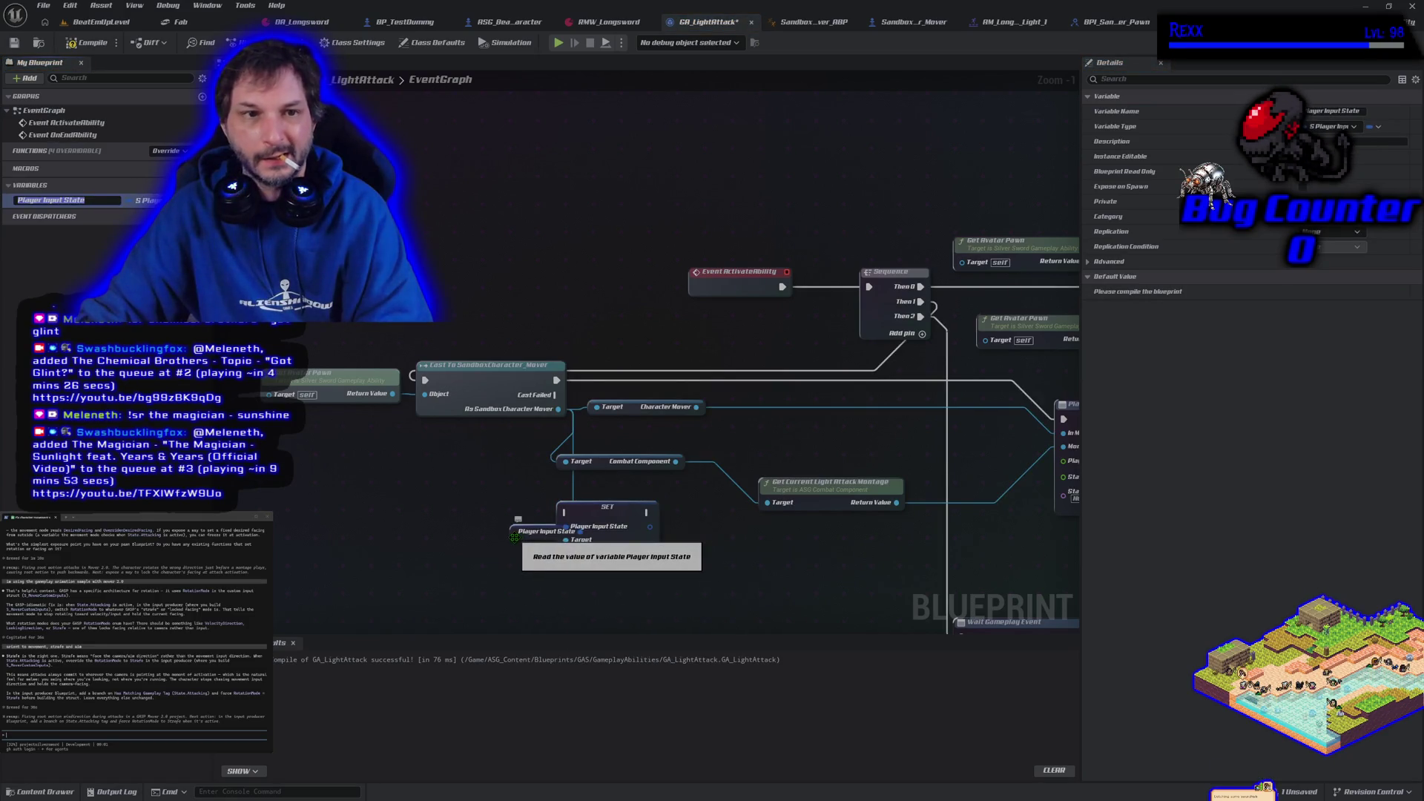
{"action": "left_click_drag", "start_coordinate": [519, 520], "coordinate": [454, 513]}
- Compile, then give the Player Input State variable a default of WantsToStrafe
{"action": "left_click", "coordinate": [88, 45]}
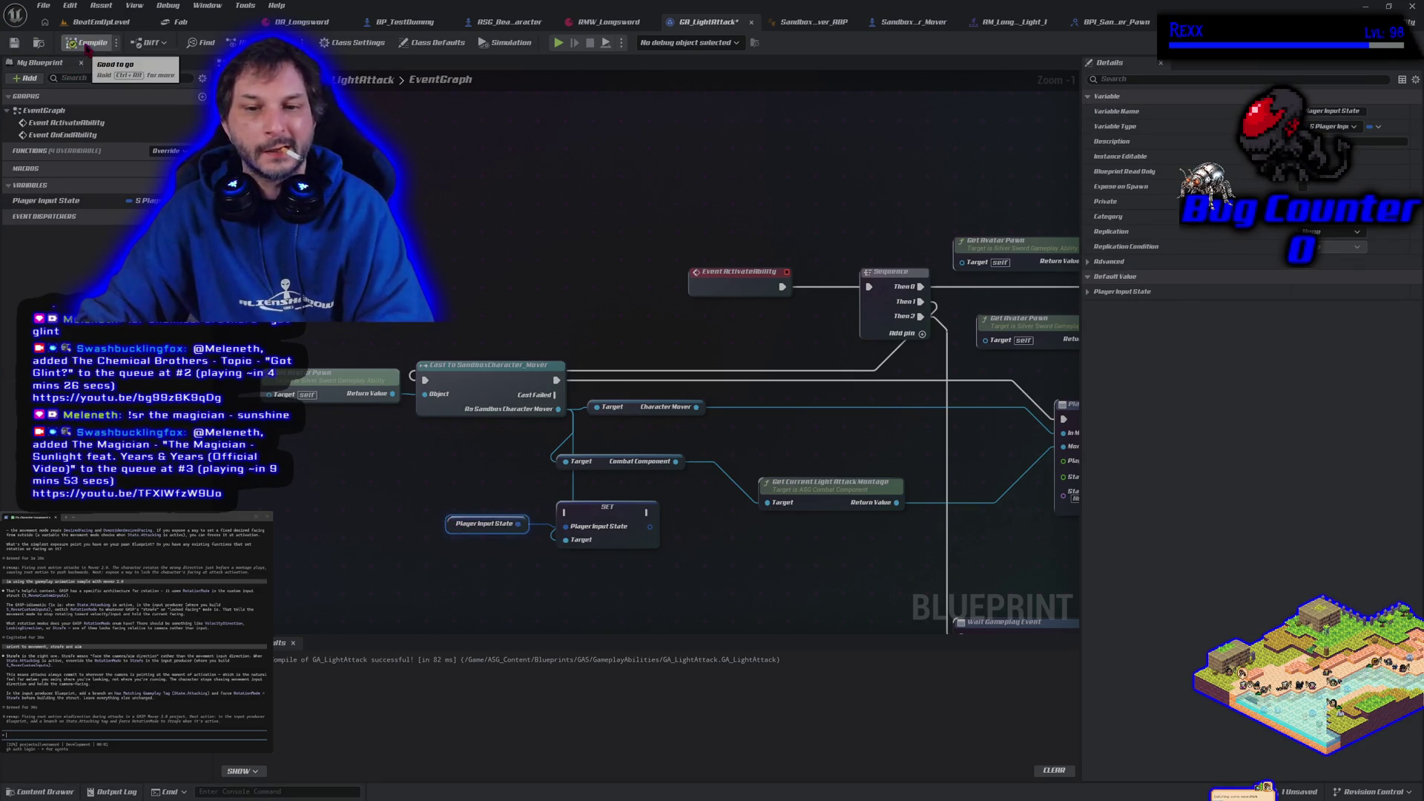
{"action": "left_click", "coordinate": [81, 201]}
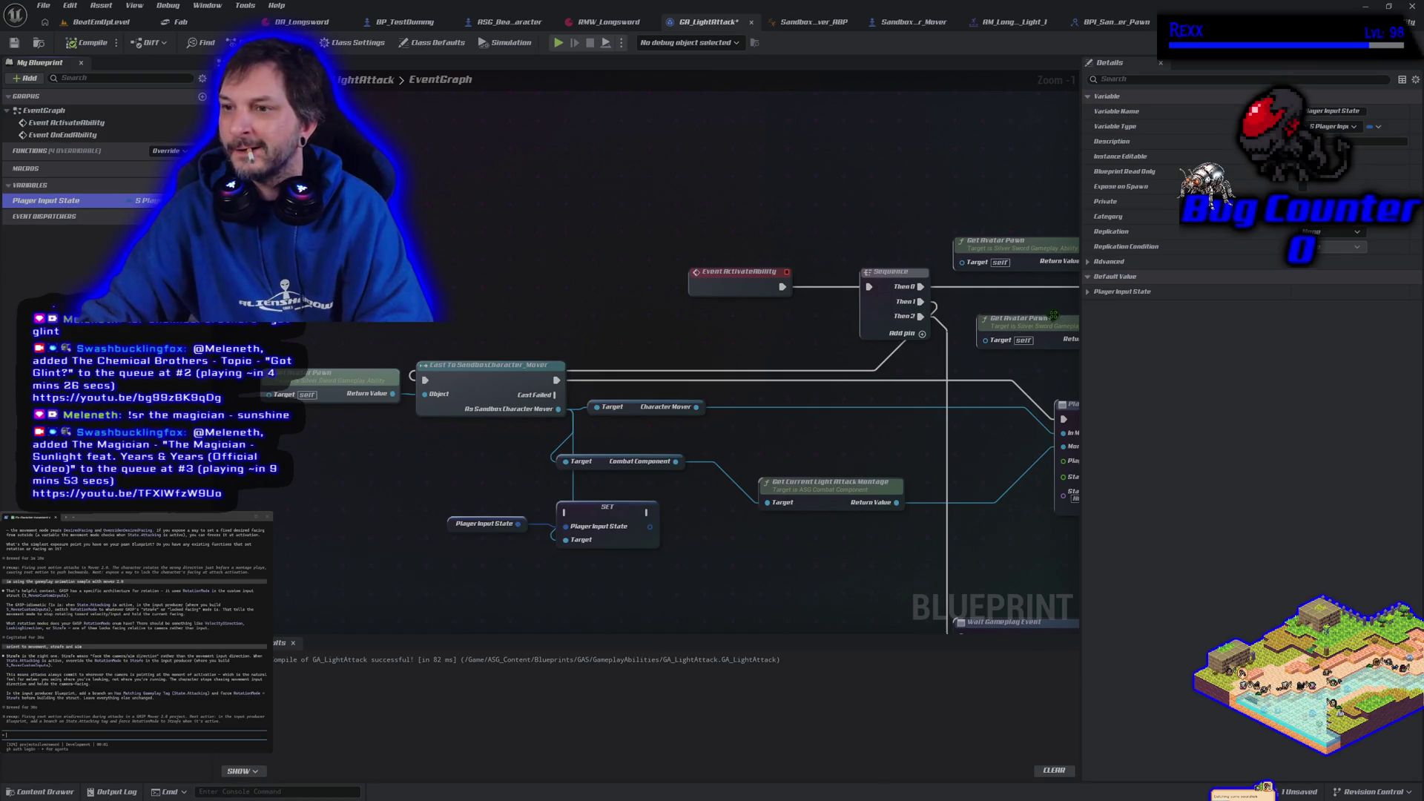
{"action": "left_click", "coordinate": [1121, 292]}
{"action": "left_click", "coordinate": [1302, 337]}
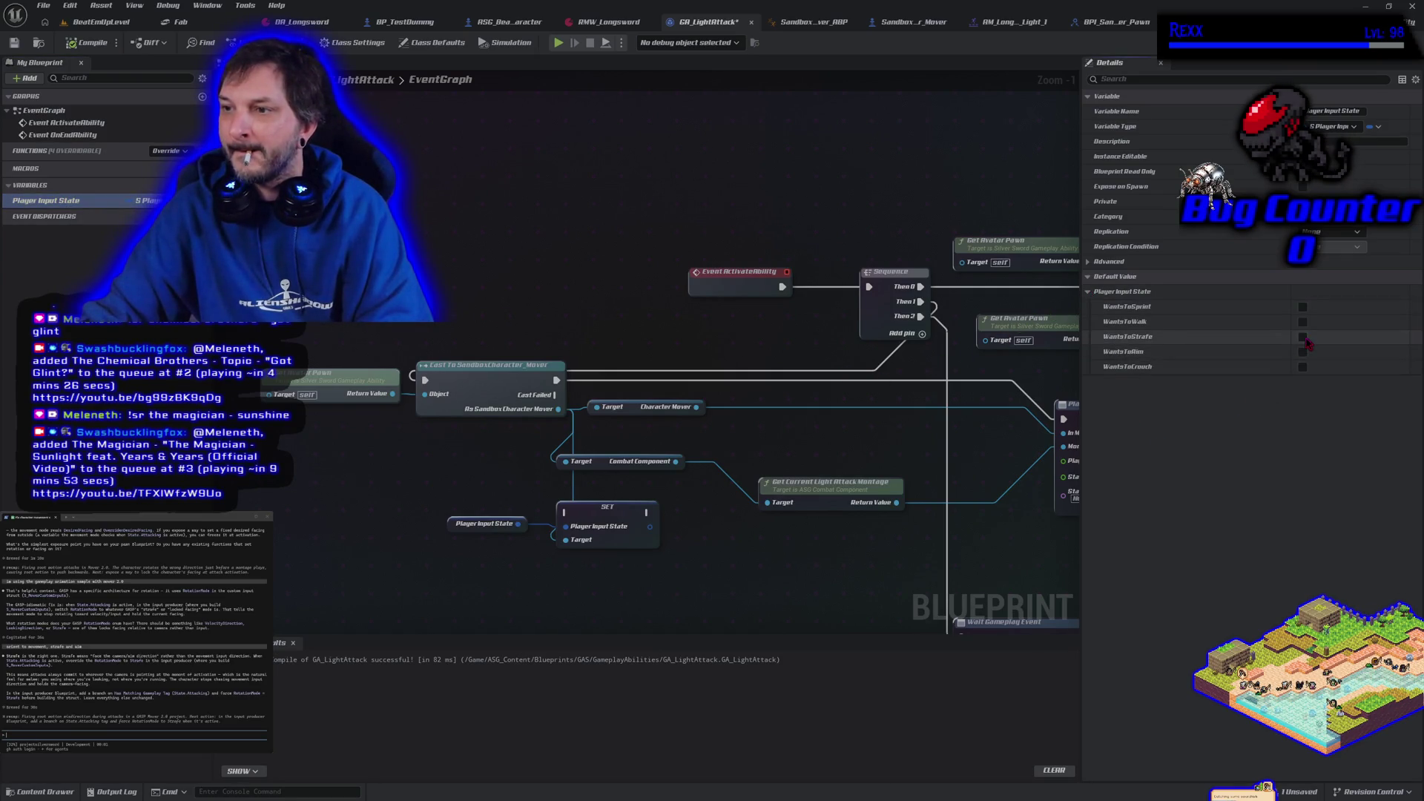
- Run the SET Player Input State node right after the Cast node, recompile, and play-test
{"action": "mouse_move", "coordinate": [752, 548]}
{"action": "left_mouse_down"}
{"action": "mouse_move", "coordinate": [560, 479]}
{"action": "mouse_move", "coordinate": [667, 393]}
{"action": "mouse_move", "coordinate": [745, 362]}
{"action": "left_mouse_up"}
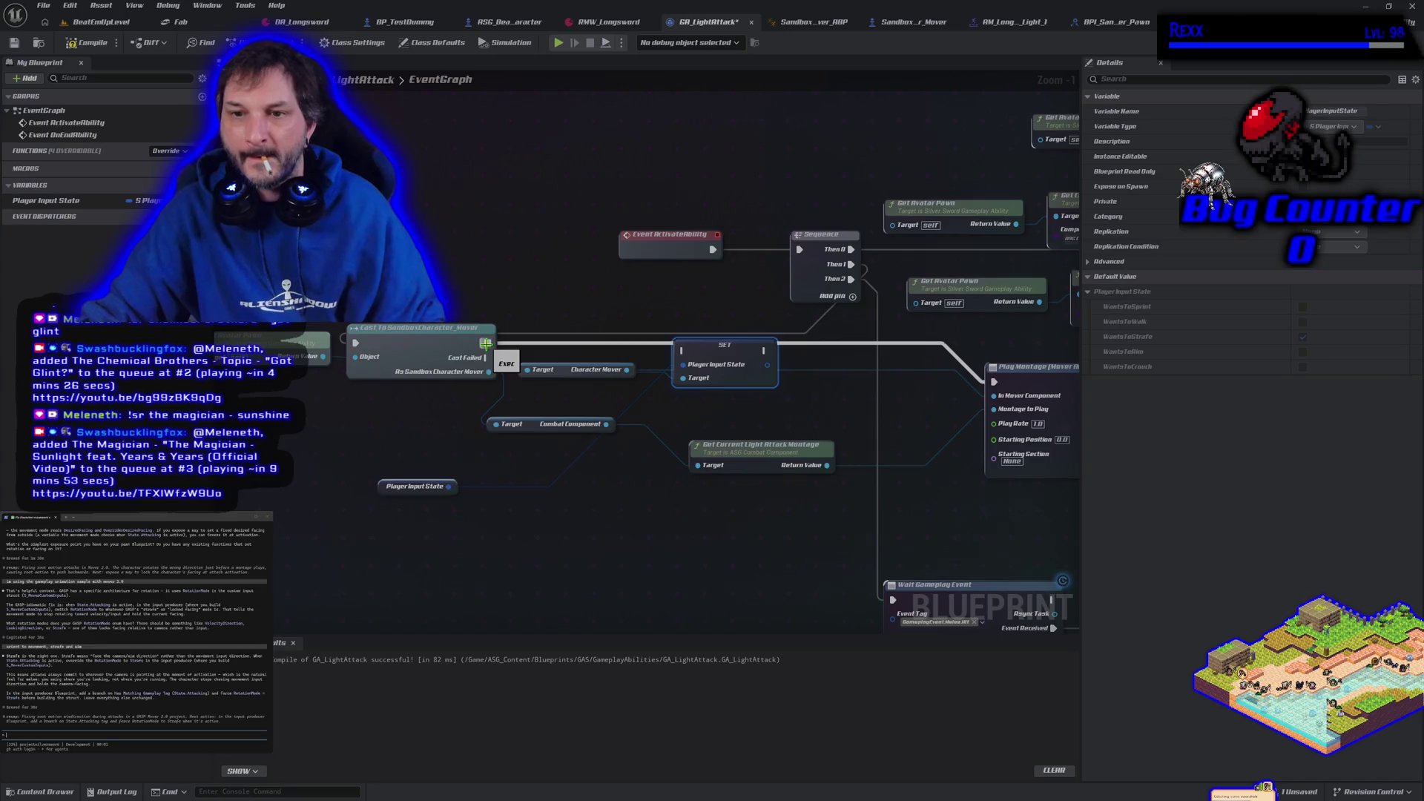
{"action": "mouse_move", "coordinate": [699, 348]}
{"action": "left_mouse_down"}
{"action": "mouse_move", "coordinate": [642, 439]}
{"action": "mouse_move", "coordinate": [706, 363]}
{"action": "left_mouse_up"}
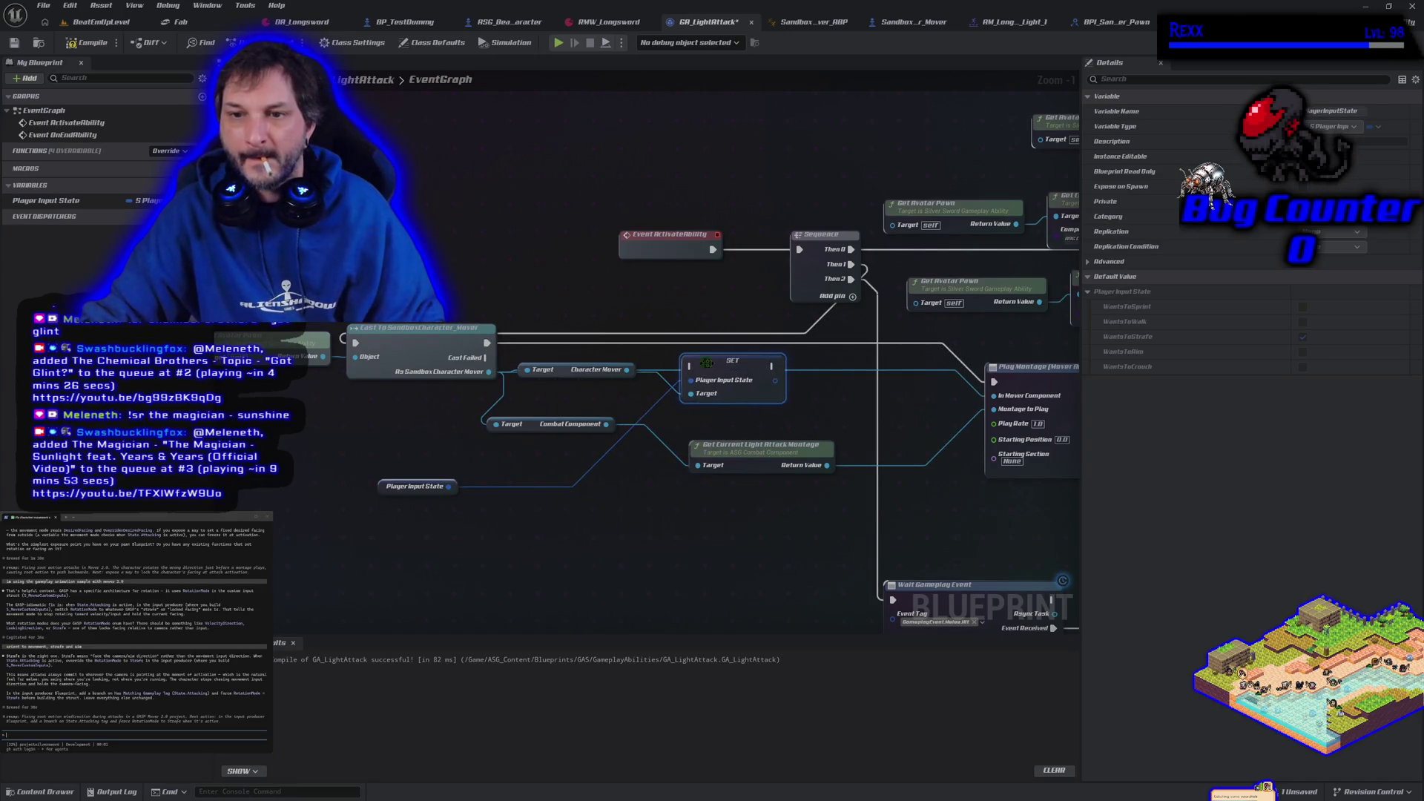
{"action": "mouse_move", "coordinate": [489, 344]}
{"action": "left_mouse_down"}
{"action": "mouse_move", "coordinate": [664, 375]}
{"action": "mouse_move", "coordinate": [676, 359]}
{"action": "mouse_move", "coordinate": [977, 377]}
{"action": "mouse_move", "coordinate": [1003, 395]}
{"action": "mouse_move", "coordinate": [996, 383]}
{"action": "left_mouse_up"}
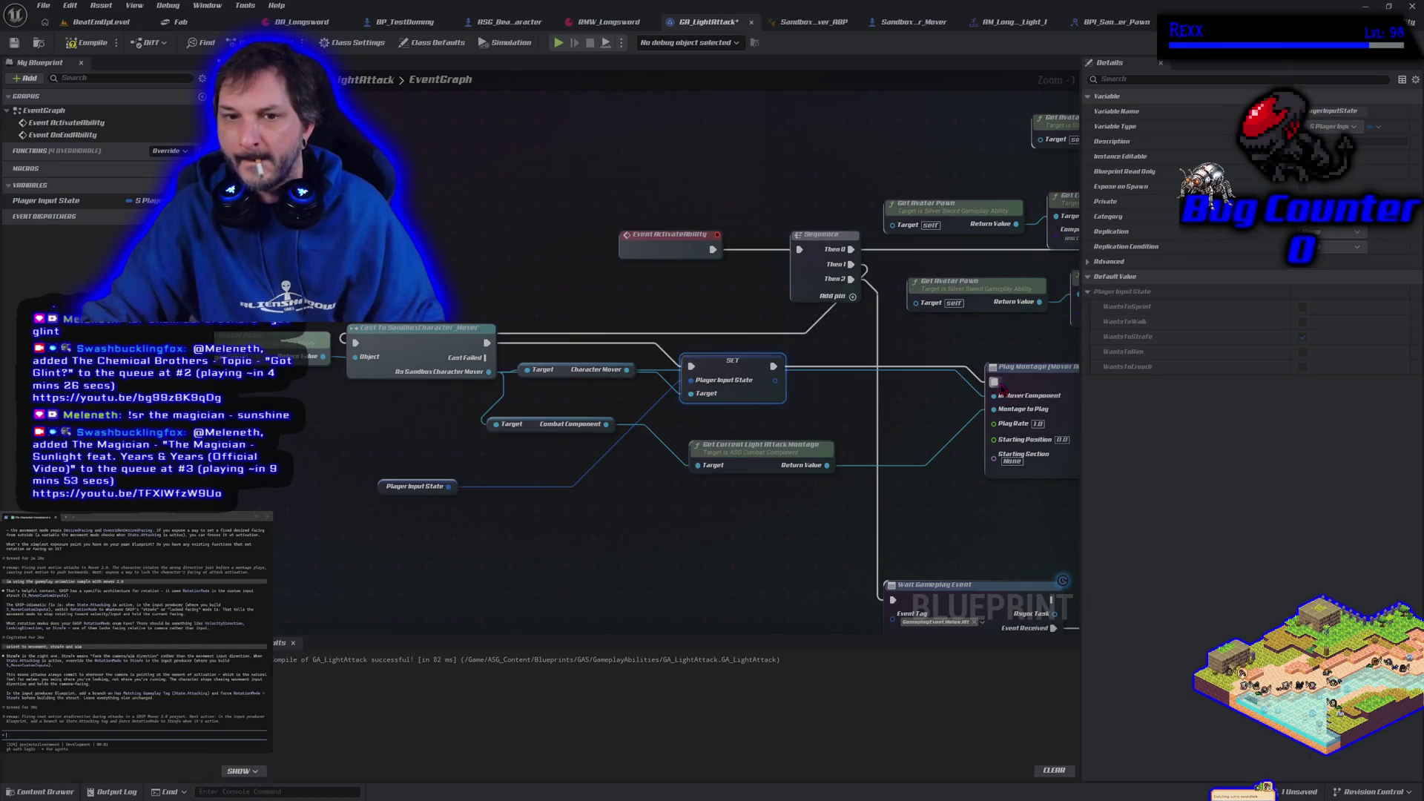
{"action": "left_click", "coordinate": [100, 46]}
{"action": "left_click", "coordinate": [559, 43]}
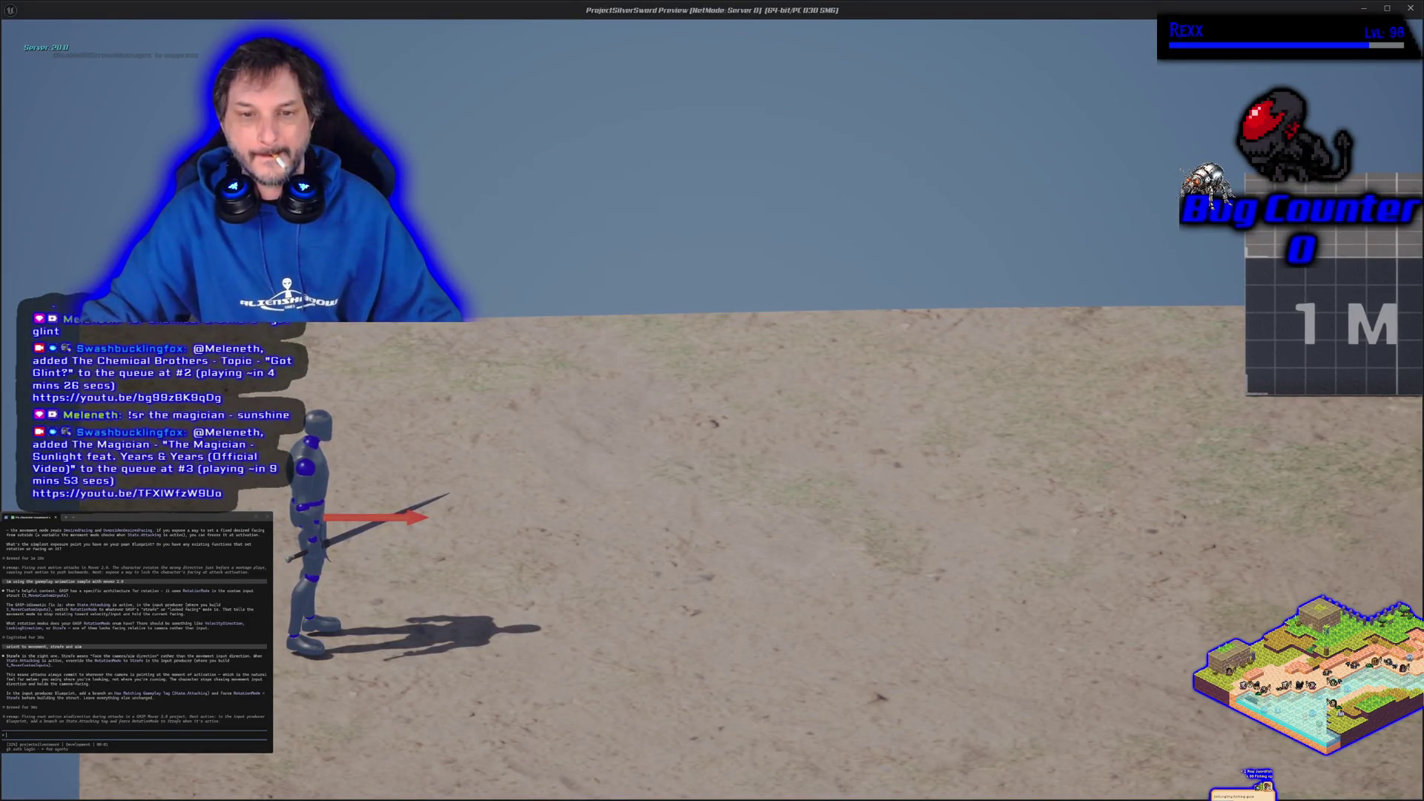
{"action": "key", "text": "d"}
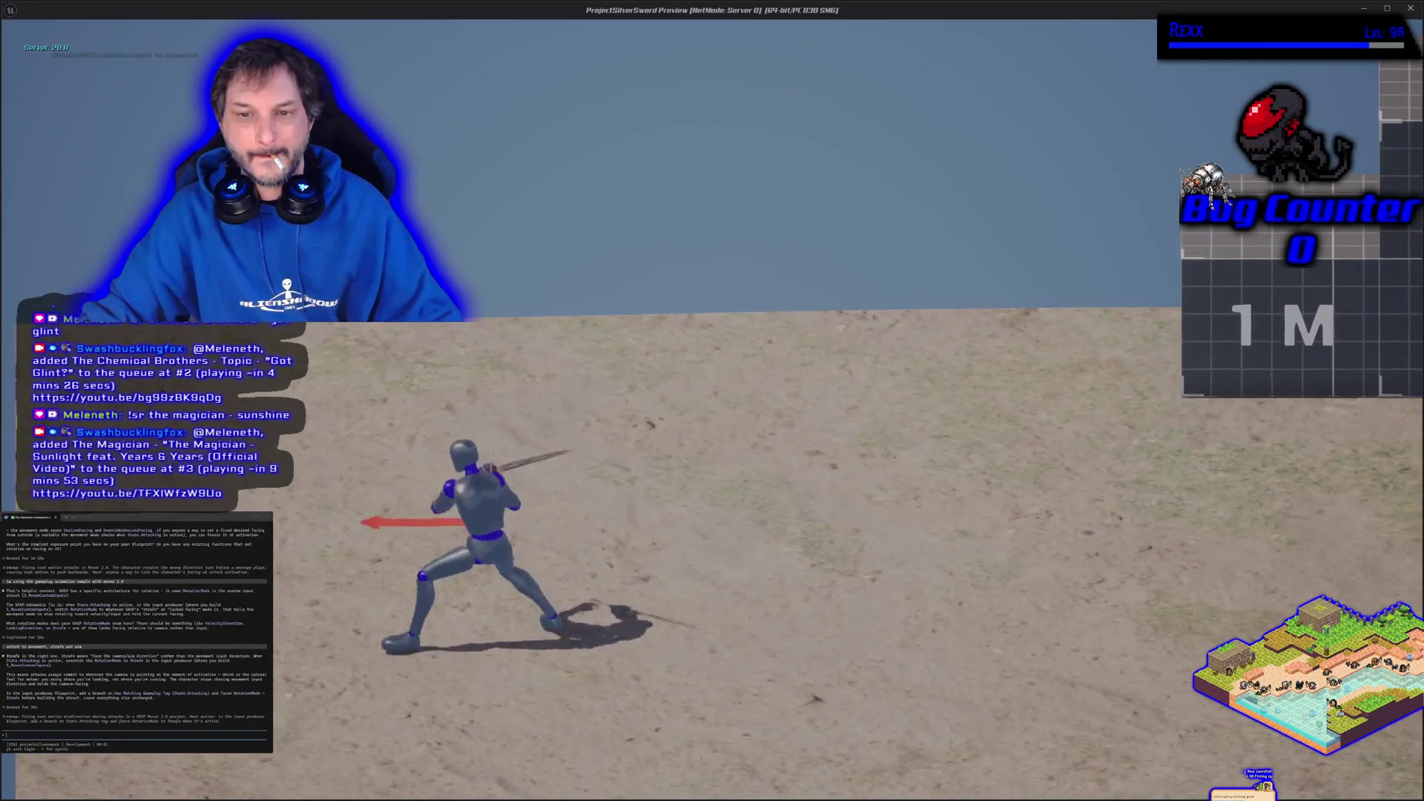
{"action": "key", "text": "a"}
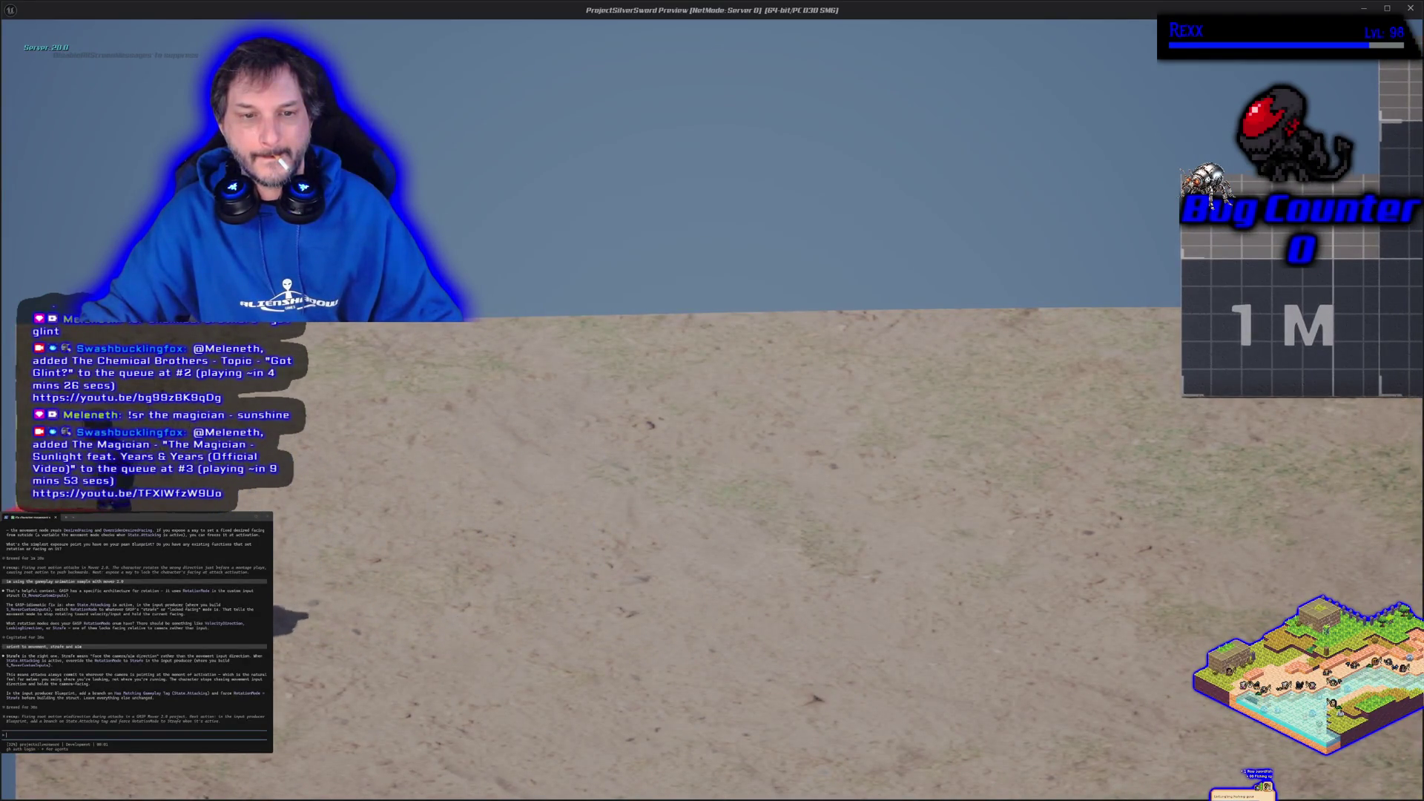
{"action": "key", "text": "d"}
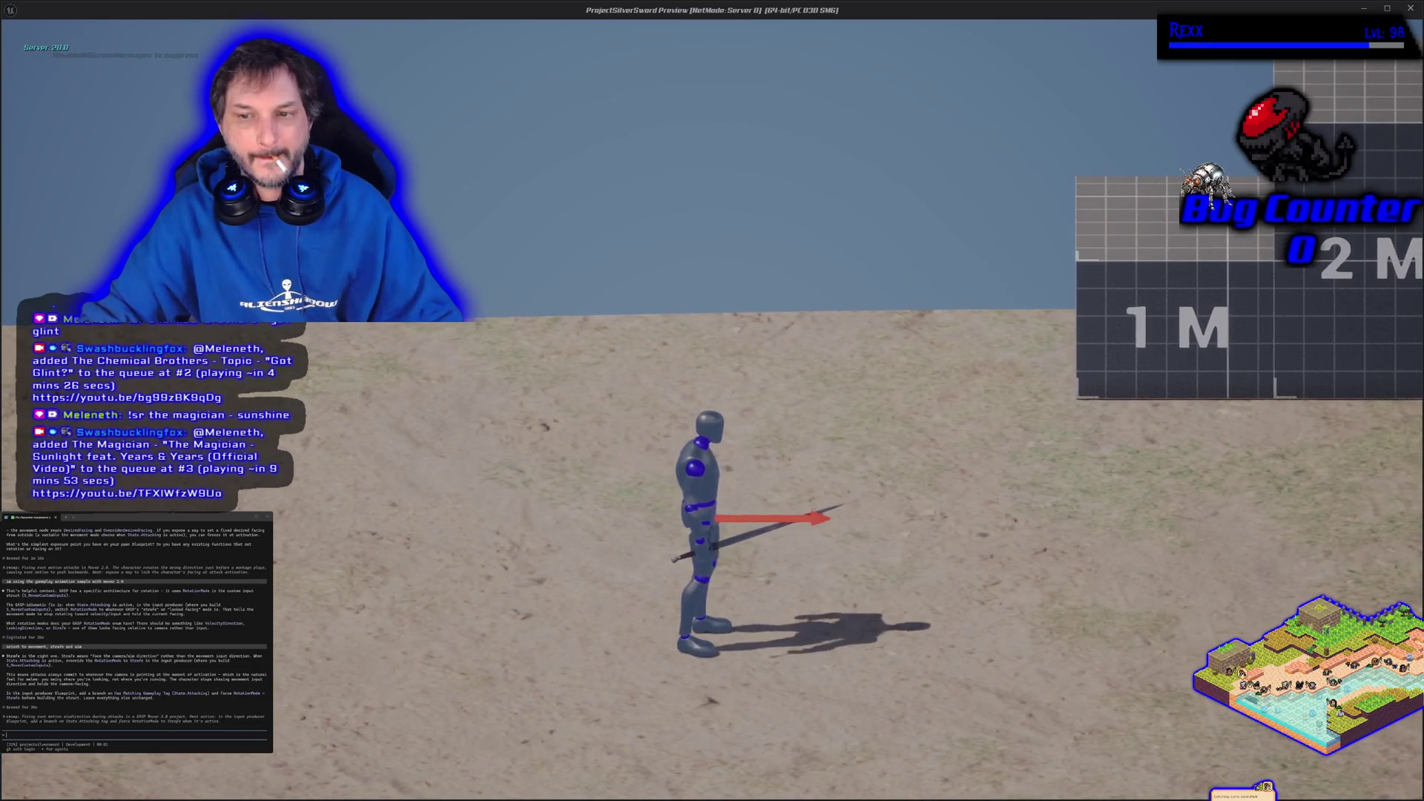
{"action": "key", "text": "d"}
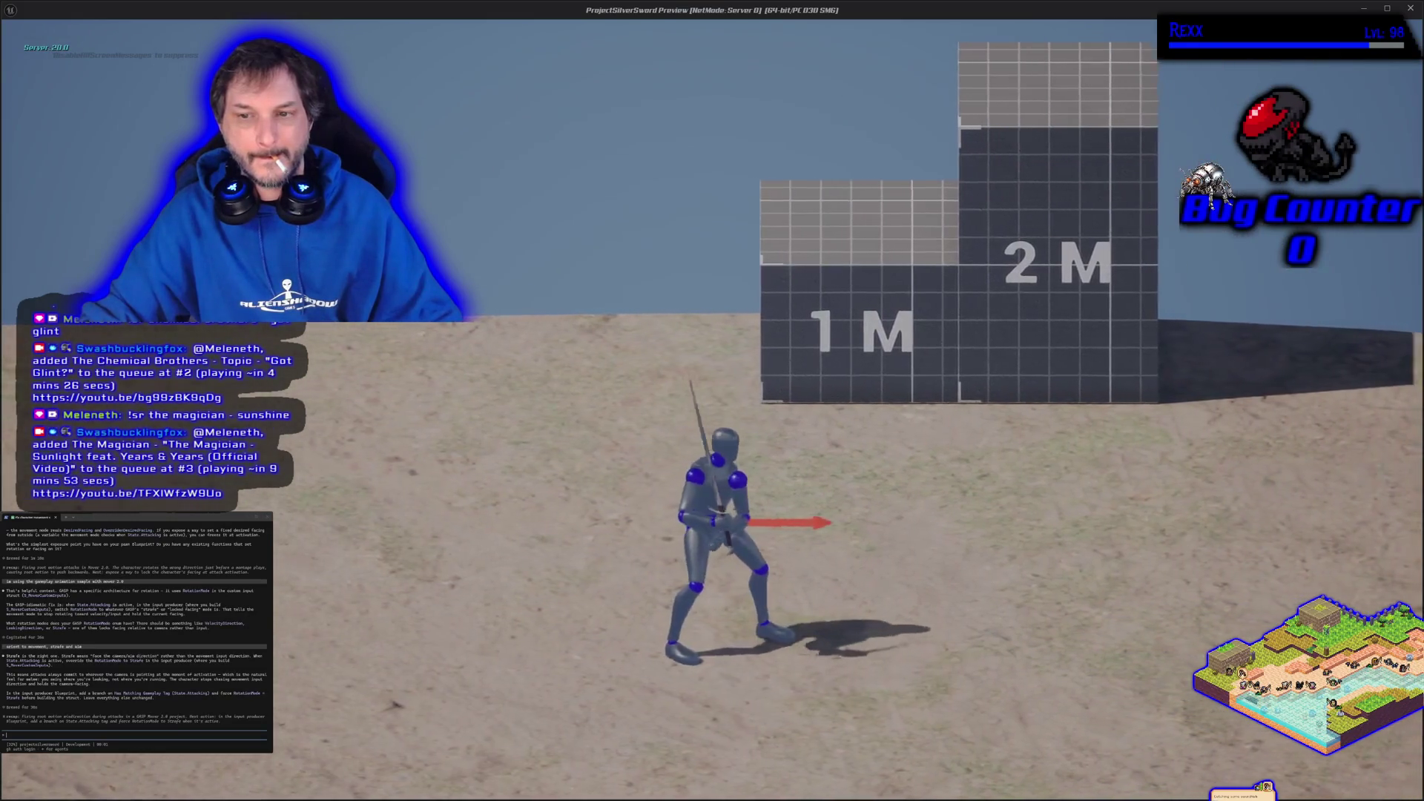
{"action": "key", "text": "d"}
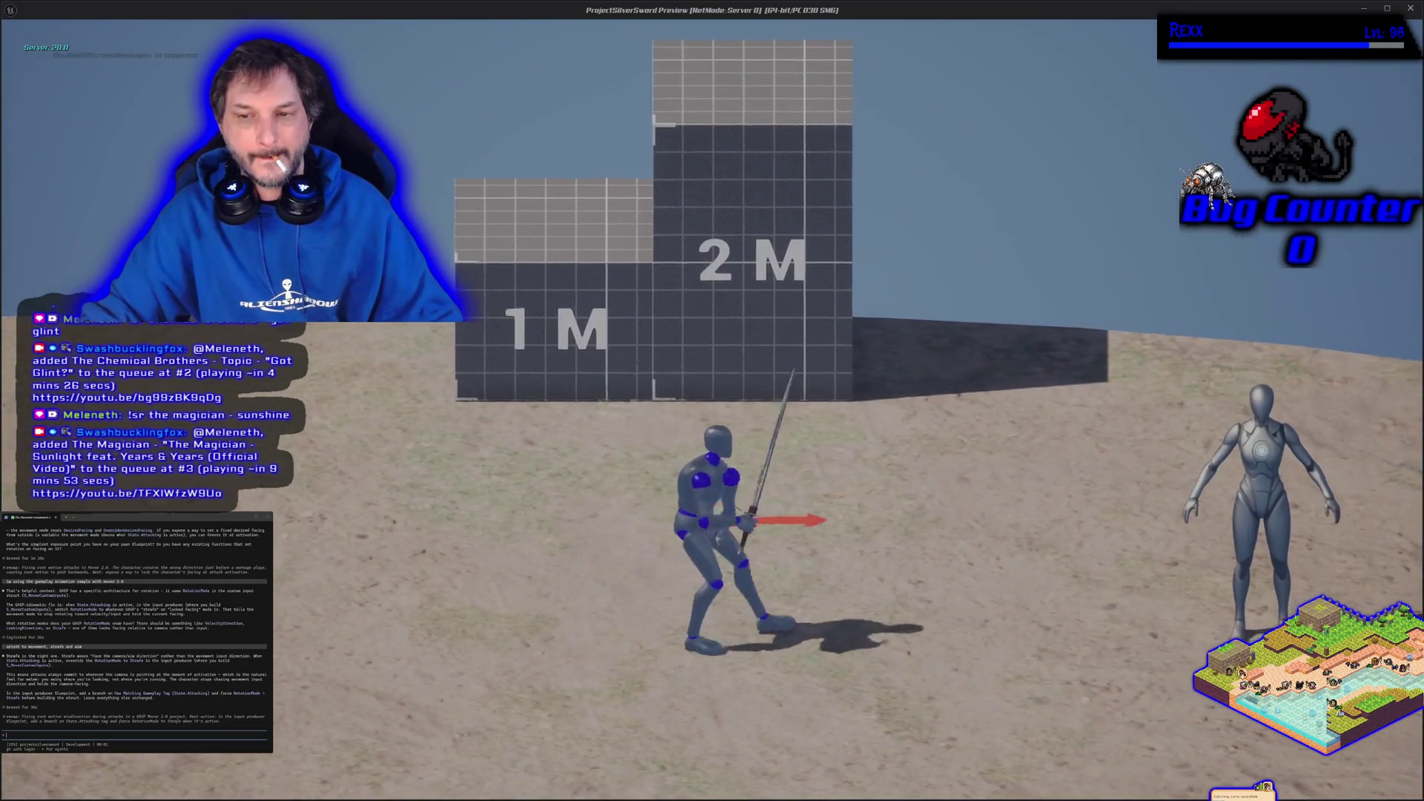
{"action": "key", "text": "a"}
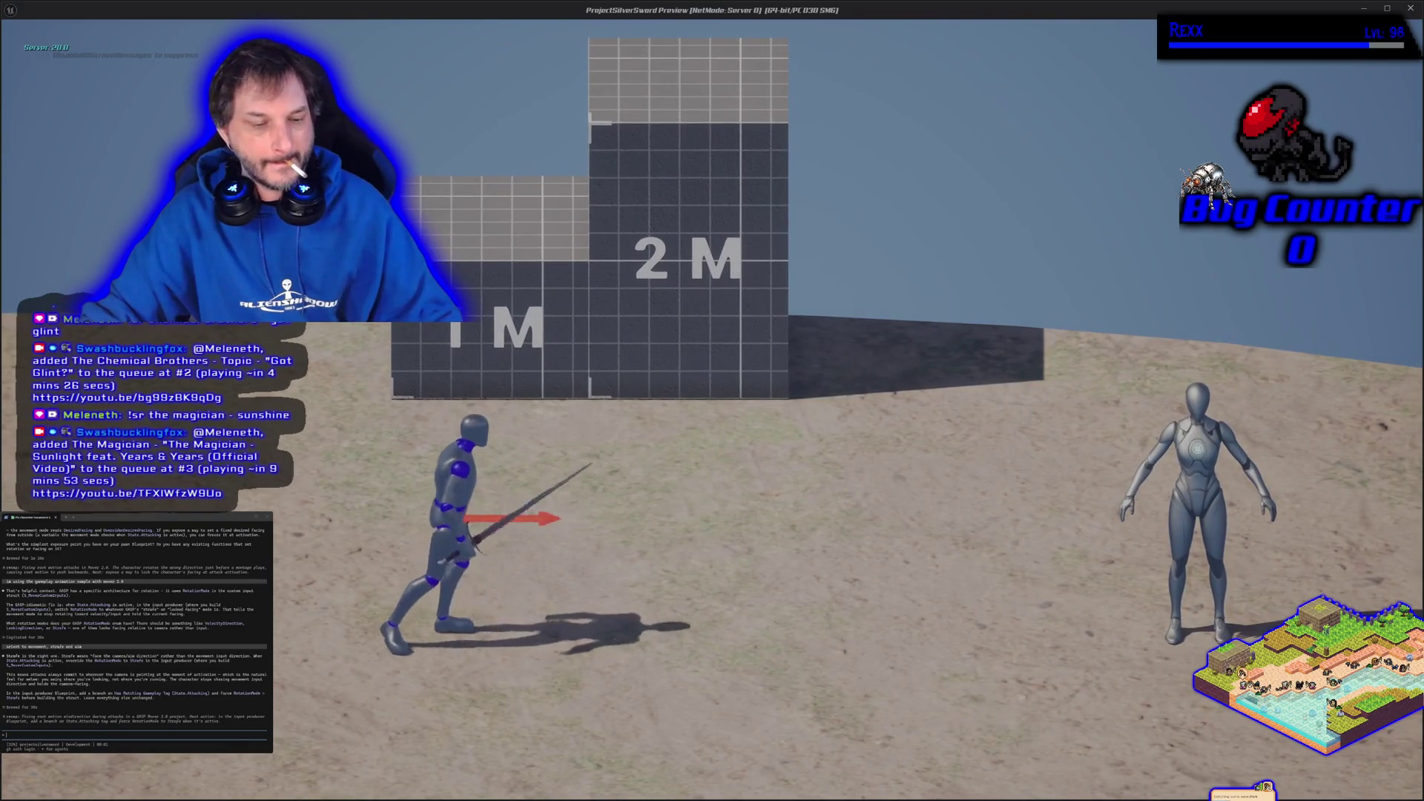
{"action": "key", "text": "d"}
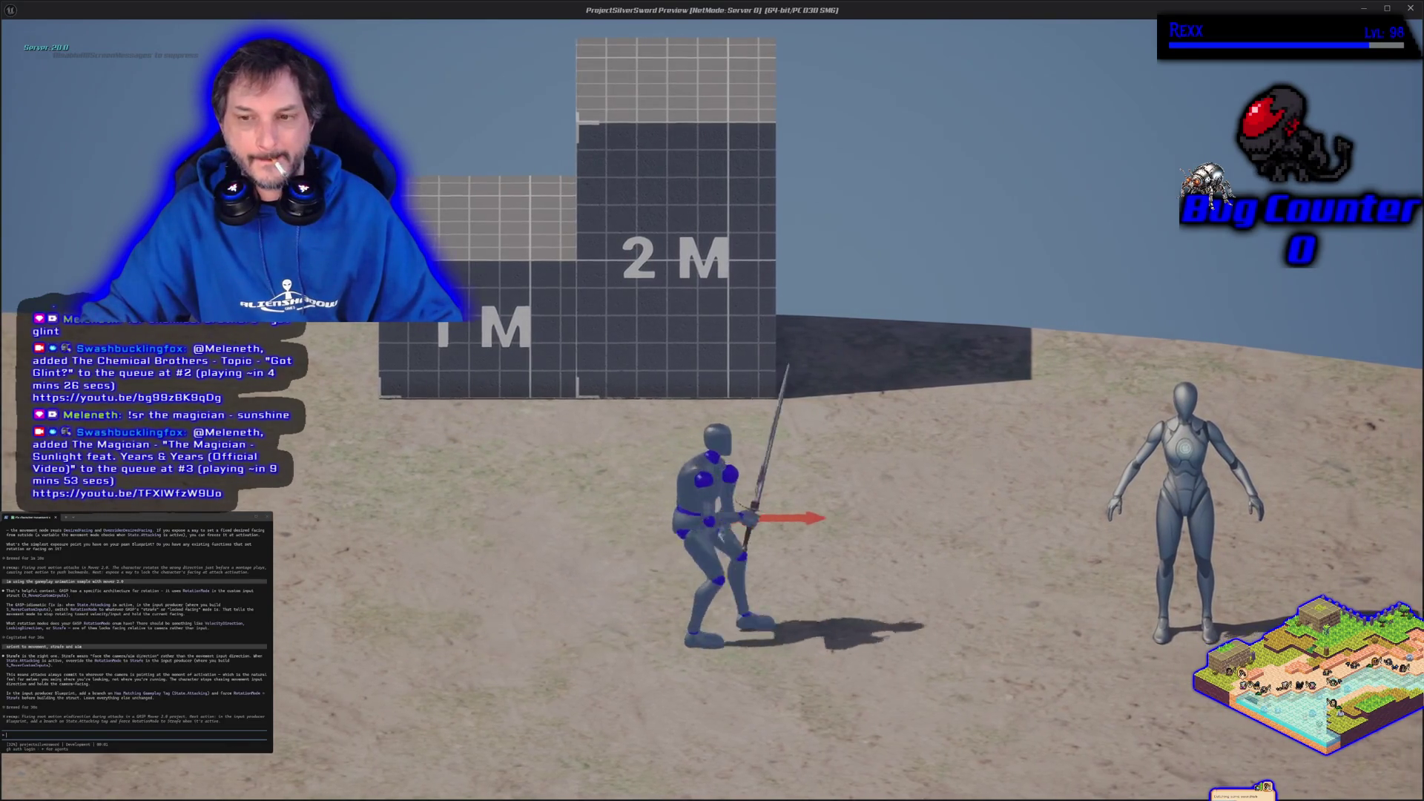
{"action": "key", "text": "a"}
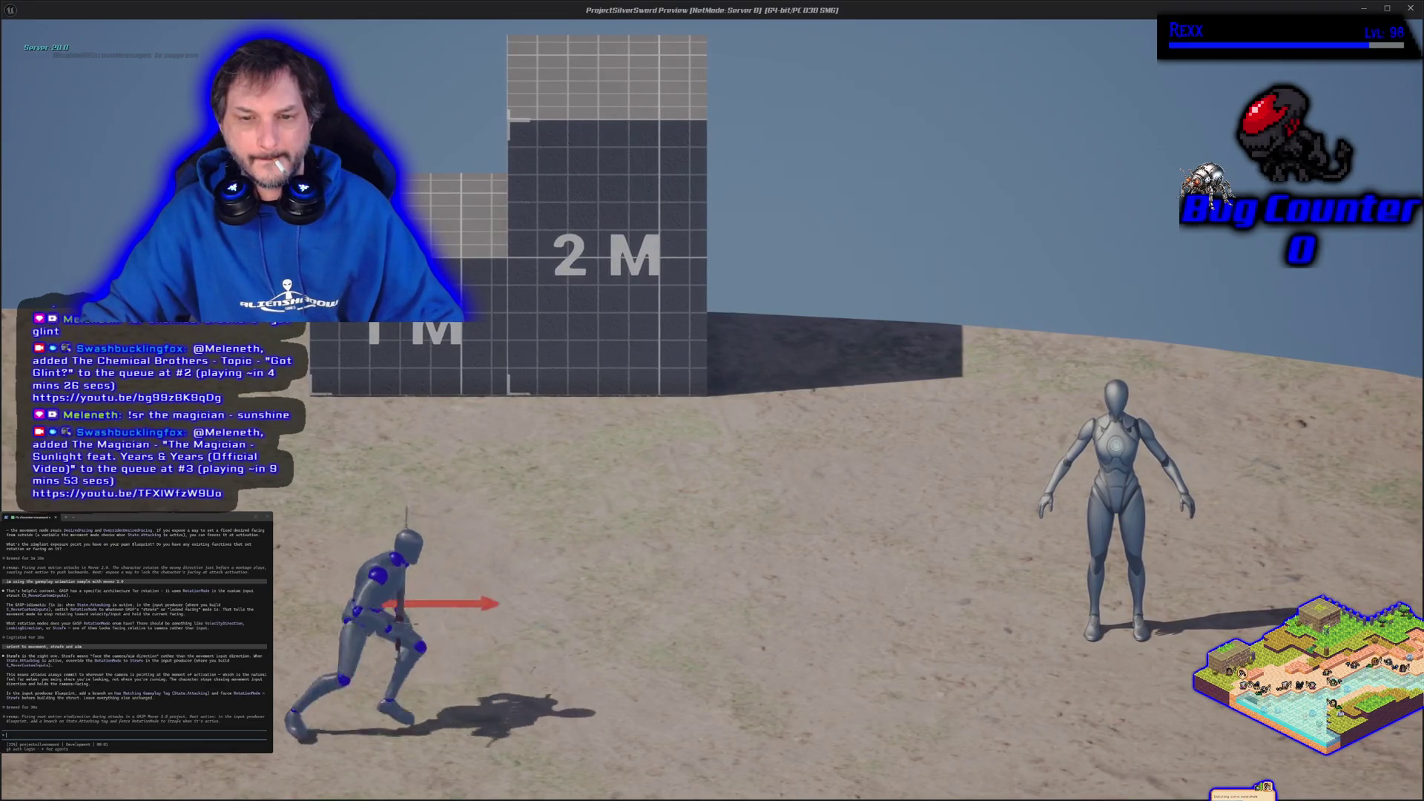
{"action": "key", "text": "Escape"}
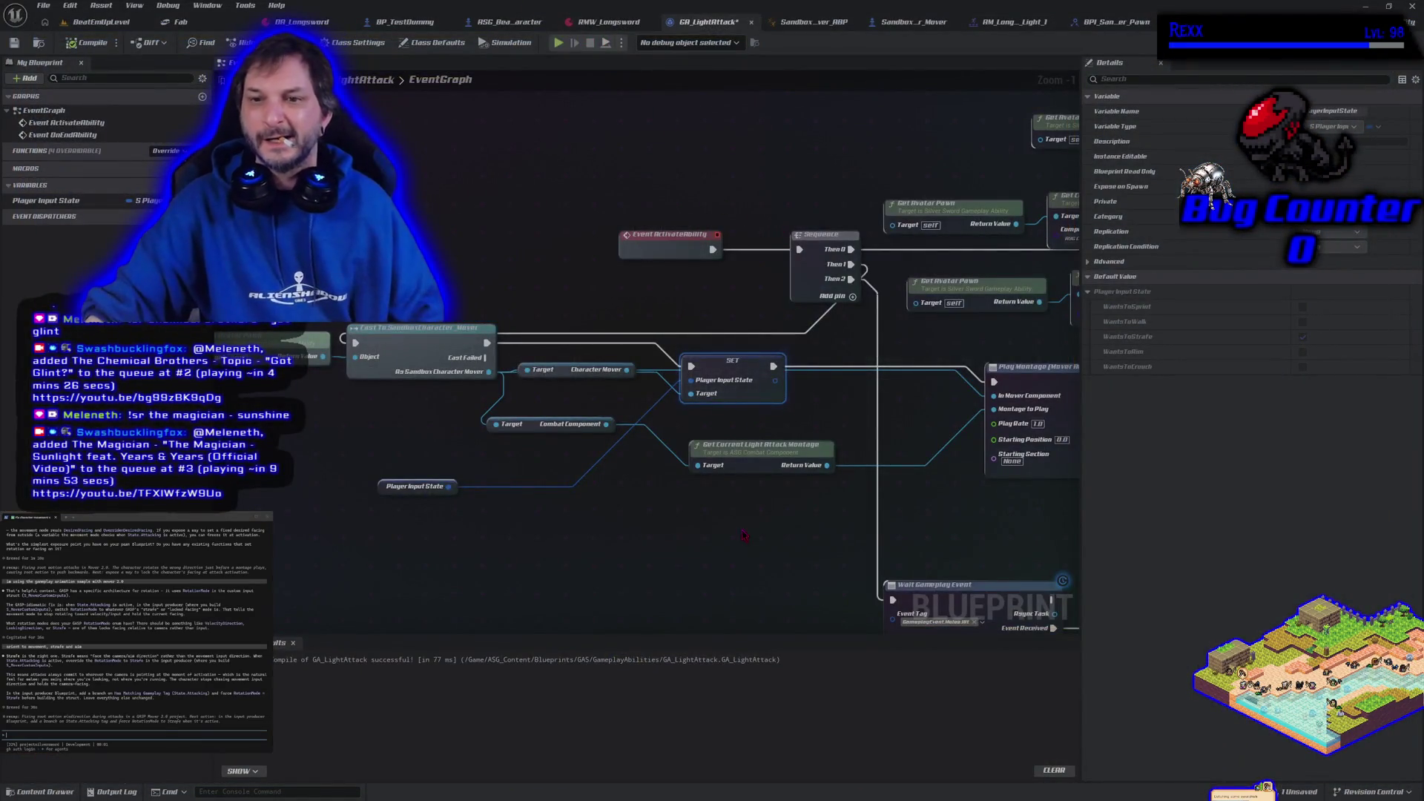
- Rename the variable to Player Input State Strafe and recompile
{"action": "left_click_drag", "start_coordinate": [744, 536], "coordinate": [580, 520]}
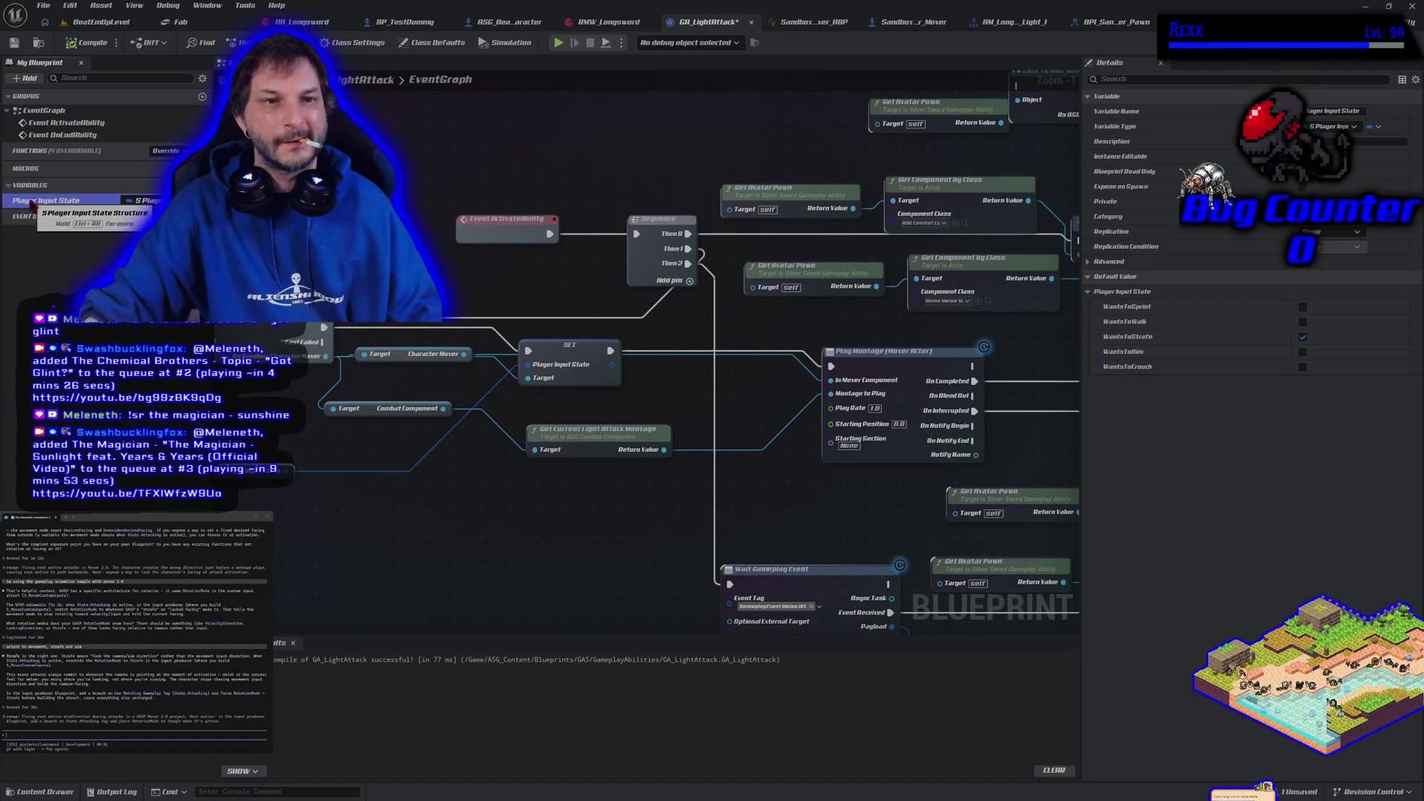
{"action": "type", "text": "Player Input State Strafe"}
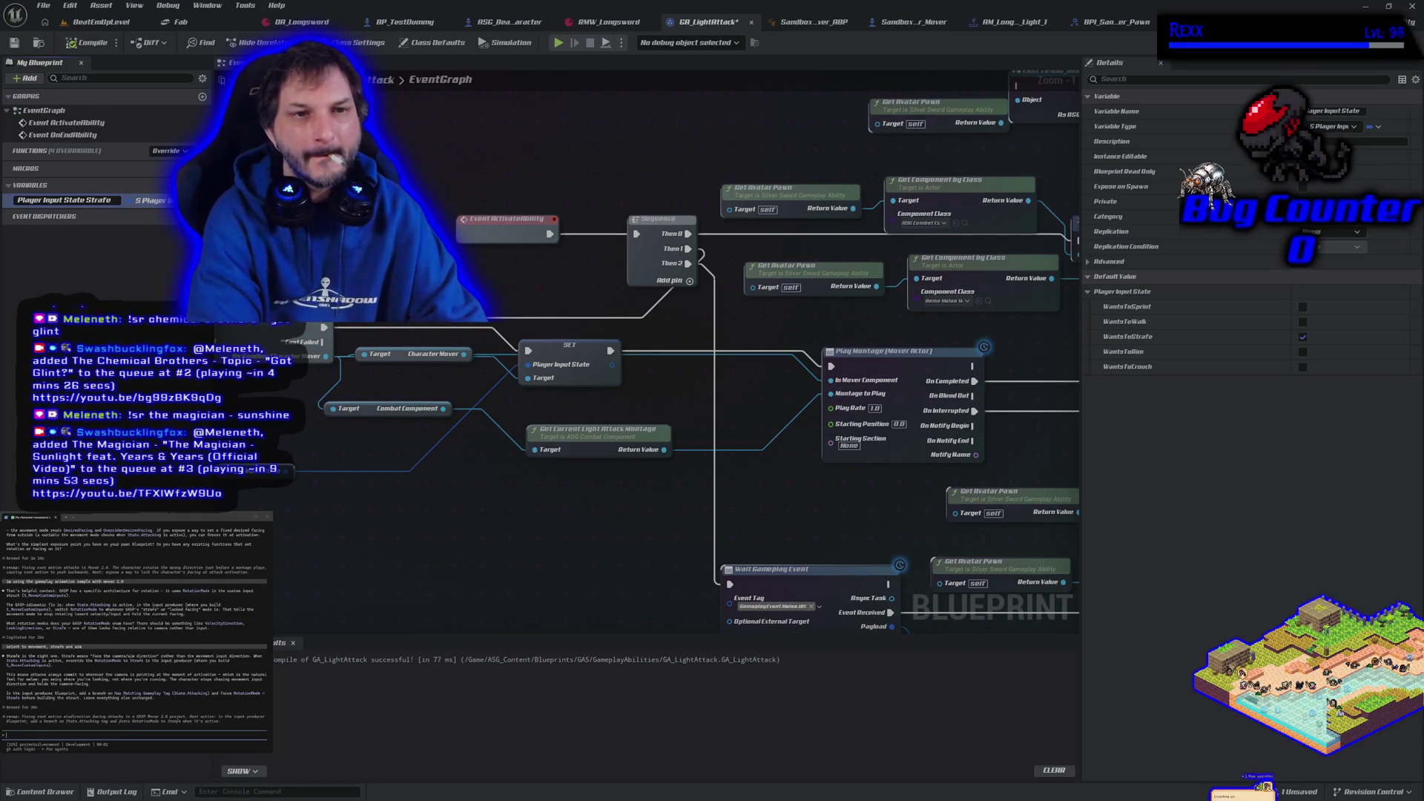
{"action": "key", "text": "Return"}
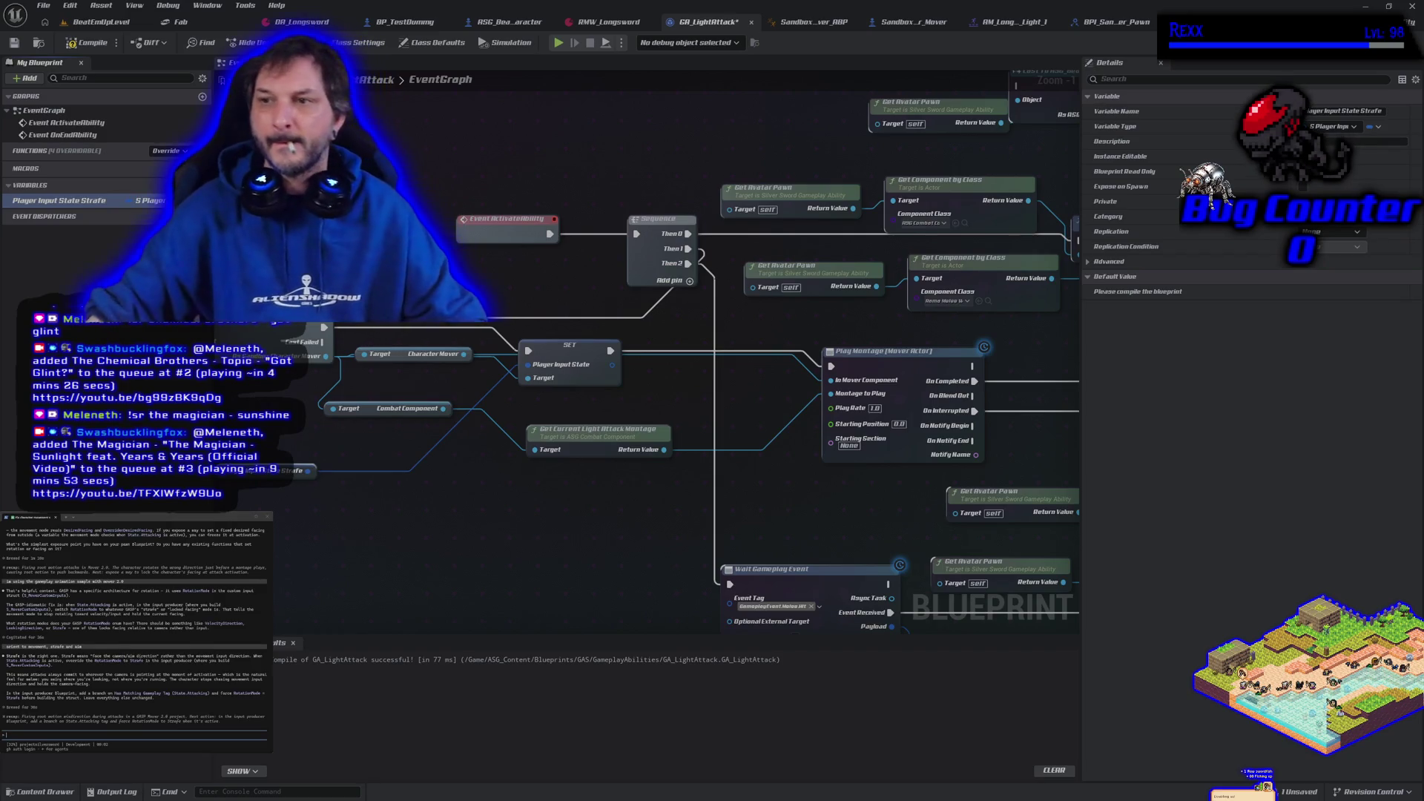
{"action": "left_click", "coordinate": [84, 44]}
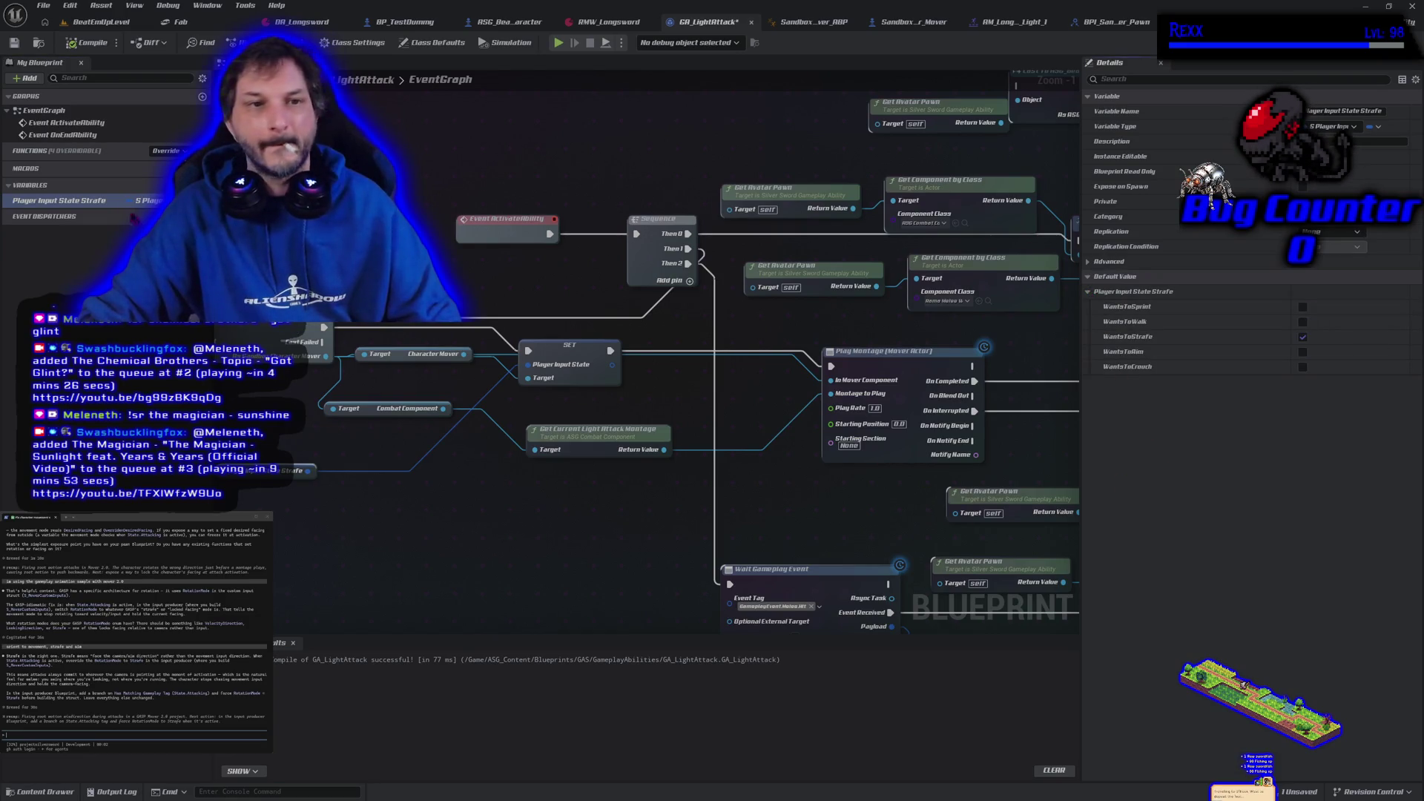
- Duplicate it as Player Input State Walk, then compile and save GA_LightAttack
{"action": "right_click", "coordinate": [100, 207]}
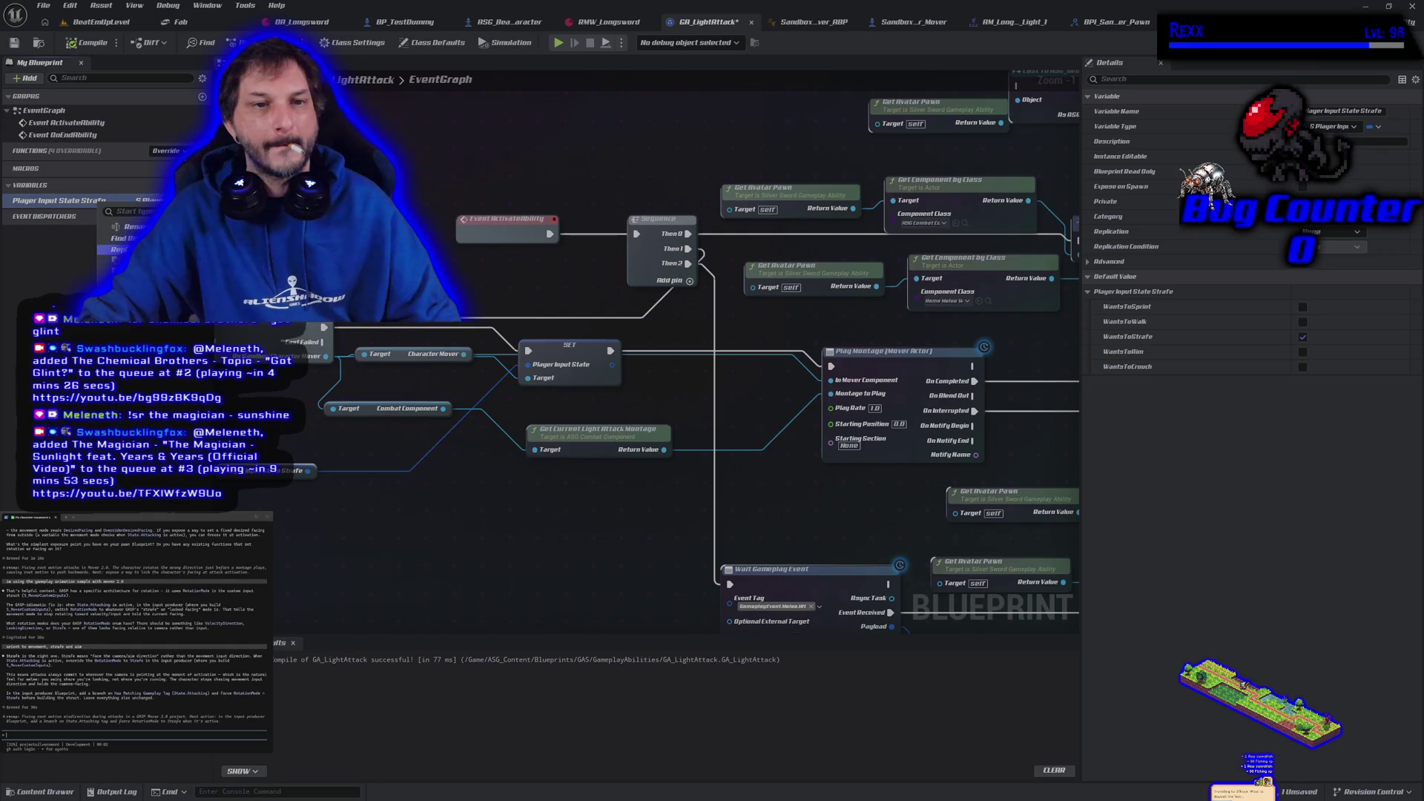
{"action": "key", "text": "ctrl+w"}
{"action": "key", "text": "End"}
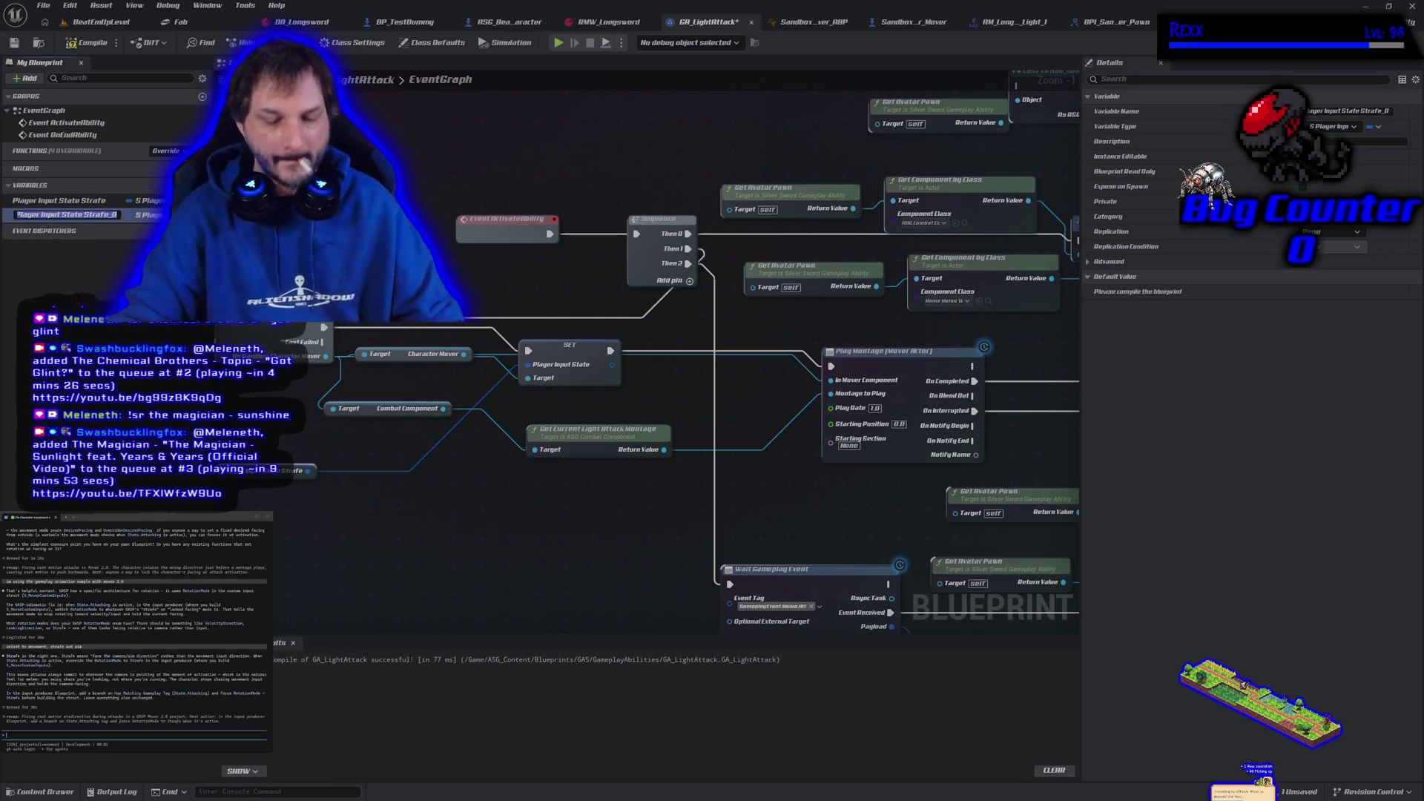
{"action": "key", "text": "BackSpace"}
{"action": "key", "text": "BackSpace"}
{"action": "key", "text": "BackSpace"}
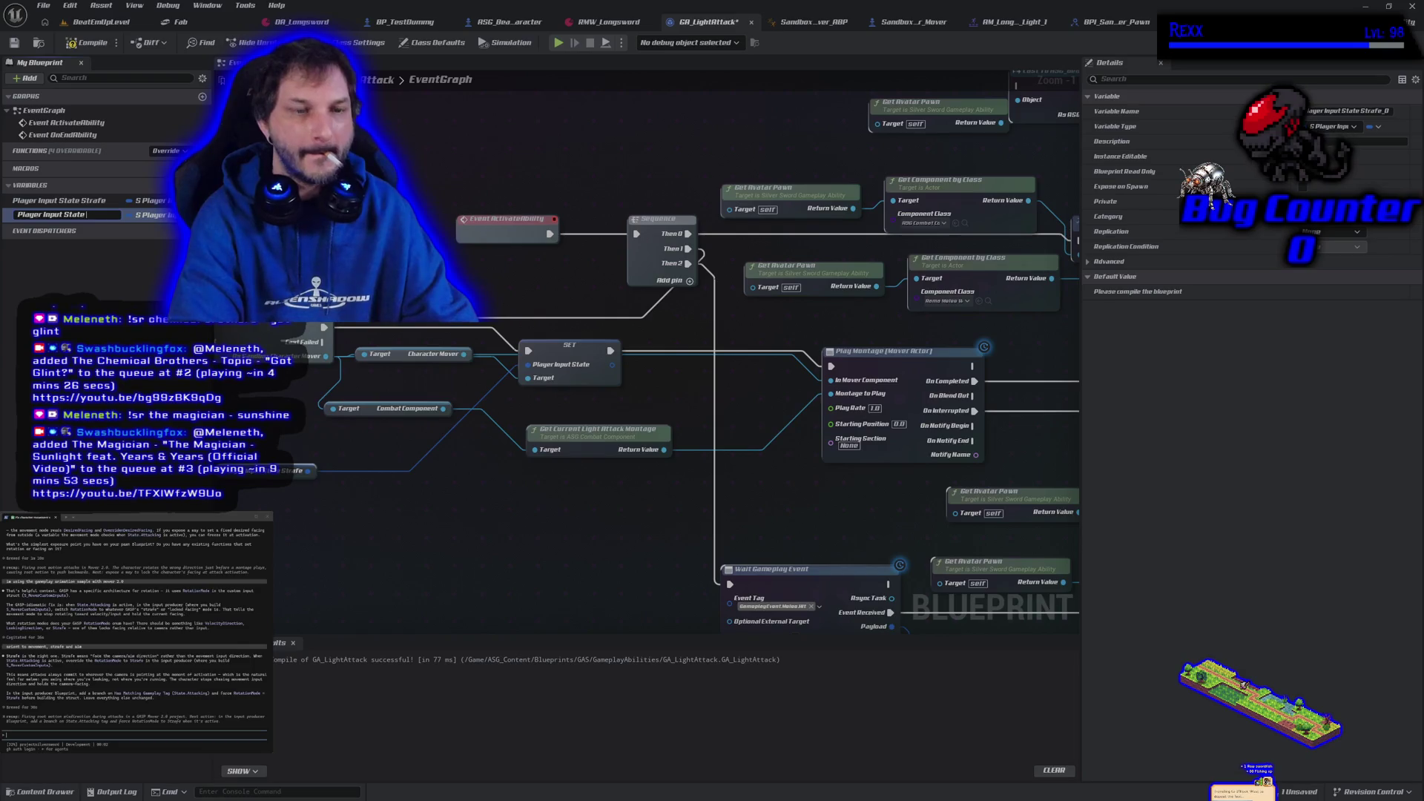
{"action": "type", "text": "Walk"}
{"action": "key", "text": "Return"}
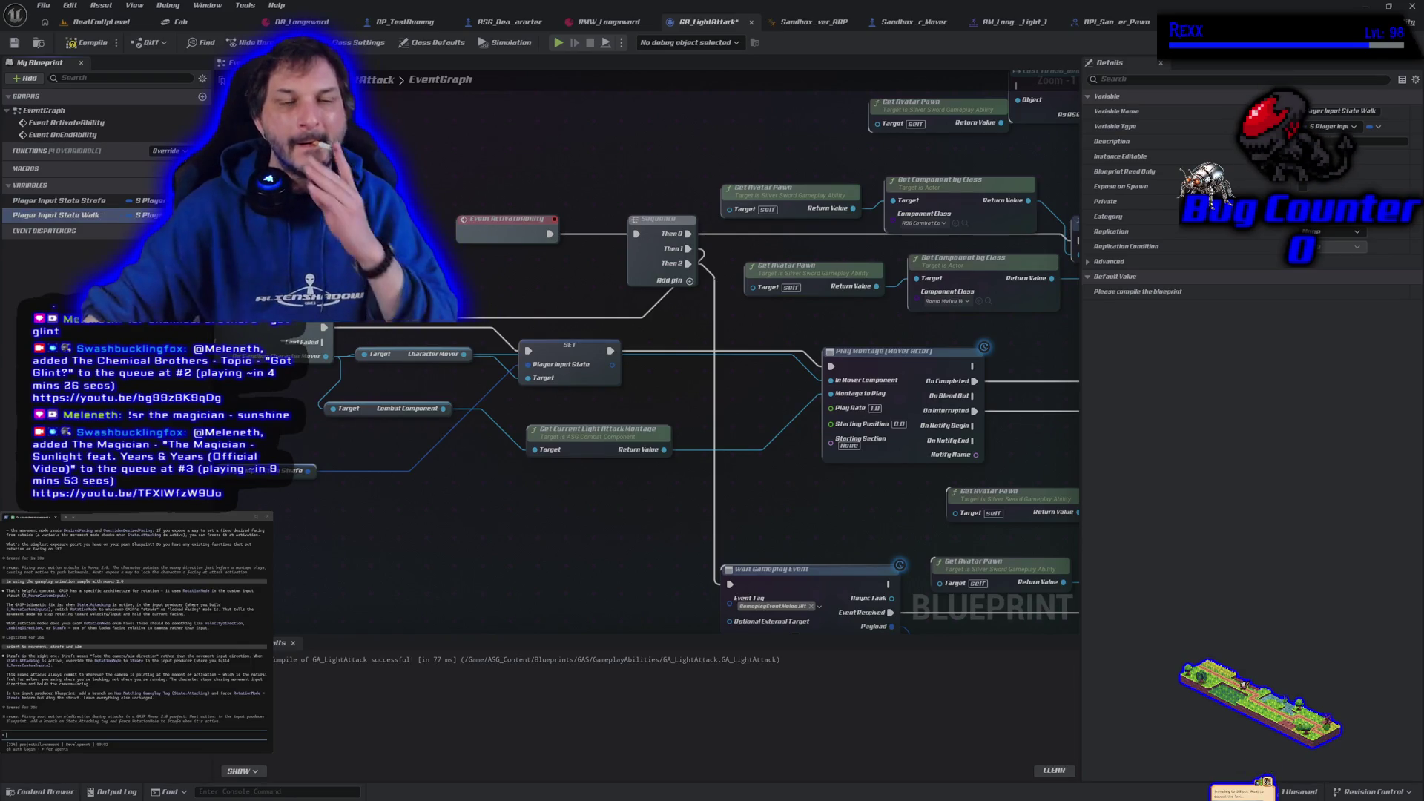
{"action": "left_click", "coordinate": [93, 43]}
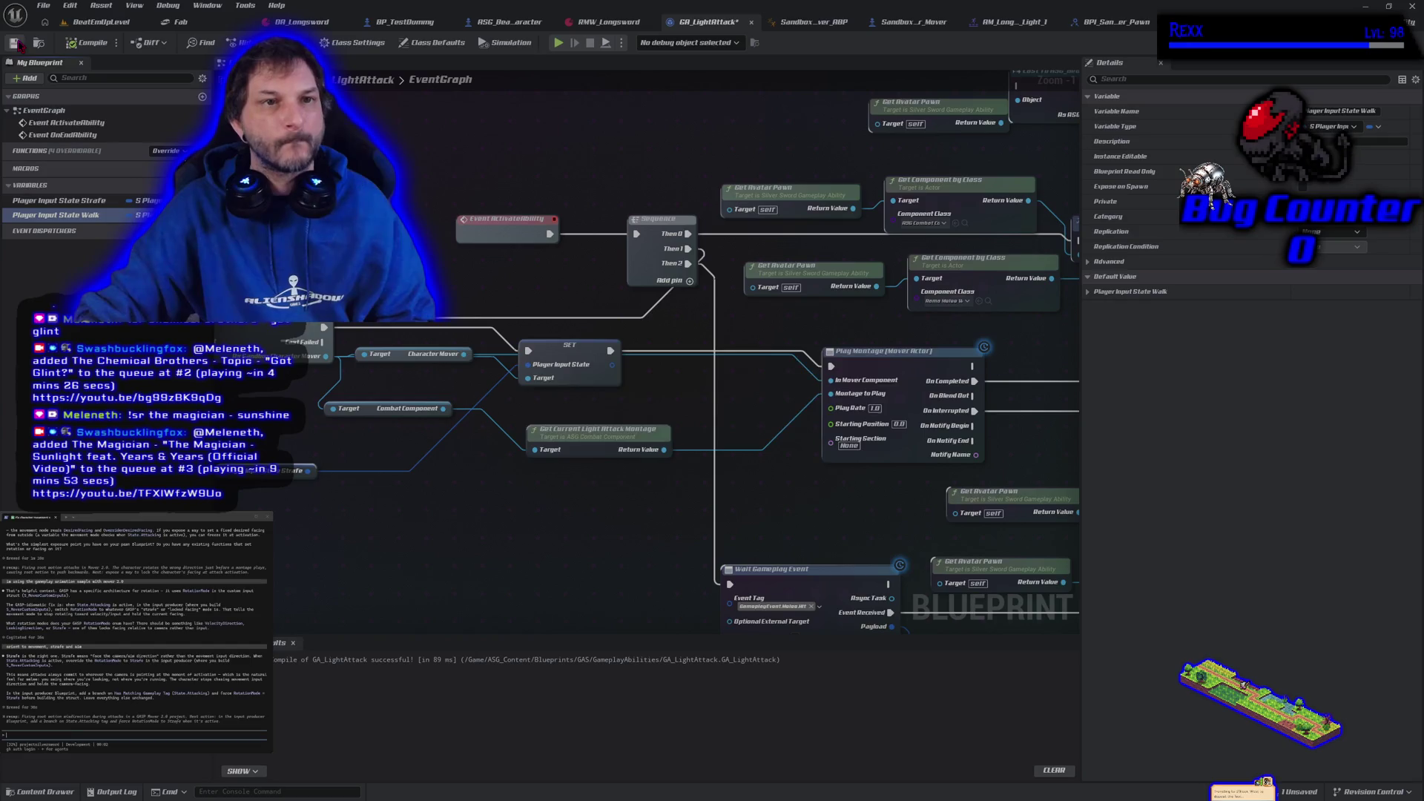
{"action": "left_click", "coordinate": [14, 43]}
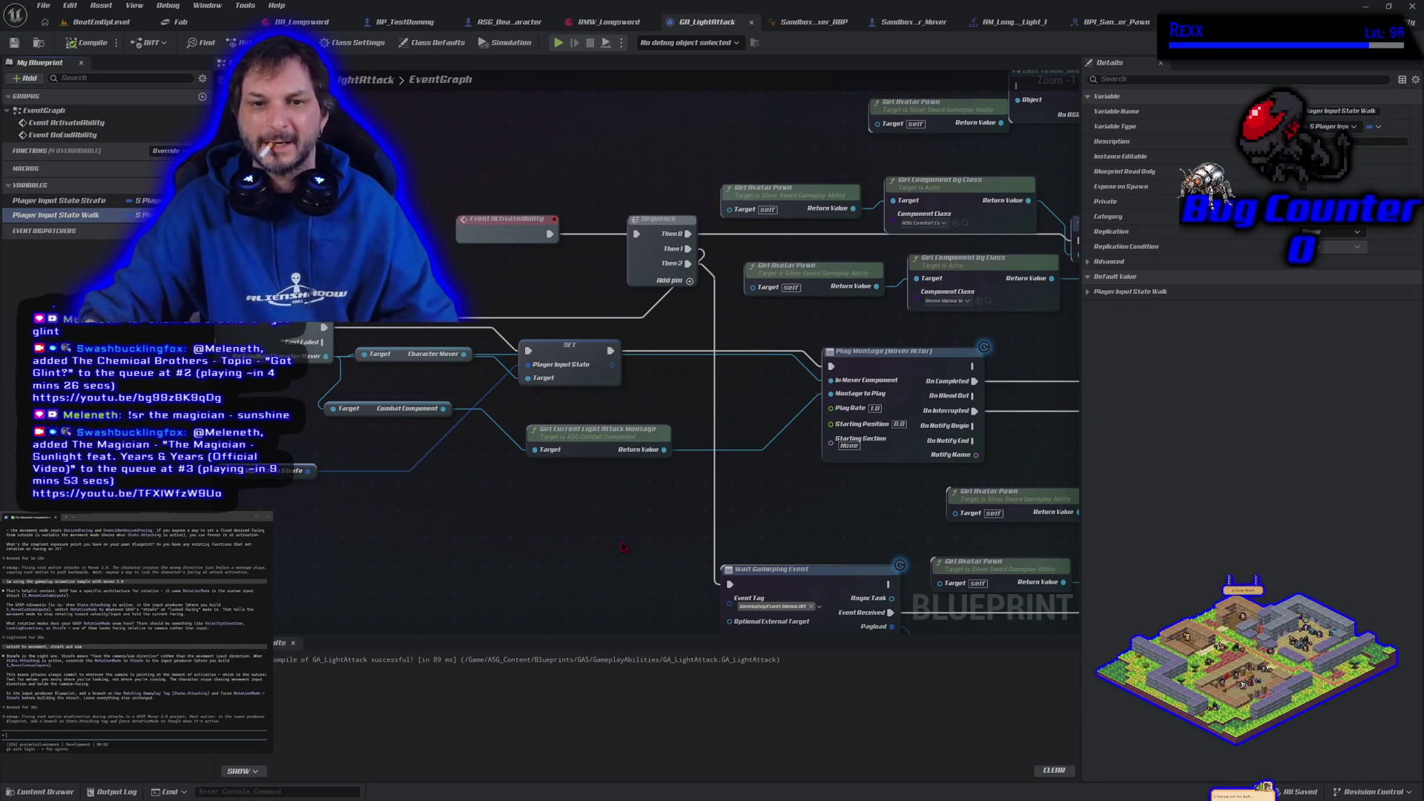
- Paste a copy of the SET Player Input State node and reposition the Cast To SandboxCharacterMover node
{"action": "left_click_drag", "start_coordinate": [627, 545], "coordinate": [0, 493]}
{"action": "scroll", "coordinate": [872, 489], "scroll_direction": "down", "scroll_amount": 3}
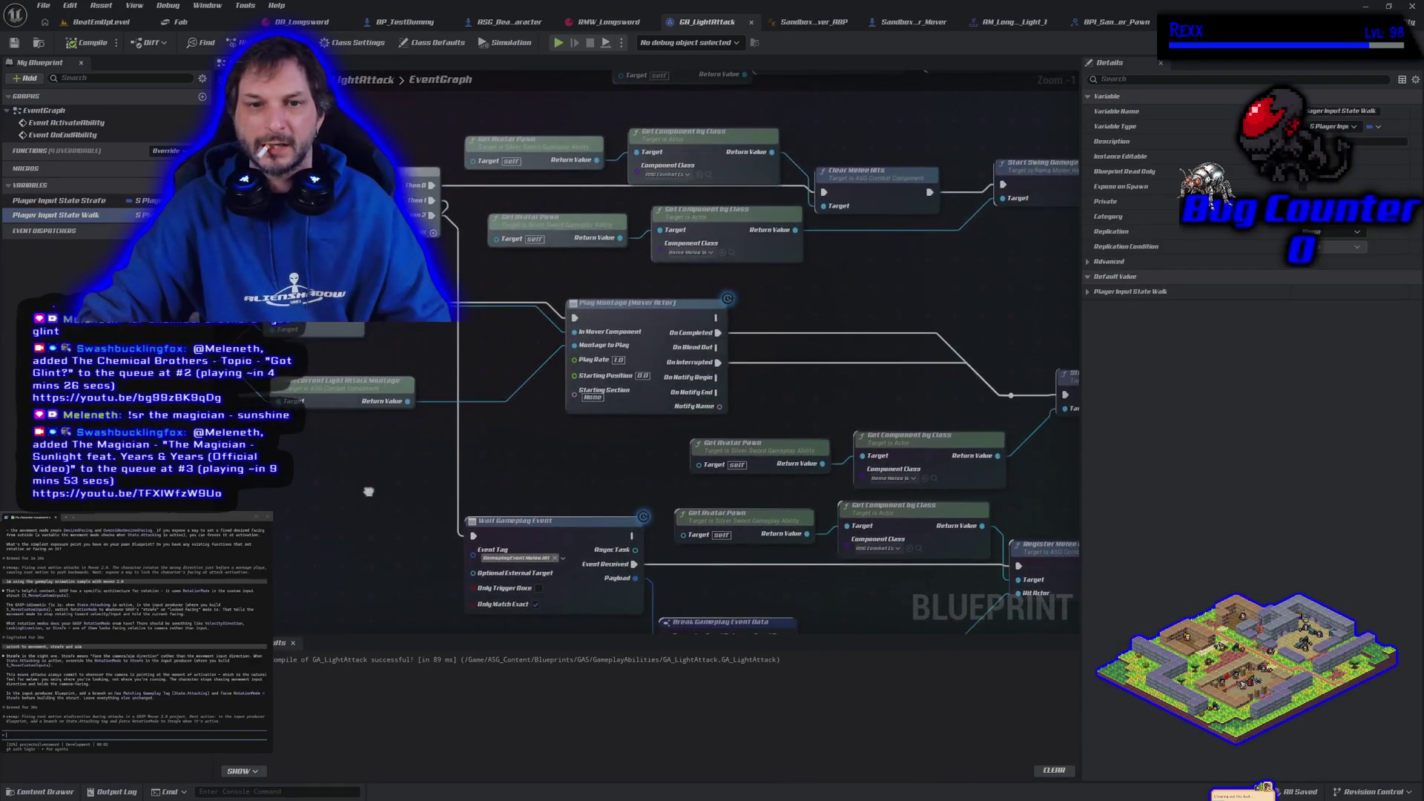
{"action": "left_click_drag", "start_coordinate": [365, 485], "coordinate": [395, 476]}
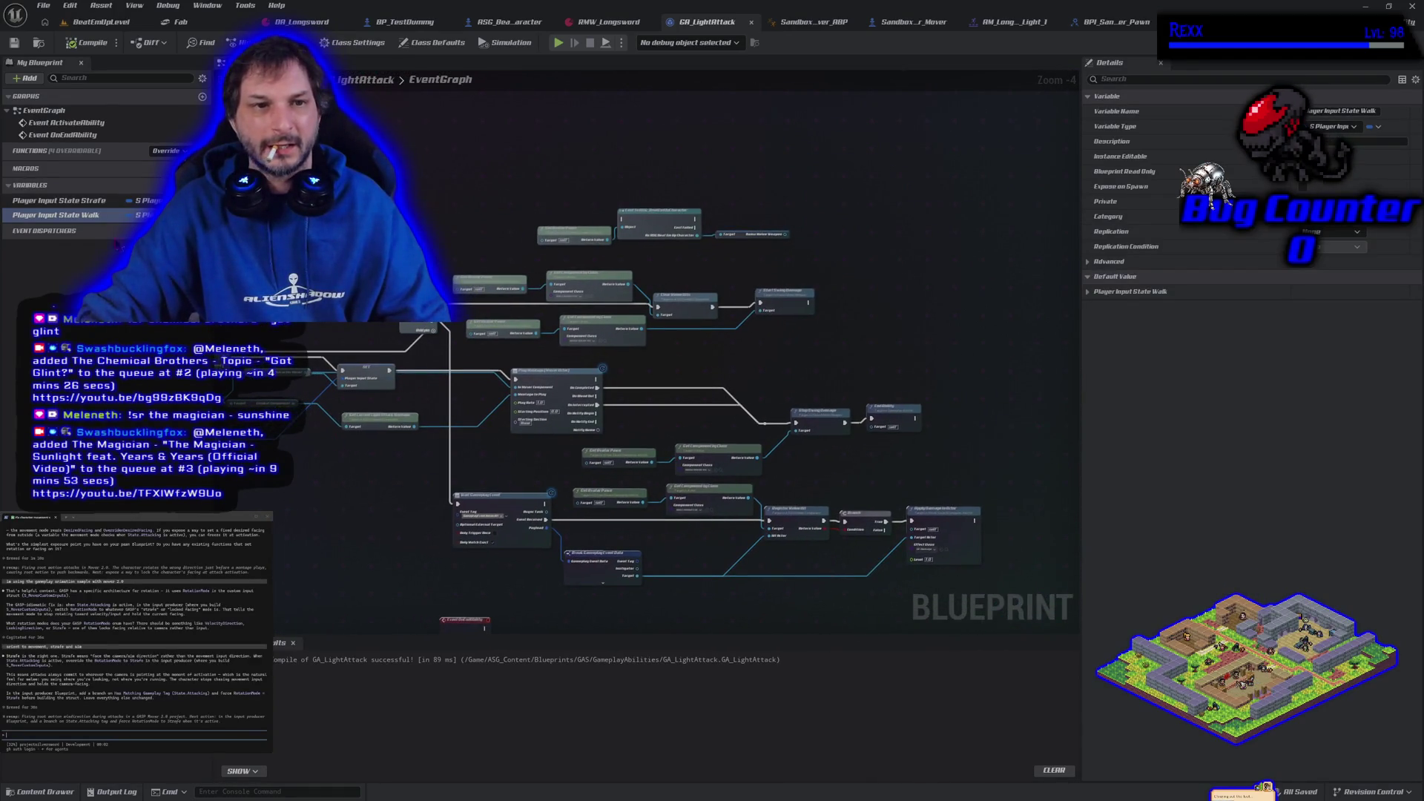
{"action": "left_click", "coordinate": [371, 373]}
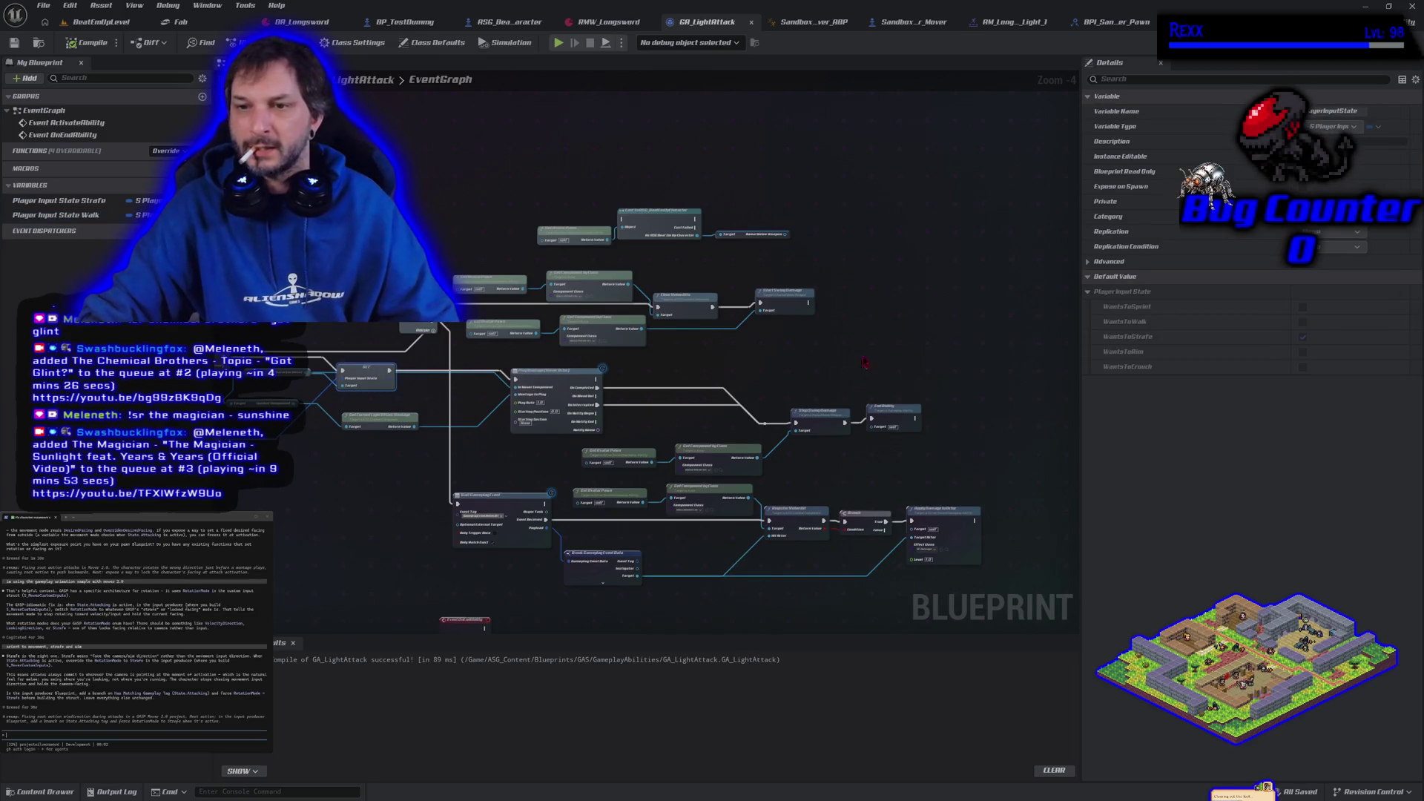
{"action": "key", "text": "ctrl+v"}
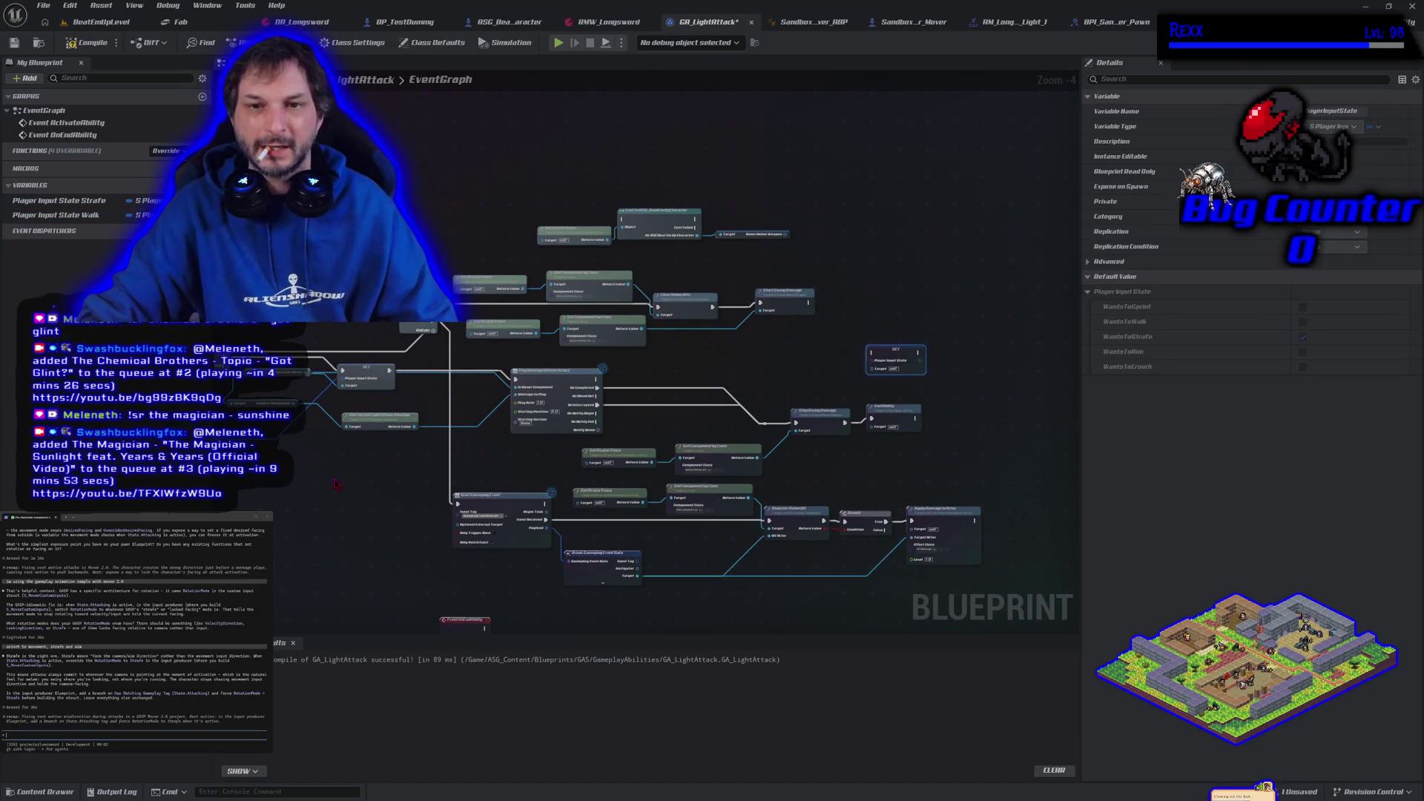
{"action": "left_click_drag", "start_coordinate": [401, 466], "coordinate": [524, 494]}
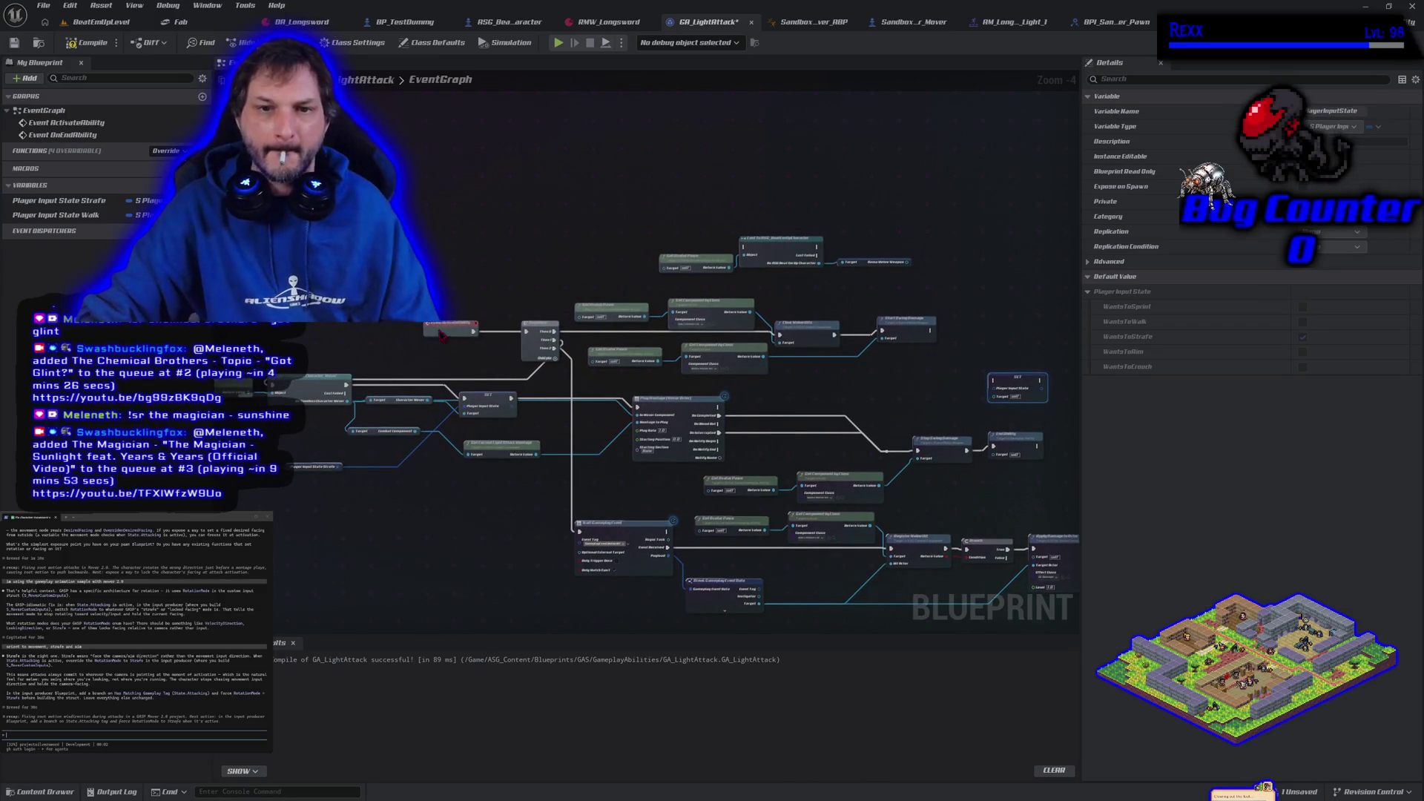
{"action": "left_click", "coordinate": [453, 505]}
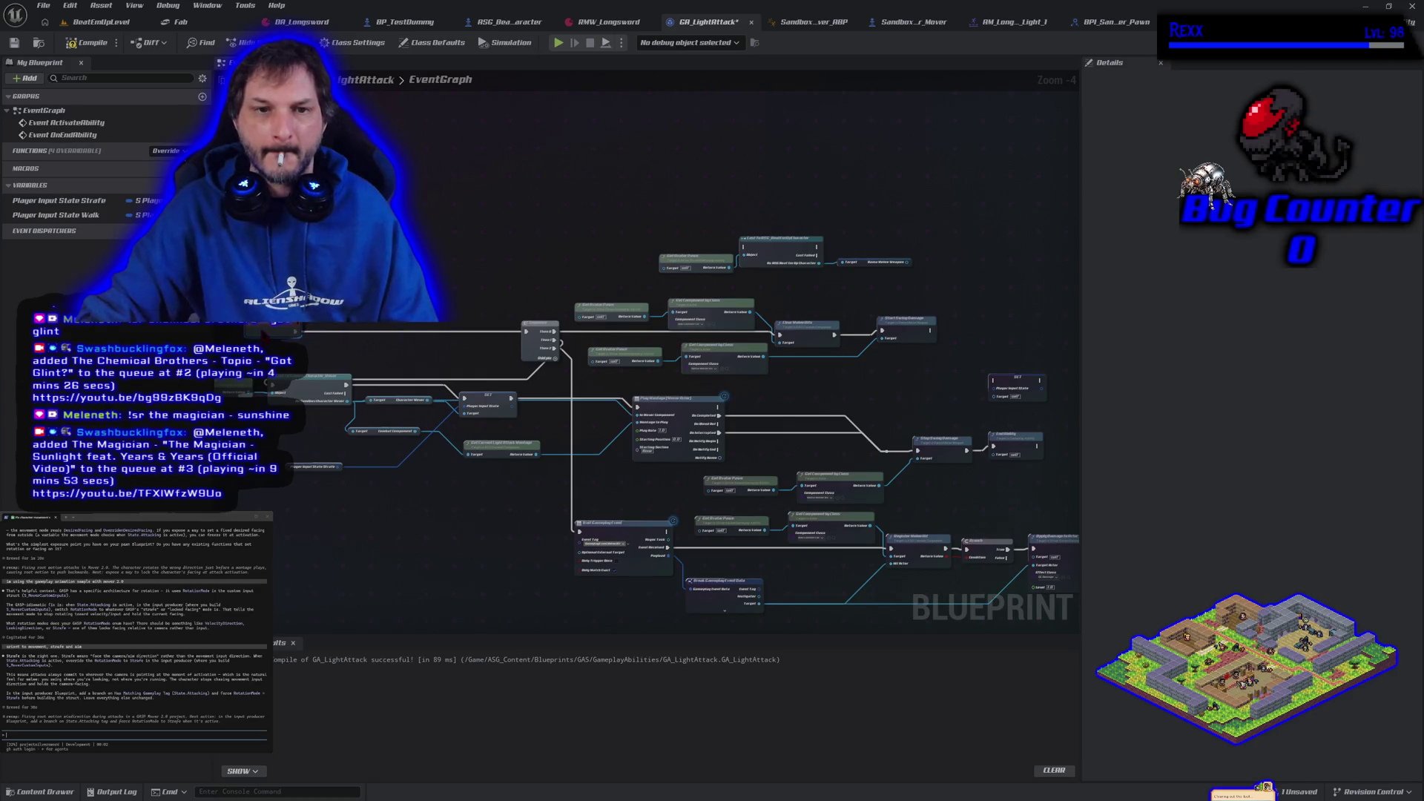
{"action": "left_click_drag", "start_coordinate": [302, 453], "coordinate": [373, 468]}
{"action": "scroll", "coordinate": [373, 468], "scroll_direction": "up", "scroll_amount": 2}
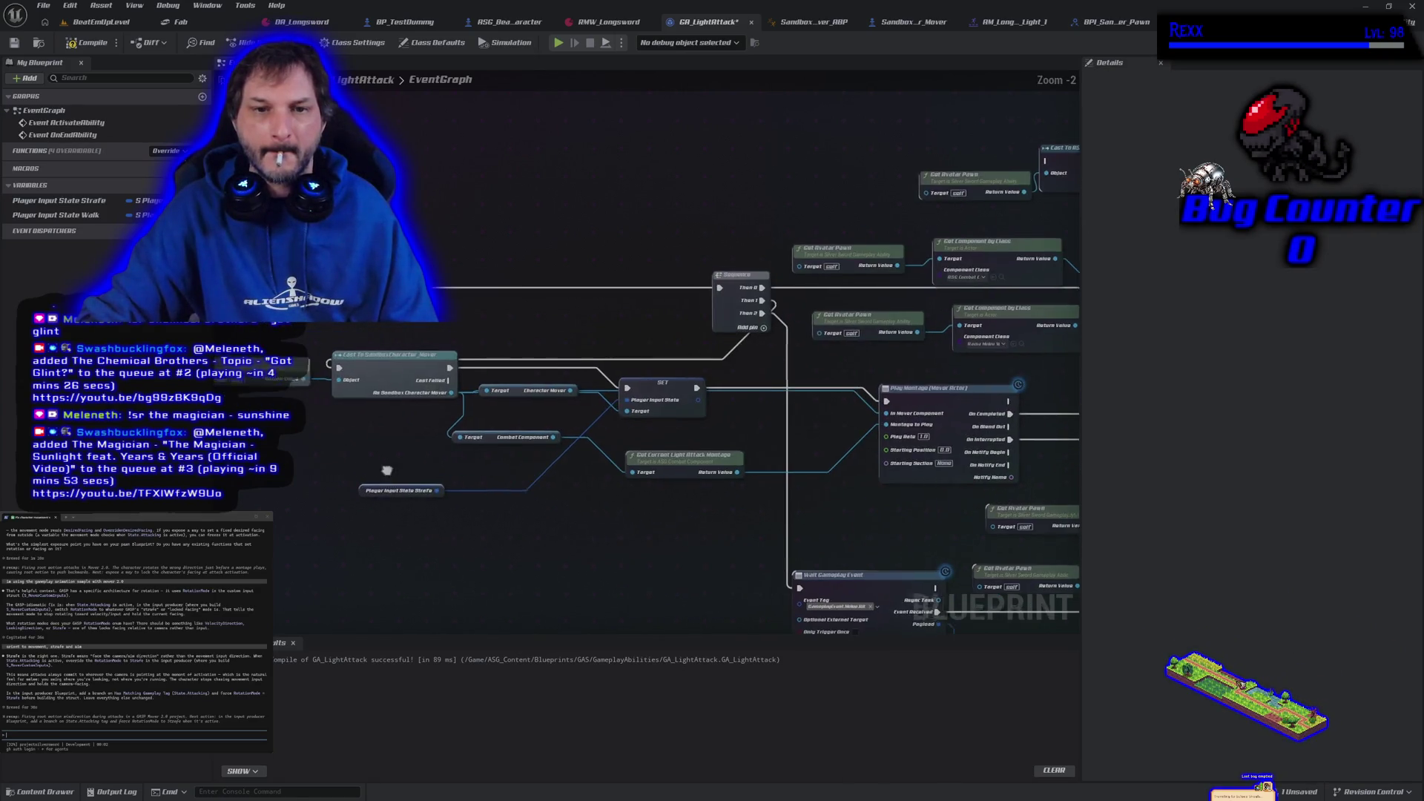
{"action": "mouse_move", "coordinate": [495, 334]}
{"action": "left_mouse_down"}
{"action": "mouse_move", "coordinate": [530, 289]}
{"action": "mouse_move", "coordinate": [645, 308]}
{"action": "mouse_move", "coordinate": [534, 334]}
{"action": "mouse_move", "coordinate": [598, 381]}
{"action": "mouse_move", "coordinate": [741, 401]}
{"action": "mouse_move", "coordinate": [942, 389]}
{"action": "mouse_move", "coordinate": [919, 321]}
{"action": "mouse_move", "coordinate": [741, 223]}
{"action": "mouse_move", "coordinate": [890, 289]}
{"action": "mouse_move", "coordinate": [622, 334]}
{"action": "mouse_move", "coordinate": [564, 430]}
{"action": "mouse_move", "coordinate": [505, 330]}
{"action": "mouse_move", "coordinate": [563, 334]}
{"action": "mouse_move", "coordinate": [413, 334]}
{"action": "mouse_move", "coordinate": [485, 338]}
{"action": "left_mouse_up"}
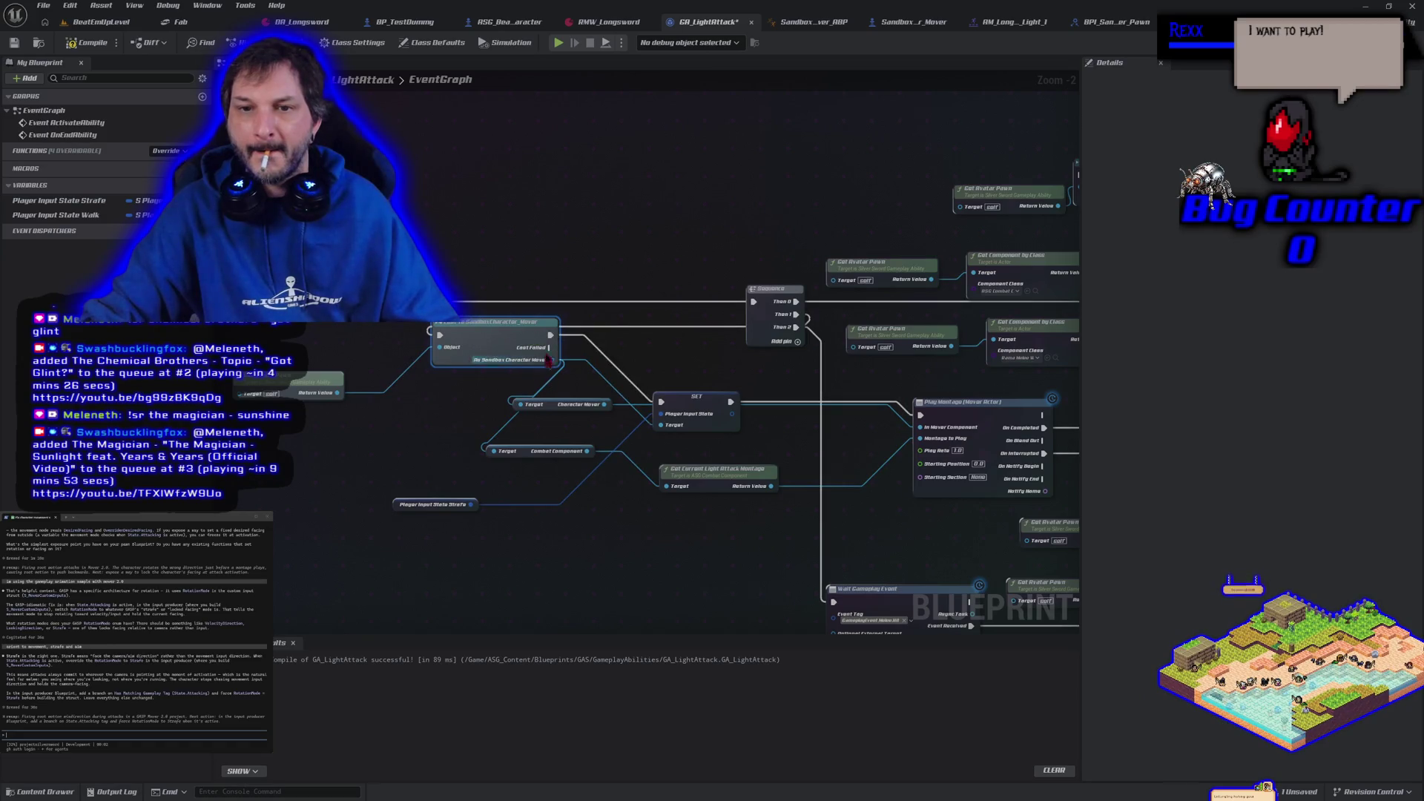
- Promote the cast's mover result to a variable whose SET runs before the Sequence, then compile
{"action": "left_click", "coordinate": [550, 336], "text": "alt"}
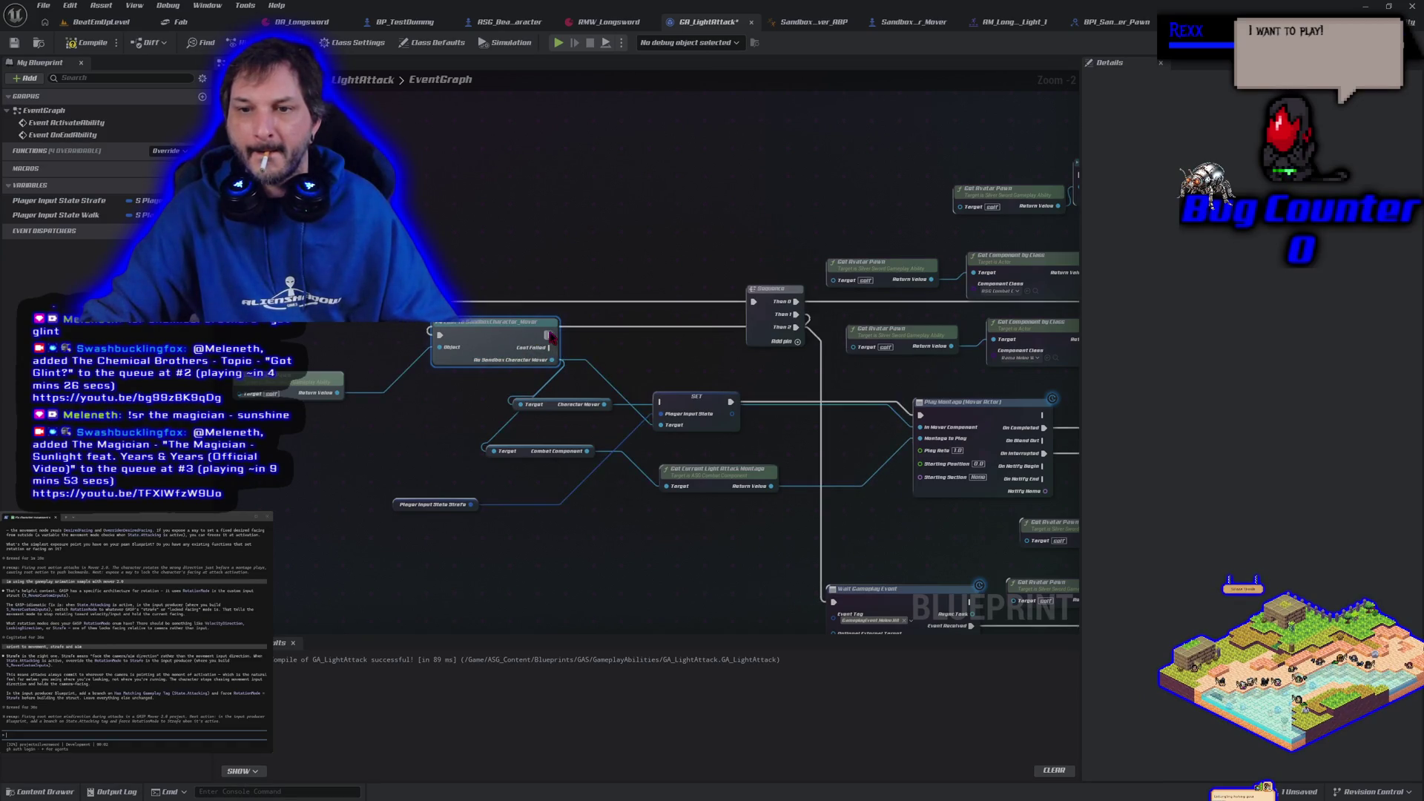
{"action": "left_click_drag", "start_coordinate": [440, 336], "coordinate": [447, 302]}
{"action": "mouse_move", "coordinate": [558, 301]}
{"action": "left_mouse_down"}
{"action": "mouse_move", "coordinate": [742, 313]}
{"action": "mouse_move", "coordinate": [629, 305]}
{"action": "mouse_move", "coordinate": [631, 327]}
{"action": "mouse_move", "coordinate": [593, 320]}
{"action": "left_mouse_up"}
{"action": "left_click", "coordinate": [579, 256]}
{"action": "left_click", "coordinate": [640, 358]}
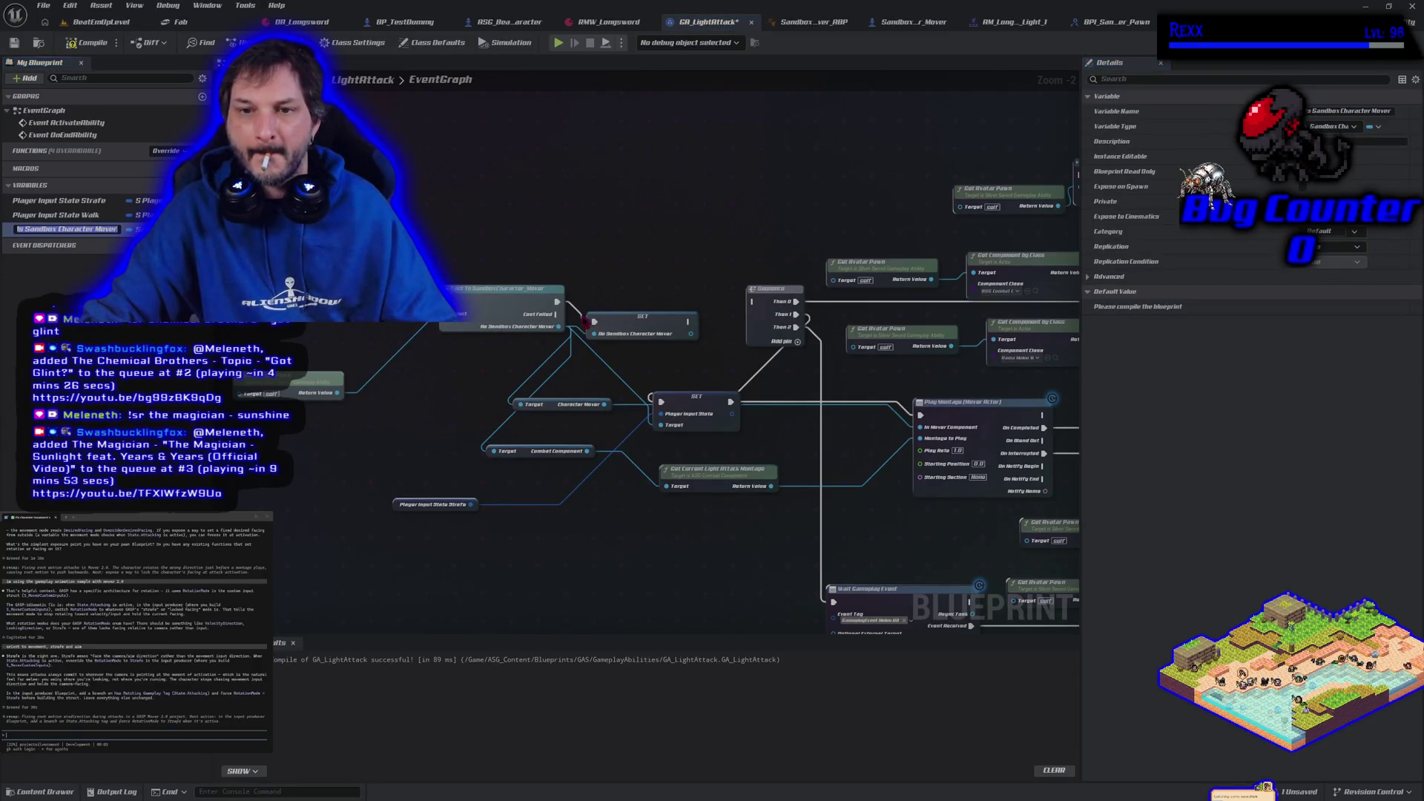
{"action": "left_click_drag", "start_coordinate": [689, 320], "coordinate": [752, 302]}
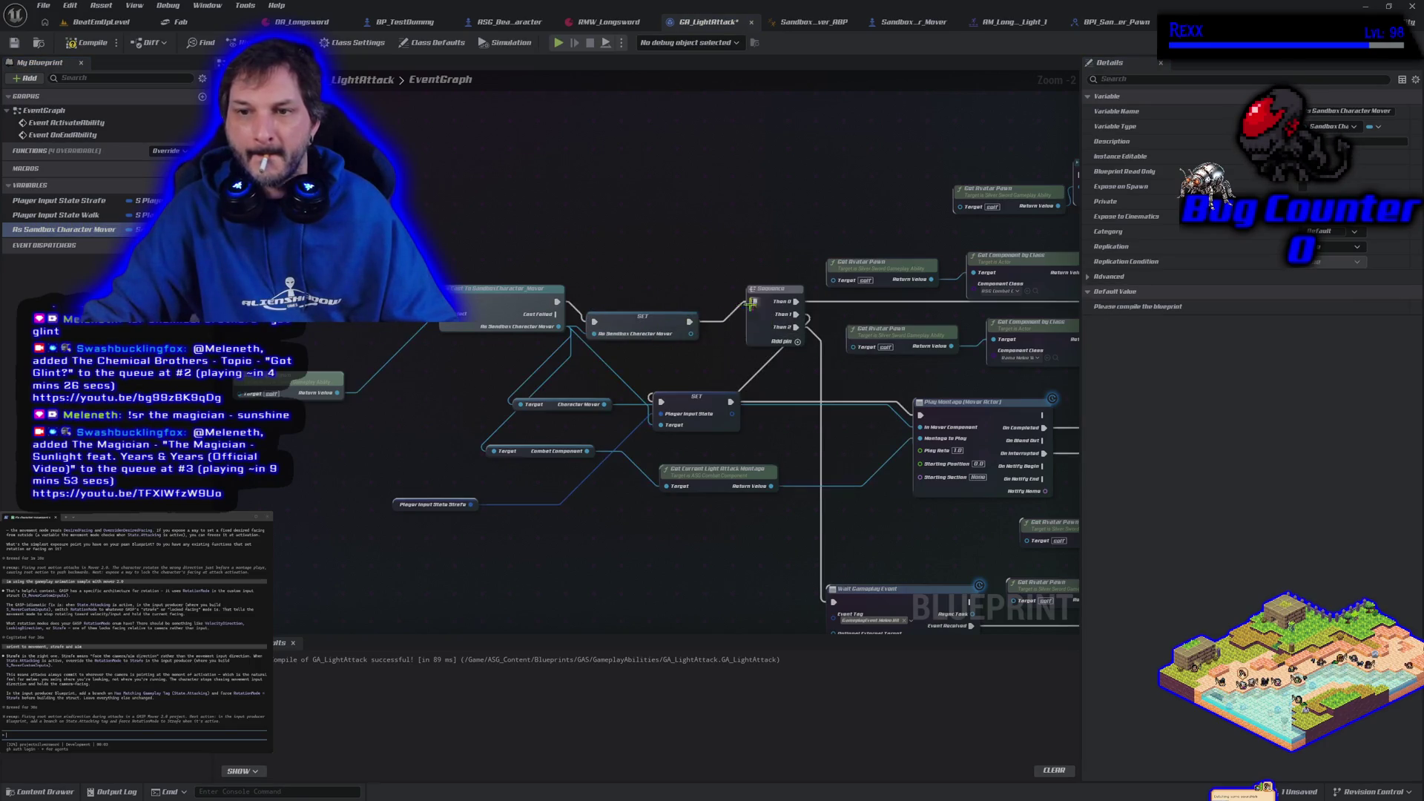
{"action": "left_click_drag", "start_coordinate": [666, 319], "coordinate": [678, 299]}
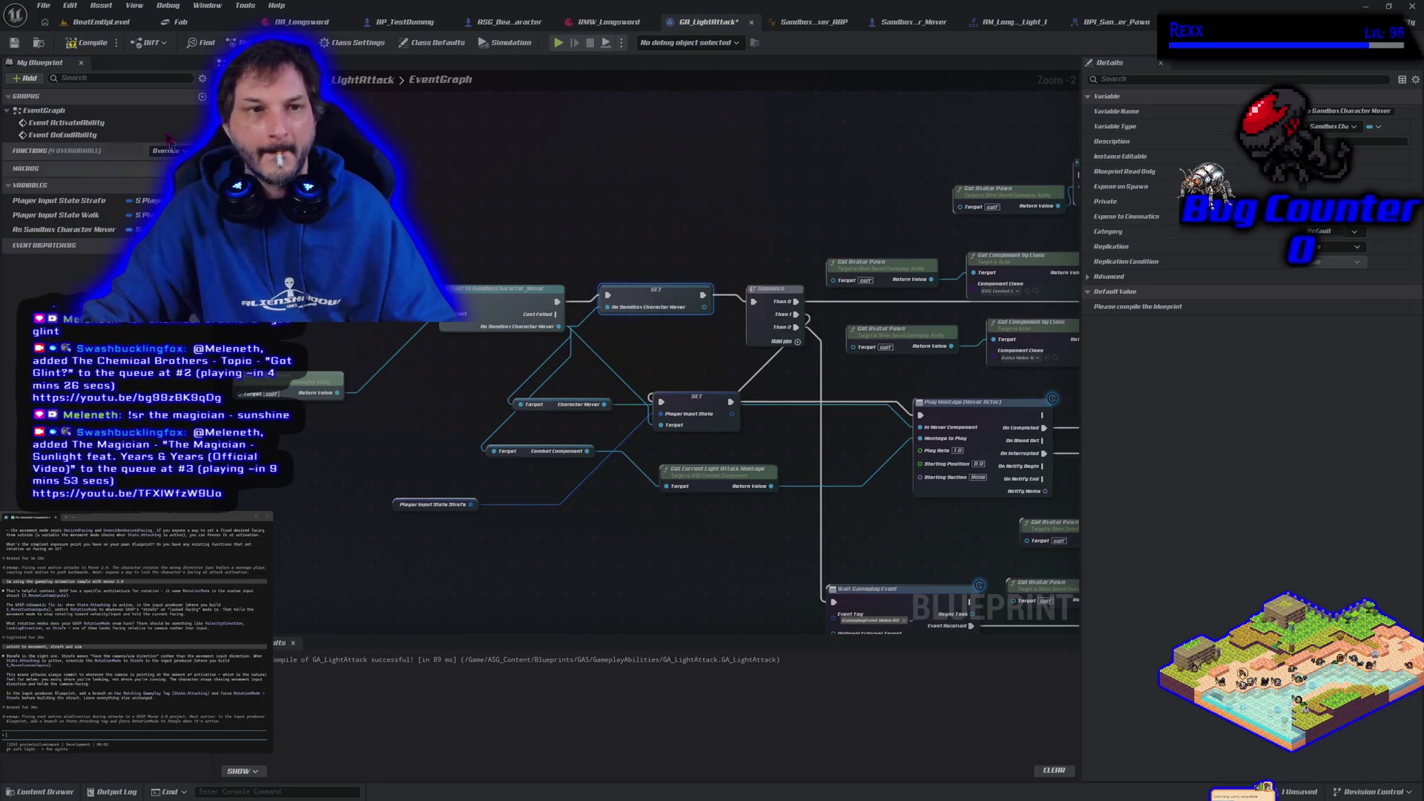
{"action": "left_click", "coordinate": [92, 46]}
- Feed stored-mover getters into the Character Mover and Combat Component Target pins
{"action": "mouse_move", "coordinate": [77, 232]}
{"action": "left_mouse_down"}
{"action": "mouse_move", "coordinate": [260, 371]}
{"action": "mouse_move", "coordinate": [445, 423]}
{"action": "mouse_move", "coordinate": [519, 405]}
{"action": "left_mouse_up"}
{"action": "left_click_drag", "start_coordinate": [385, 410], "coordinate": [391, 404]}
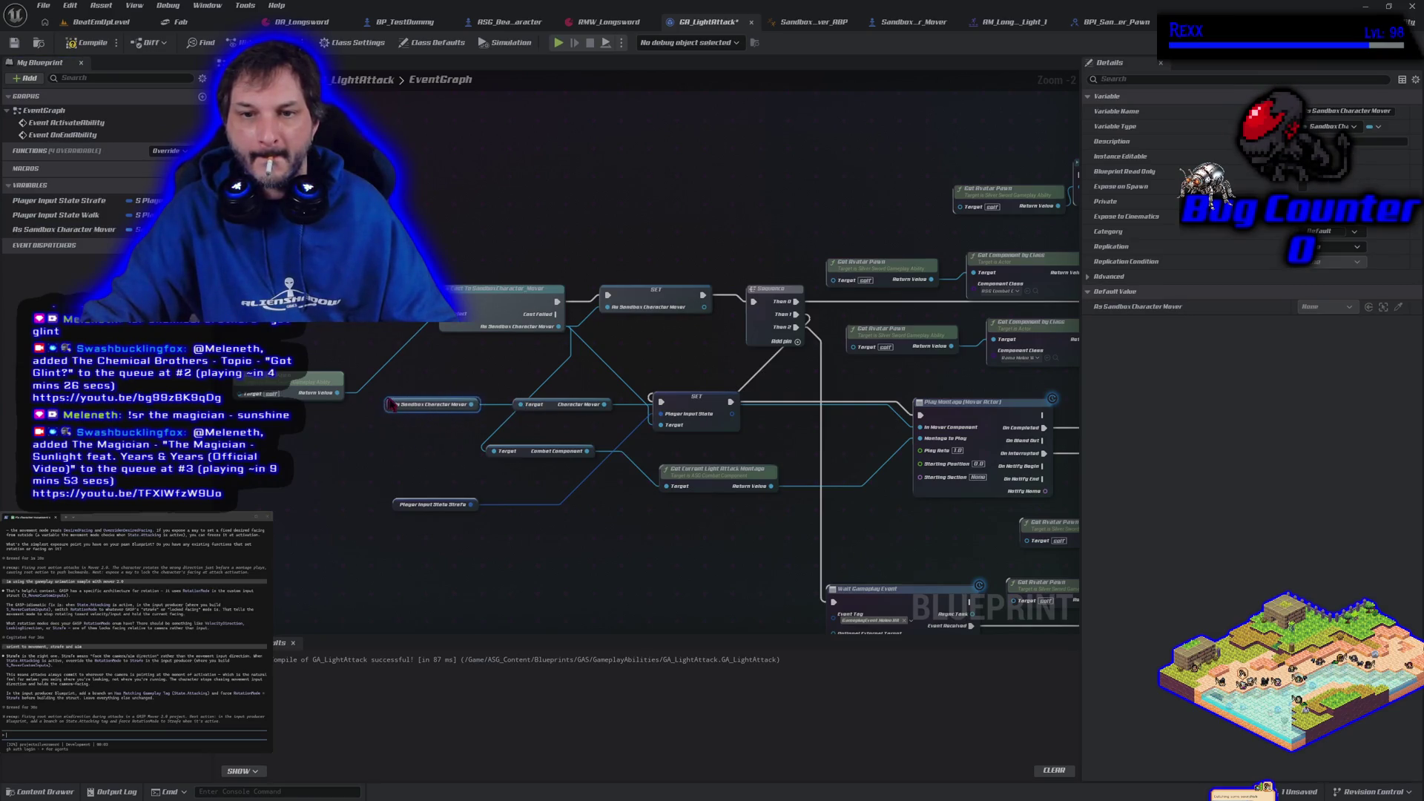
{"action": "left_click_drag", "start_coordinate": [525, 445], "coordinate": [586, 493]}
{"action": "mouse_move", "coordinate": [401, 507]}
{"action": "left_mouse_down"}
{"action": "mouse_move", "coordinate": [591, 444]}
{"action": "mouse_move", "coordinate": [650, 379]}
{"action": "left_mouse_up"}
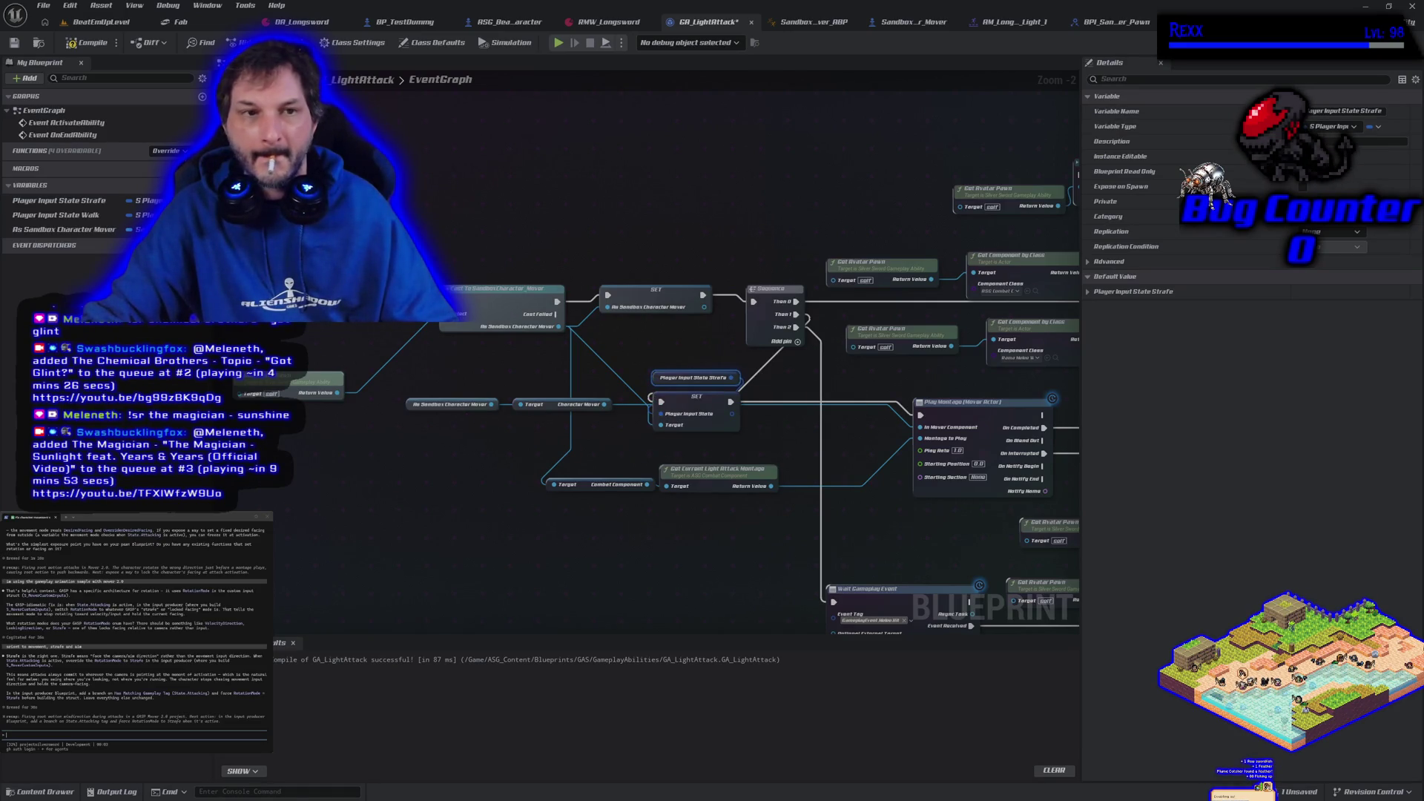
{"action": "mouse_move", "coordinate": [87, 232]}
{"action": "left_mouse_down"}
{"action": "mouse_move", "coordinate": [638, 486]}
{"action": "mouse_move", "coordinate": [553, 485]}
{"action": "left_mouse_up"}
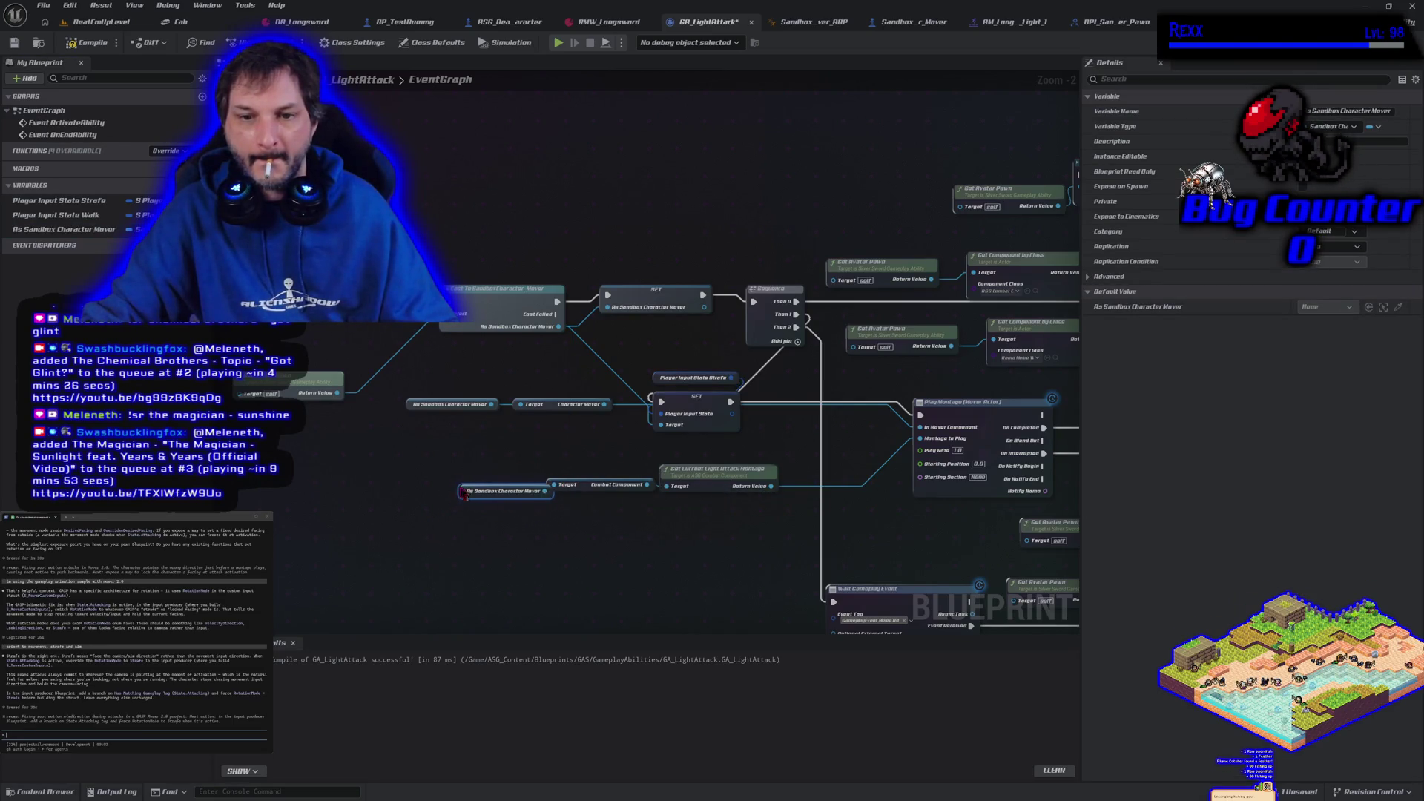
{"action": "left_click_drag", "start_coordinate": [464, 493], "coordinate": [448, 488]}
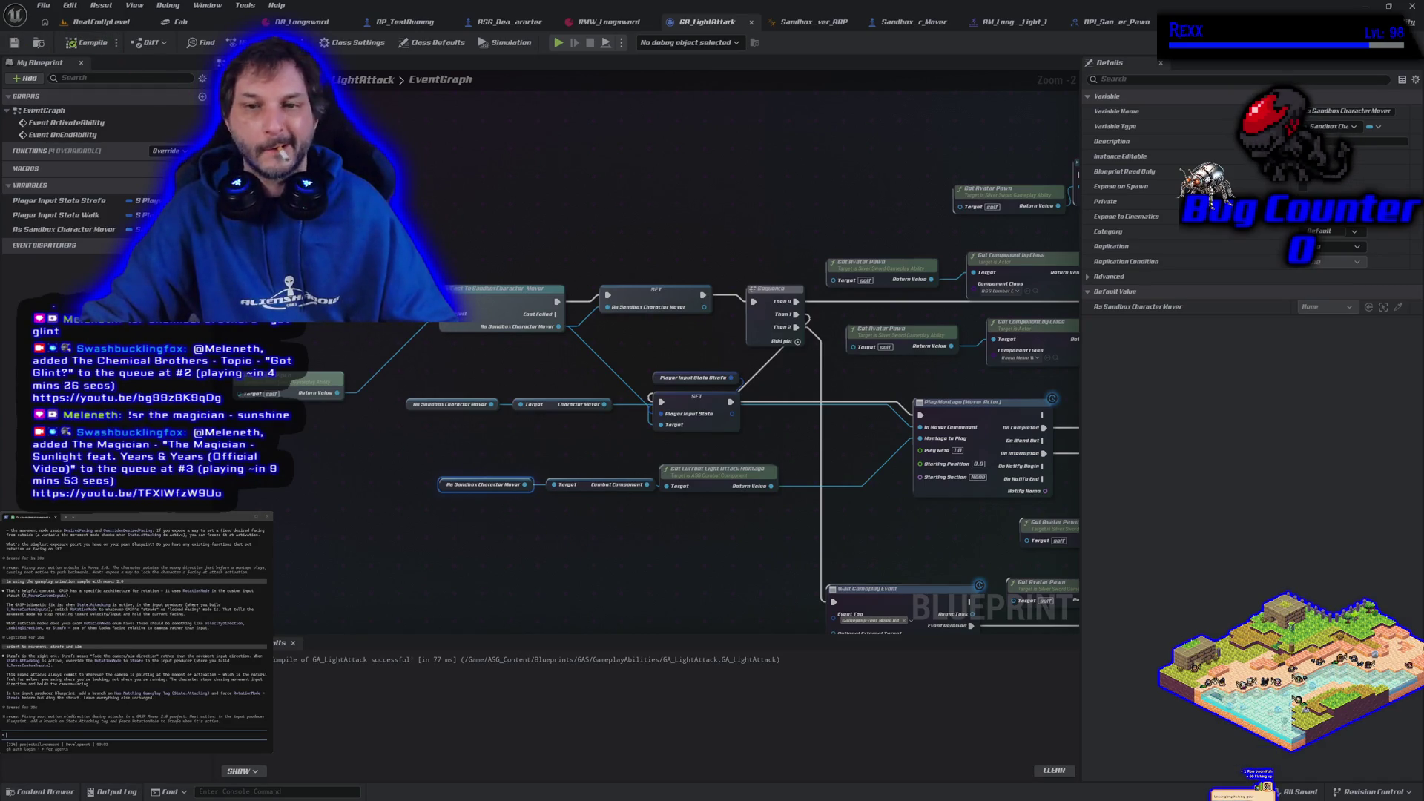
- Delete the unused pawn cast and weapon nodes
{"action": "mouse_move", "coordinate": [629, 551]}
{"action": "left_mouse_down"}
{"action": "mouse_move", "coordinate": [375, 520]}
{"action": "mouse_move", "coordinate": [247, 558]}
{"action": "left_mouse_up"}
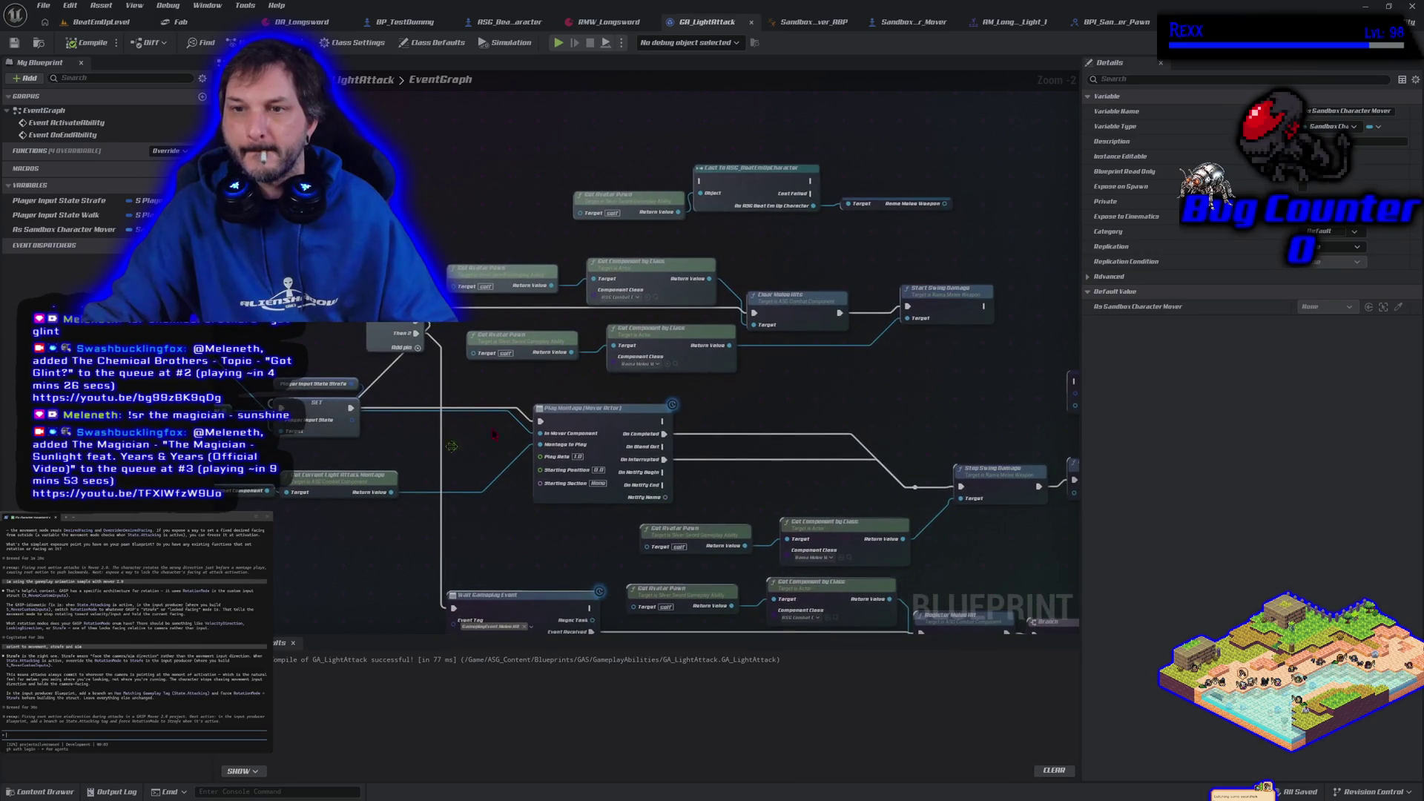
{"action": "left_click_drag", "start_coordinate": [598, 121], "coordinate": [882, 216]}
{"action": "key", "text": "Delete"}
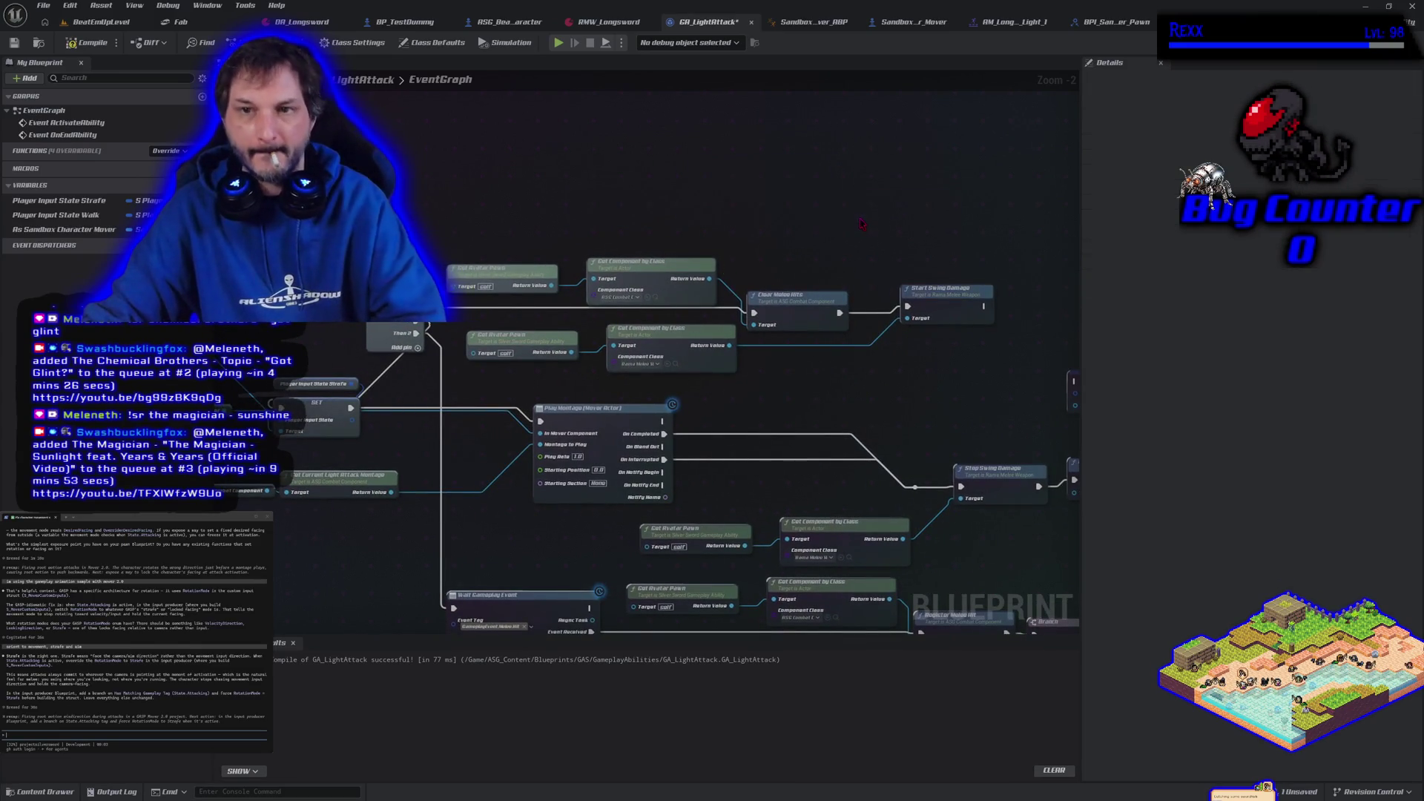
- Copy the SET Player Input State nodes and paste them below End Ability
{"action": "mouse_move", "coordinate": [472, 235]}
{"action": "left_mouse_down"}
{"action": "mouse_move", "coordinate": [712, 118]}
{"action": "mouse_move", "coordinate": [817, 175]}
{"action": "mouse_move", "coordinate": [459, 312]}
{"action": "mouse_move", "coordinate": [511, 130]}
{"action": "mouse_move", "coordinate": [705, 180]}
{"action": "left_mouse_up"}
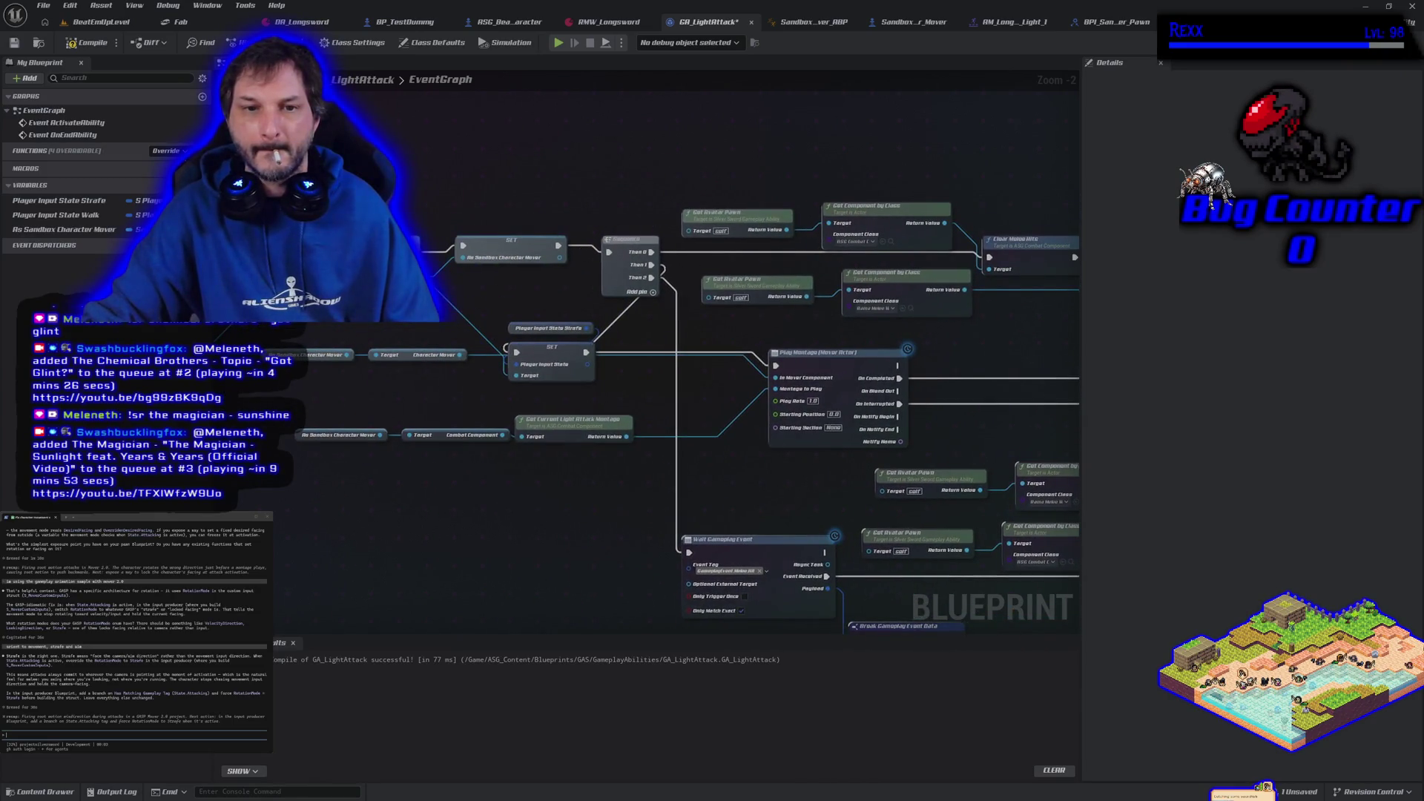
{"action": "left_click_drag", "start_coordinate": [493, 362], "coordinate": [598, 382]}
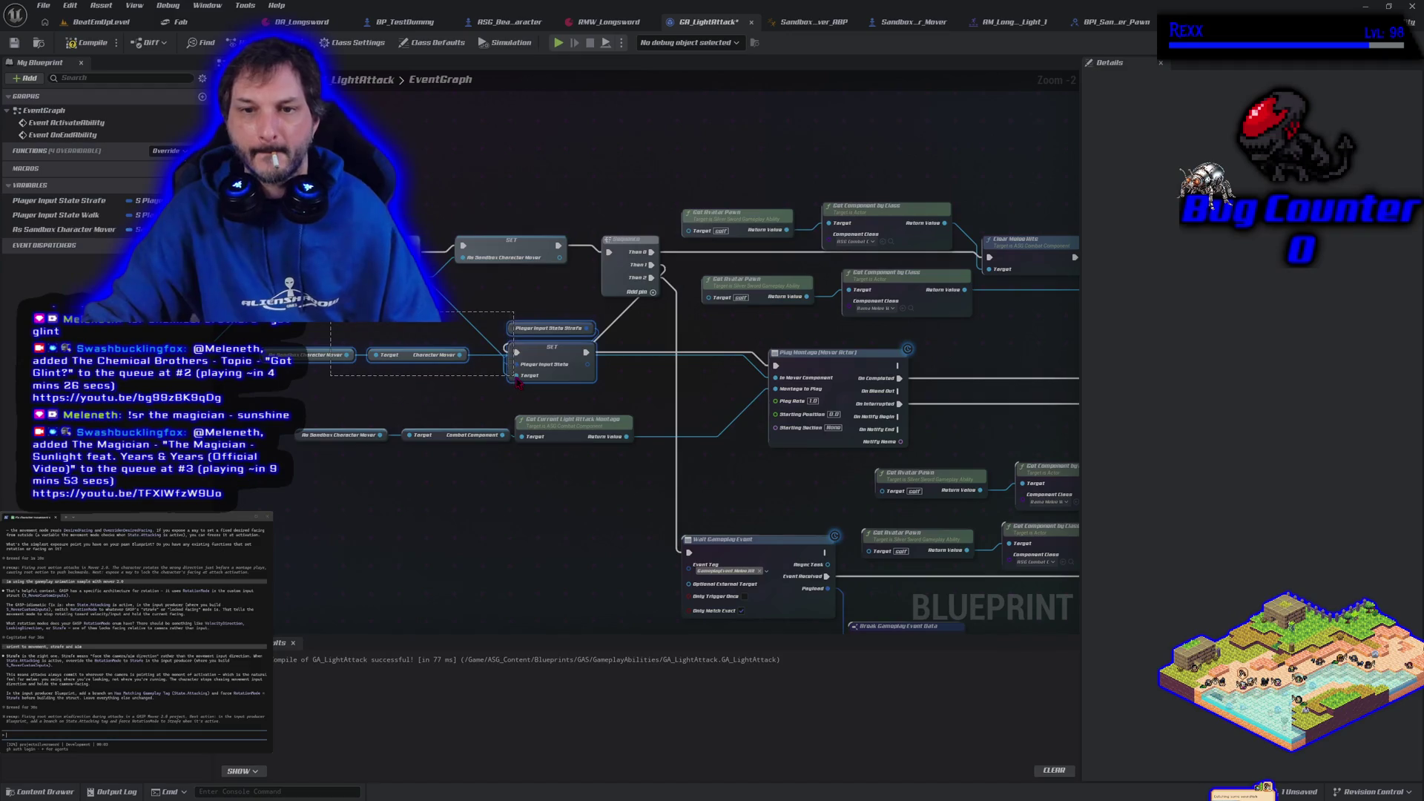
{"action": "left_click_drag", "start_coordinate": [575, 368], "coordinate": [1030, 355]}
{"action": "left_click_drag", "start_coordinate": [634, 352], "coordinate": [472, 307]}
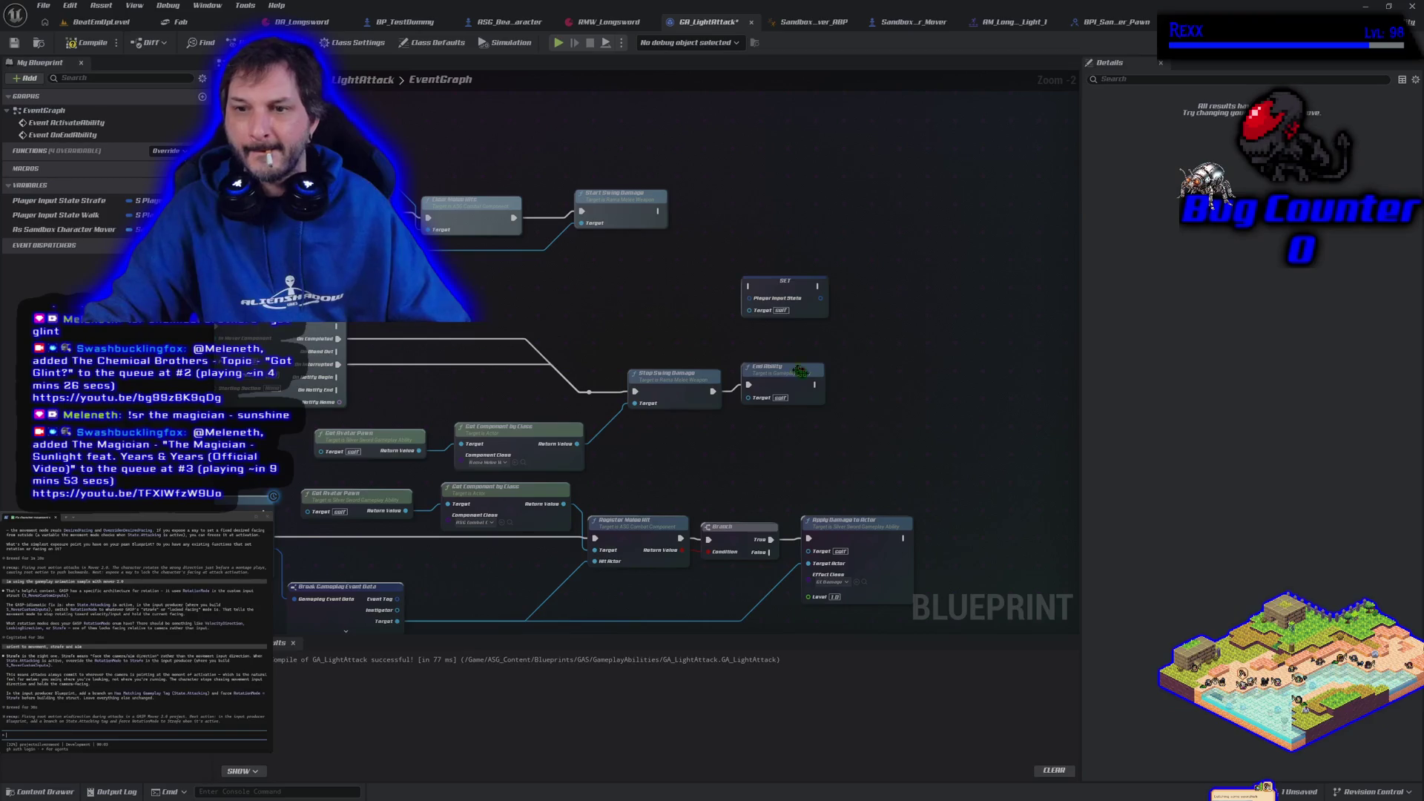
{"action": "key", "text": "ctrl+v"}
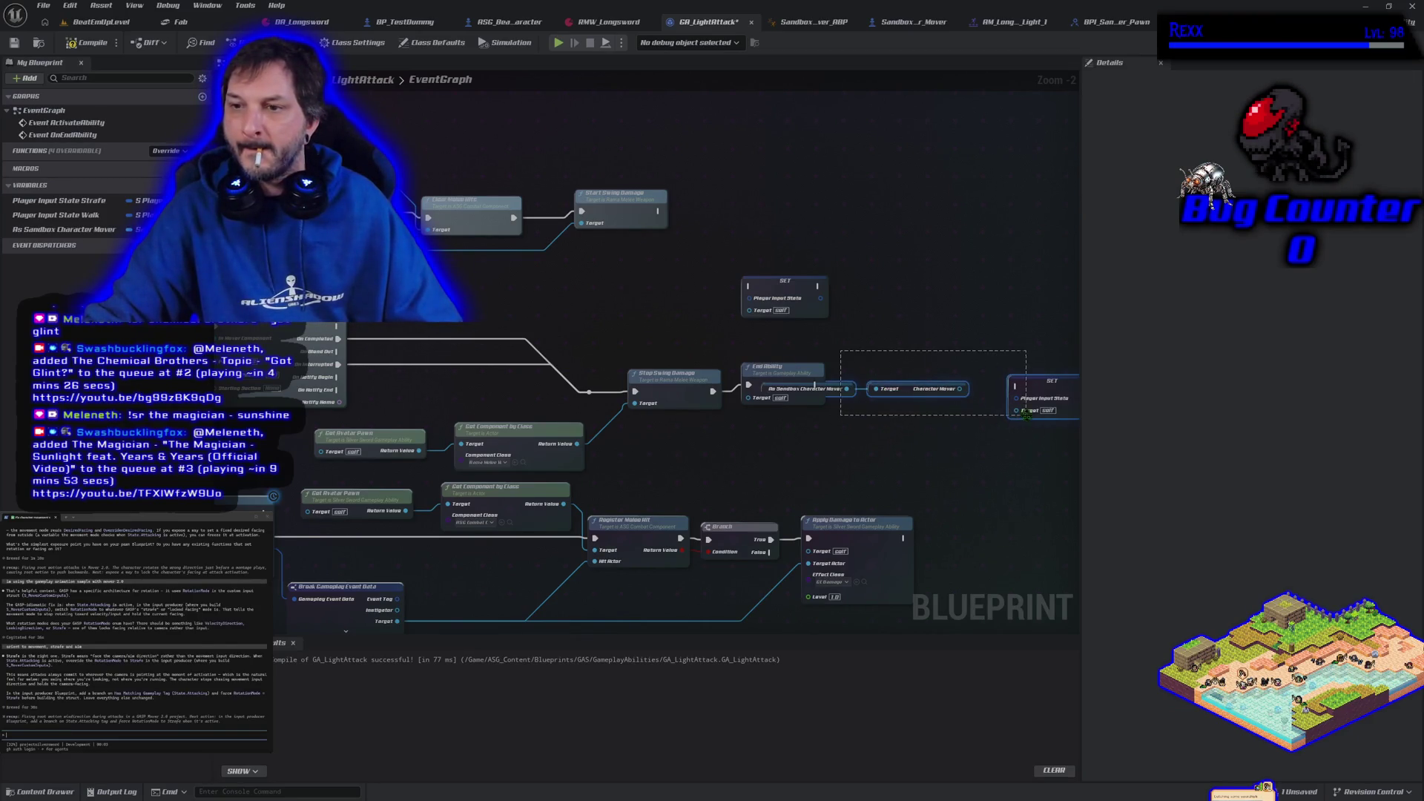
{"action": "mouse_move", "coordinate": [1030, 385]}
{"action": "left_mouse_down"}
{"action": "mouse_move", "coordinate": [994, 445]}
{"action": "mouse_move", "coordinate": [1031, 305]}
{"action": "mouse_move", "coordinate": [577, 558]}
{"action": "left_mouse_up"}
{"action": "left_click_drag", "start_coordinate": [369, 599], "coordinate": [674, 494]}
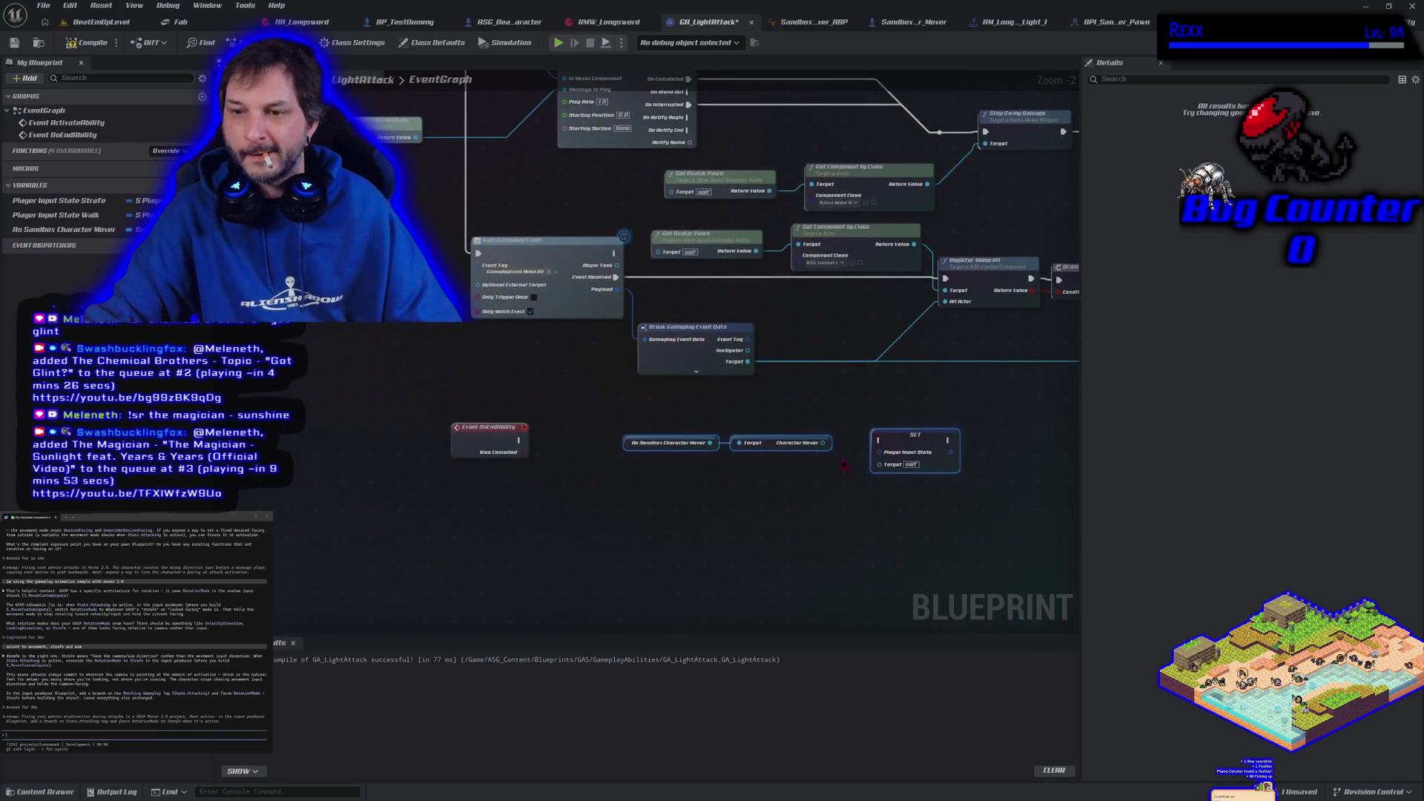
{"action": "mouse_move", "coordinate": [828, 443]}
{"action": "left_mouse_down"}
{"action": "mouse_move", "coordinate": [861, 474]}
{"action": "mouse_move", "coordinate": [832, 498]}
{"action": "left_mouse_up"}
{"action": "left_click", "coordinate": [604, 452]}
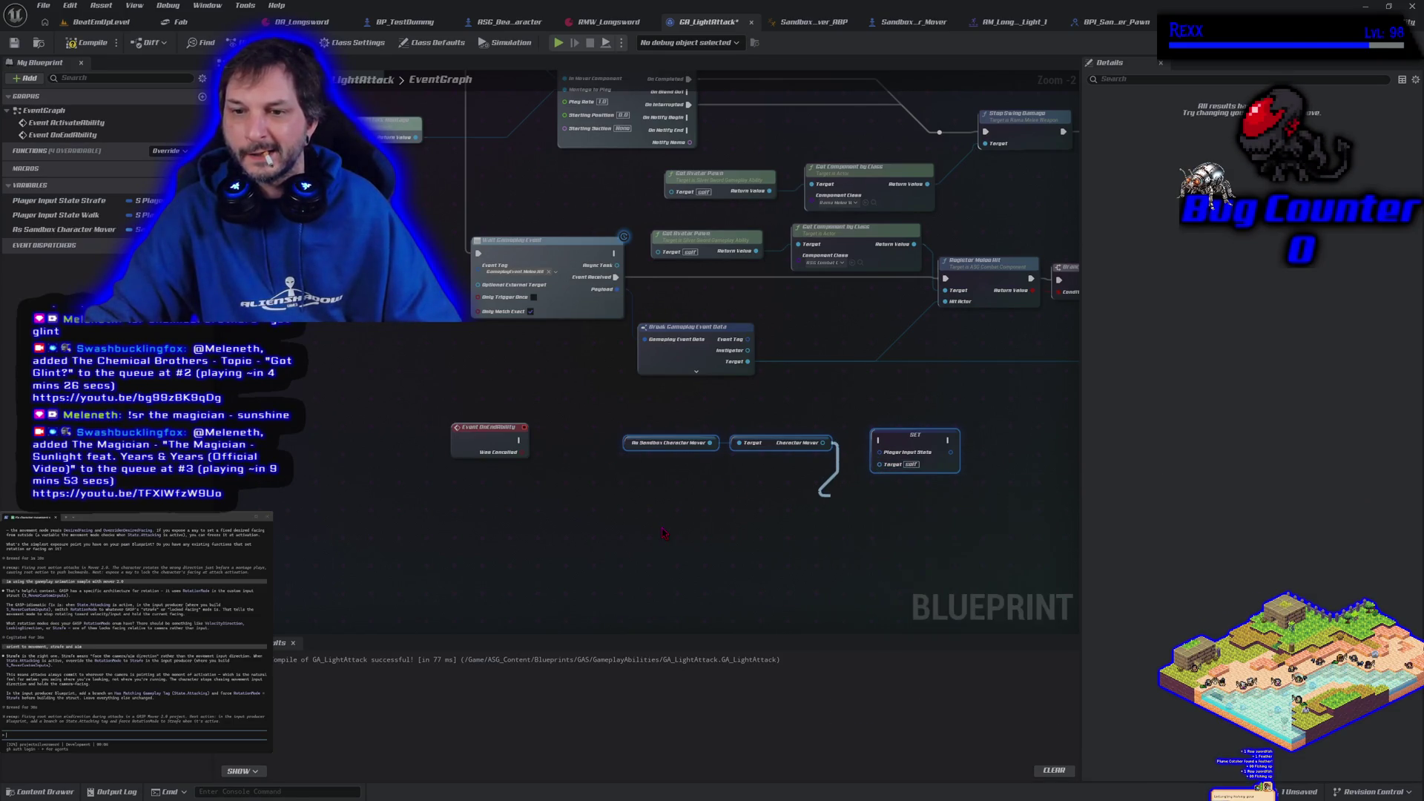
- Replace the pasted Character Mover node with a stored-mover getter feeding the setter
{"action": "left_click_drag", "start_coordinate": [394, 297], "coordinate": [594, 512]}
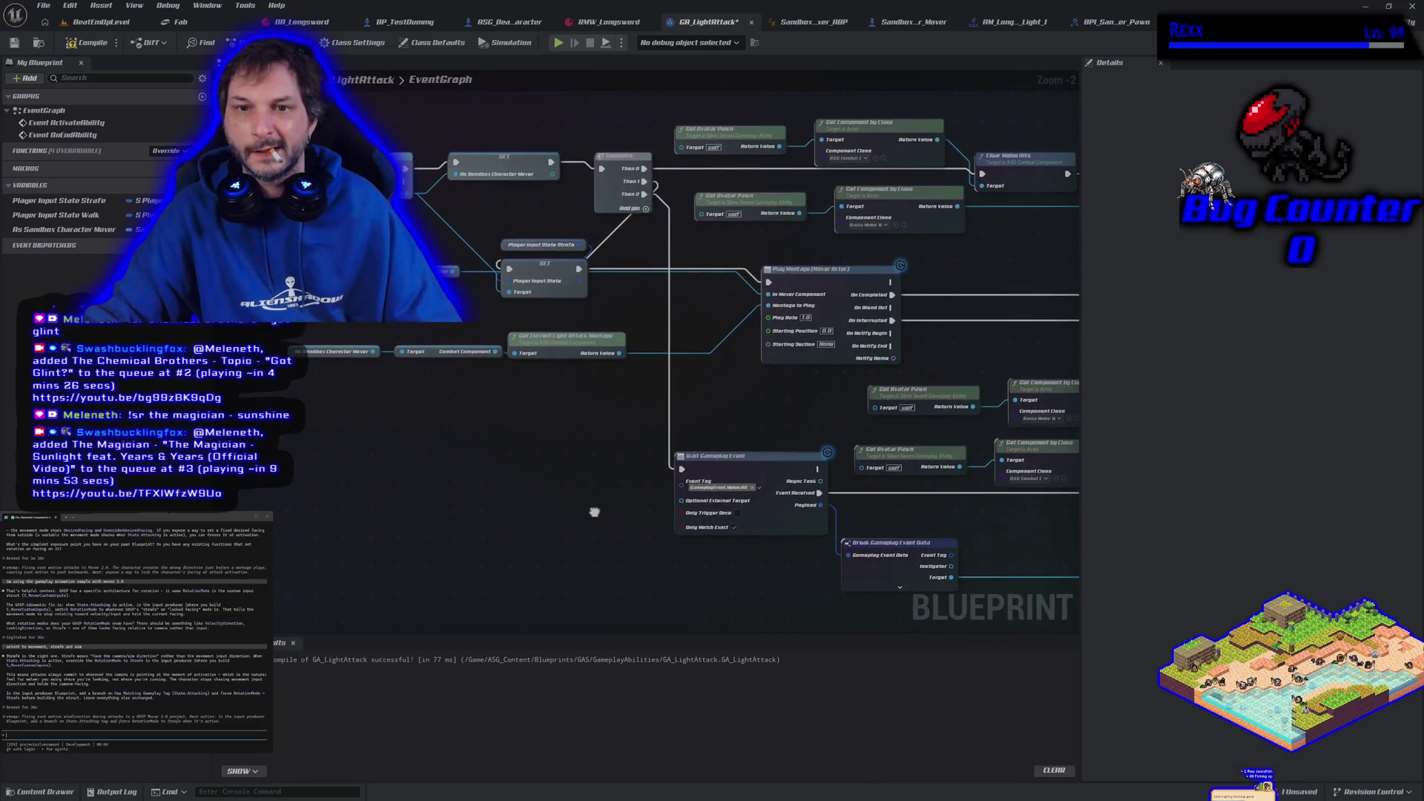
{"action": "mouse_move", "coordinate": [406, 274]}
{"action": "left_mouse_down"}
{"action": "mouse_move", "coordinate": [482, 297]}
{"action": "mouse_move", "coordinate": [704, 302]}
{"action": "left_mouse_up"}
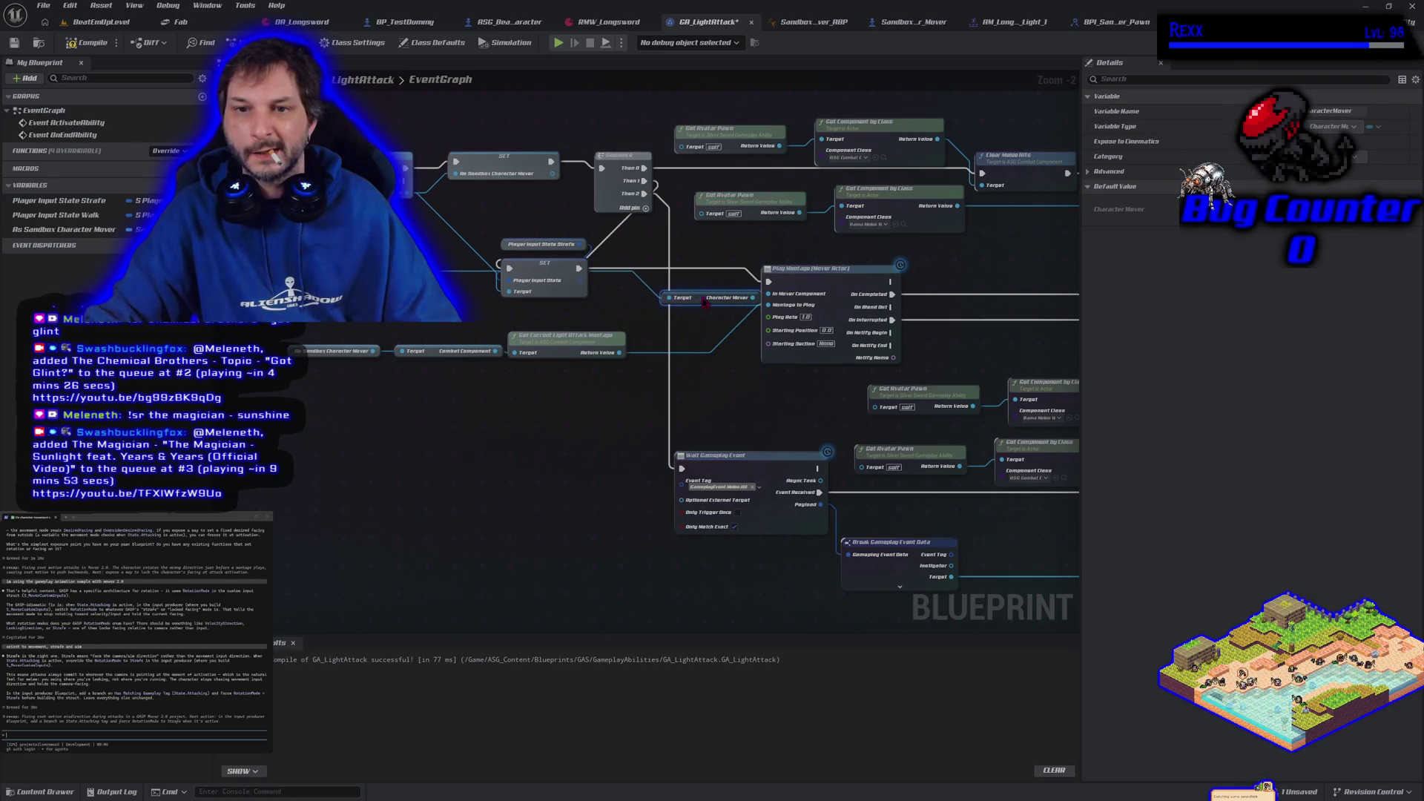
{"action": "mouse_move", "coordinate": [63, 229]}
{"action": "left_mouse_down"}
{"action": "mouse_move", "coordinate": [327, 319]}
{"action": "mouse_move", "coordinate": [560, 321]}
{"action": "left_mouse_up"}
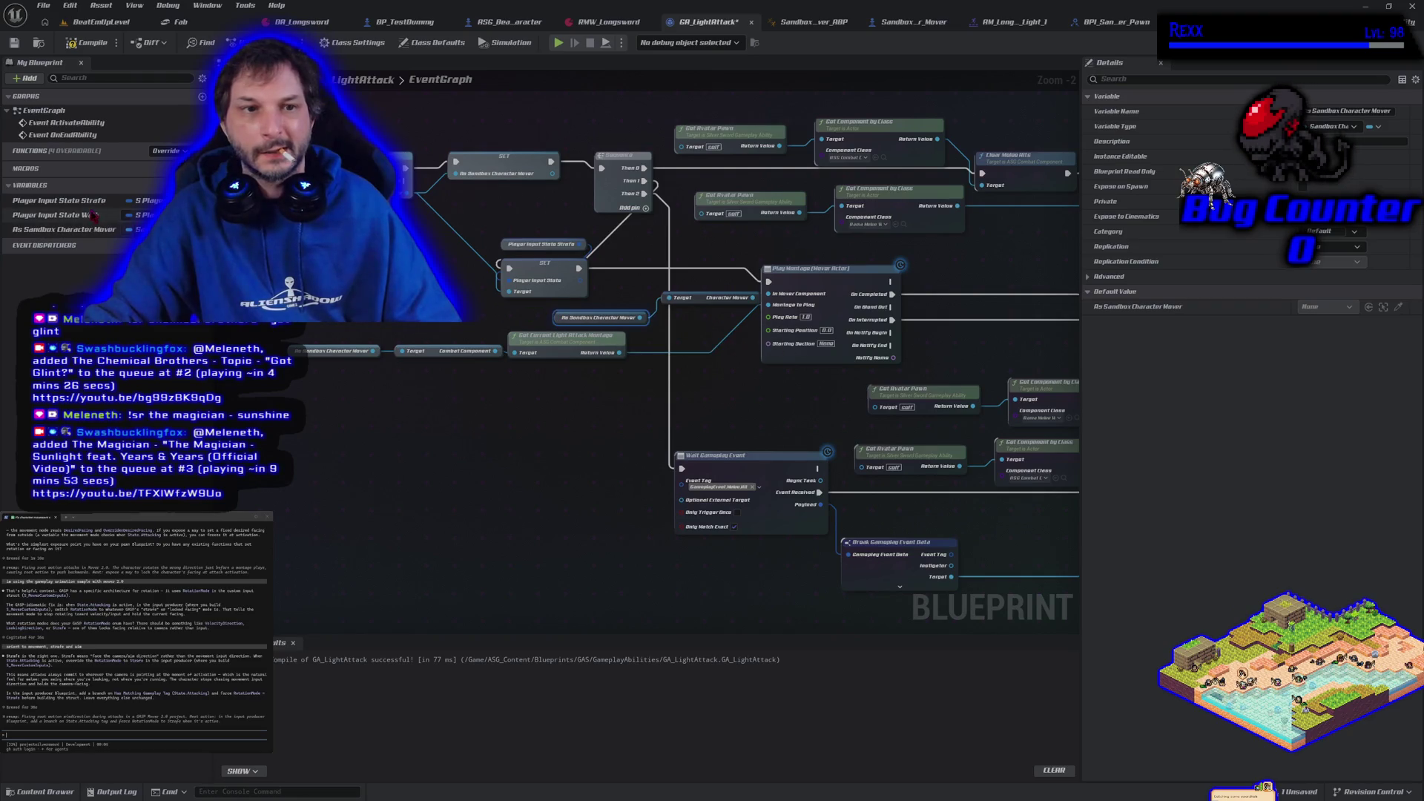
{"action": "left_click_drag", "start_coordinate": [85, 230], "coordinate": [512, 295]}
{"action": "left_click_drag", "start_coordinate": [568, 458], "coordinate": [359, 428]}
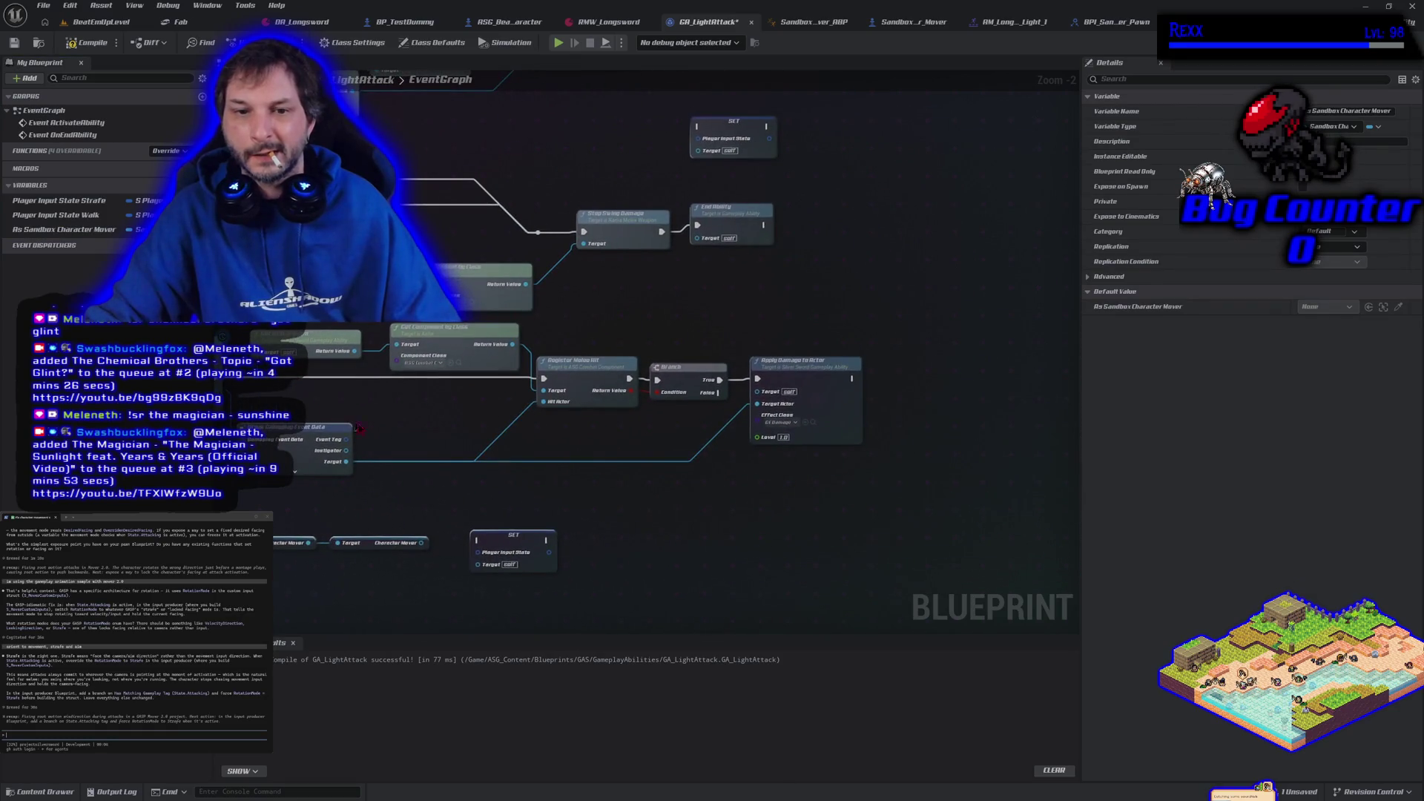
{"action": "left_click_drag", "start_coordinate": [445, 542], "coordinate": [622, 421]}
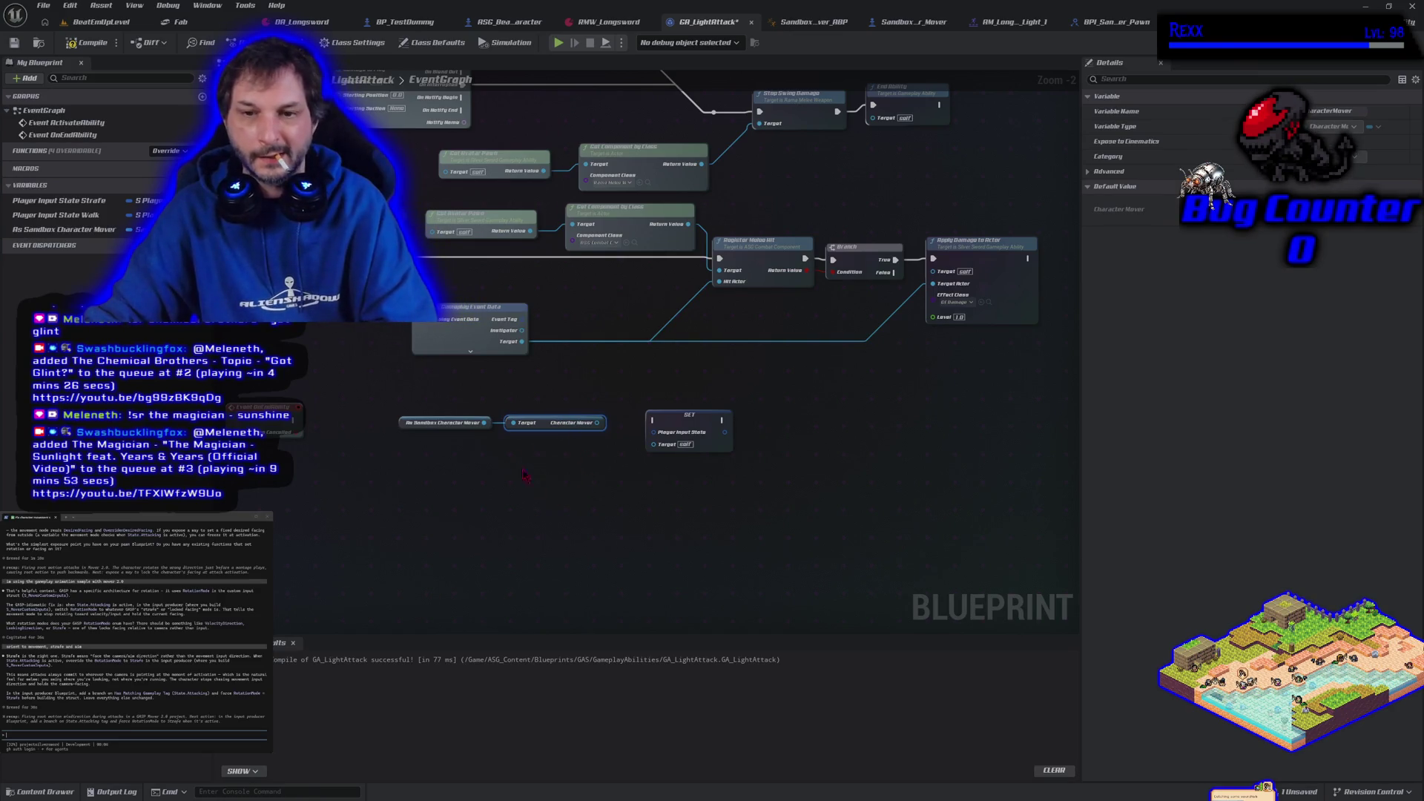
{"action": "key", "text": "Delete"}
{"action": "mouse_move", "coordinate": [483, 423]}
{"action": "left_mouse_down"}
{"action": "mouse_move", "coordinate": [550, 442]}
{"action": "mouse_move", "coordinate": [652, 443]}
{"action": "left_mouse_up"}
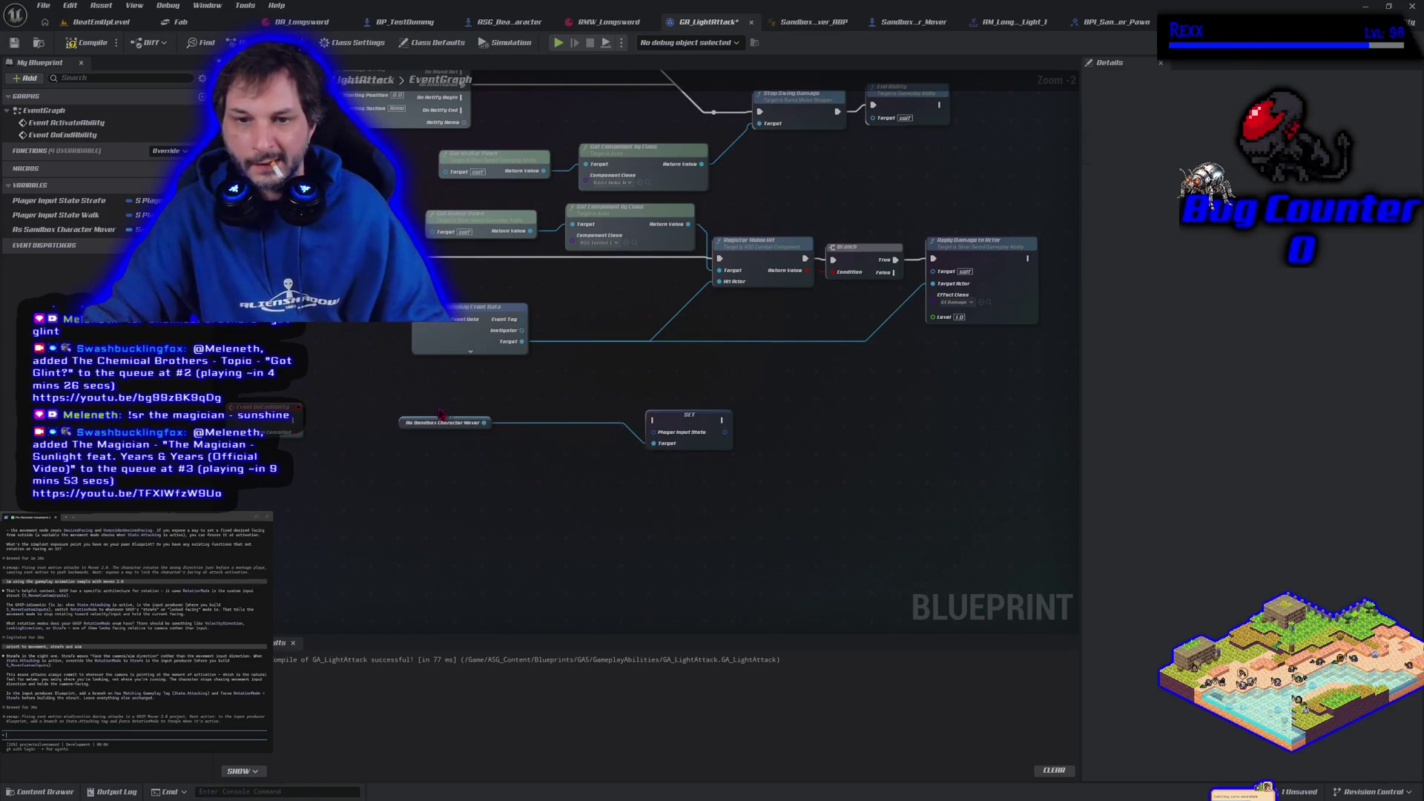
{"action": "mouse_move", "coordinate": [402, 421]}
{"action": "left_mouse_down"}
{"action": "mouse_move", "coordinate": [445, 445]}
{"action": "mouse_move", "coordinate": [539, 458]}
{"action": "left_mouse_up"}
{"action": "mouse_move", "coordinate": [690, 460]}
{"action": "left_mouse_down"}
{"action": "mouse_move", "coordinate": [564, 416]}
{"action": "mouse_move", "coordinate": [510, 416]}
{"action": "left_mouse_up"}
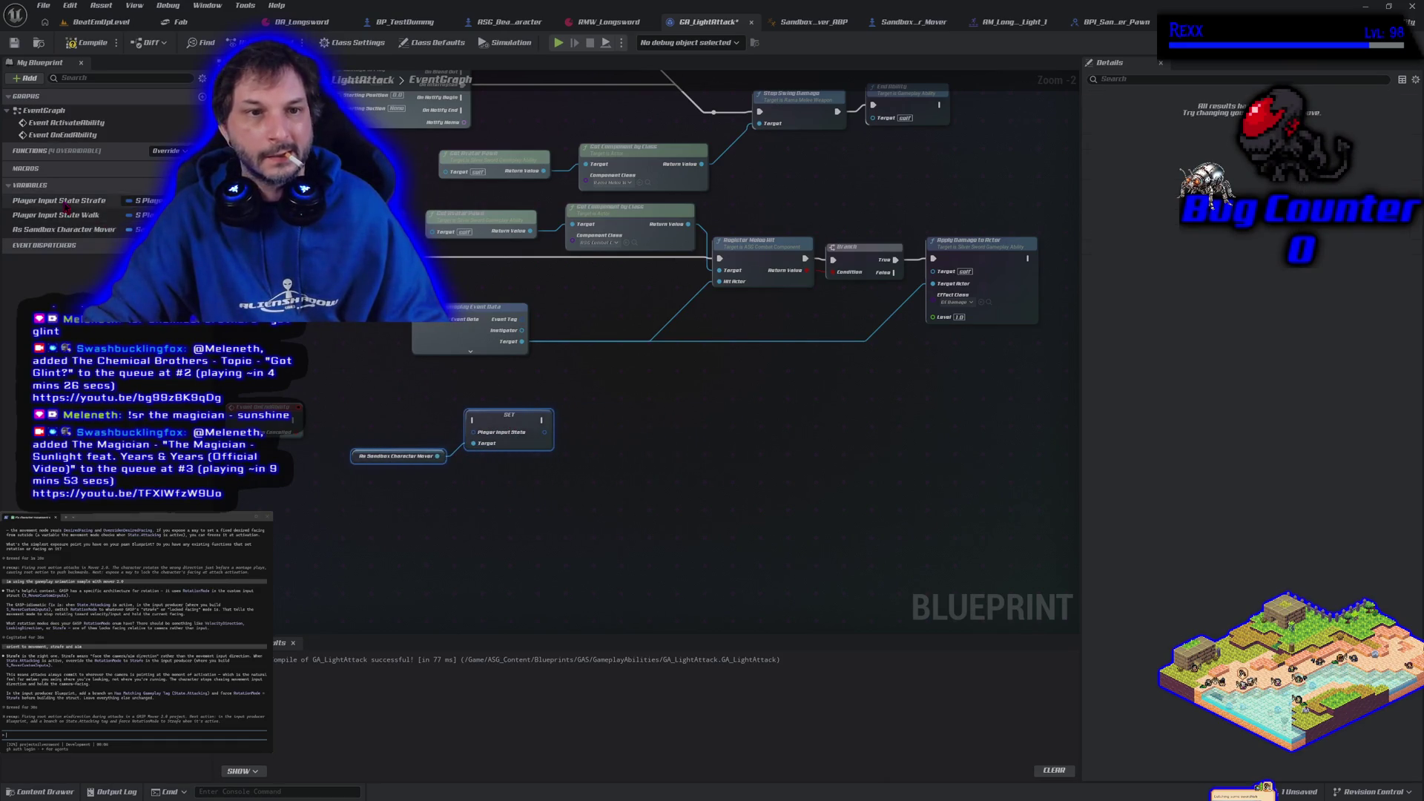
- Feed Player Input State Walk into the setter, wire it into the end execution, and save
{"action": "left_click_drag", "start_coordinate": [63, 215], "coordinate": [472, 432]}
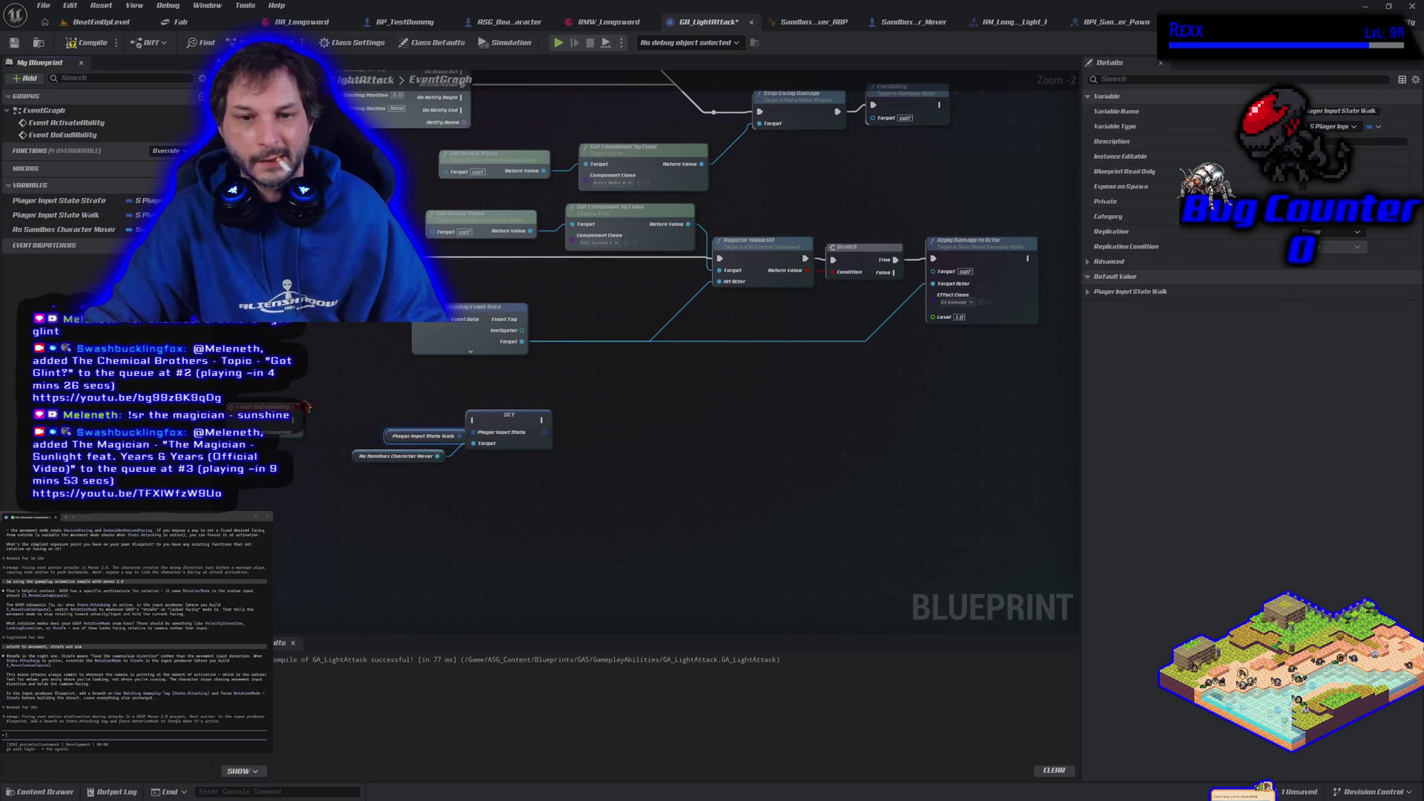
{"action": "left_click_drag", "start_coordinate": [301, 421], "coordinate": [474, 421]}
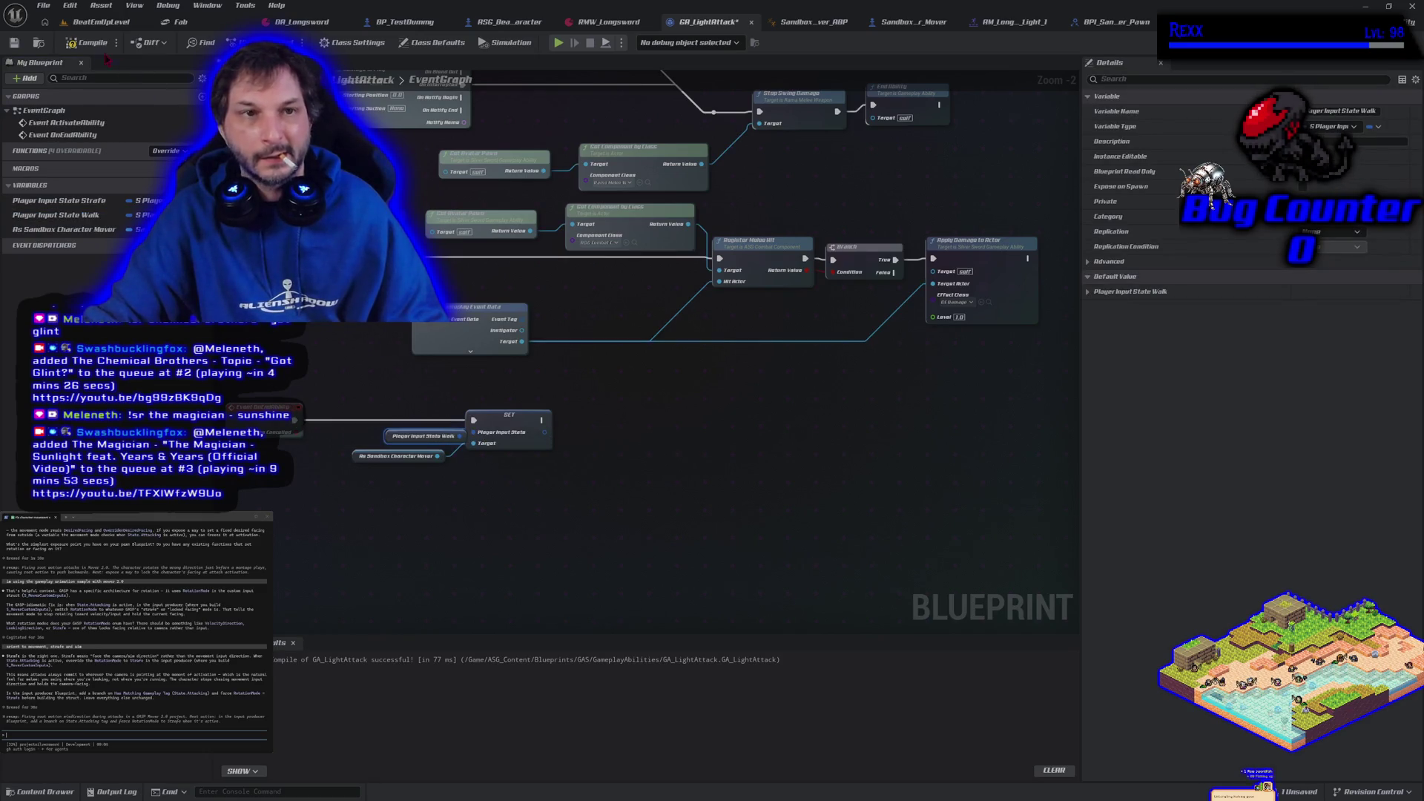
{"action": "key", "text": "ctrl+s"}
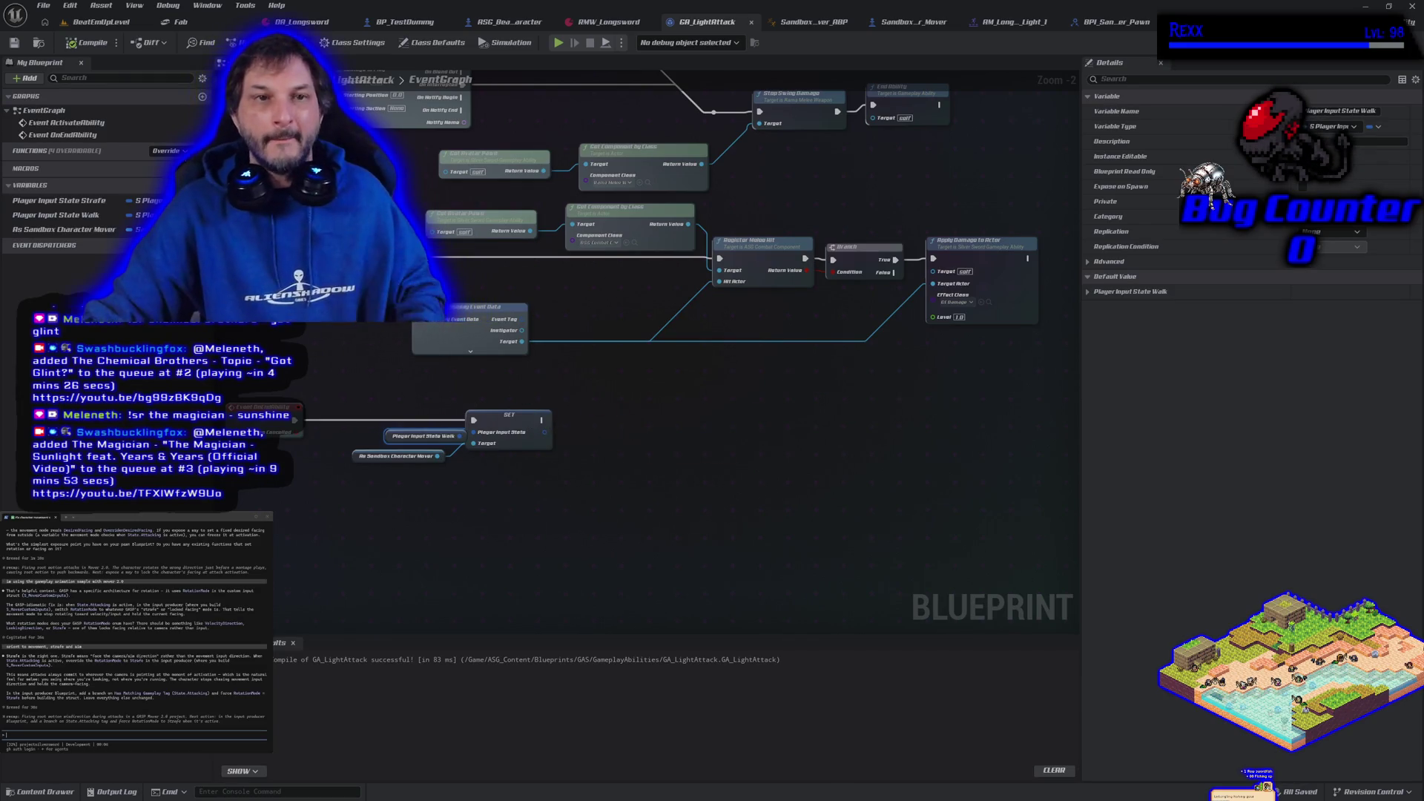
{"action": "left_click", "coordinate": [100, 29]}
- Play-test the light attack while moving the character right
{"action": "left_click", "coordinate": [342, 42]}
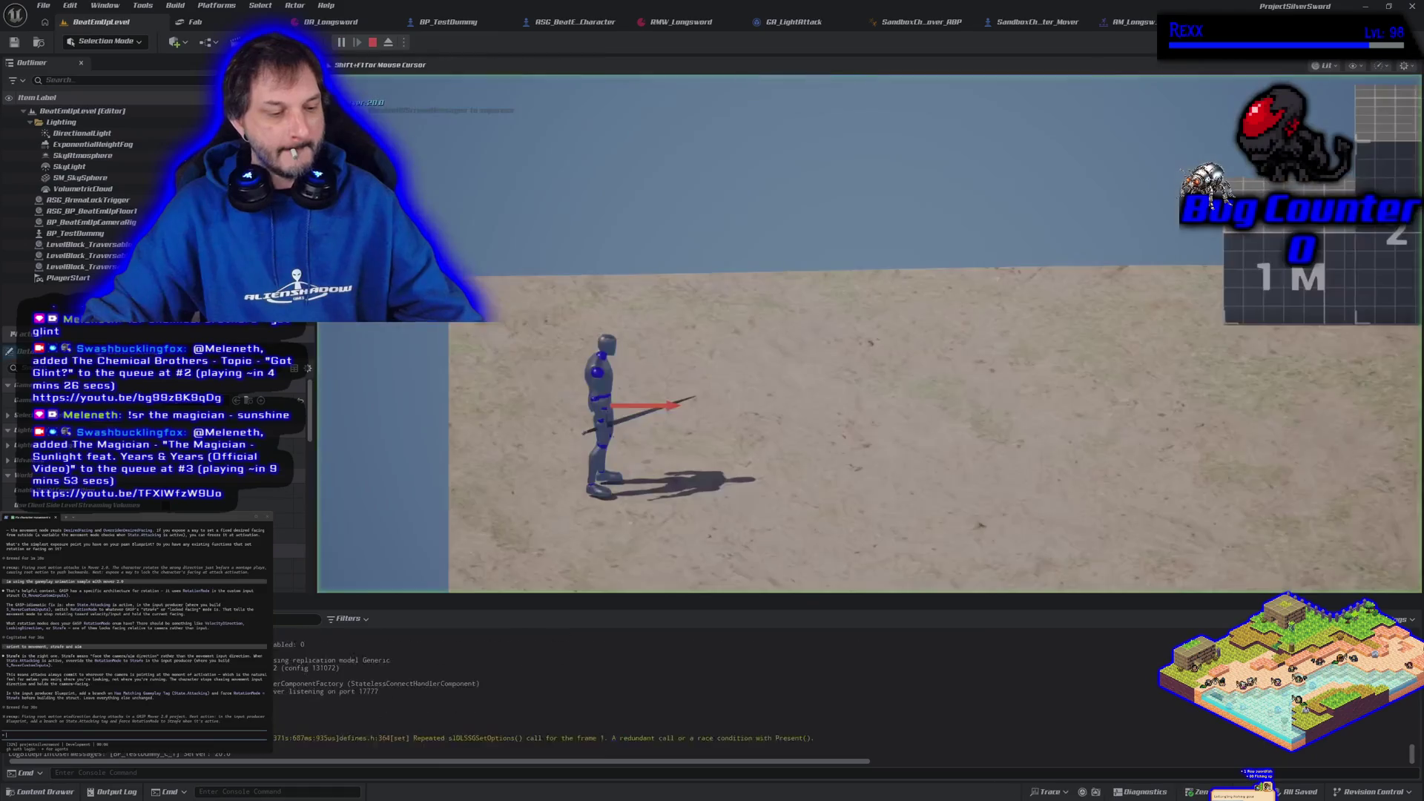
{"action": "key", "text": "d"}
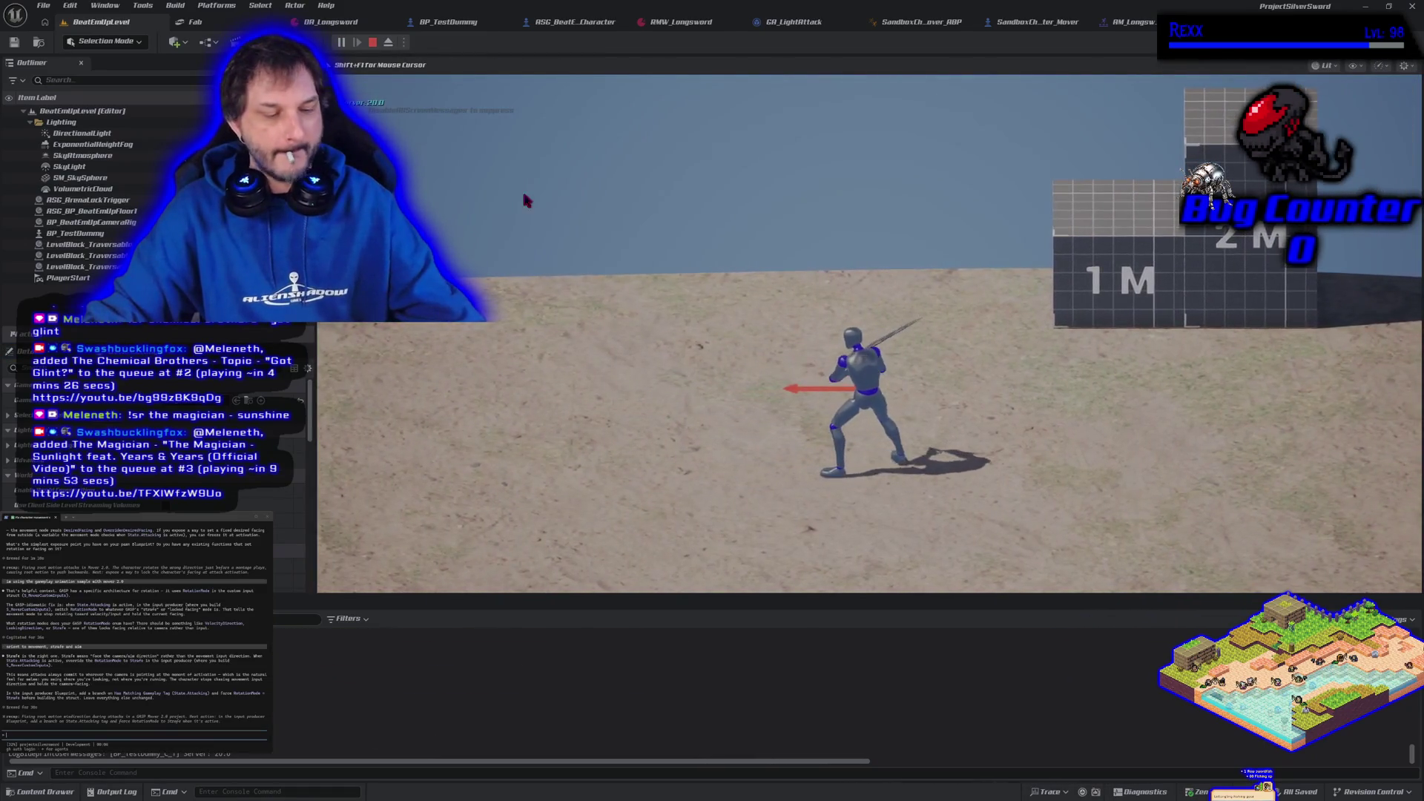
{"action": "key", "text": "Escape"}
- Check the Set_CharacterInputState function and SandboxCharacter_Mover graph, then recompile GA_LightAttack
{"action": "key", "text": "alt+Tab"}
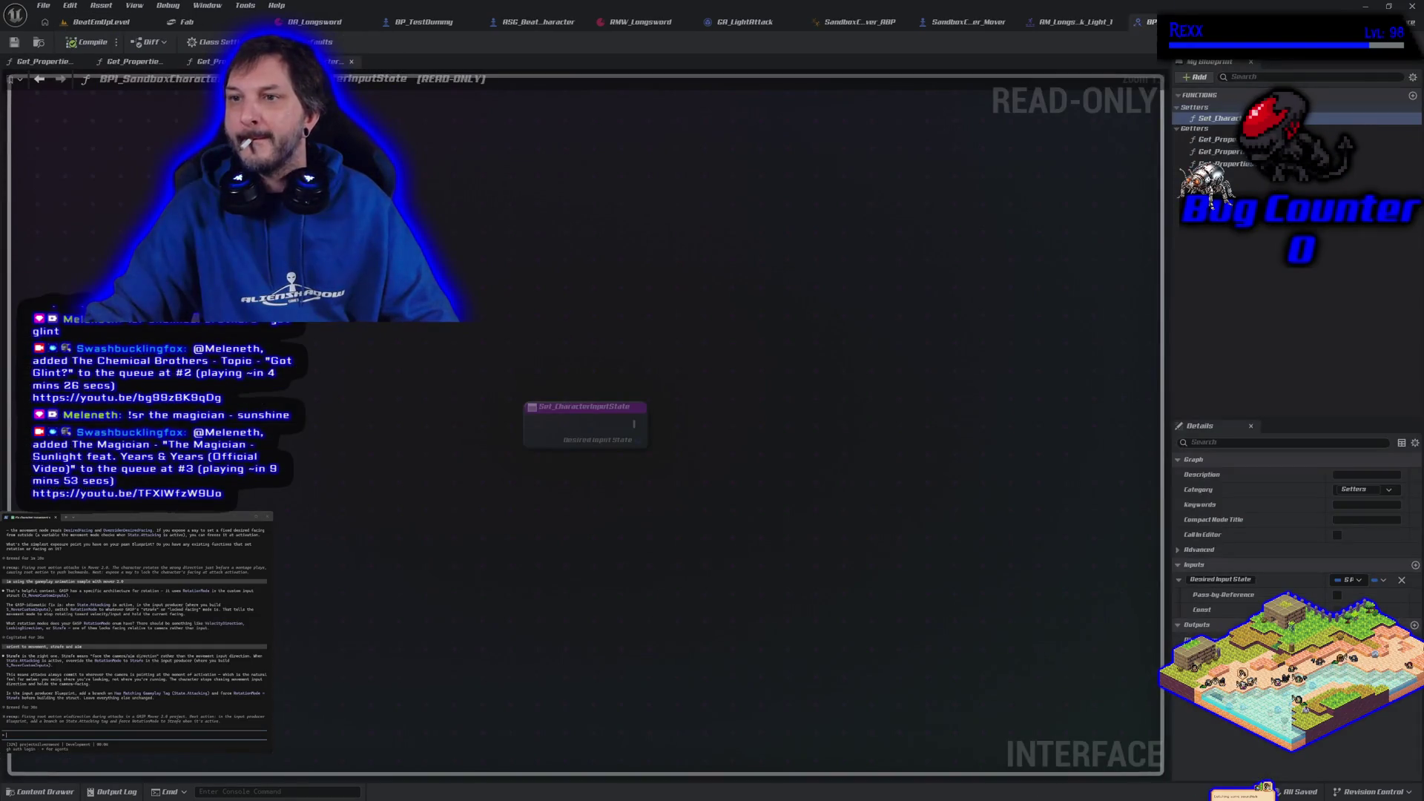
{"action": "key", "text": "alt+Tab"}
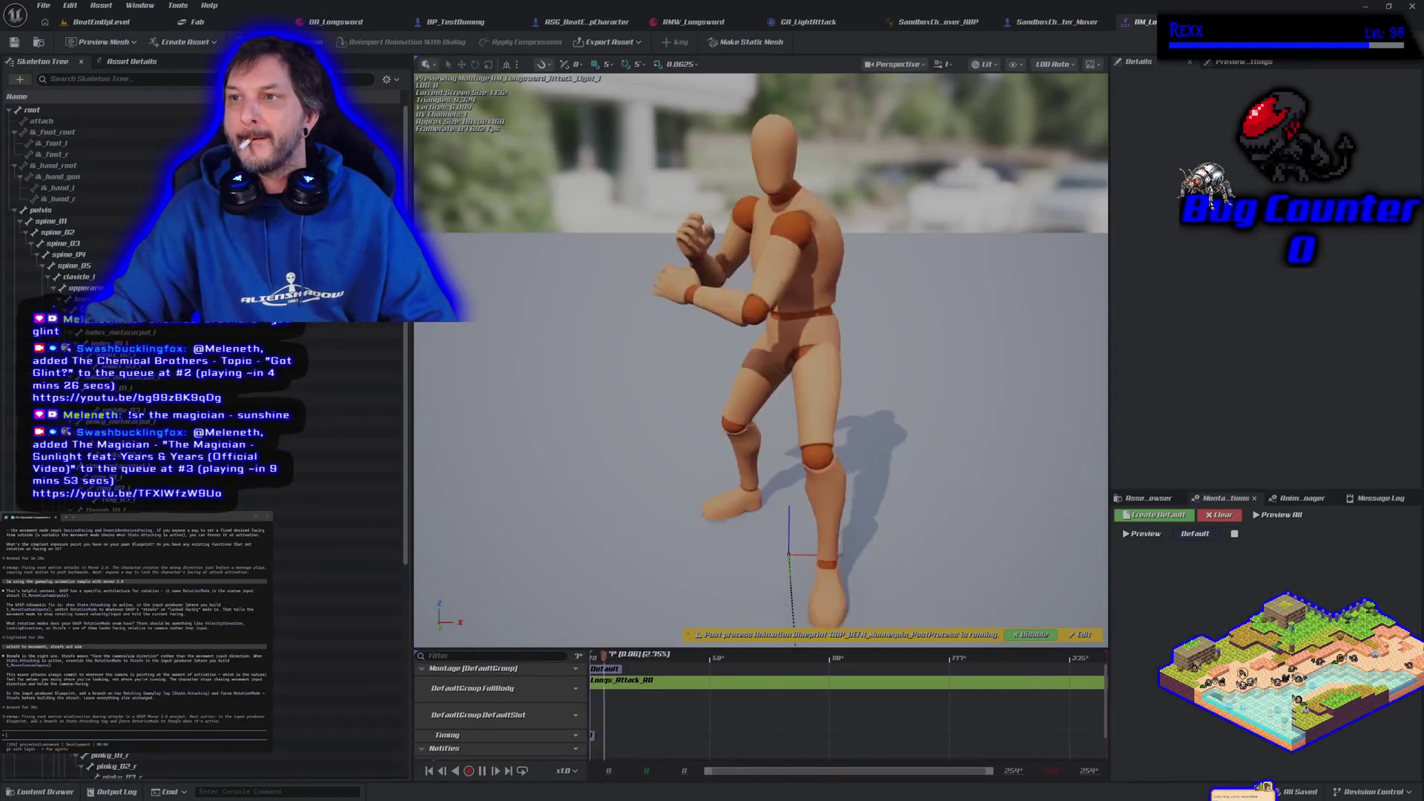
{"action": "key", "text": "ctrl+Tab"}
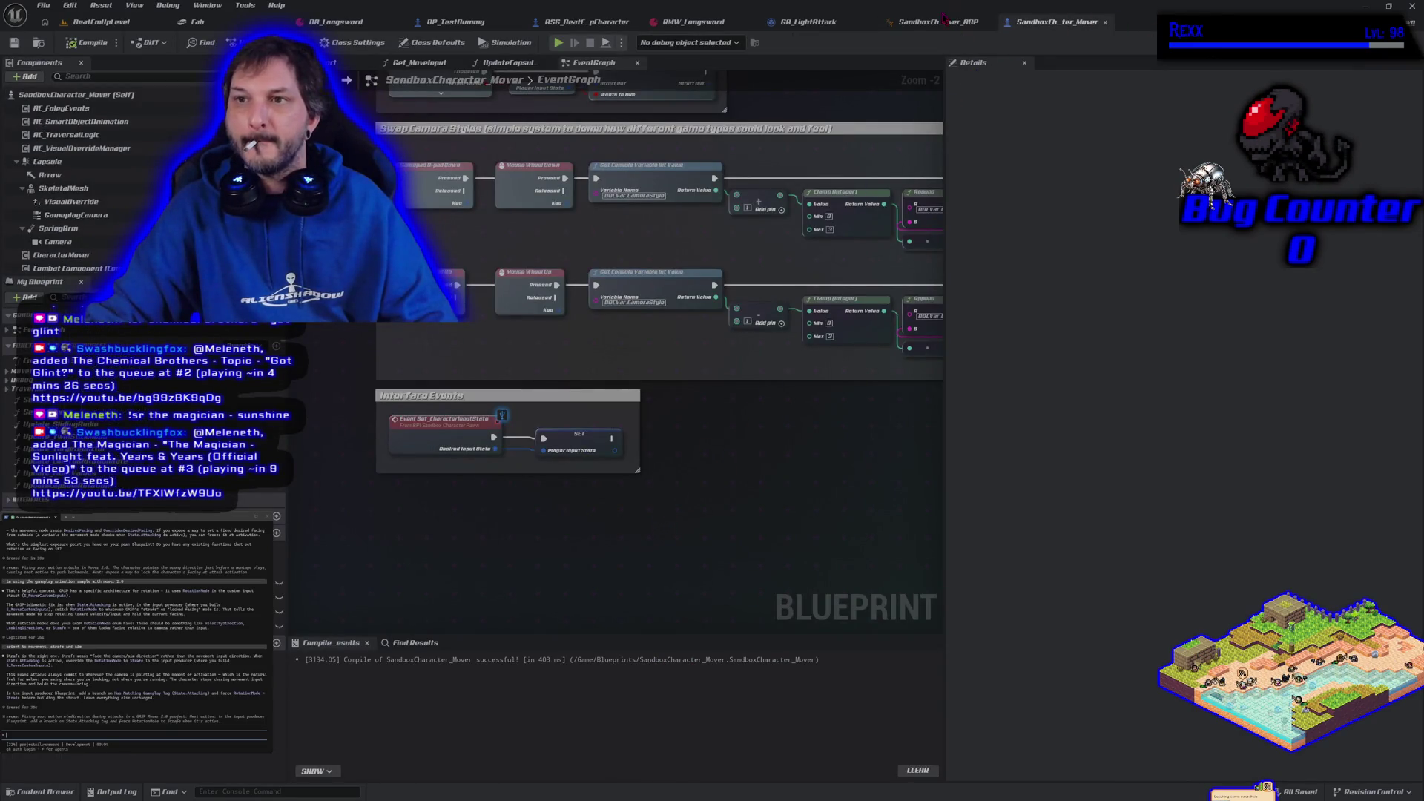
{"action": "left_click", "coordinate": [832, 27]}
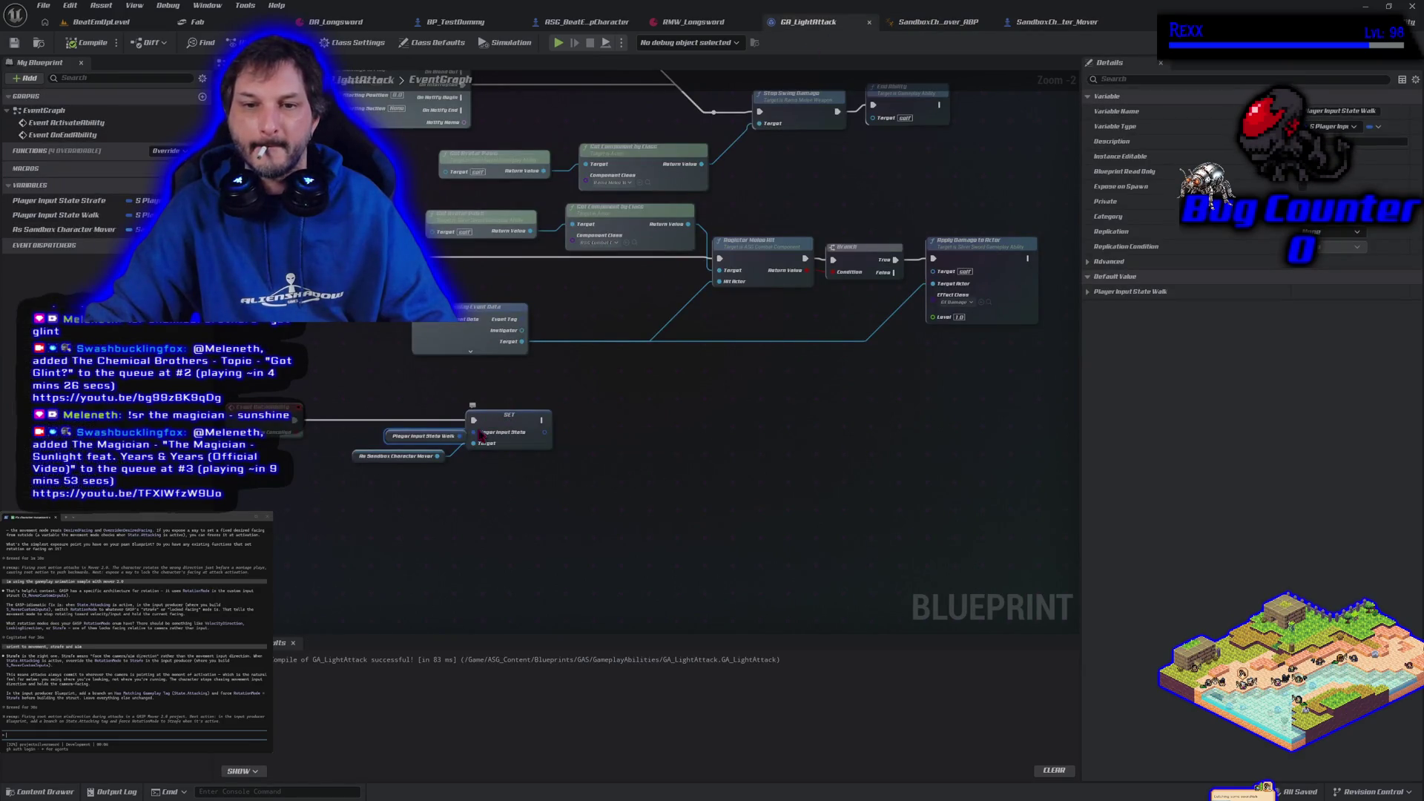
{"action": "left_click", "coordinate": [87, 45]}
- Try sword swings near the mannequin, then wire the event's exec into the walk-state SET node
{"action": "left_click", "coordinate": [558, 43]}
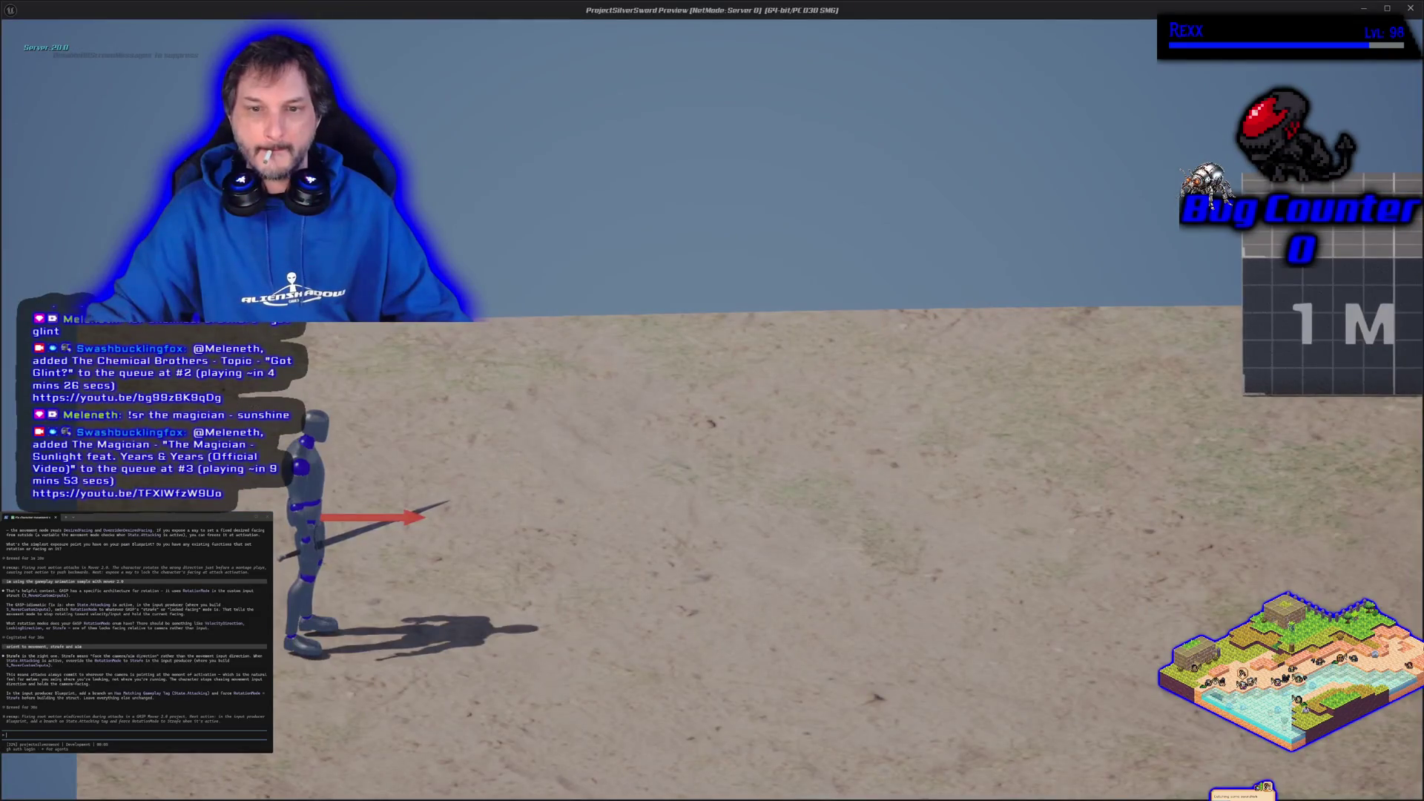
{"action": "key", "text": "d"}
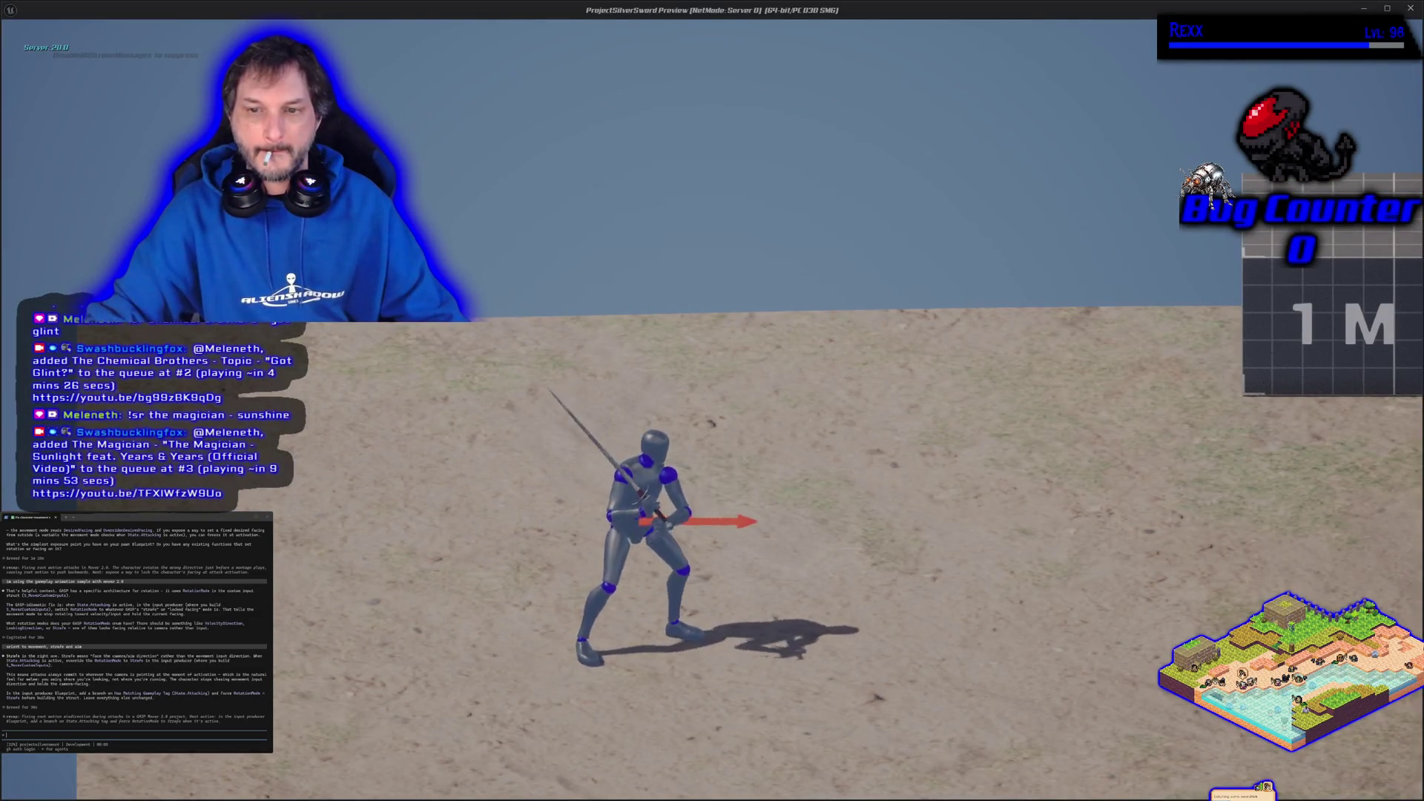
{"action": "key", "text": "d"}
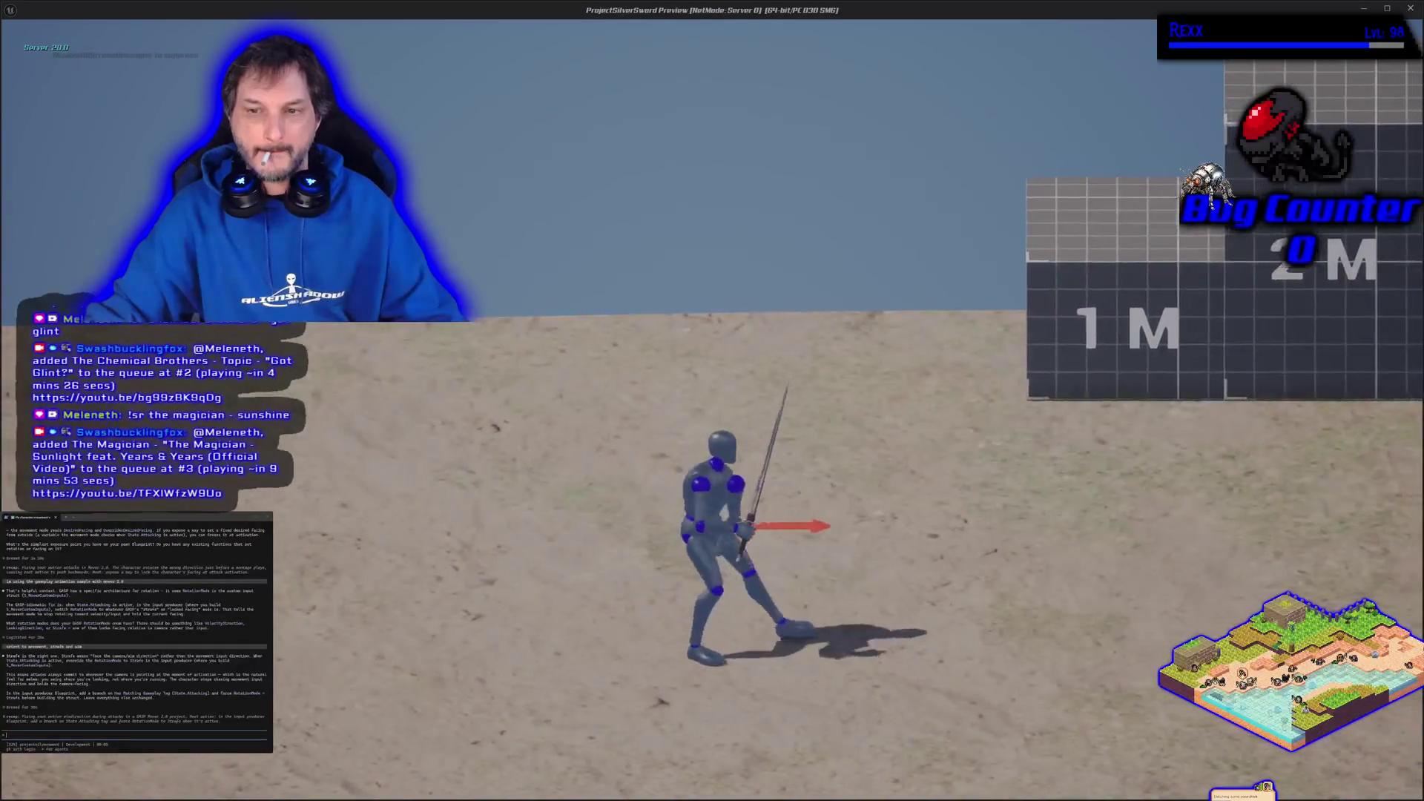
{"action": "key", "text": "w"}
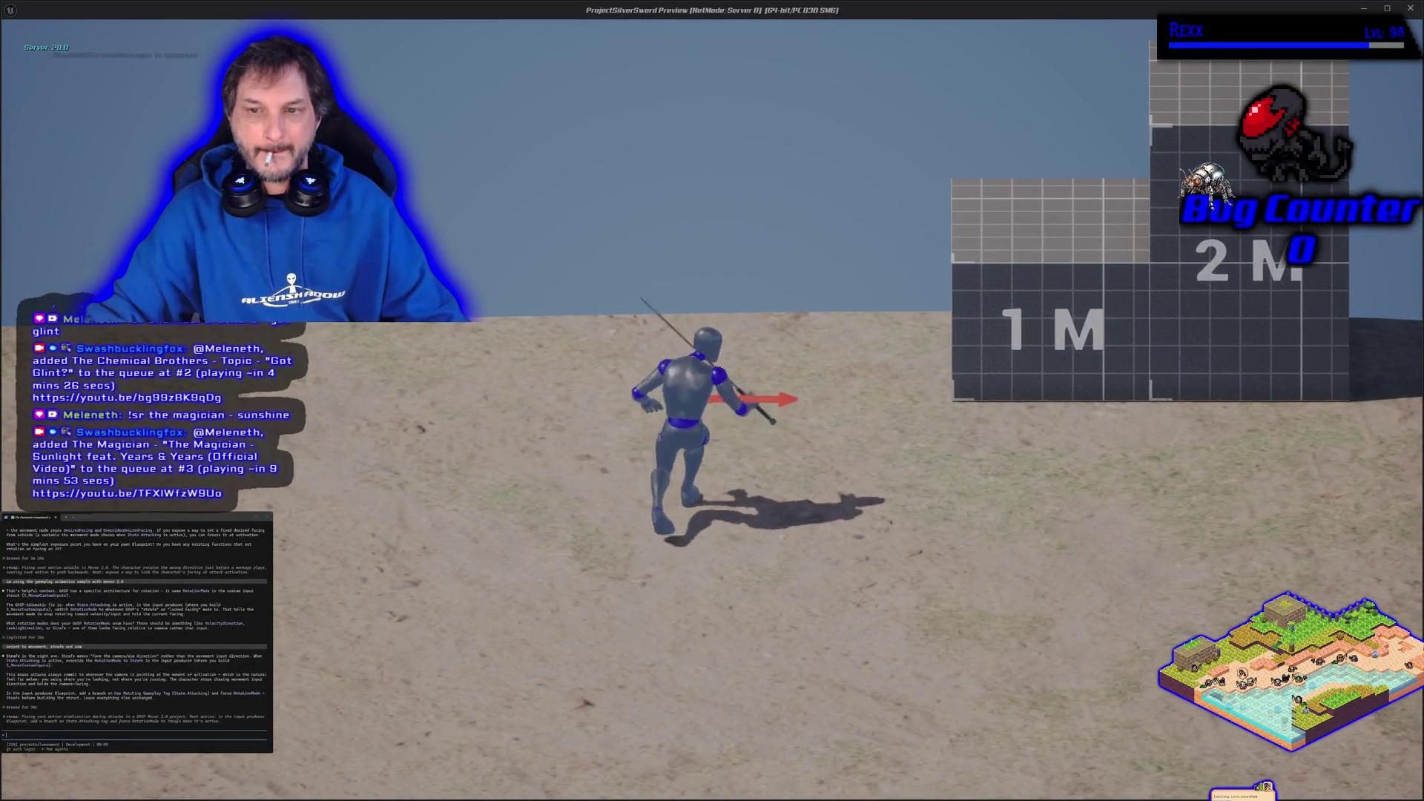
{"action": "key", "text": "s"}
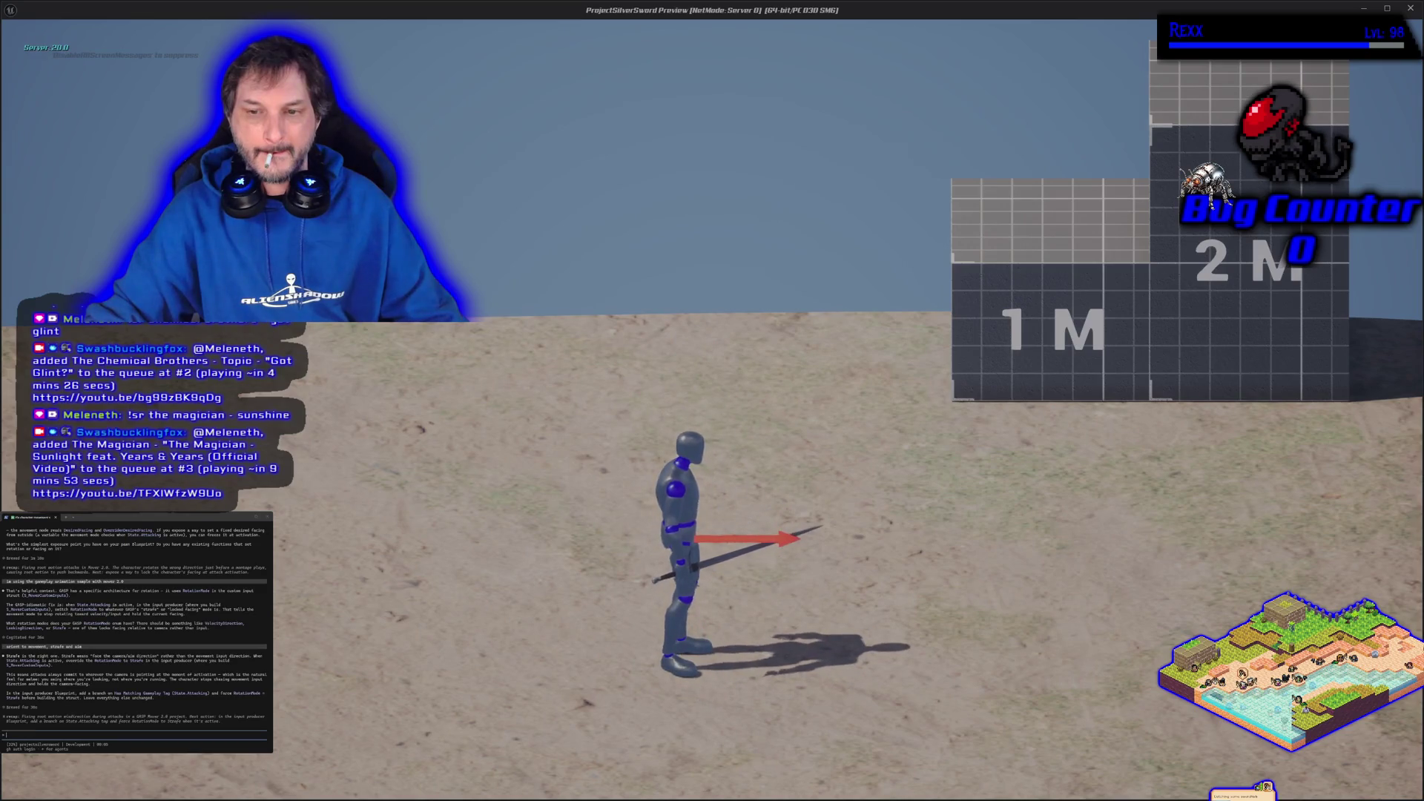
{"action": "key", "text": "d"}
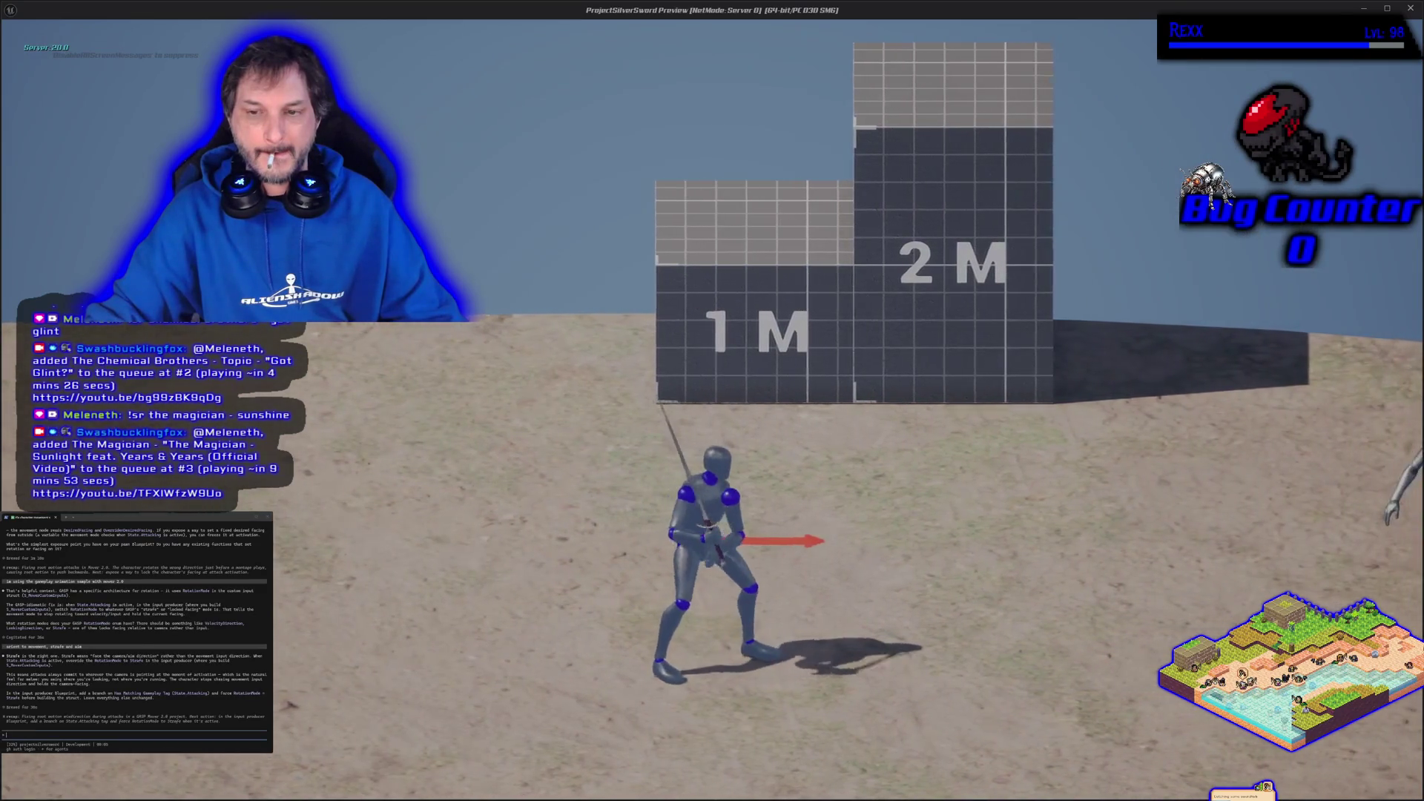
{"action": "key", "text": "d"}
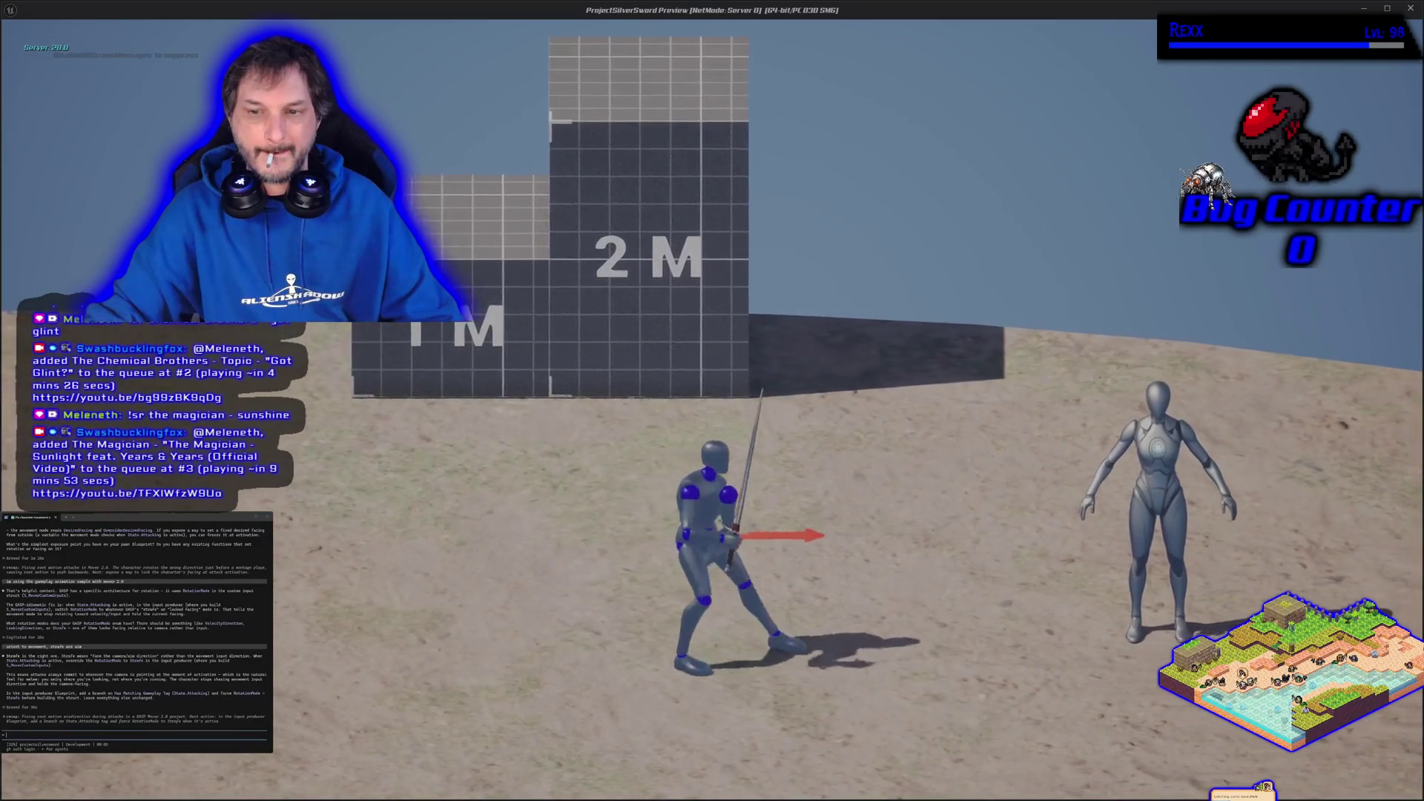
{"action": "key", "text": "d"}
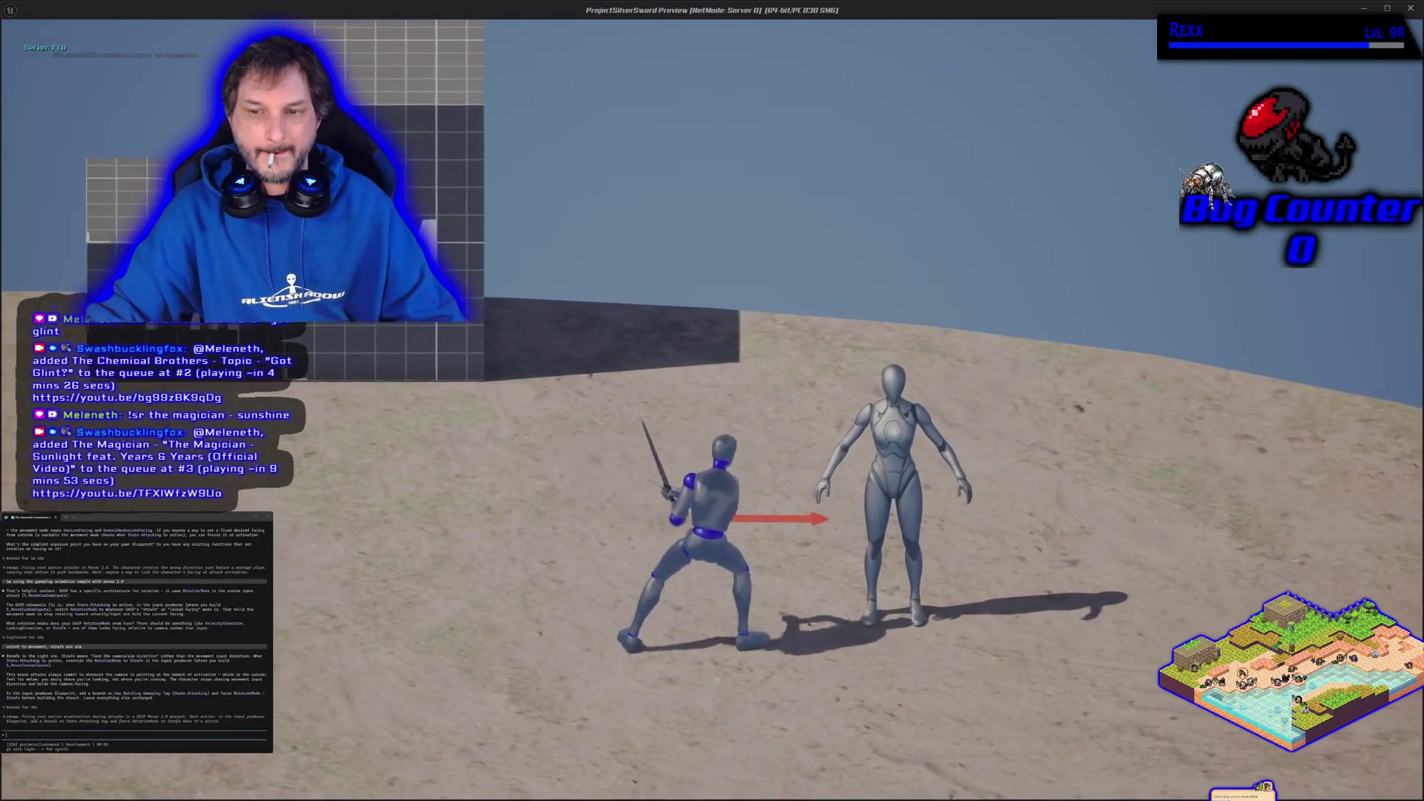
{"action": "key", "text": "a"}
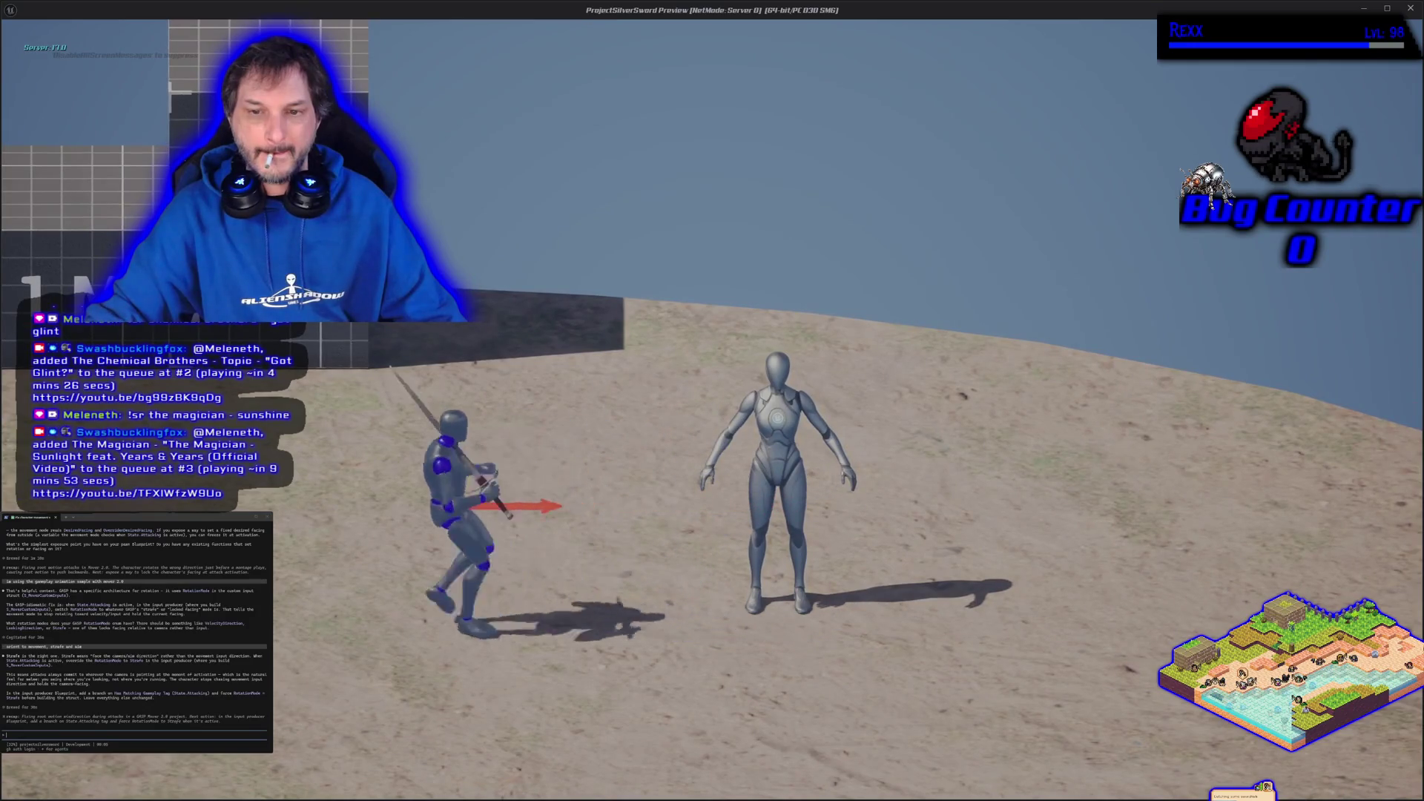
{"action": "key", "text": "Escape"}
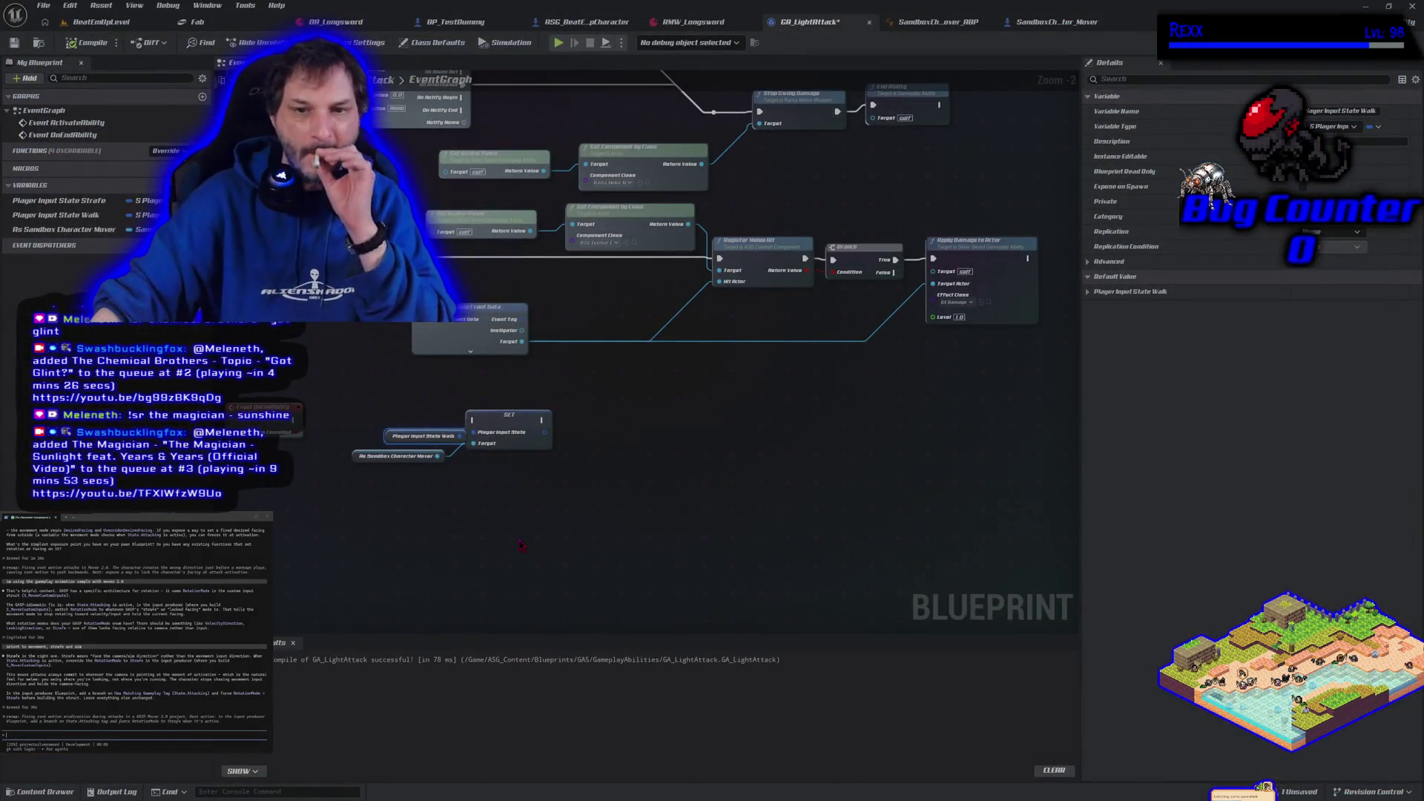
{"action": "left_click_drag", "start_coordinate": [295, 420], "coordinate": [473, 420]}
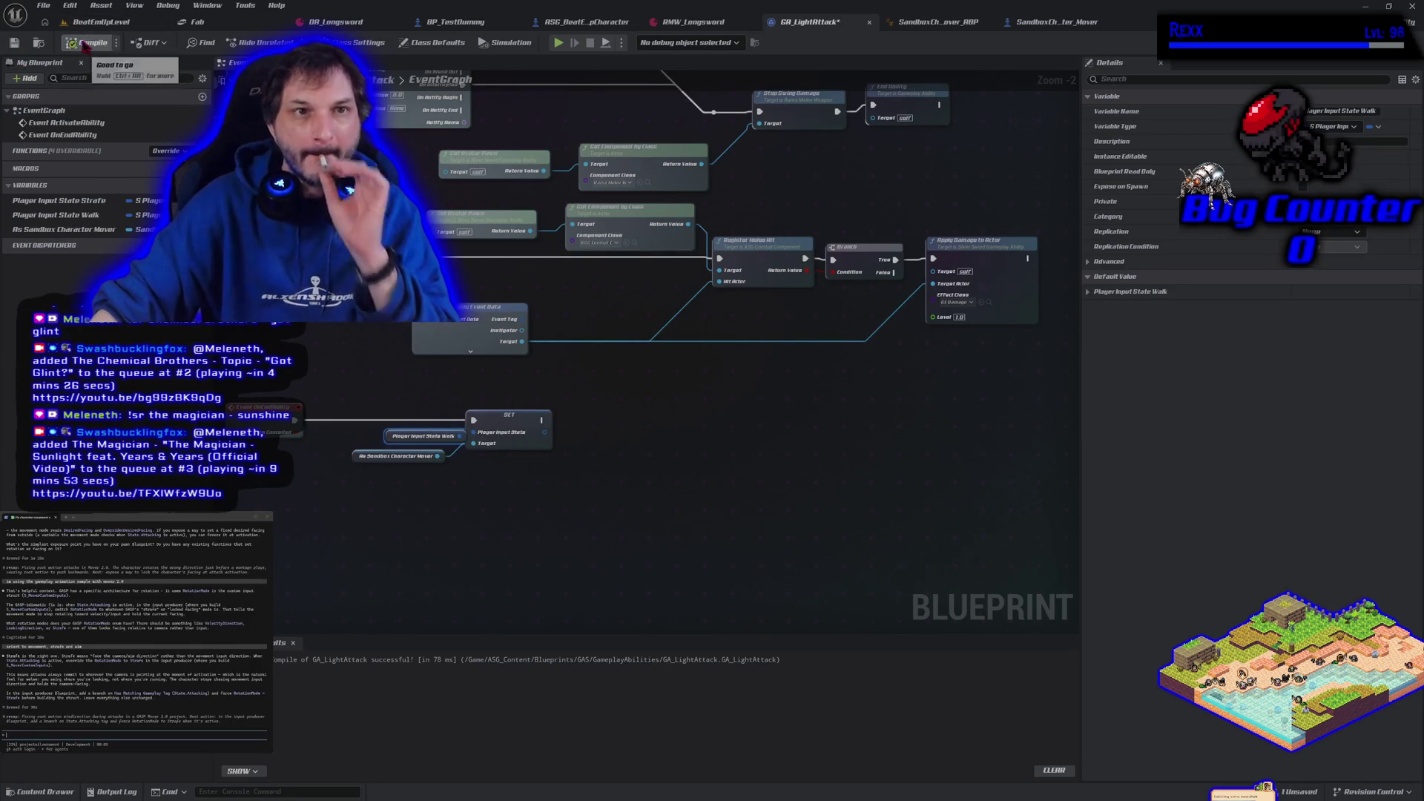
- Play-test, then break the execution link into the walk-state SET node
{"action": "left_click", "coordinate": [558, 42]}
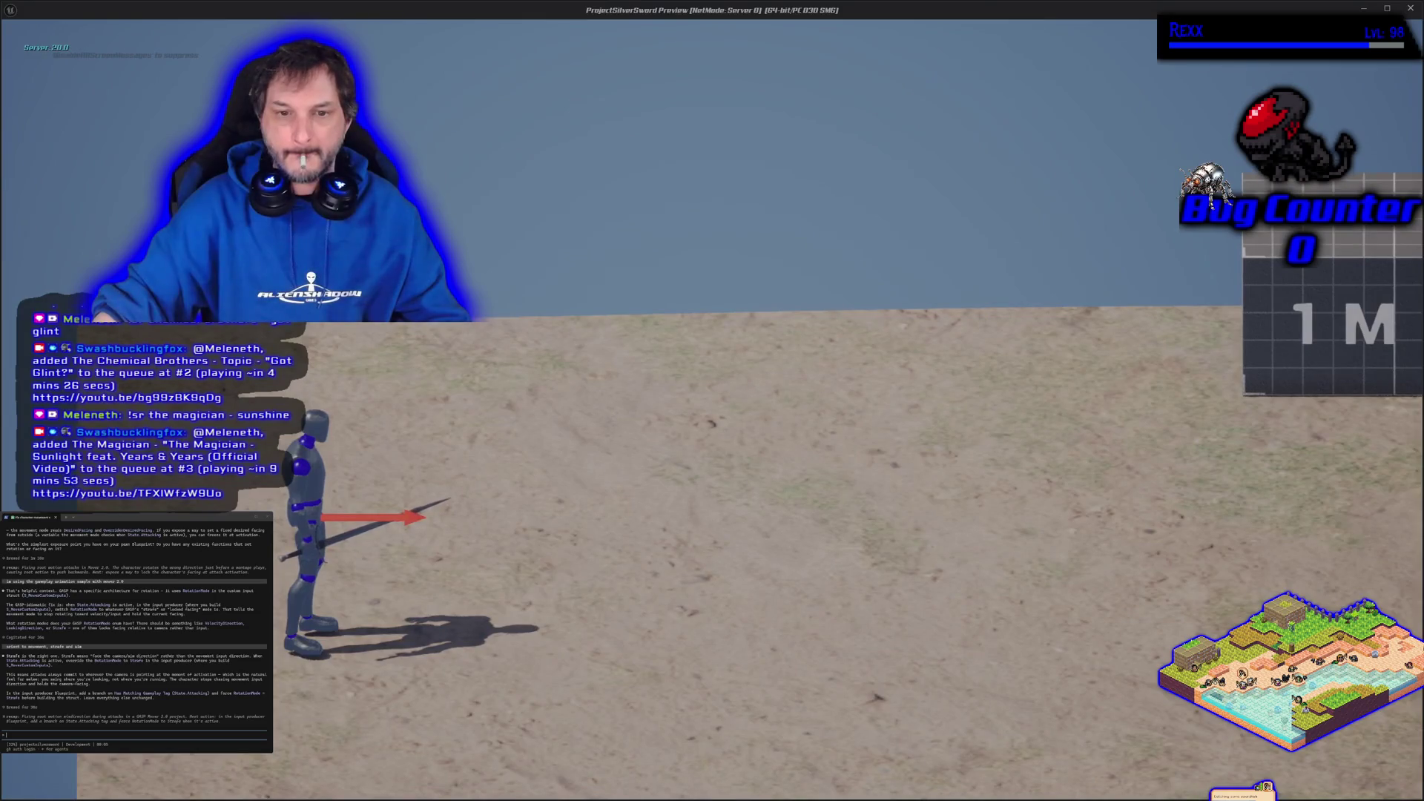
{"action": "key", "text": "Escape"}
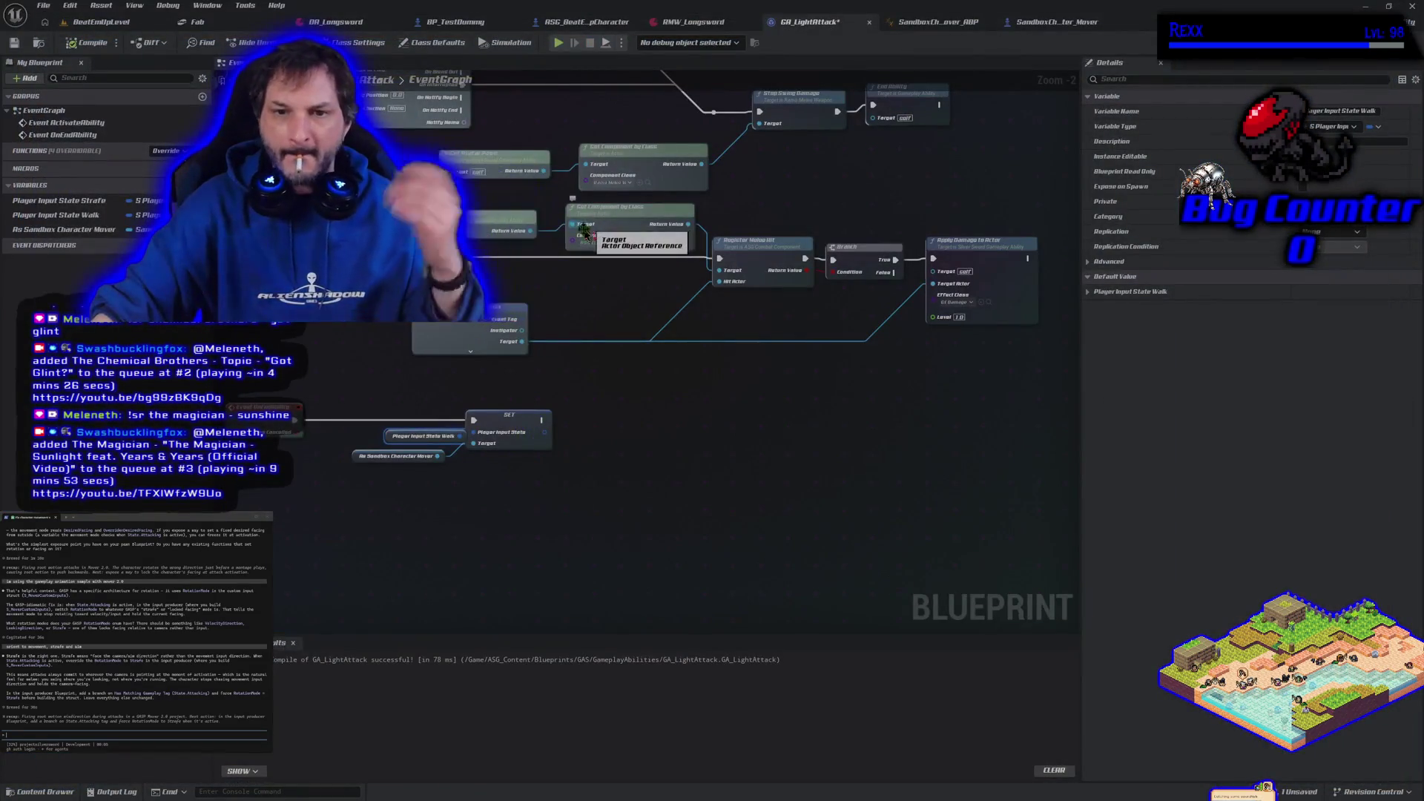
{"action": "right_click", "coordinate": [471, 420]}
{"action": "left_click", "coordinate": [553, 488]}
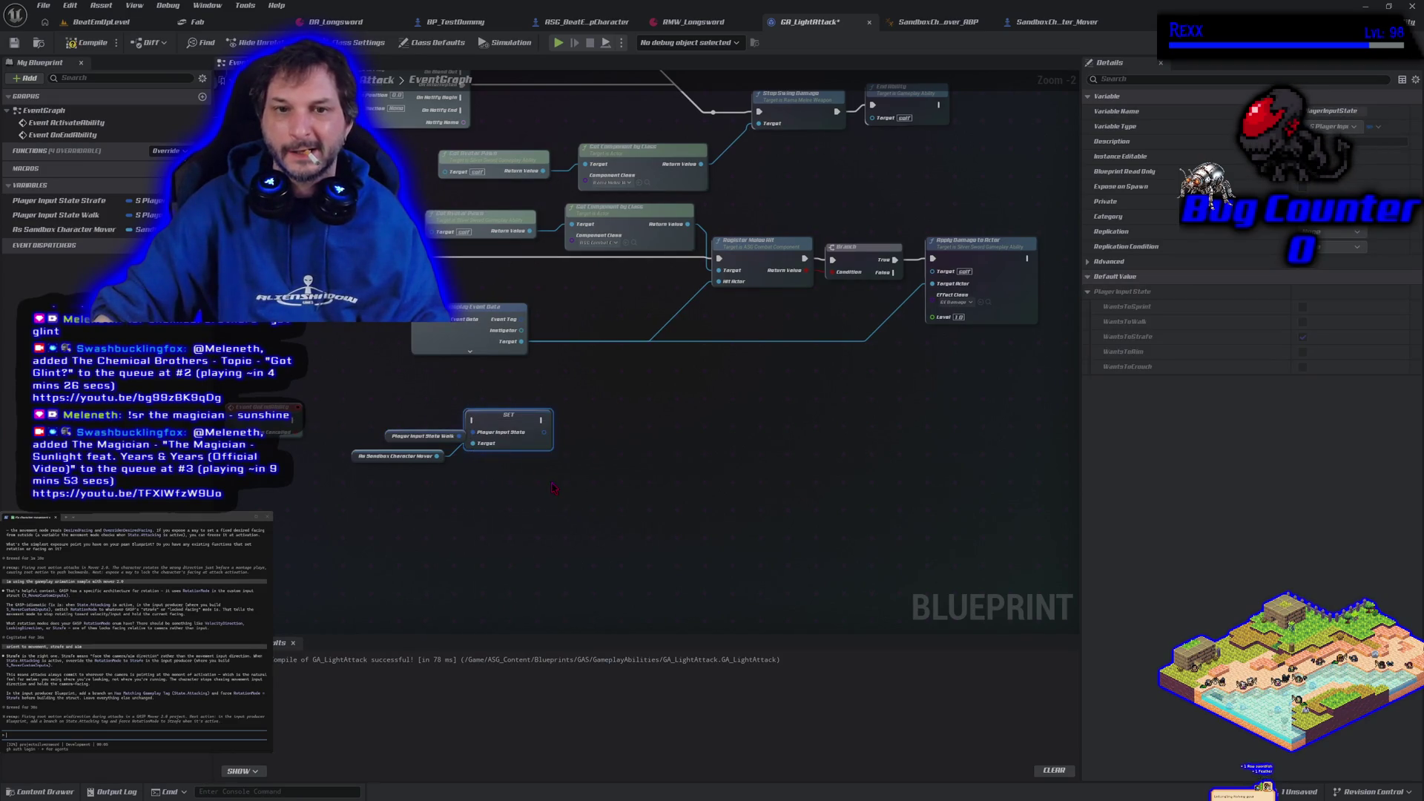
- Move the SET group beside End Ability, wire it from End Ability, and recompile
{"action": "scroll", "coordinate": [553, 488], "scroll_direction": "down", "scroll_amount": 1}
{"action": "left_click_drag", "start_coordinate": [552, 488], "coordinate": [546, 602]}
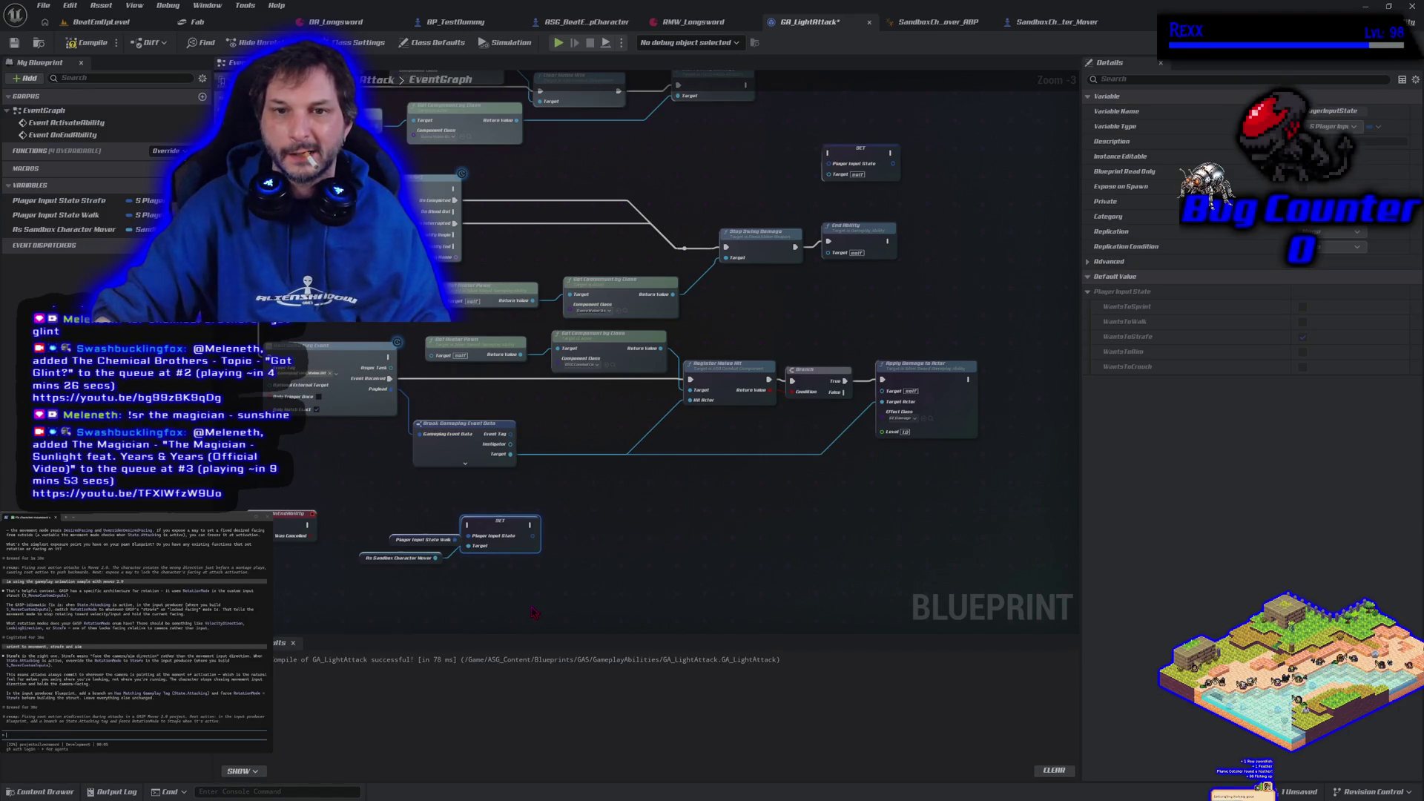
{"action": "left_click_drag", "start_coordinate": [421, 519], "coordinate": [420, 518]}
{"action": "mouse_move", "coordinate": [513, 535]}
{"action": "left_mouse_down"}
{"action": "mouse_move", "coordinate": [875, 389]}
{"action": "mouse_move", "coordinate": [1018, 285]}
{"action": "left_mouse_up"}
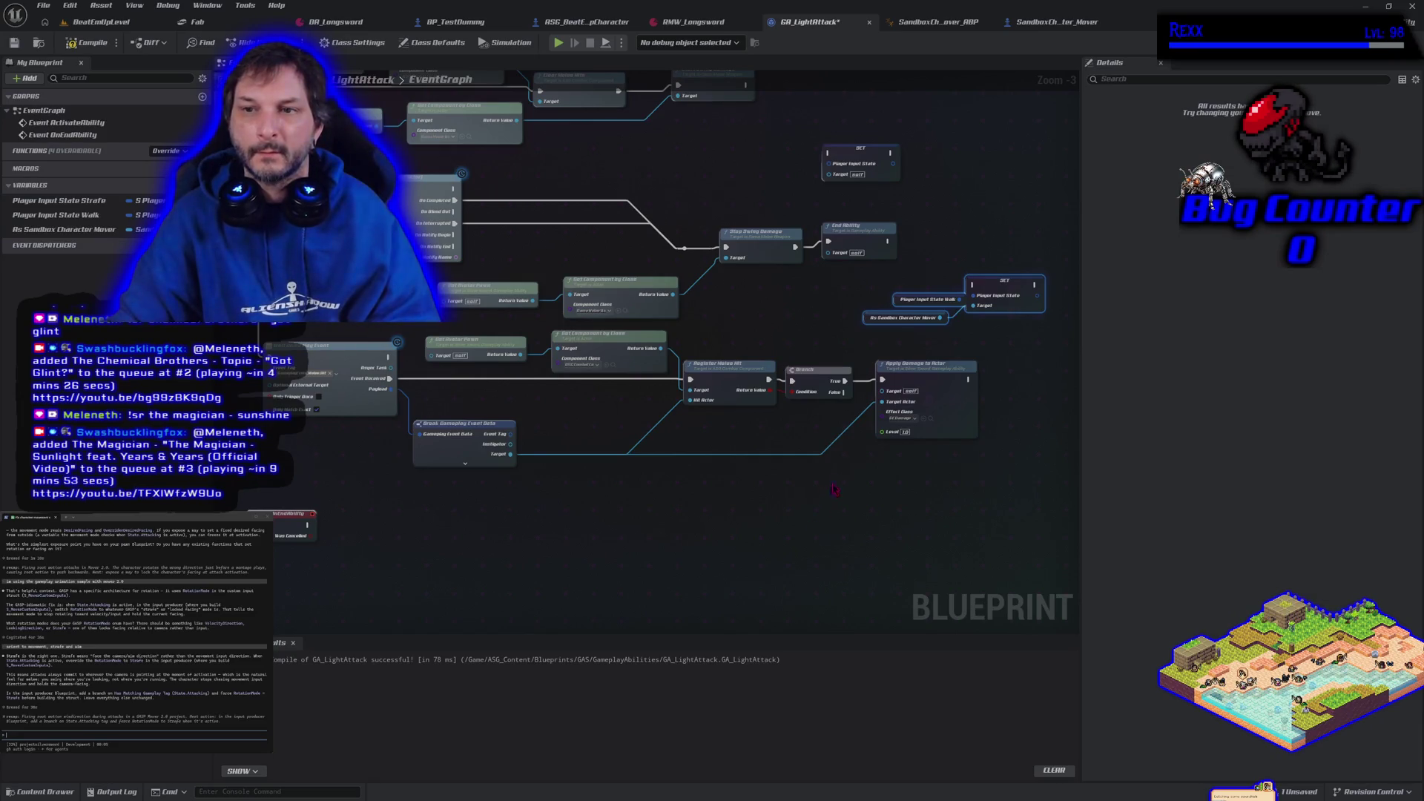
{"action": "left_click_drag", "start_coordinate": [888, 242], "coordinate": [974, 284]}
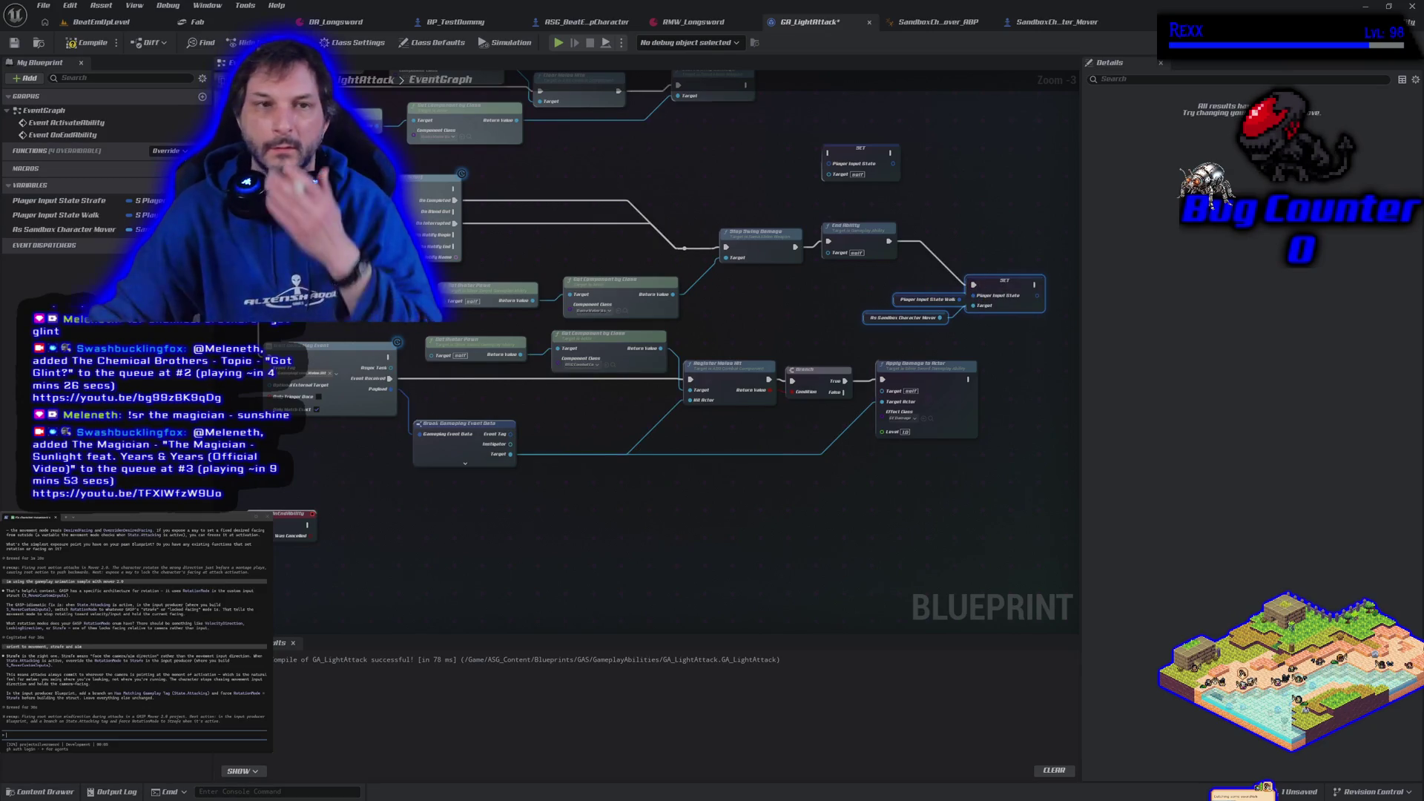
{"action": "left_click", "coordinate": [82, 45]}
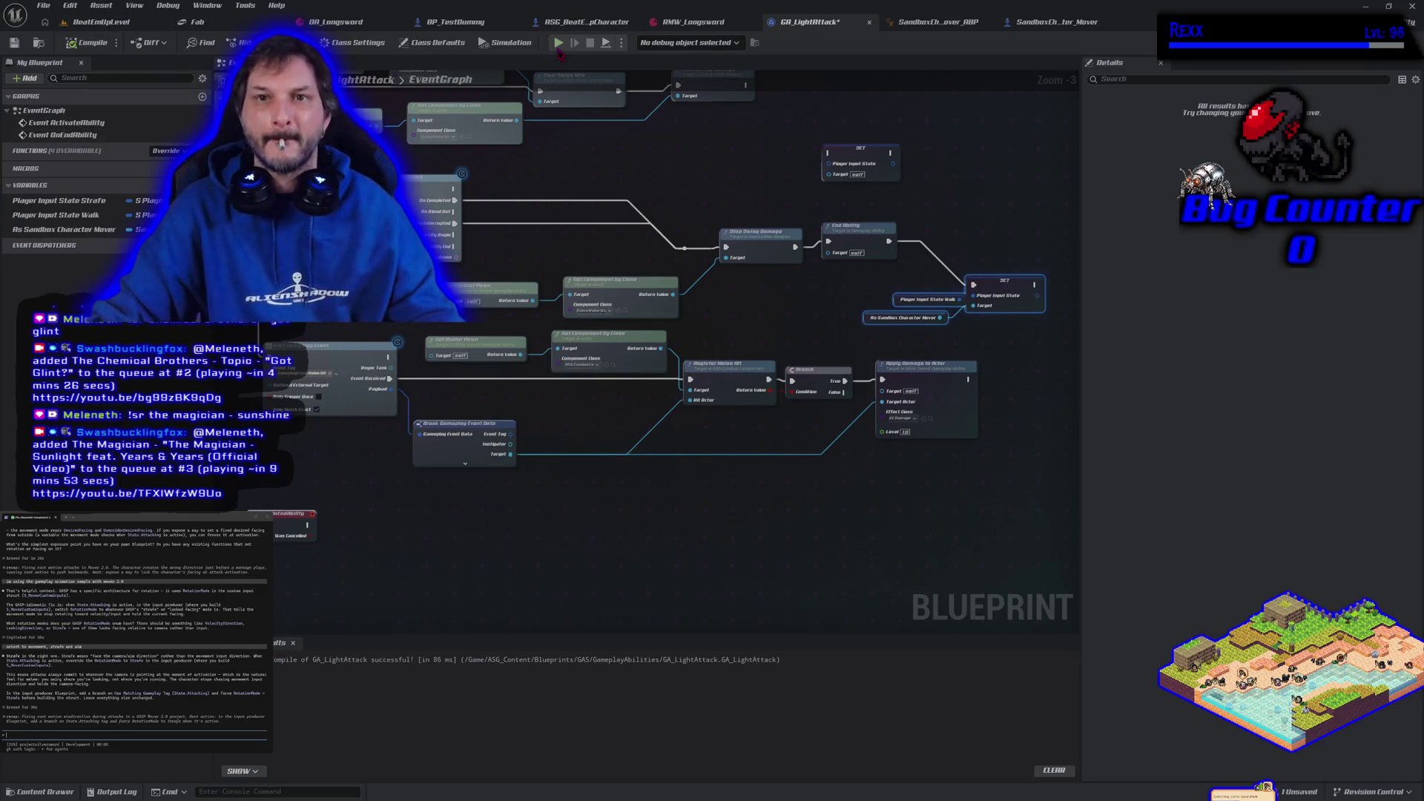
- Run two quick play tests of the light attack
{"action": "left_click", "coordinate": [560, 45]}
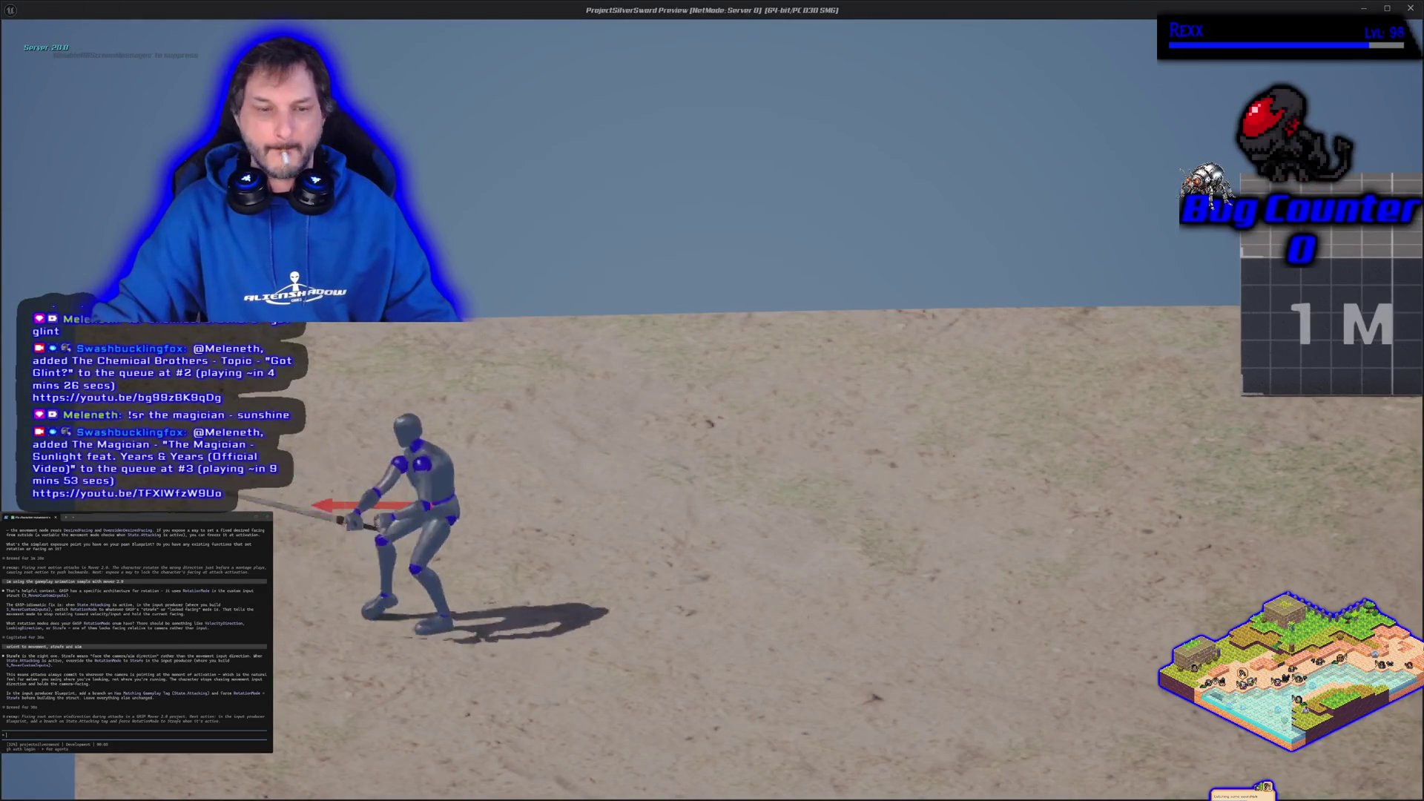
{"action": "key", "text": "Escape"}
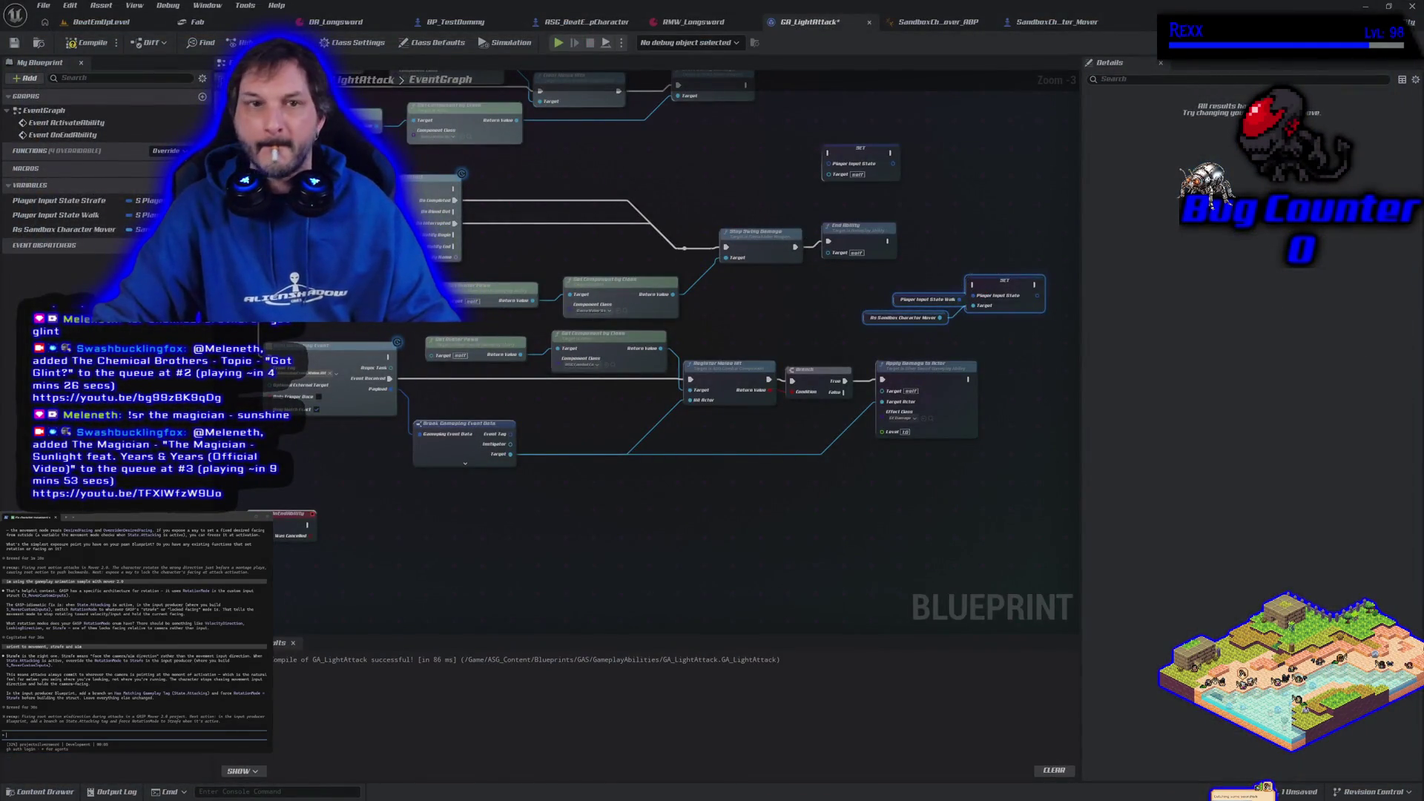
{"action": "left_click", "coordinate": [560, 45]}
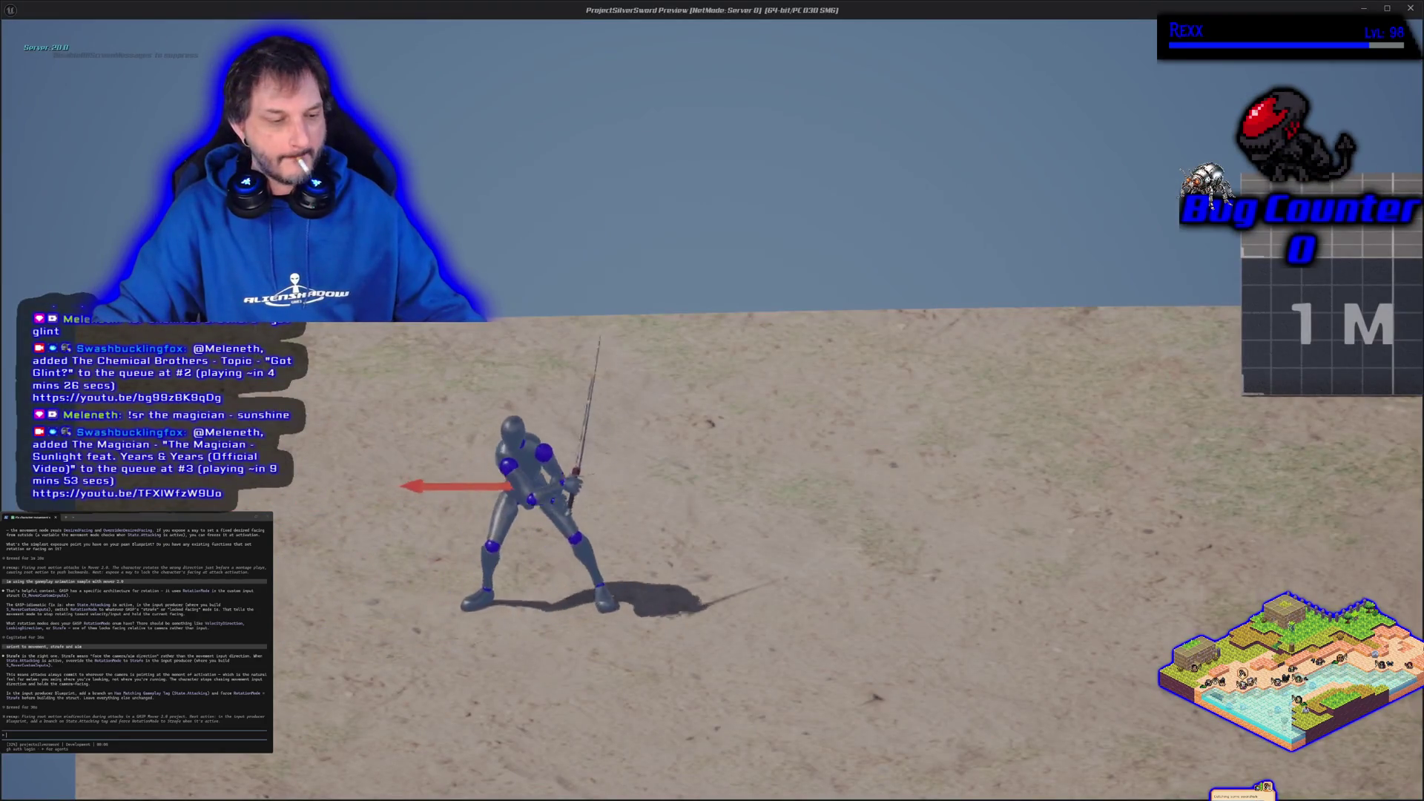
{"action": "key", "text": "Escape"}
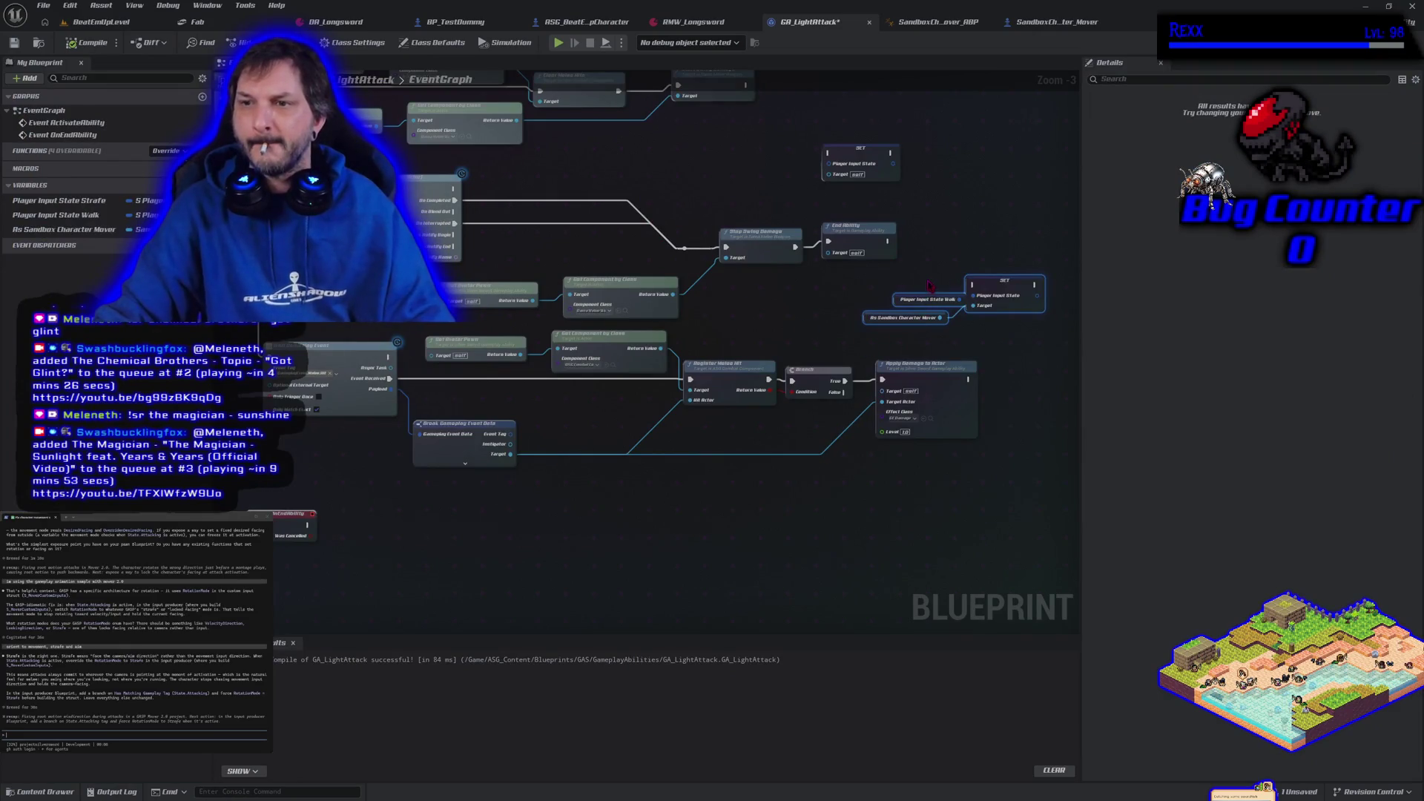
- Delete the spare SET node at the upper right of the graph
{"action": "mouse_move", "coordinate": [965, 306]}
{"action": "left_mouse_down"}
{"action": "mouse_move", "coordinate": [1000, 310]}
{"action": "mouse_move", "coordinate": [779, 457]}
{"action": "mouse_move", "coordinate": [534, 513]}
{"action": "mouse_move", "coordinate": [473, 542]}
{"action": "left_mouse_up"}
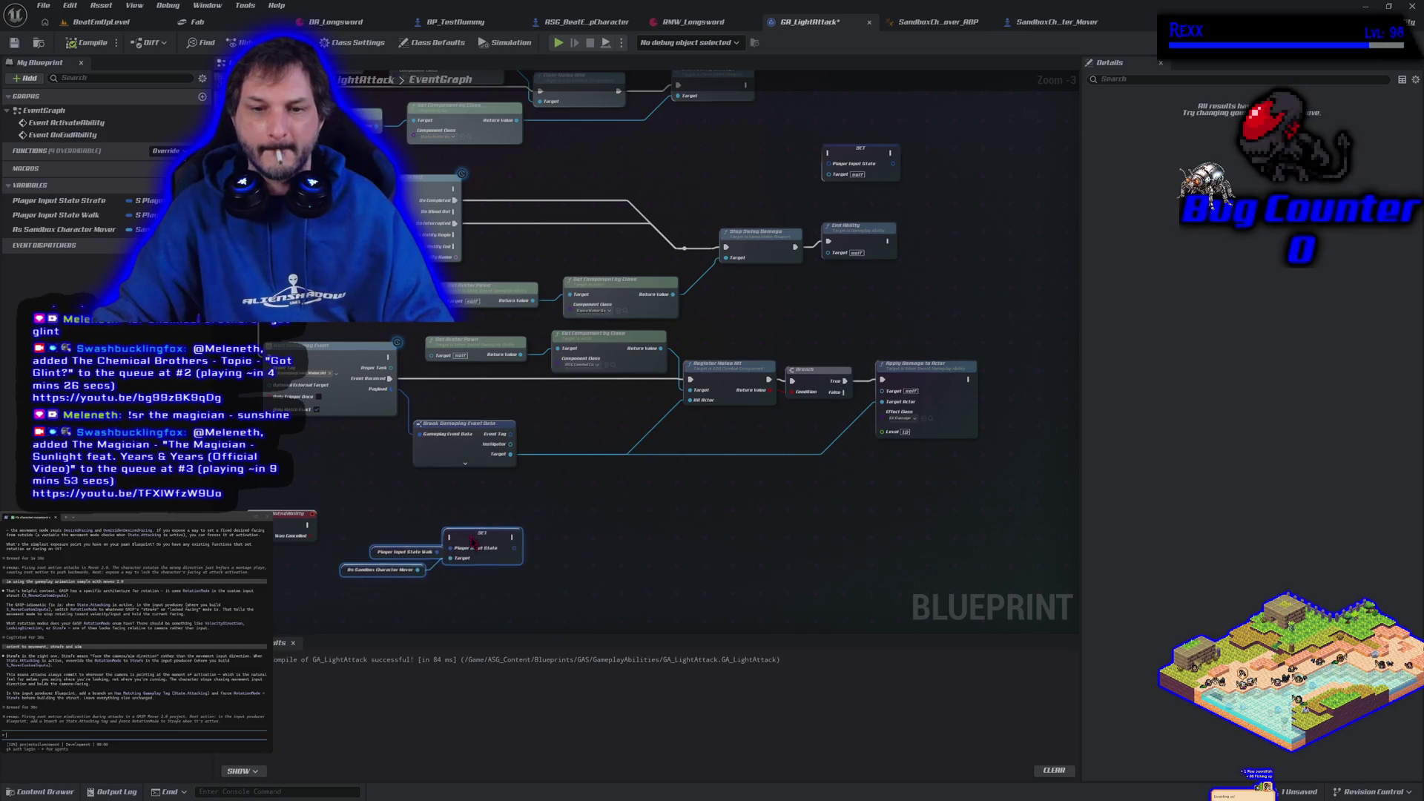
{"action": "left_click", "coordinate": [827, 172]}
{"action": "key", "text": "Delete"}
{"action": "left_click_drag", "start_coordinate": [385, 539], "coordinate": [568, 540]}
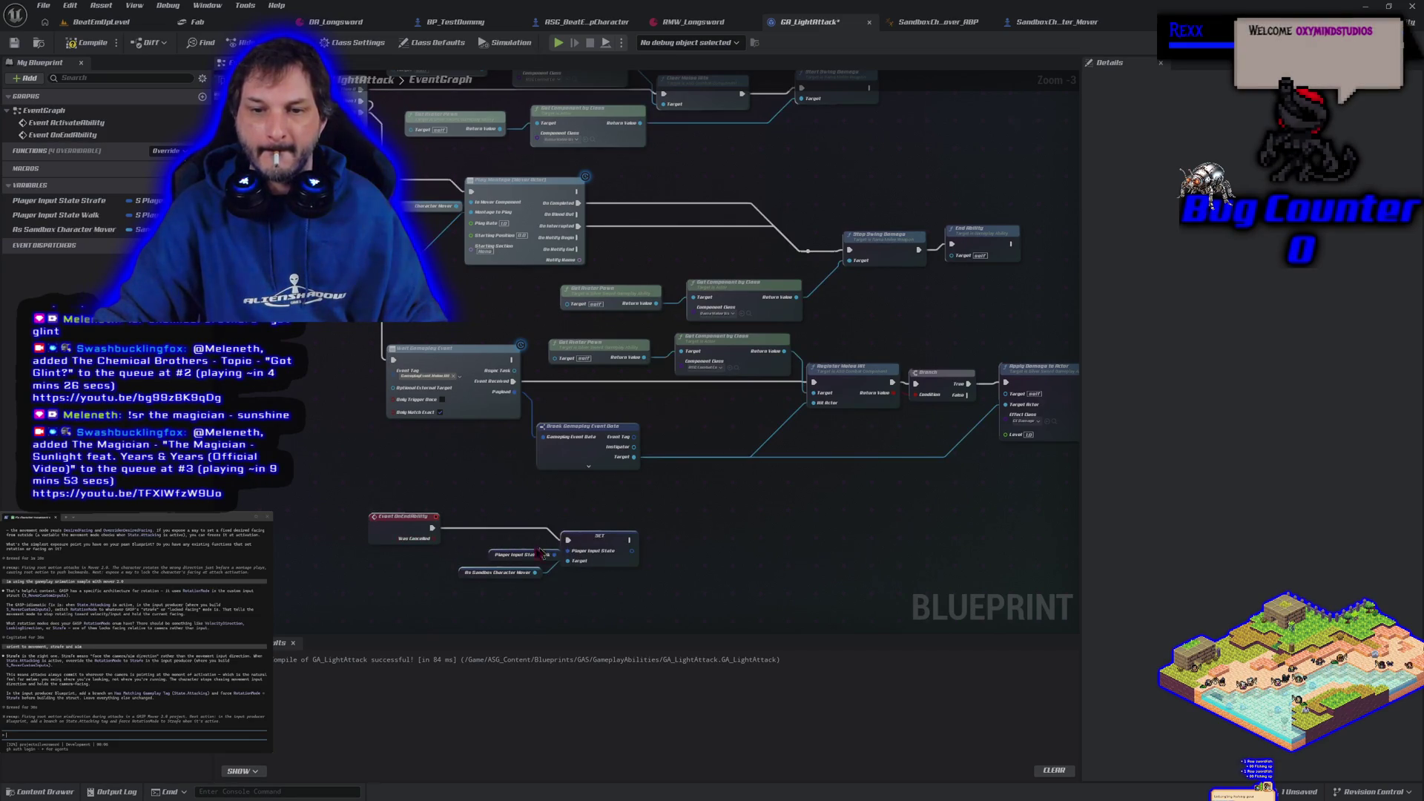
- Switch Player Input State Walk's default from WantsToStrafe to WantsToWalk and save
{"action": "left_click", "coordinate": [494, 553]}
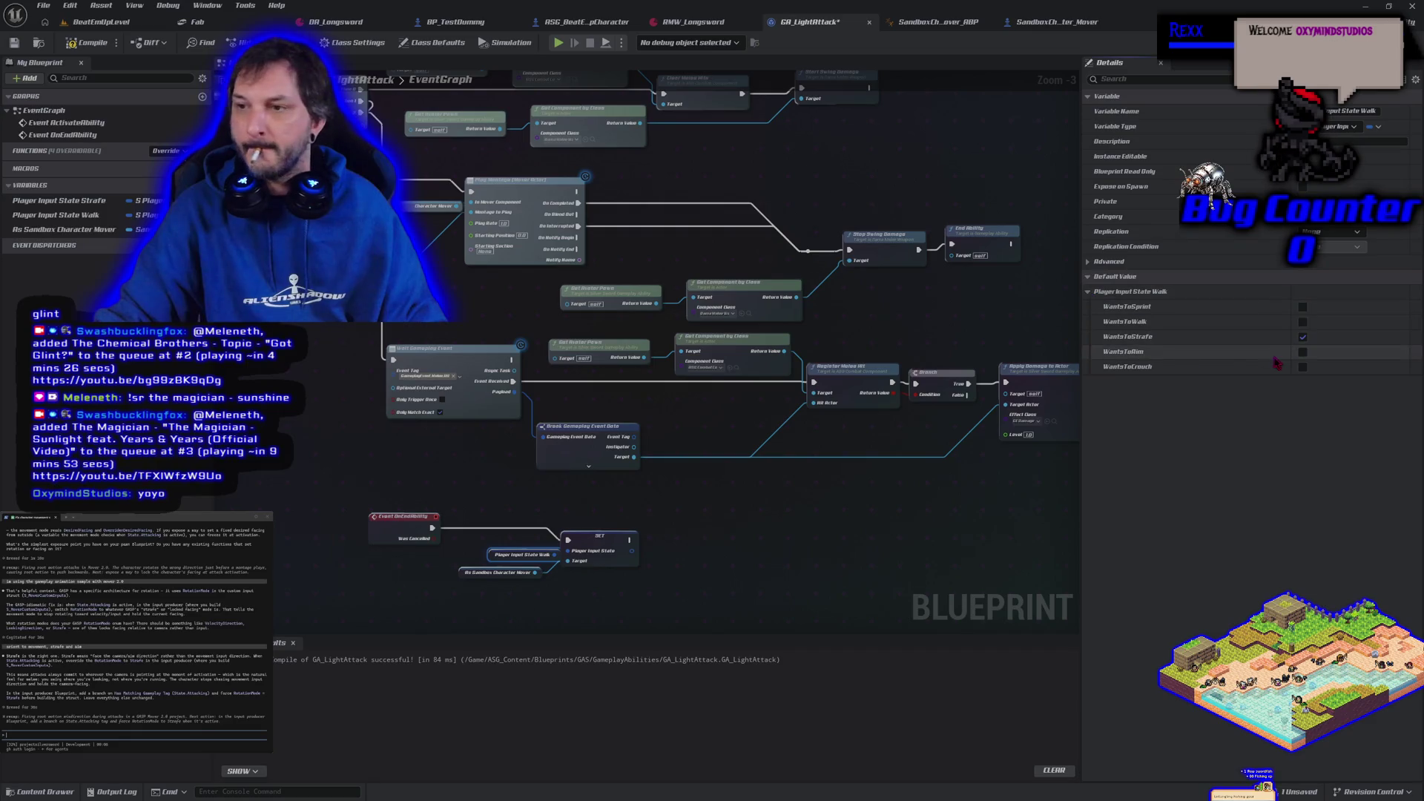
{"action": "left_click", "coordinate": [92, 215]}
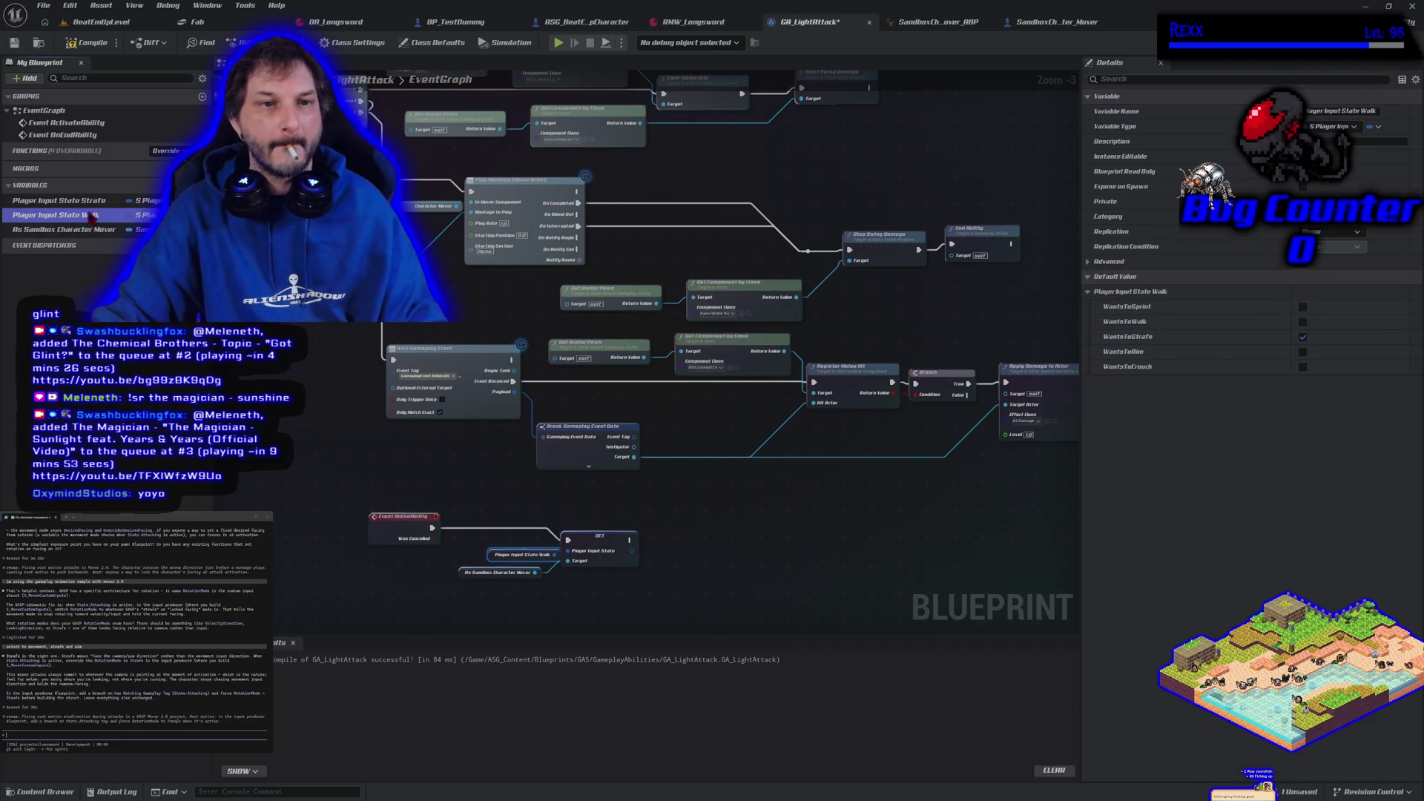
{"action": "left_click", "coordinate": [1303, 338]}
{"action": "left_click", "coordinate": [1304, 322]}
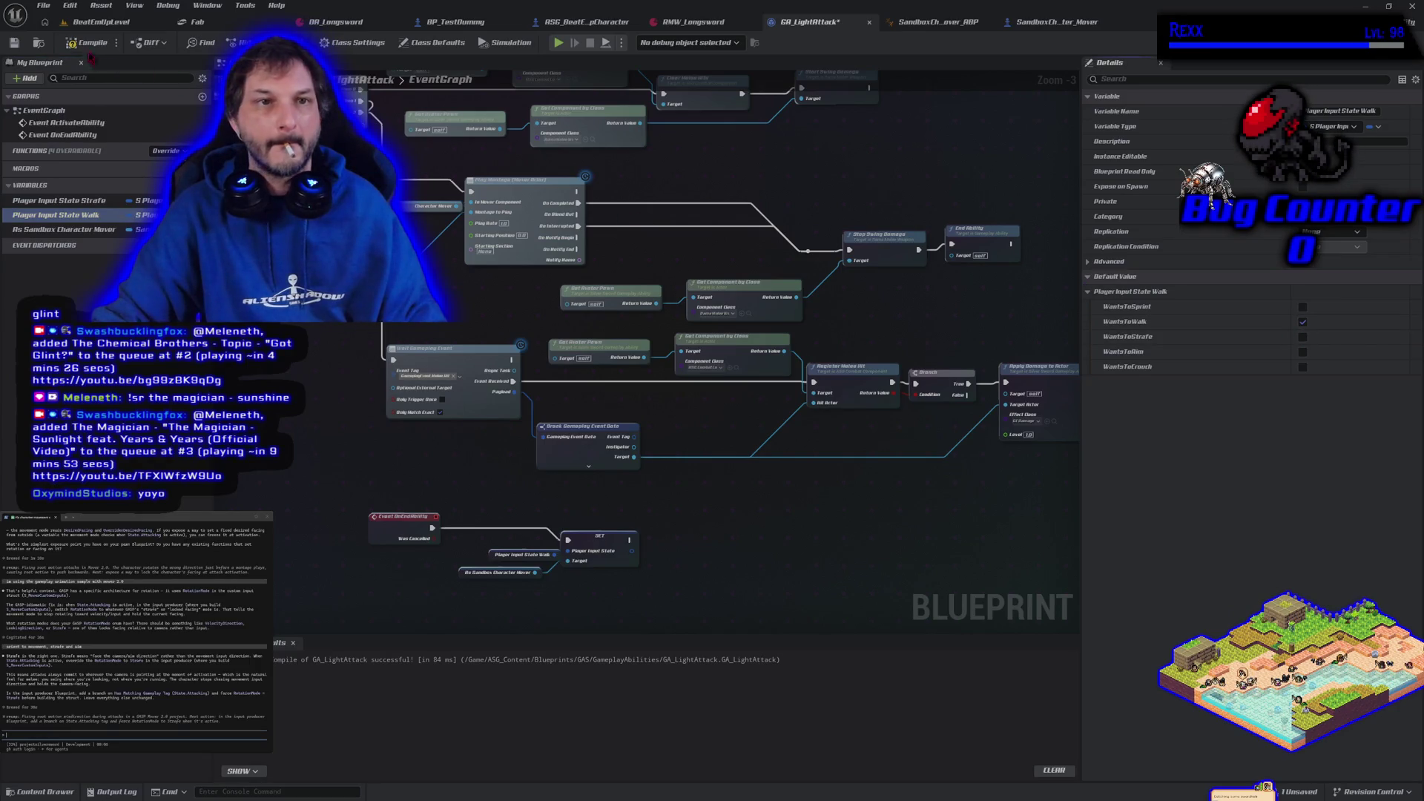
{"action": "left_click", "coordinate": [16, 45]}
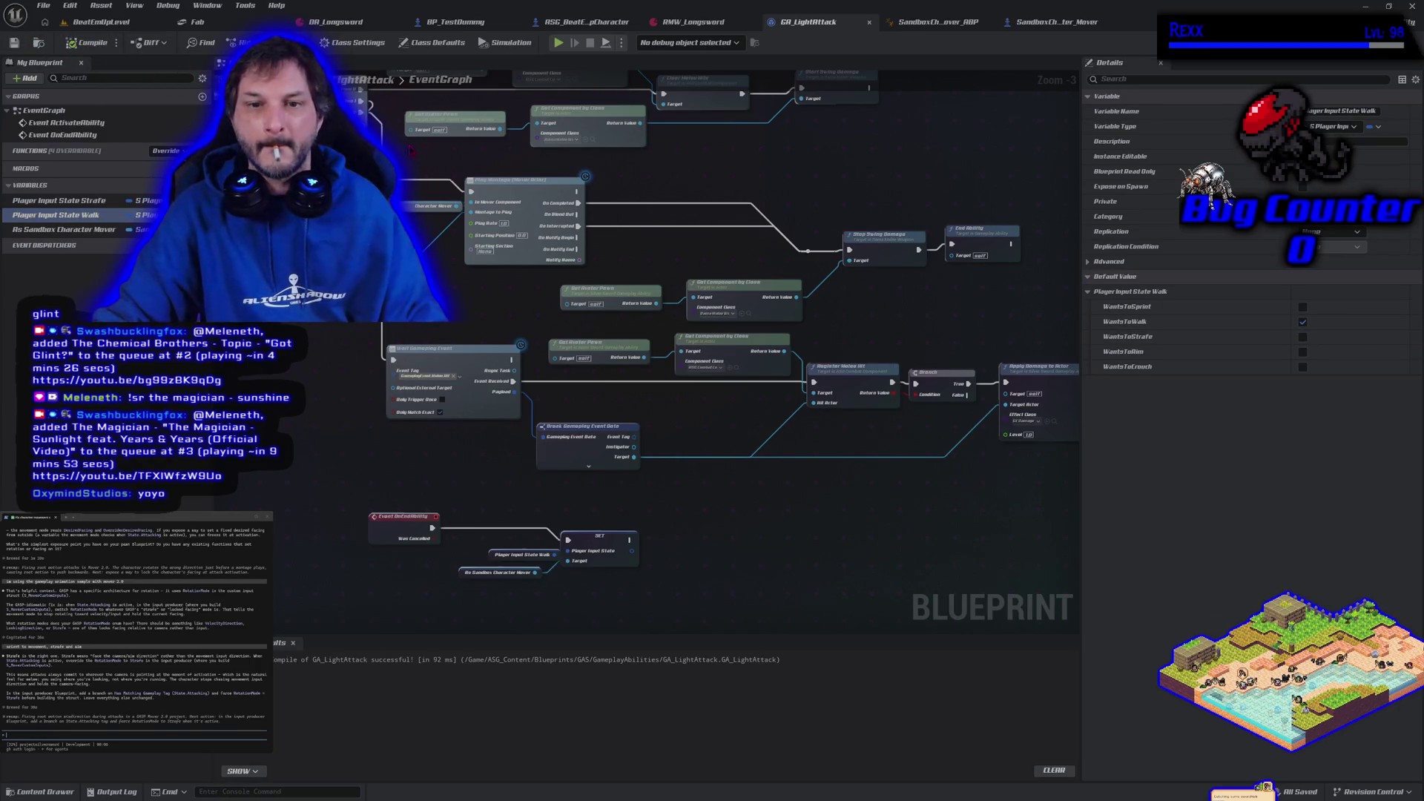
- Wire the Player Input State Strafe getter into the SET before the montage and play-test
{"action": "mouse_move", "coordinate": [233, 231]}
{"action": "left_mouse_down"}
{"action": "mouse_move", "coordinate": [507, 334]}
{"action": "mouse_move", "coordinate": [460, 304]}
{"action": "left_mouse_up"}
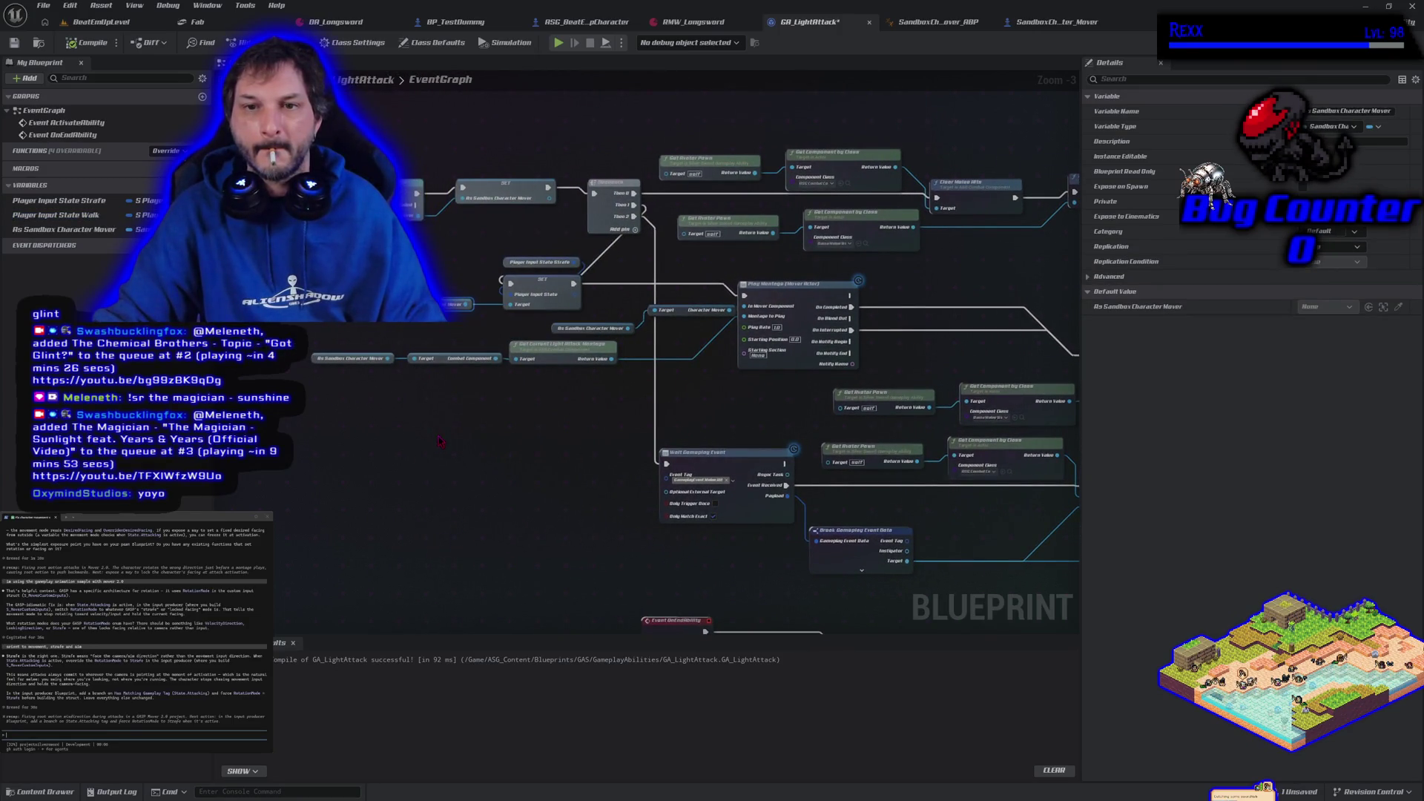
{"action": "left_click_drag", "start_coordinate": [505, 256], "coordinate": [404, 270]}
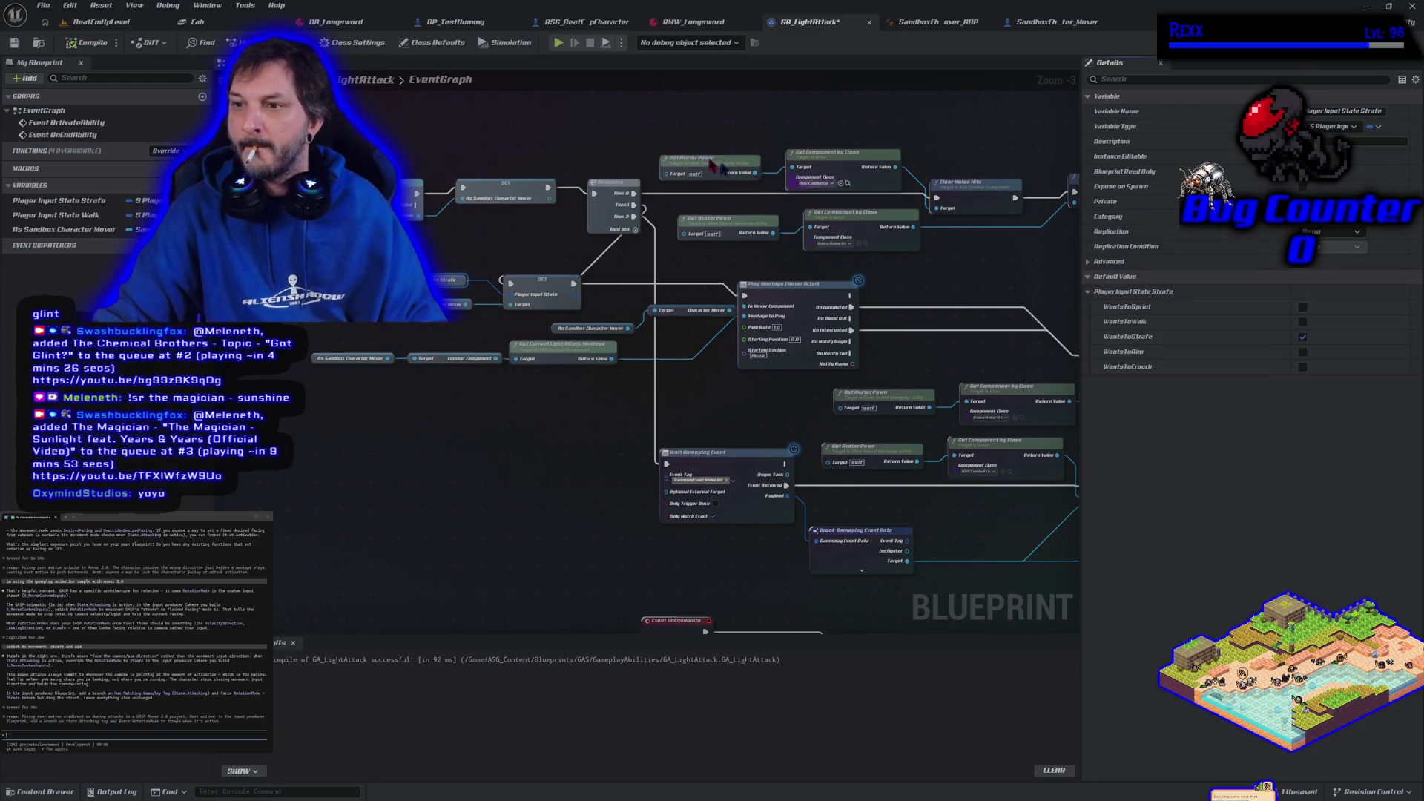
{"action": "left_click", "coordinate": [558, 43]}
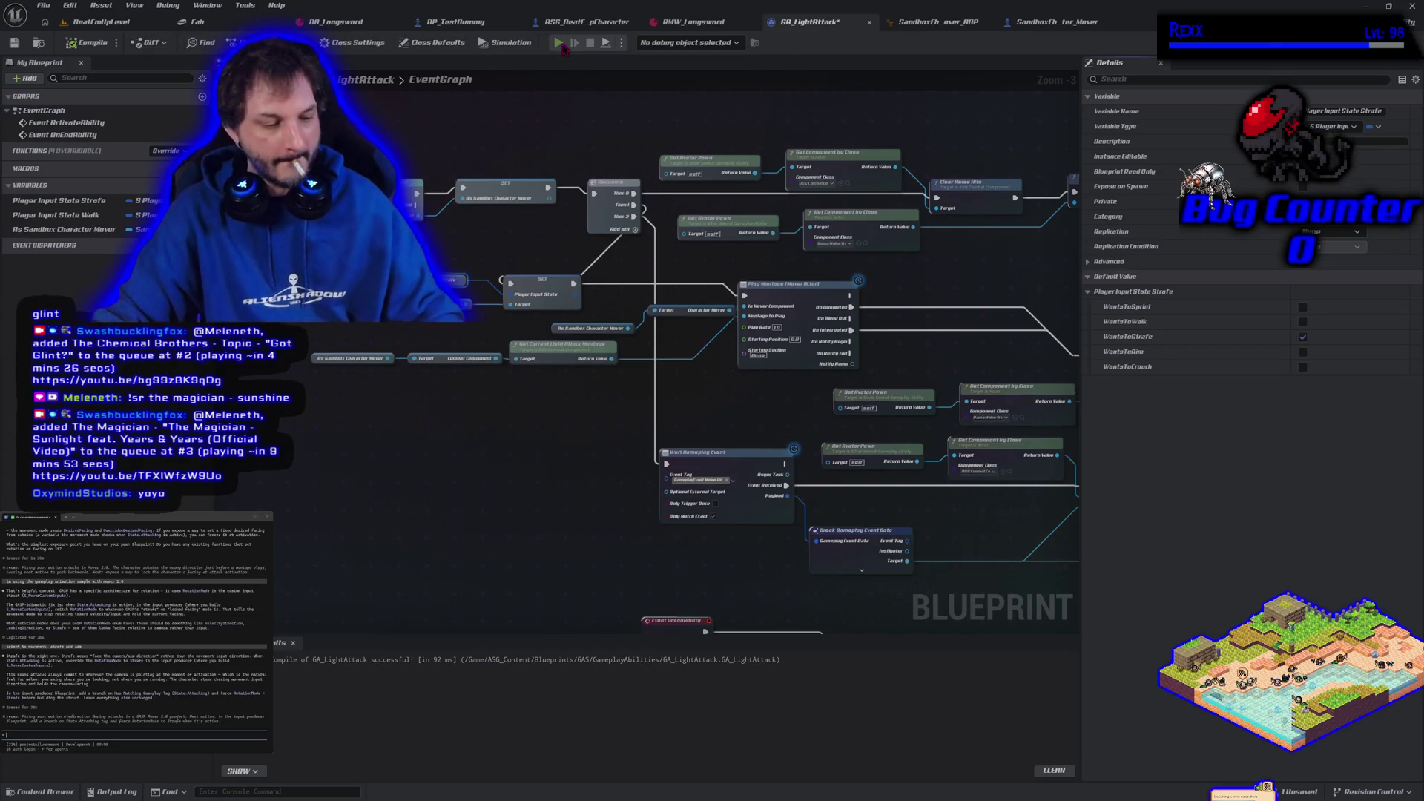
- Test light attacks while walking the character in all directions
{"action": "key", "text": "d"}
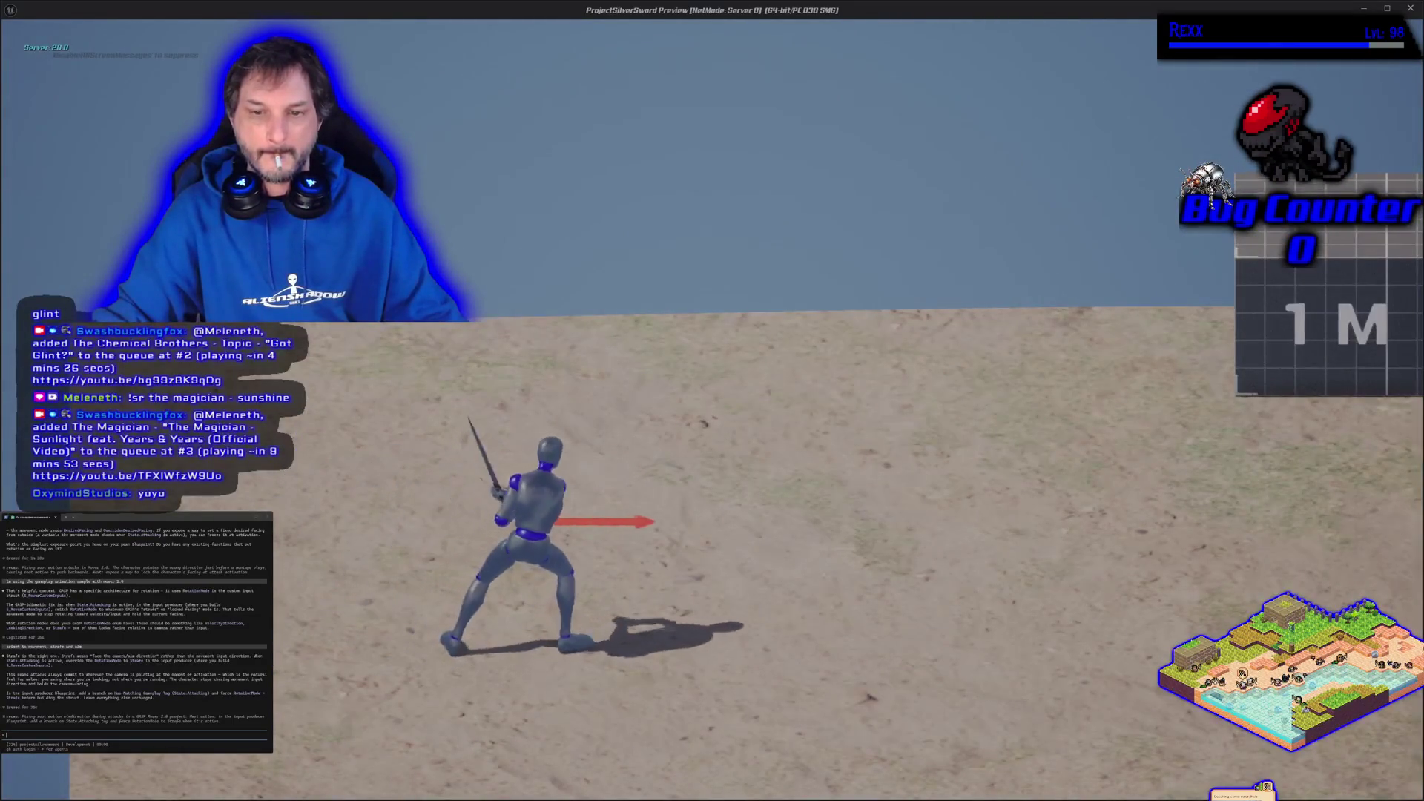
{"action": "key", "text": "a"}
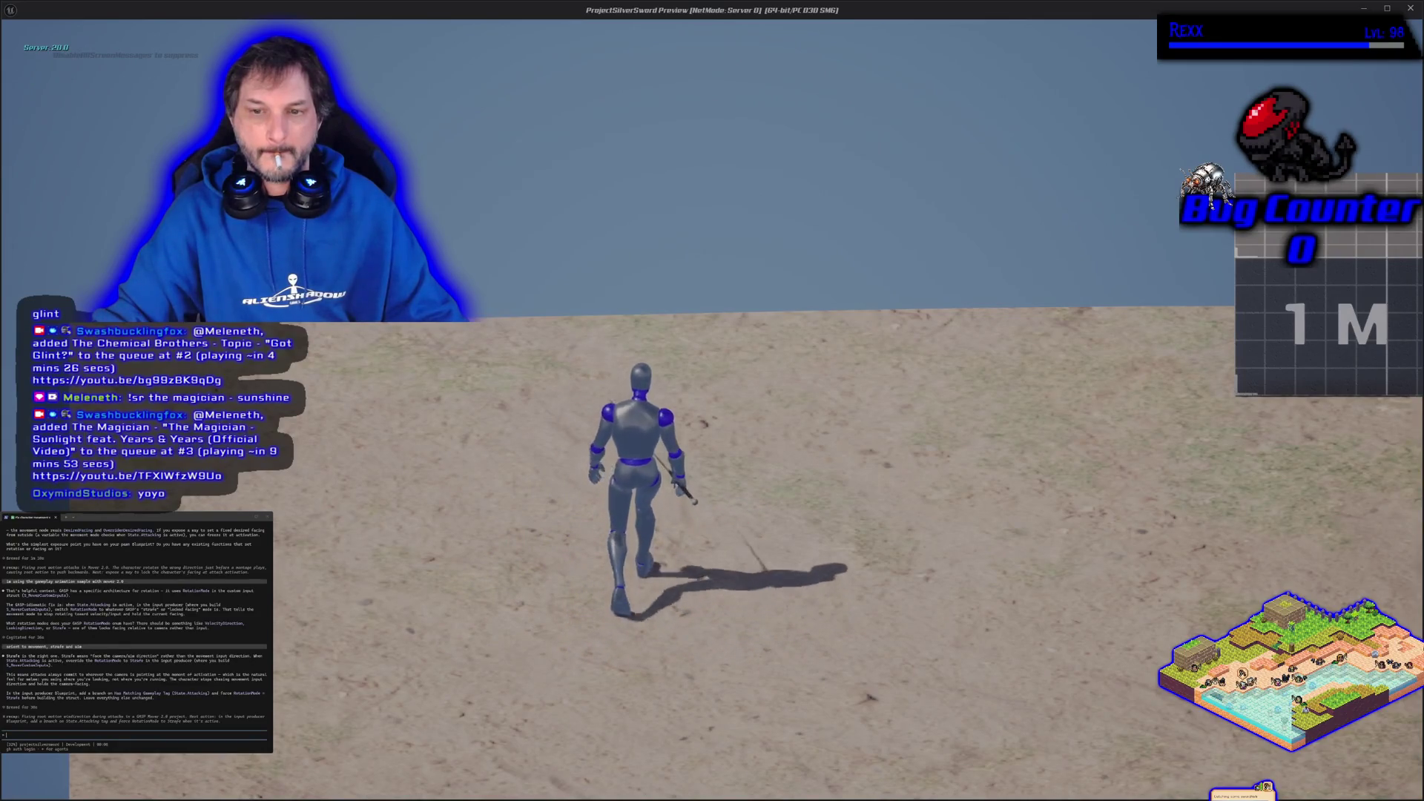
{"action": "key", "text": "s"}
{"action": "key", "text": "d"}
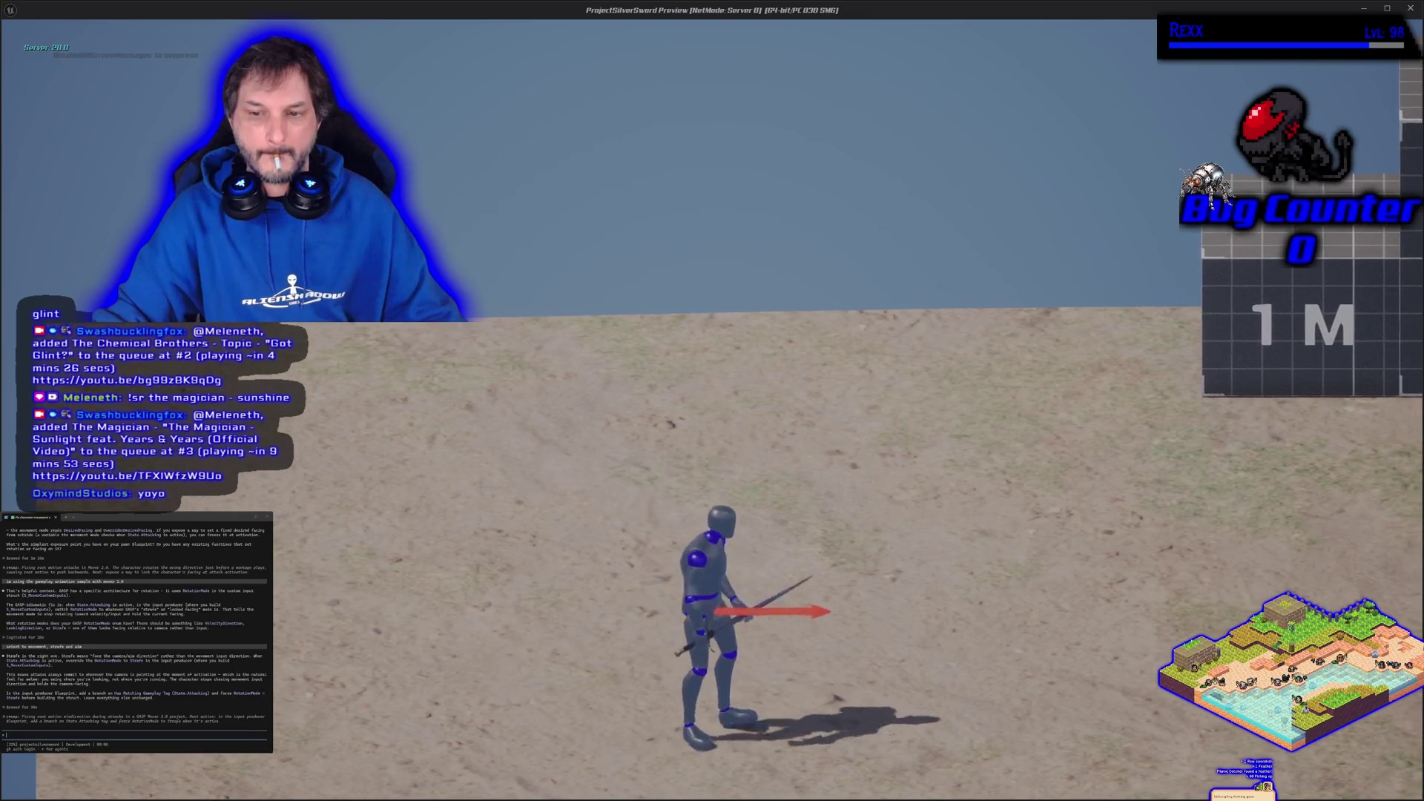
{"action": "key", "text": "a"}
{"action": "key", "text": "w"}
{"action": "key", "text": "a"}
{"action": "key", "text": "d"}
{"action": "key", "text": "a"}
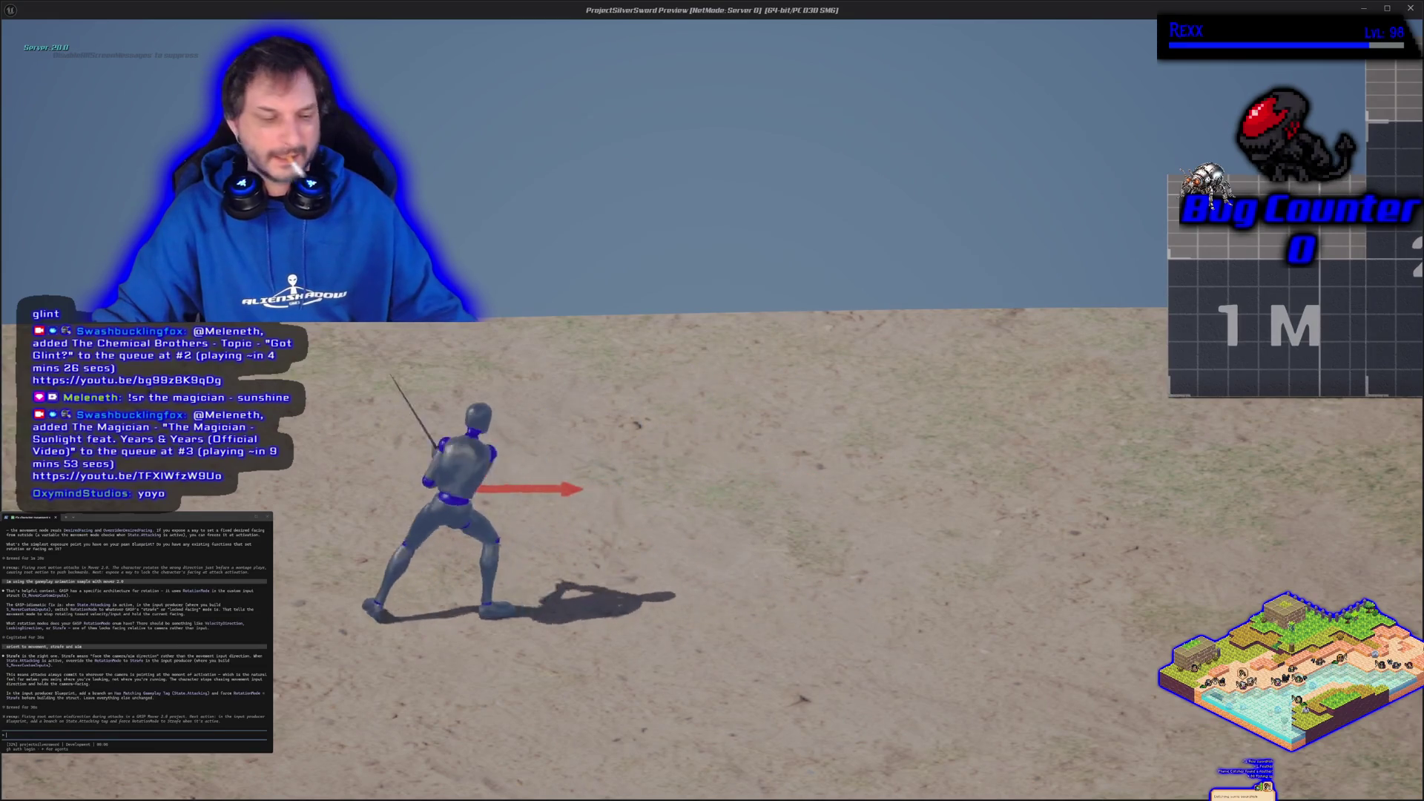
{"action": "key", "text": "Escape"}
- Break the OnEndAbility link to the SET node and recompile
{"action": "left_click_drag", "start_coordinate": [626, 593], "coordinate": [502, 495]}
{"action": "right_click", "coordinate": [581, 534]}
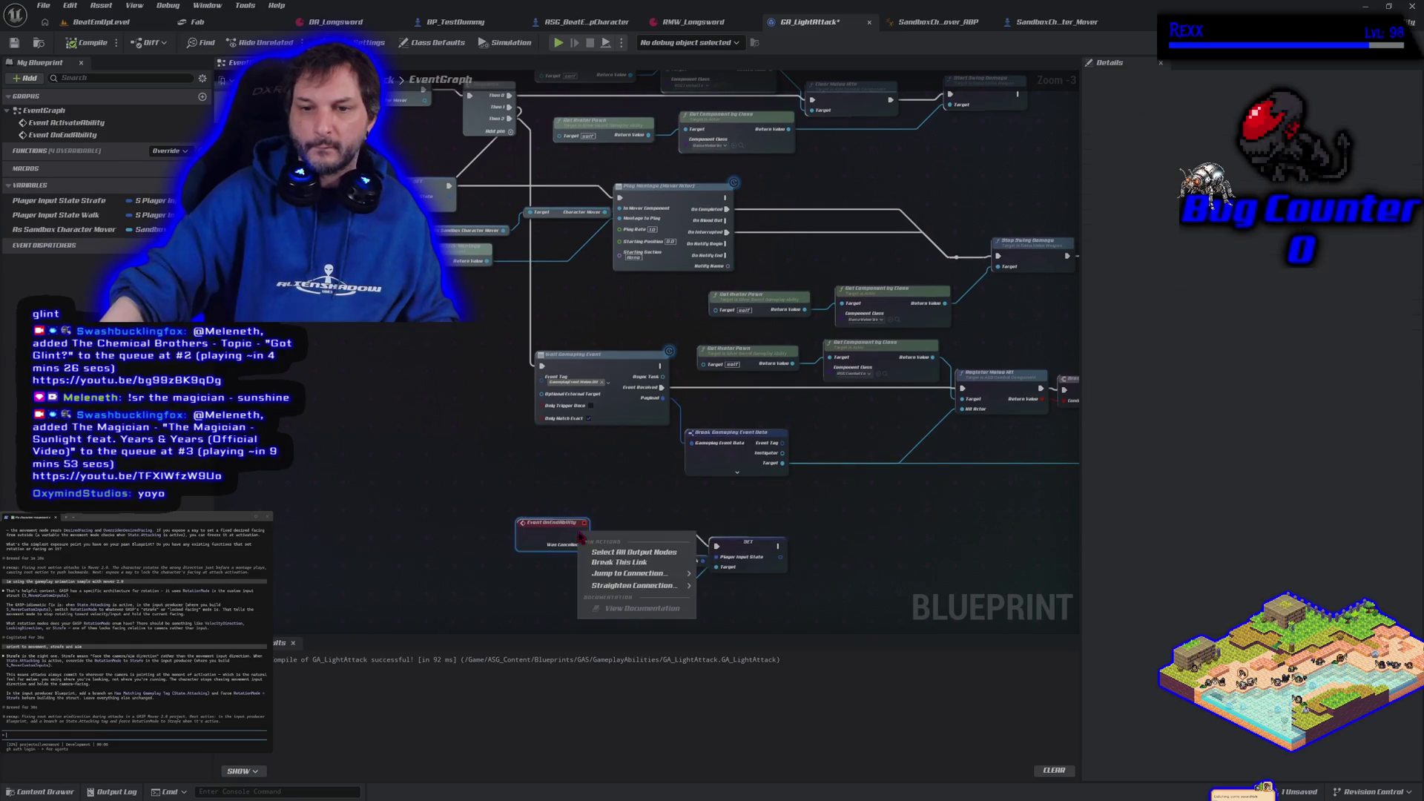
{"action": "left_click", "coordinate": [611, 564]}
{"action": "left_click", "coordinate": [100, 47]}
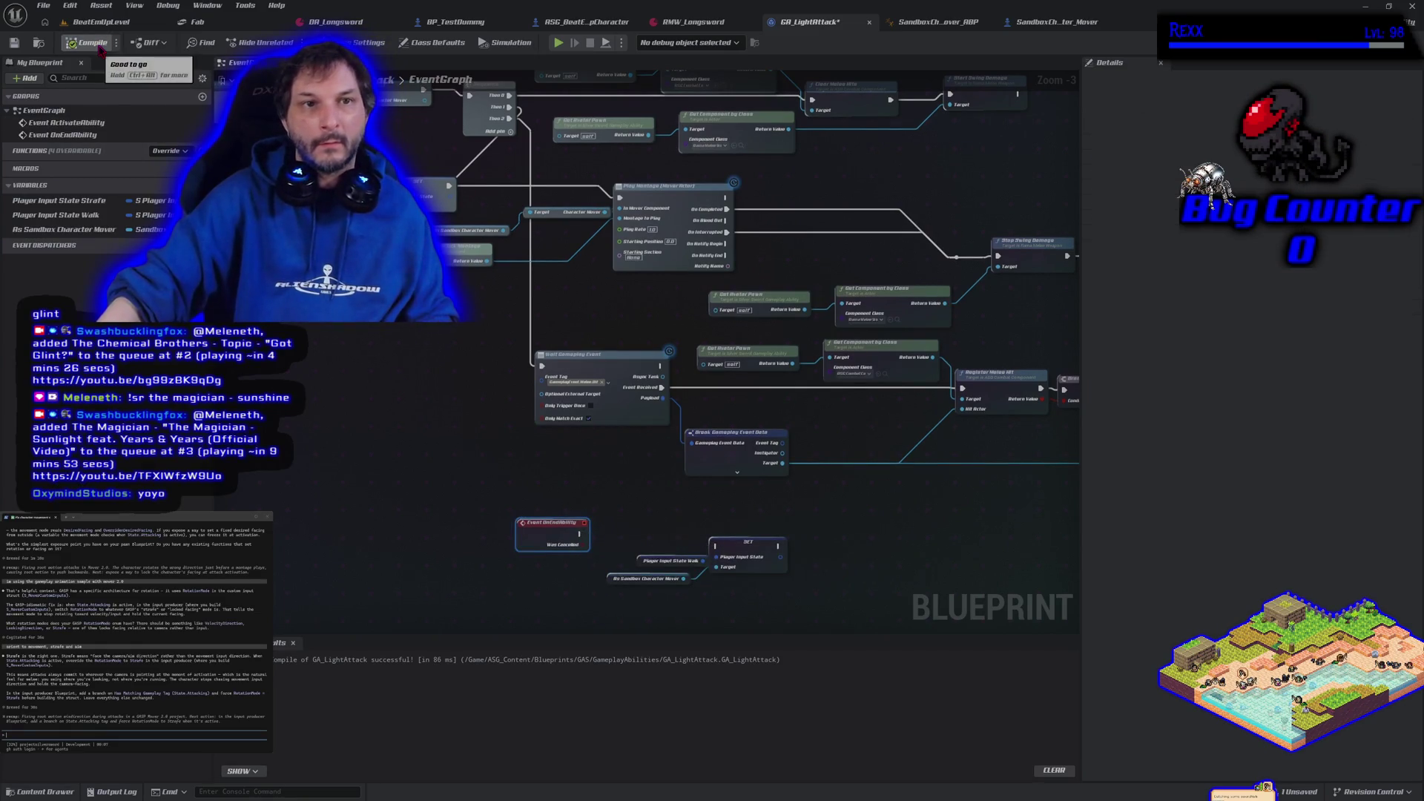
- Play-test a sword attack again, then view the ActivateAbility chain
{"action": "left_click", "coordinate": [558, 43]}
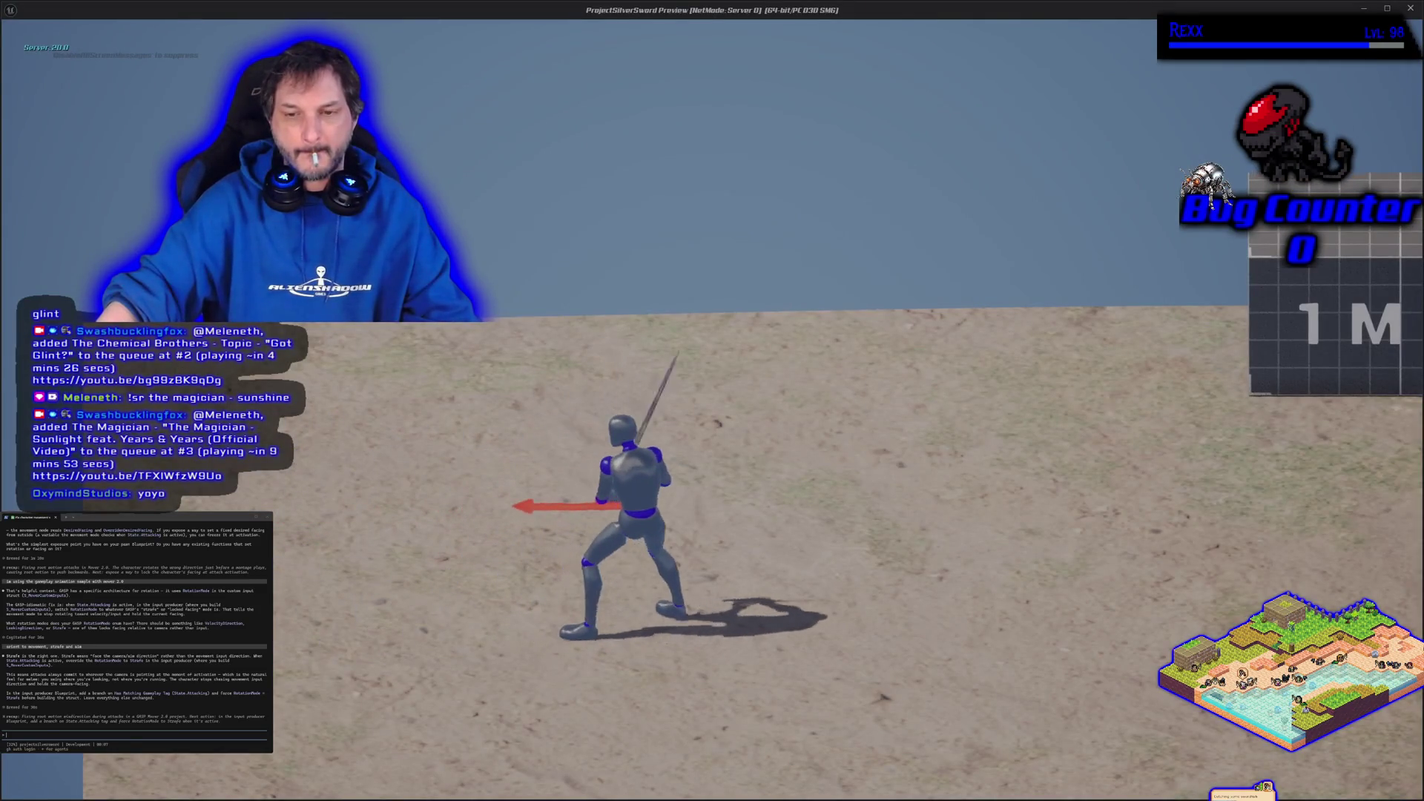
{"action": "key", "text": "d"}
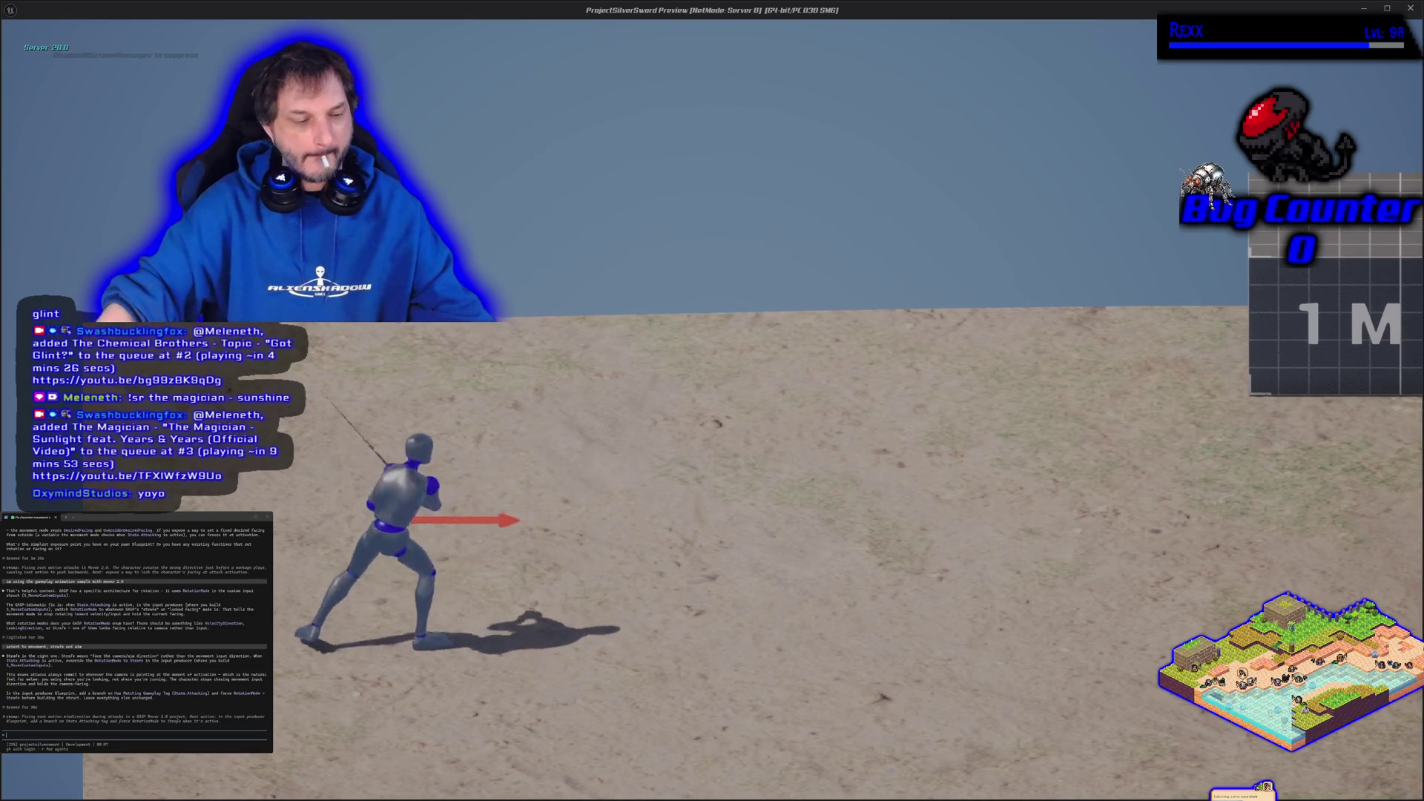
{"action": "key", "text": "Escape"}
{"action": "left_click_drag", "start_coordinate": [506, 376], "coordinate": [572, 427]}
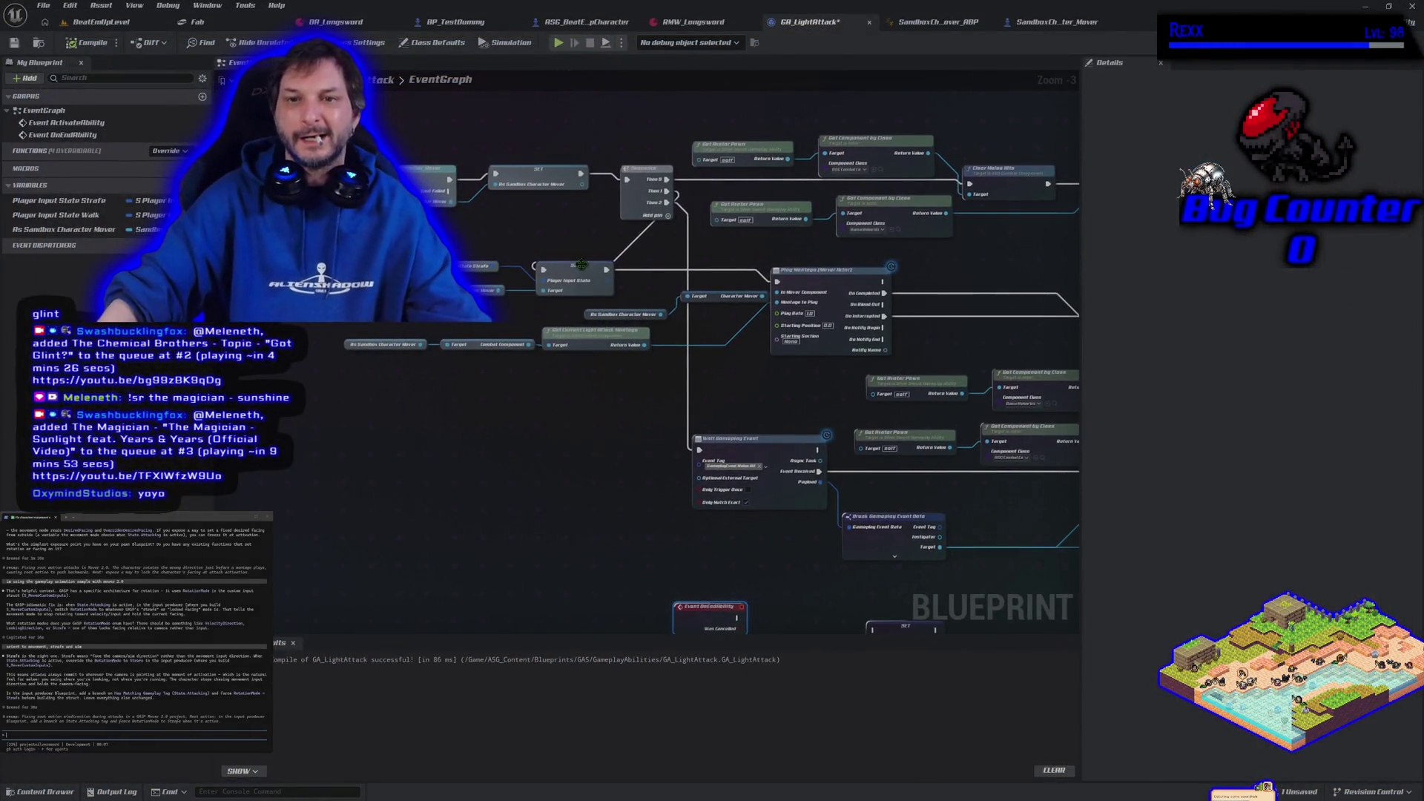
- Inspect the Player Input State Strafe variable and shift the ActivateAbility, Cast and SET nodes left
{"action": "left_click_drag", "start_coordinate": [501, 248], "coordinate": [501, 299]}
{"action": "scroll", "coordinate": [489, 286], "scroll_direction": "up", "scroll_amount": 1}
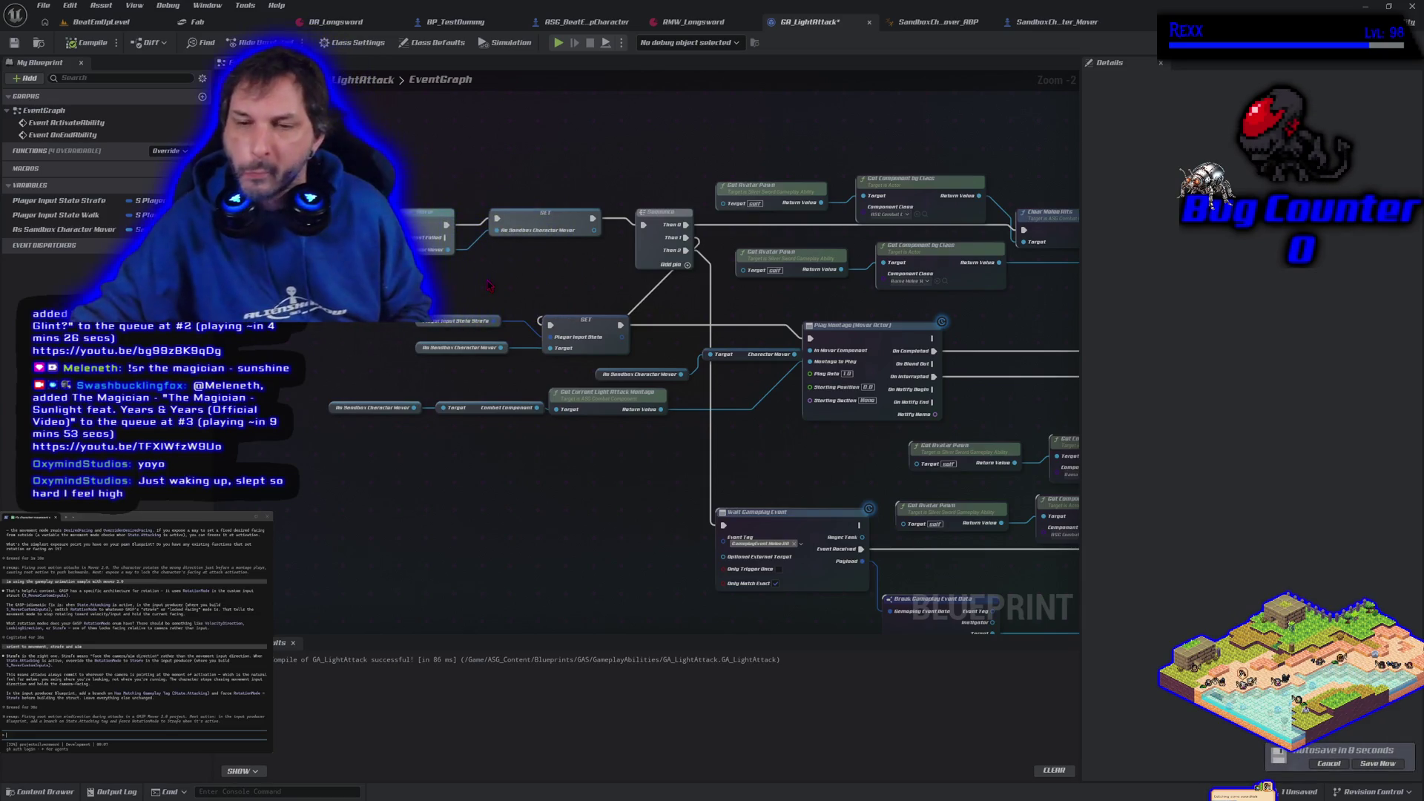
{"action": "left_click", "coordinate": [422, 327]}
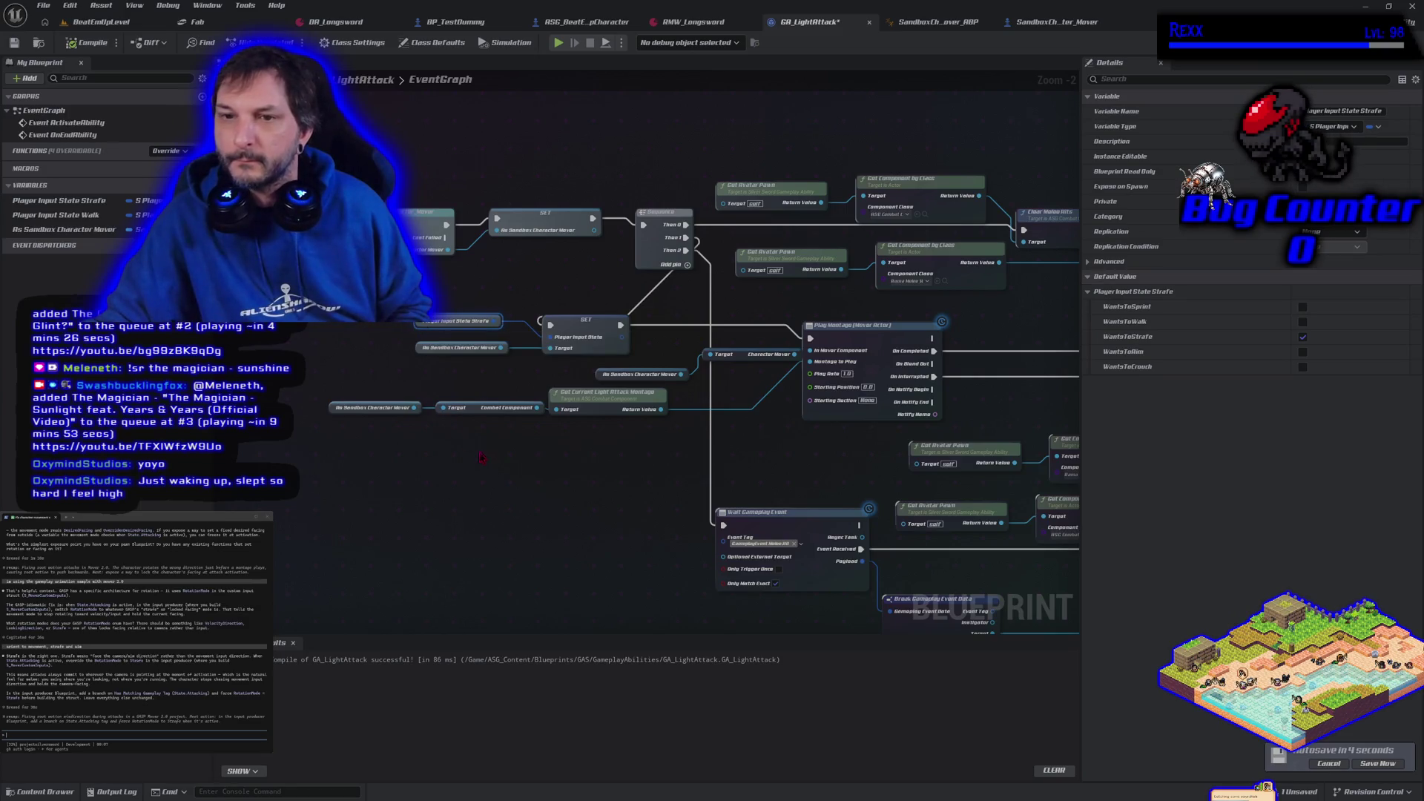
{"action": "left_click_drag", "start_coordinate": [509, 483], "coordinate": [531, 549]}
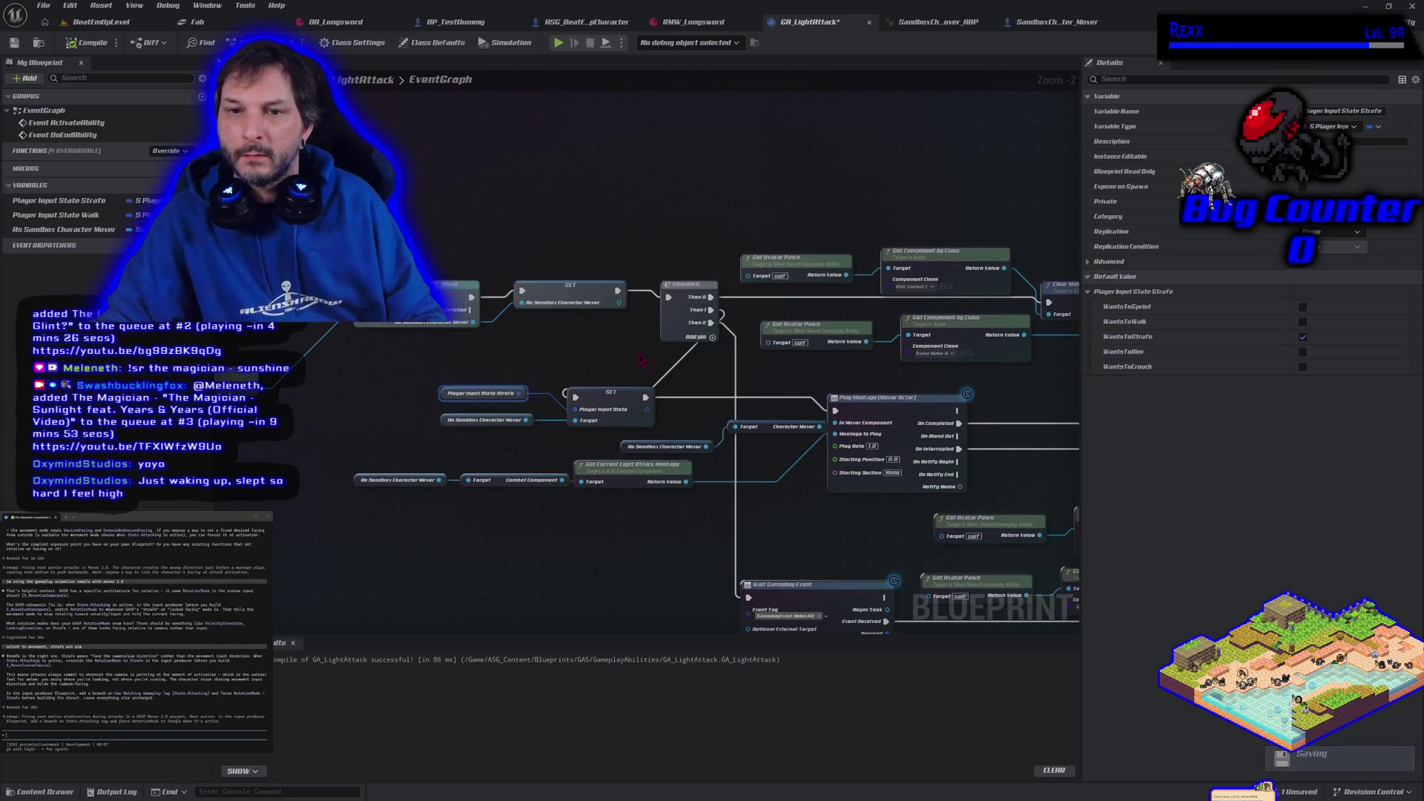
{"action": "left_click_drag", "start_coordinate": [639, 359], "coordinate": [720, 408]}
{"action": "mouse_move", "coordinate": [420, 259]}
{"action": "left_mouse_down"}
{"action": "mouse_move", "coordinate": [575, 424]}
{"action": "mouse_move", "coordinate": [616, 426]}
{"action": "left_mouse_up"}
{"action": "left_click_drag", "start_coordinate": [629, 345], "coordinate": [476, 352]}
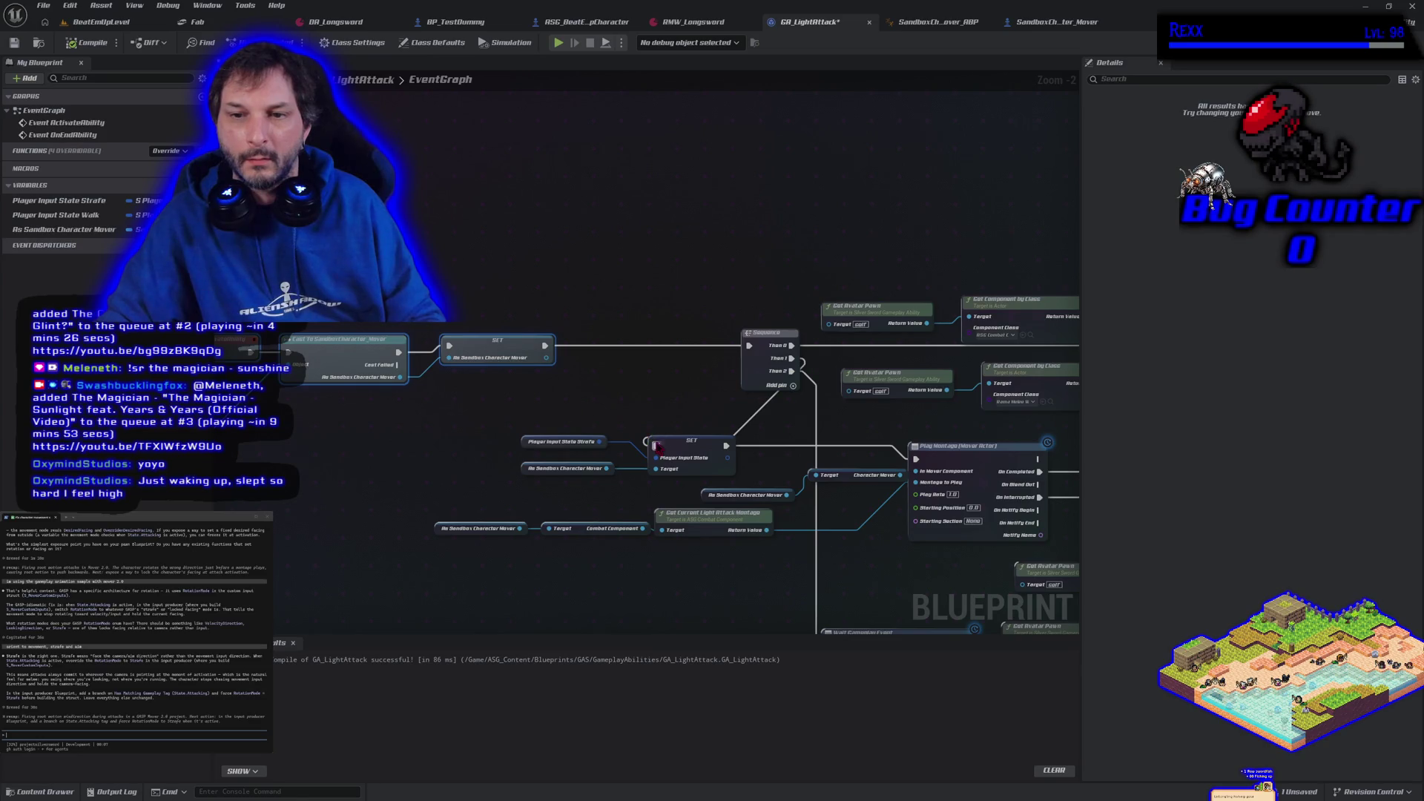
- Wire Sequence Then 1 to Play Montage, chain the cast SET into the Strafe SET, recompile and play
{"action": "left_click", "coordinate": [657, 445], "text": "alt"}
{"action": "mouse_move", "coordinate": [725, 445]}
{"action": "left_mouse_down"}
{"action": "mouse_move", "coordinate": [790, 415]}
{"action": "mouse_move", "coordinate": [791, 358]}
{"action": "left_mouse_up"}
{"action": "mouse_move", "coordinate": [535, 415]}
{"action": "left_mouse_down"}
{"action": "mouse_move", "coordinate": [736, 481]}
{"action": "mouse_move", "coordinate": [674, 383]}
{"action": "left_mouse_up"}
{"action": "mouse_move", "coordinate": [545, 346]}
{"action": "left_mouse_down"}
{"action": "mouse_move", "coordinate": [650, 379]}
{"action": "mouse_move", "coordinate": [748, 346]}
{"action": "left_mouse_up"}
{"action": "left_click", "coordinate": [87, 43]}
{"action": "left_click", "coordinate": [560, 44]}
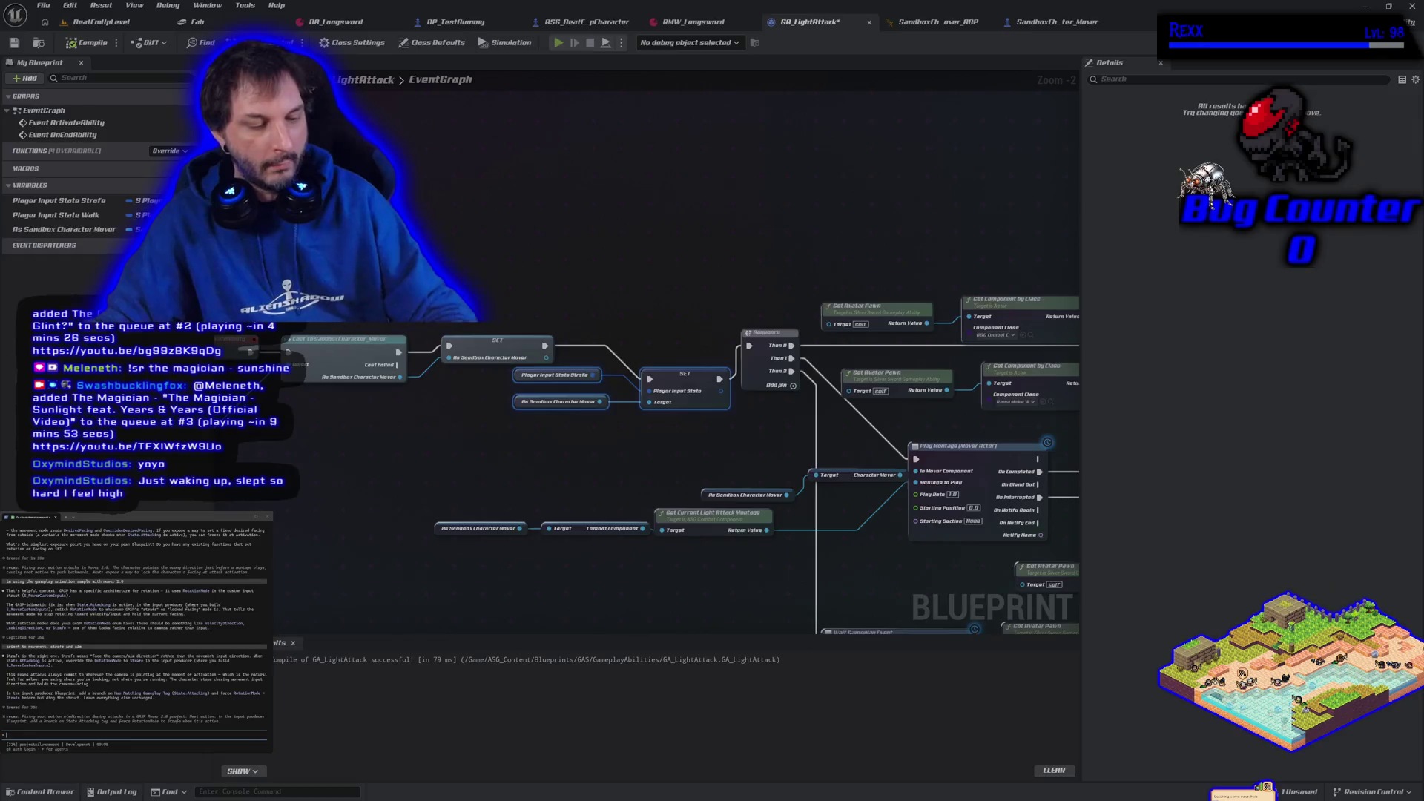
- Test light attacks while moving right and up-left, then end the play session
{"action": "key", "text": "d"}
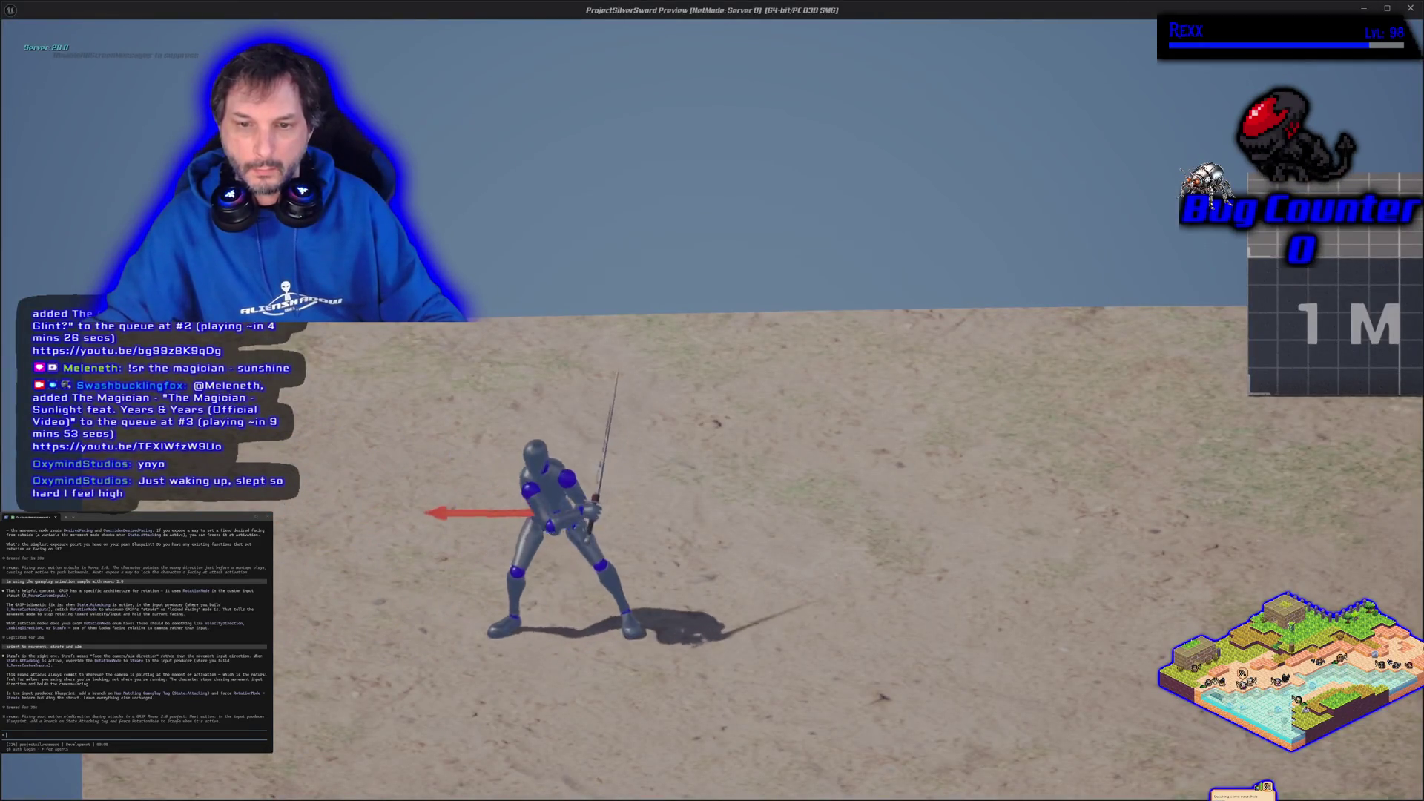
{"action": "key", "text": "w"}
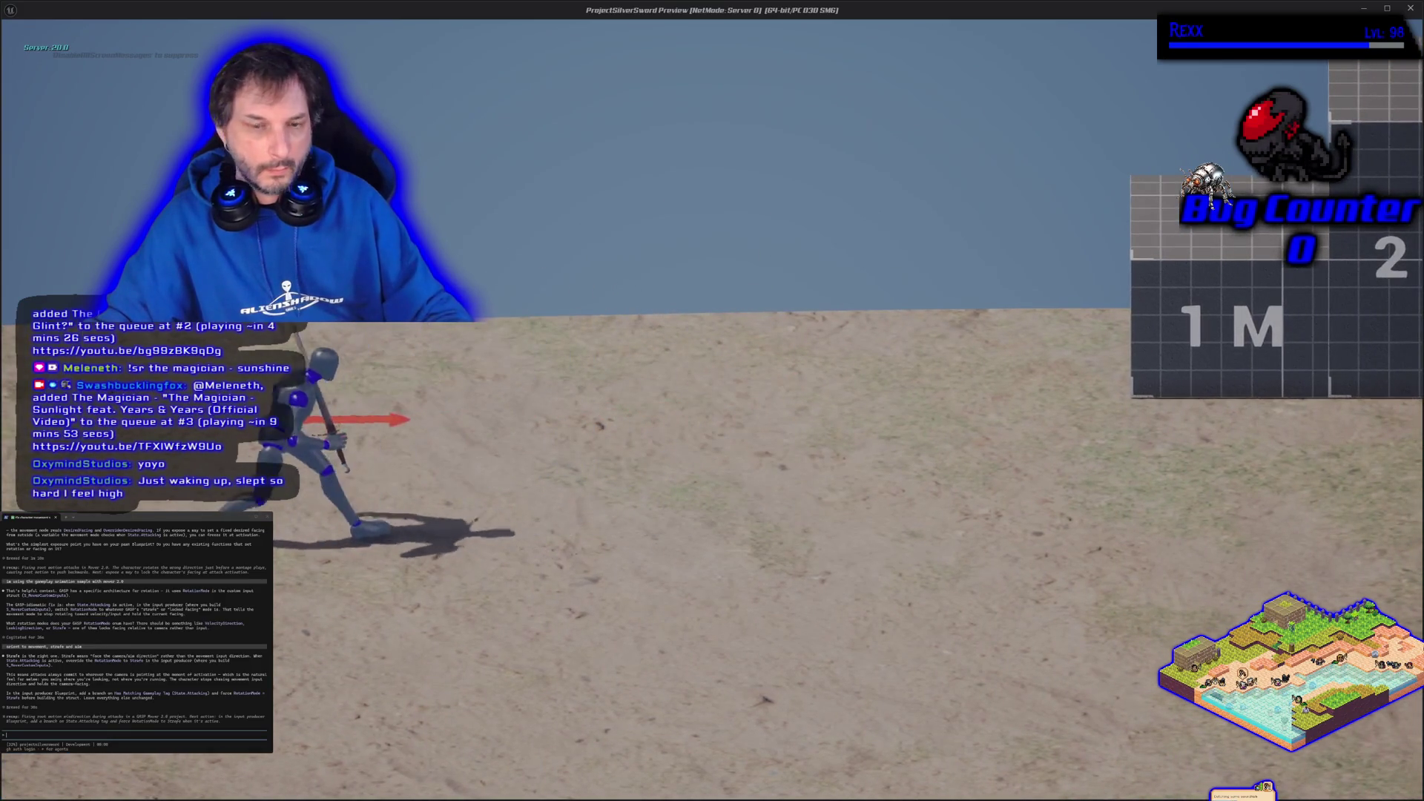
{"action": "key", "text": "Escape"}
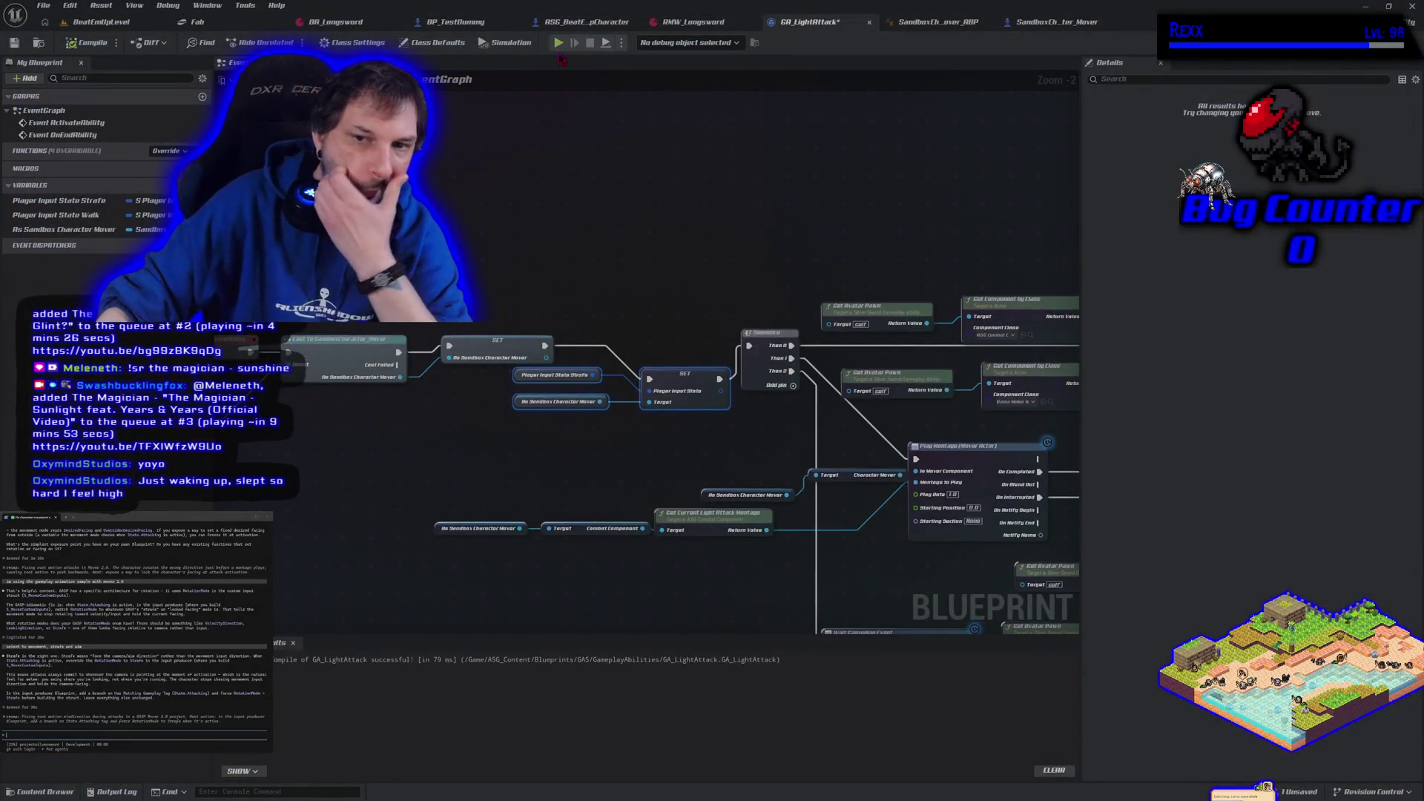
- Pan and zoom out the GA_LightAttack graph, then return to the BeatEmUpLevel level editor
{"action": "mouse_move", "coordinate": [431, 439]}
{"action": "left_mouse_down"}
{"action": "mouse_move", "coordinate": [549, 447]}
{"action": "mouse_move", "coordinate": [518, 448]}
{"action": "left_mouse_up"}
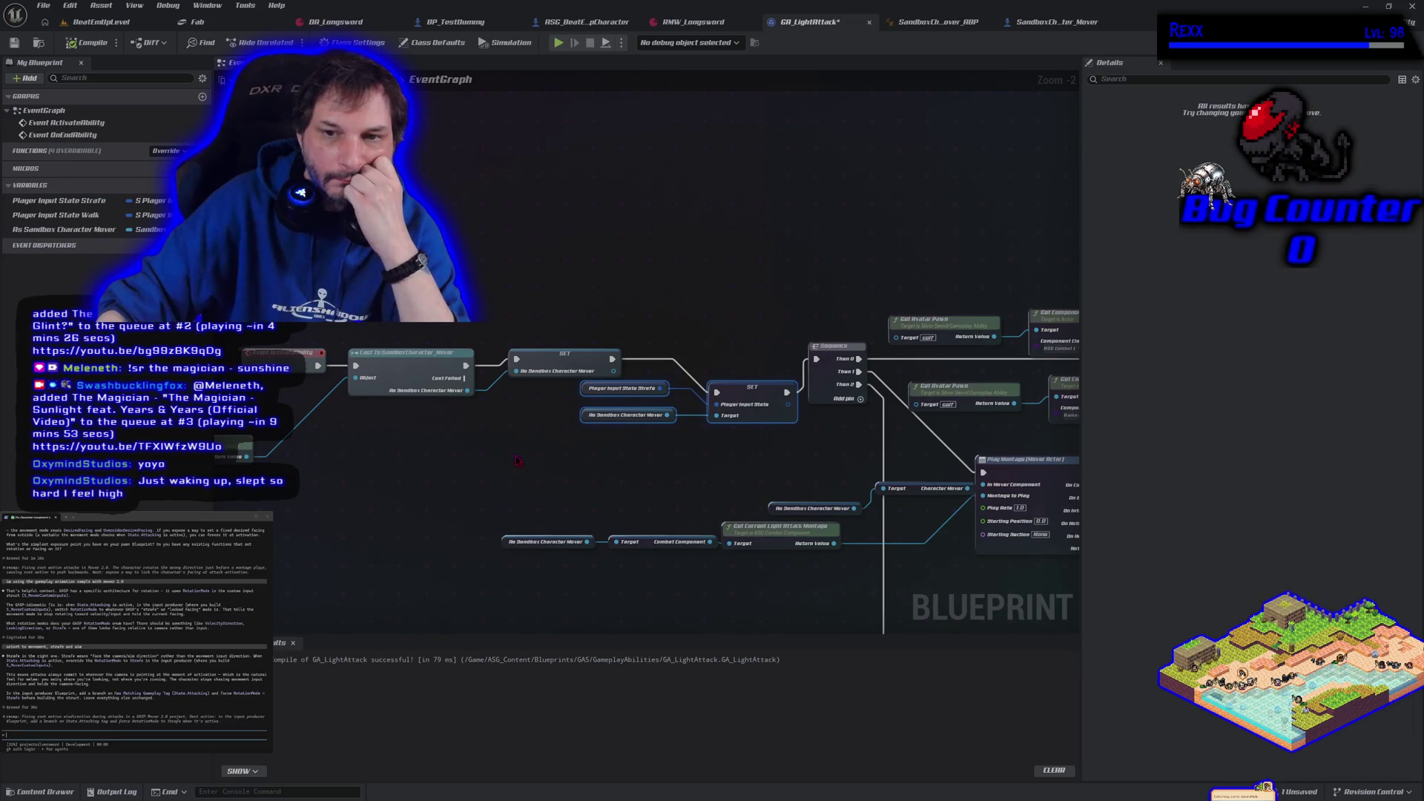
{"action": "scroll", "coordinate": [517, 460], "scroll_direction": "down", "scroll_amount": 1}
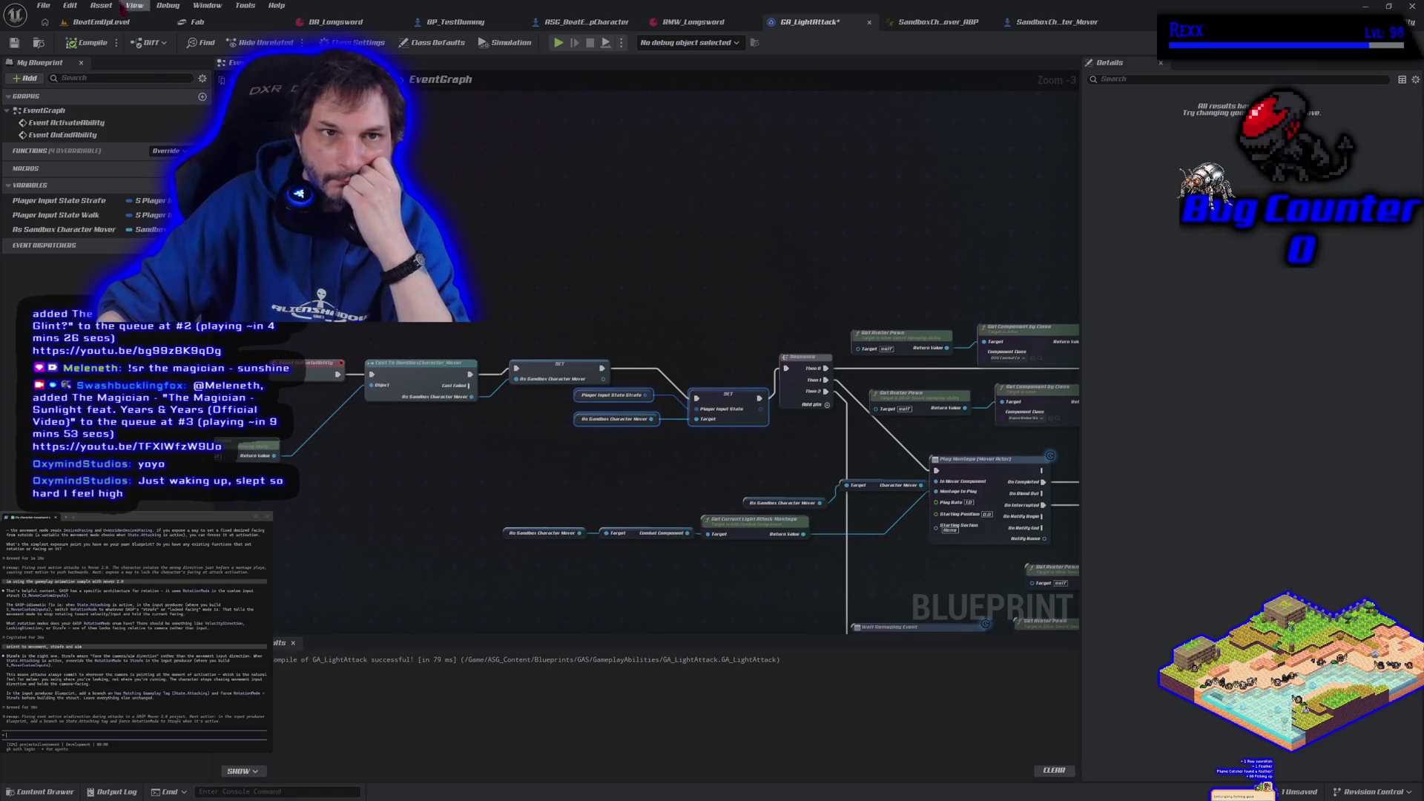
{"action": "left_click", "coordinate": [101, 21]}
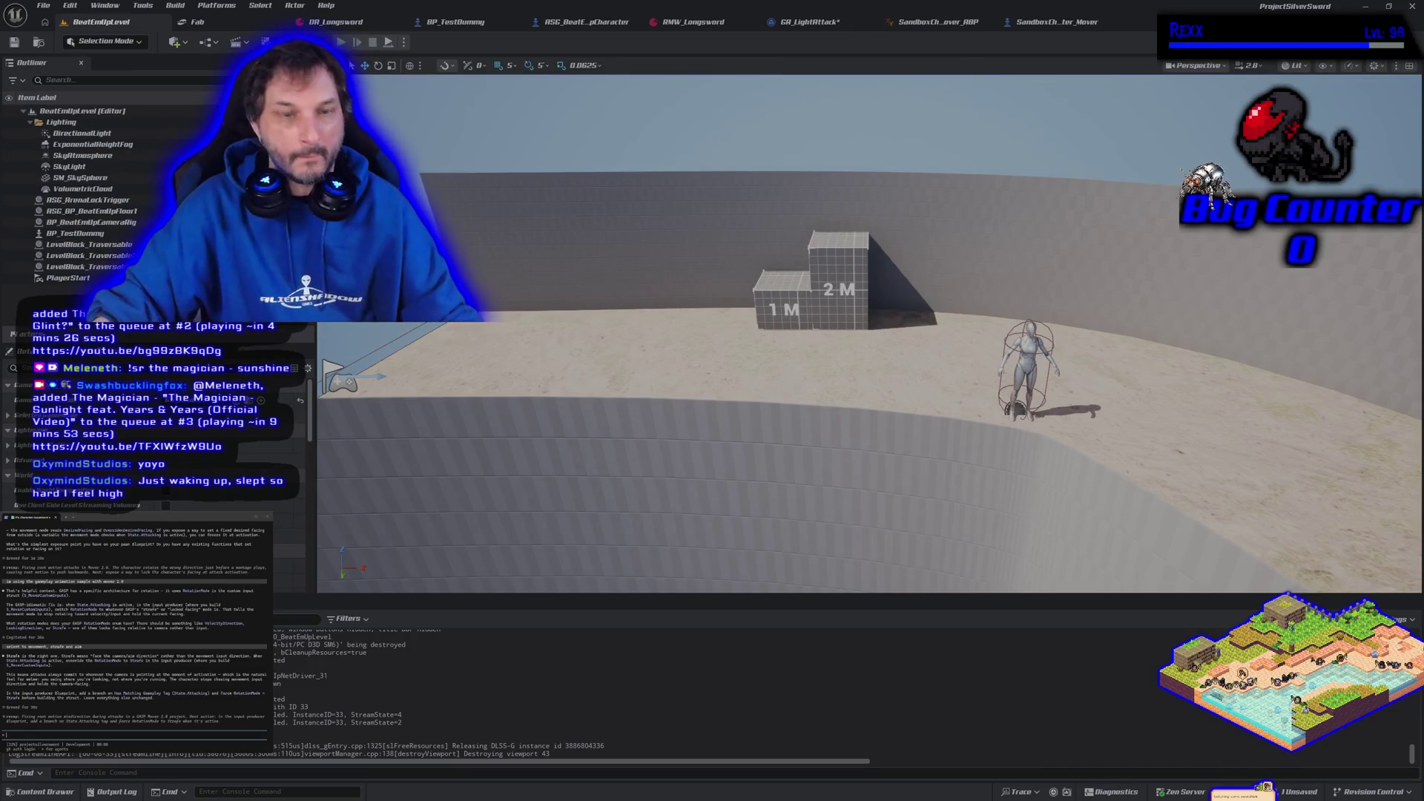
{"action": "key", "text": "alt+p"}
{"action": "key", "text": "d"}
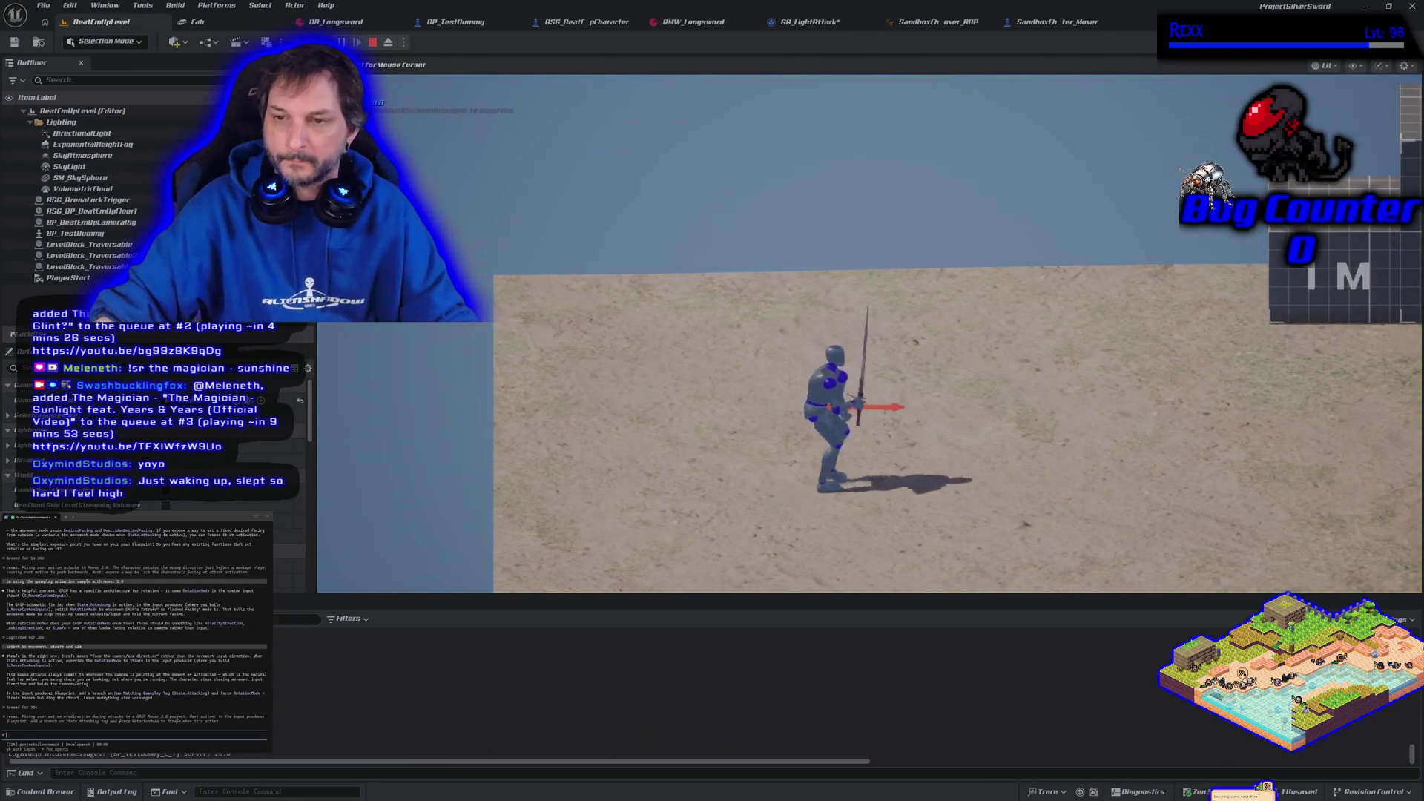
{"action": "key", "text": "d"}
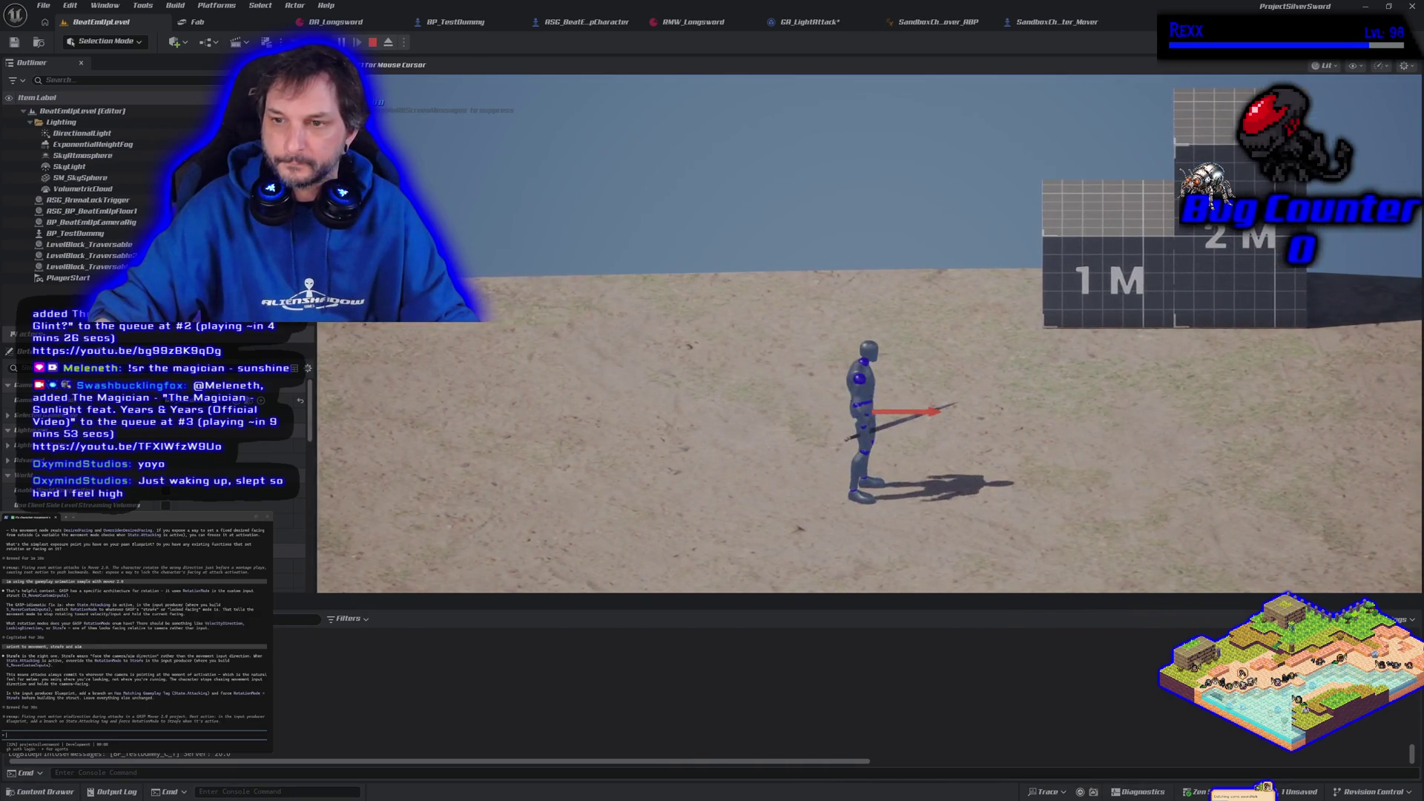
{"action": "key", "text": "d"}
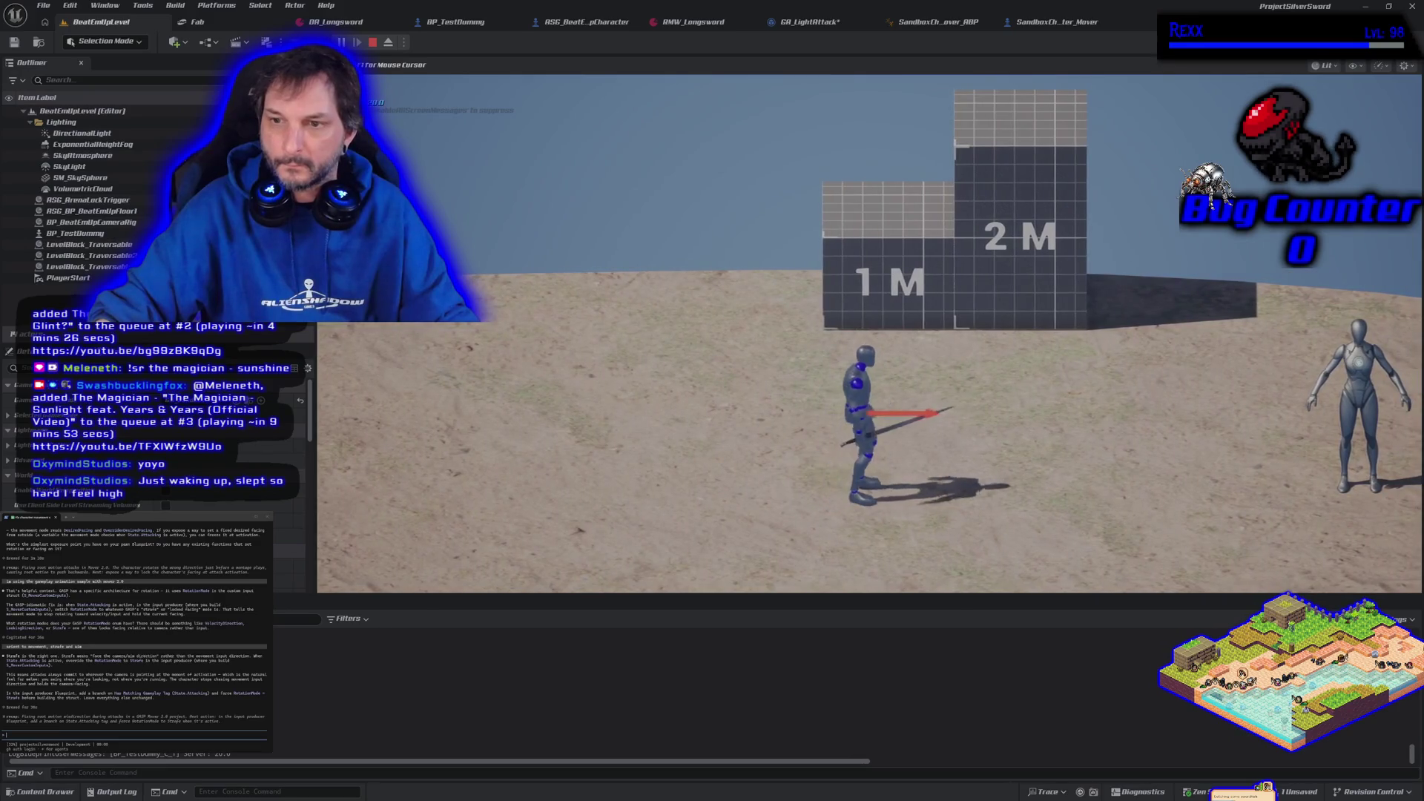
{"action": "key", "text": "a"}
{"action": "key", "text": "a"}
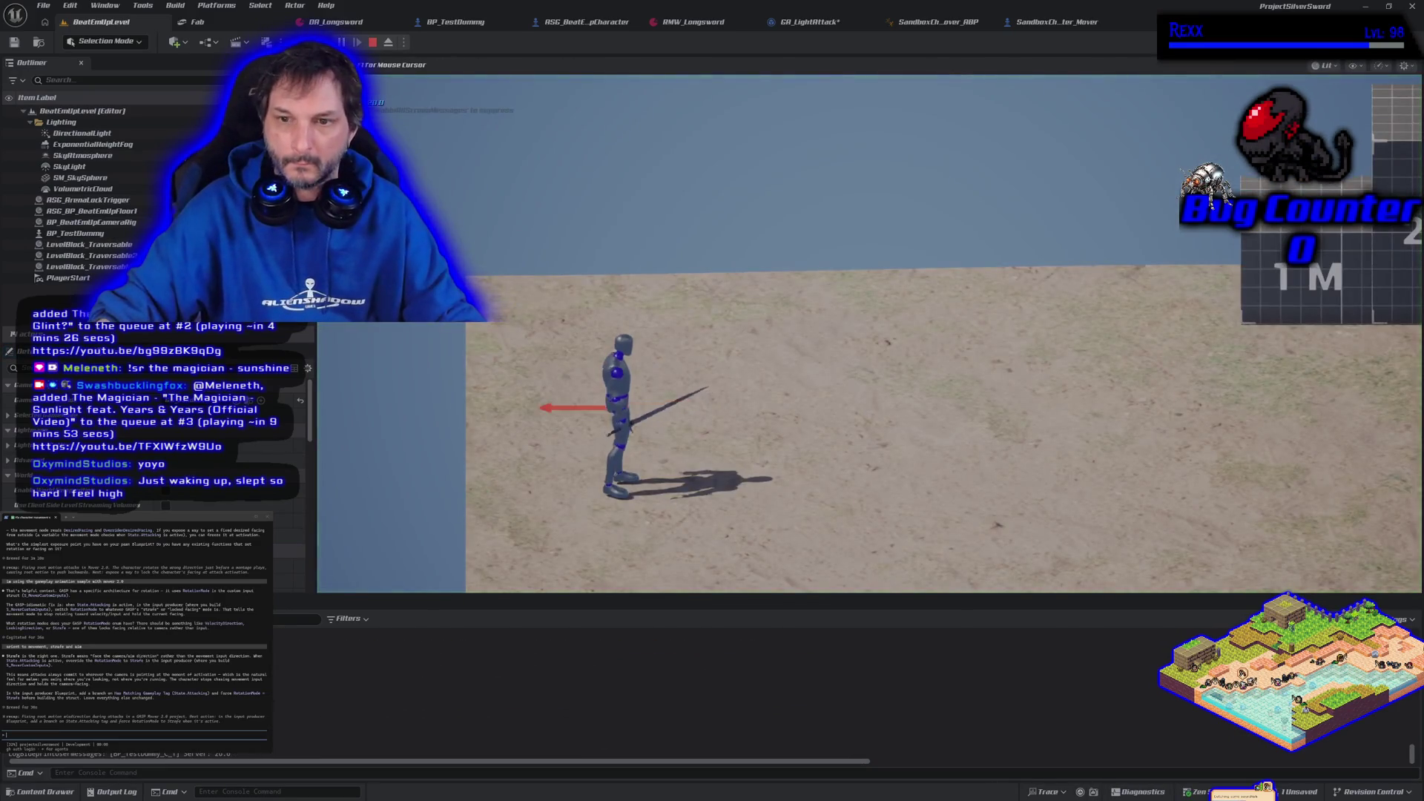
{"action": "key", "text": "d"}
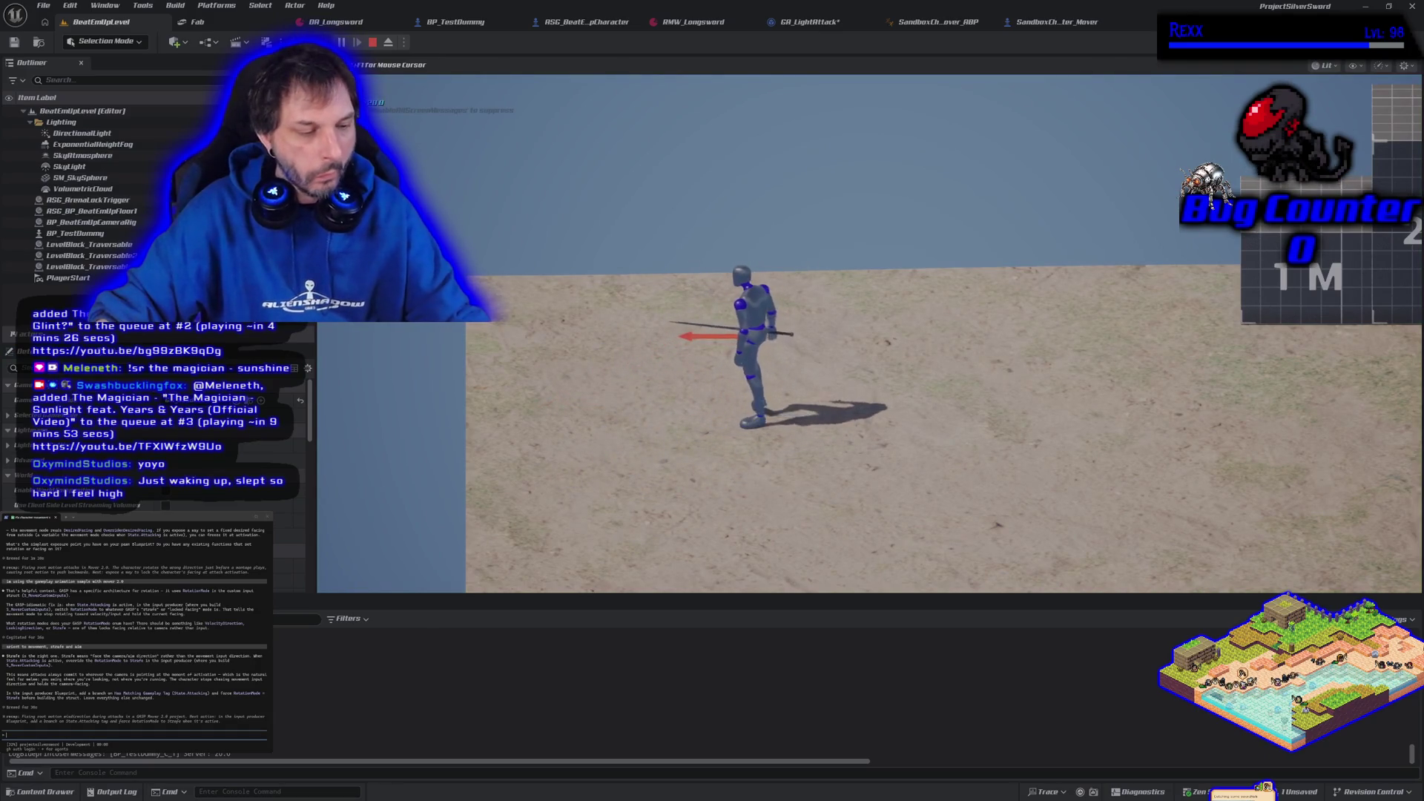
{"action": "key", "text": "Escape"}
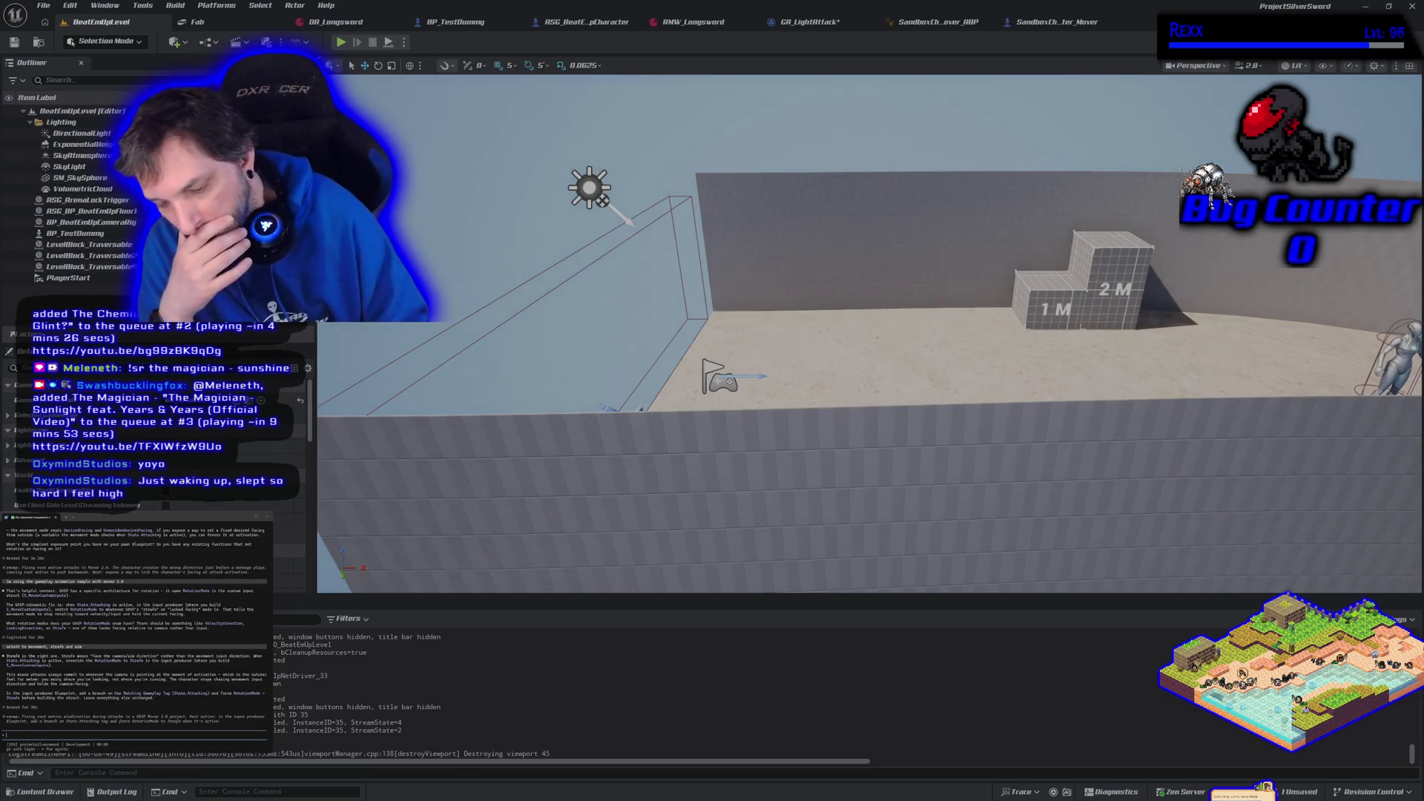
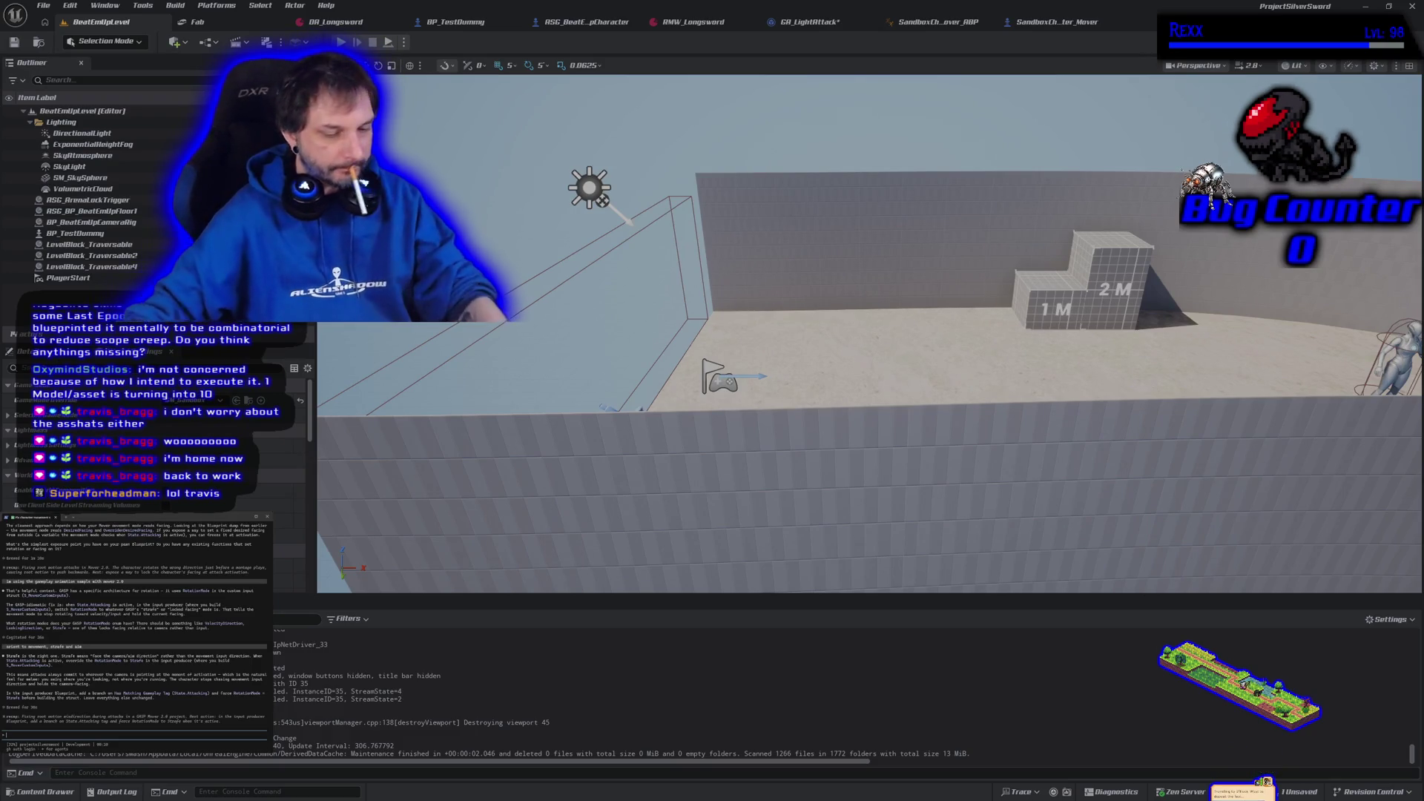
- Send the terminal assistant the note 'i think the issue is that'
{"action": "type", "text": "i think the issue is that more pointing the capsule right before the input is pressed"}
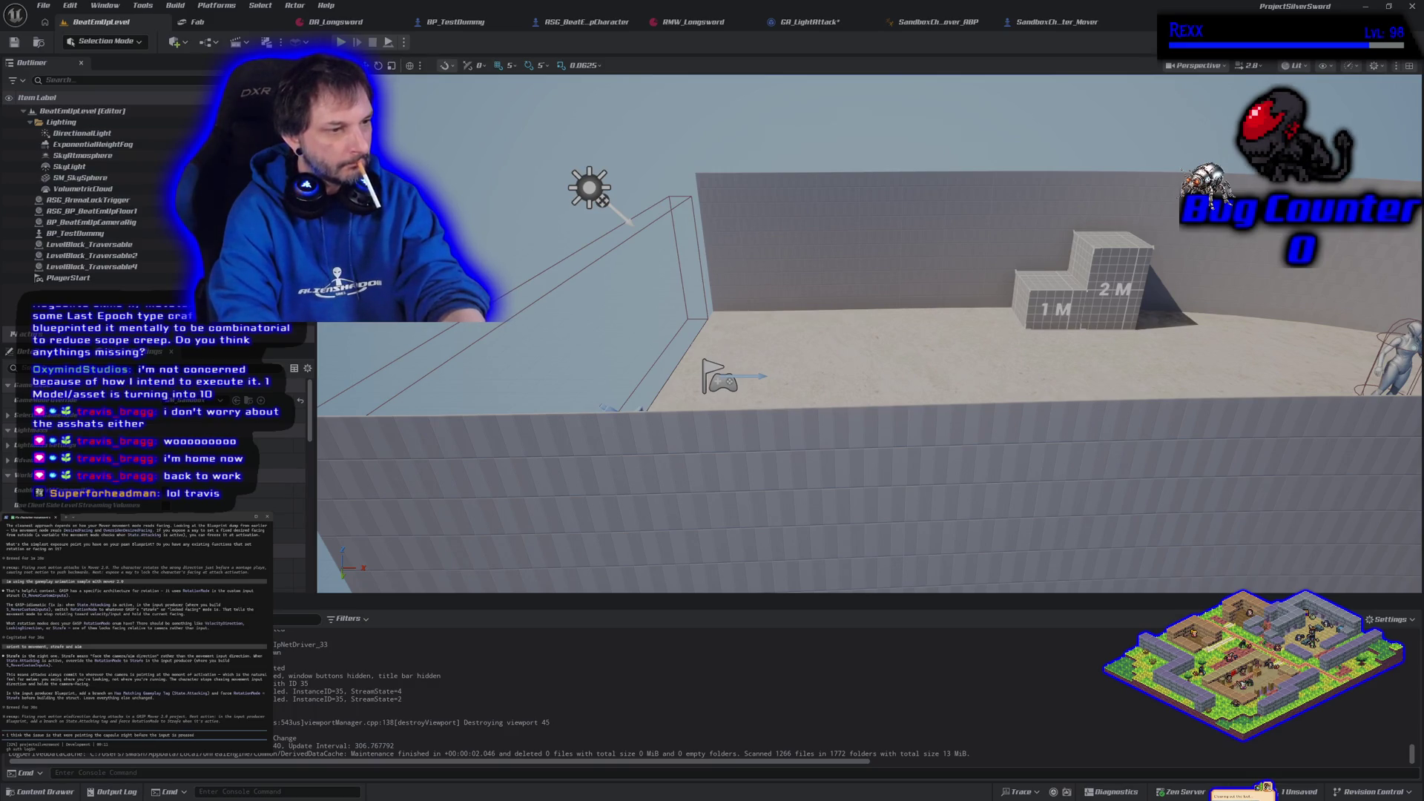
{"action": "key", "text": "Return"}
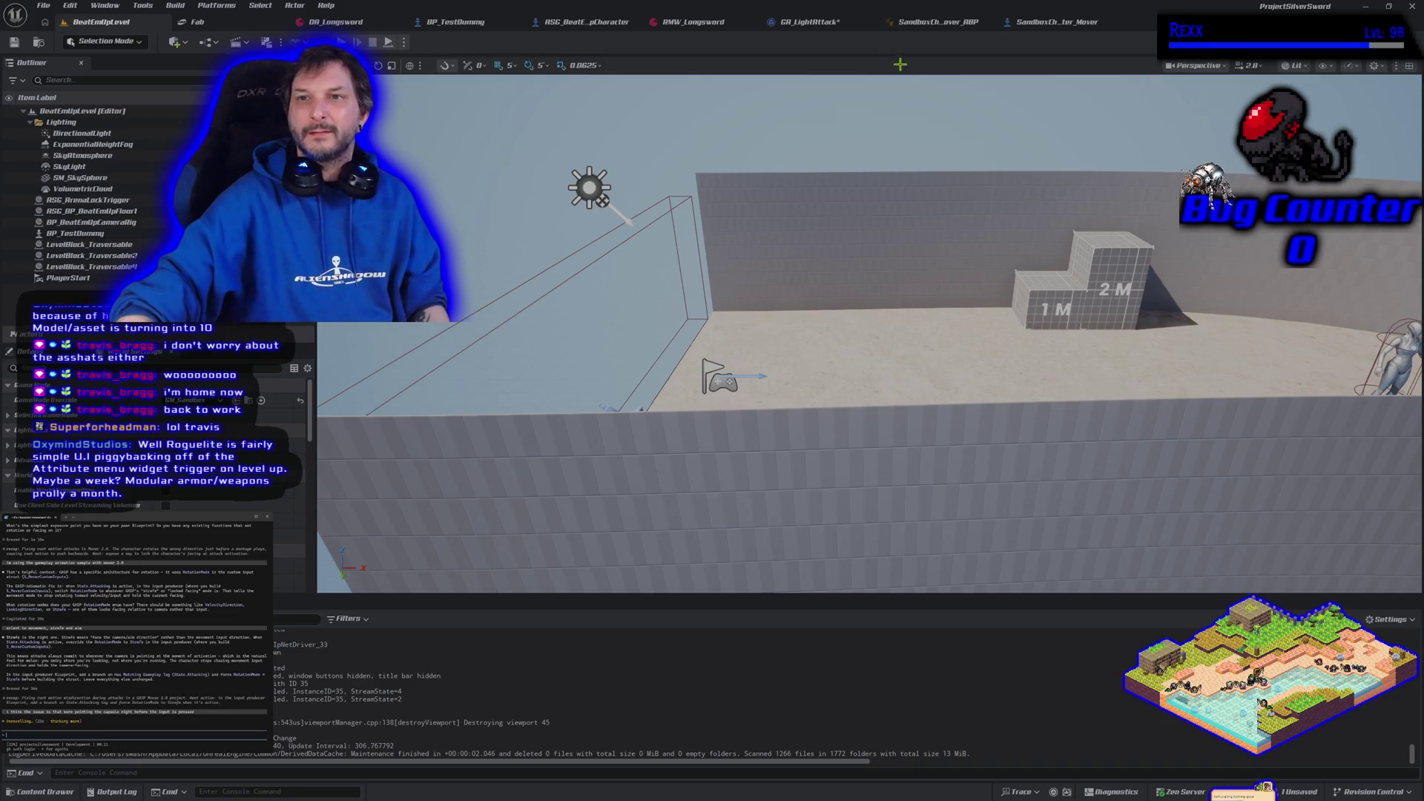
{"action": "left_click", "coordinate": [810, 22]}
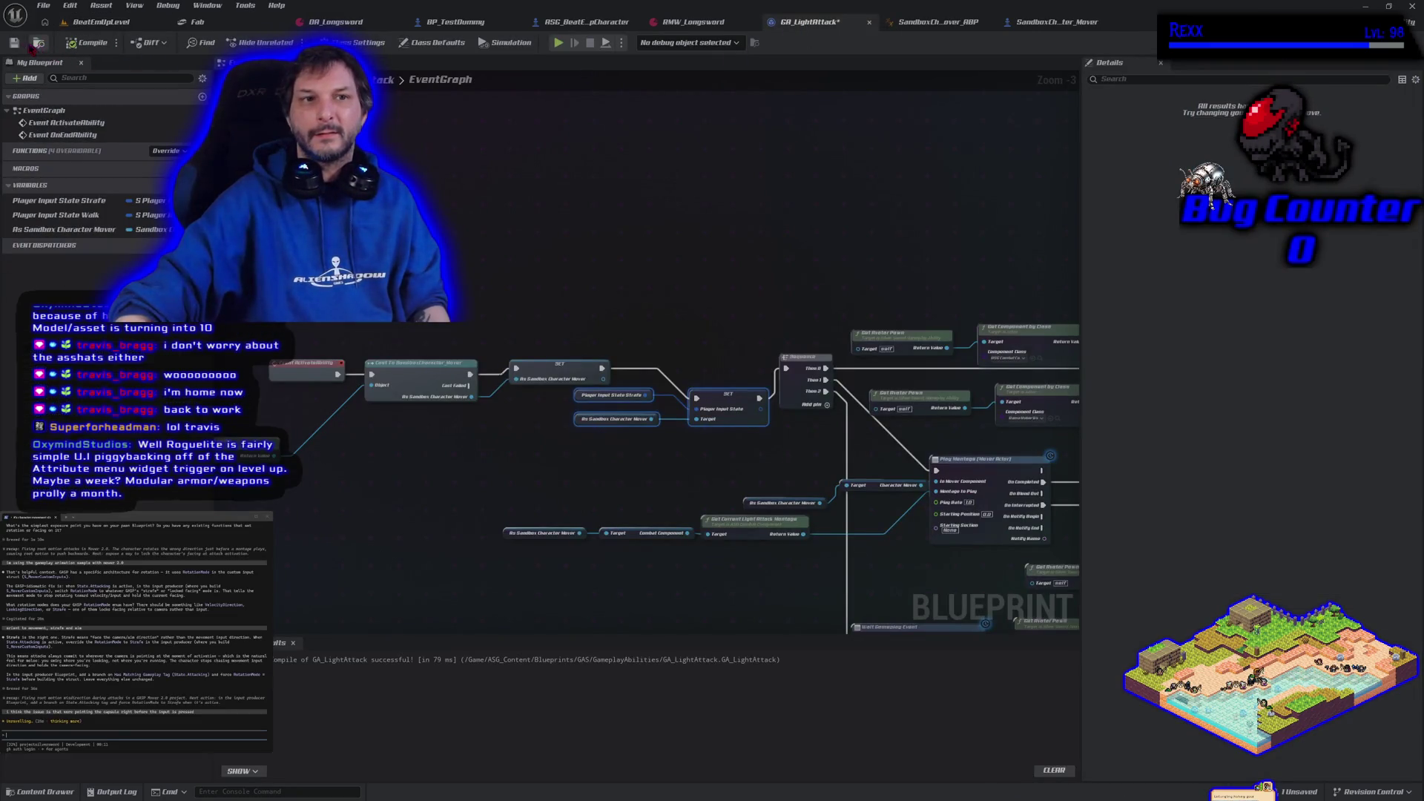
- Open the Light_Attack montage from ASG_Content/Animations/Longsword/Montage
{"action": "left_click", "coordinate": [46, 791]}
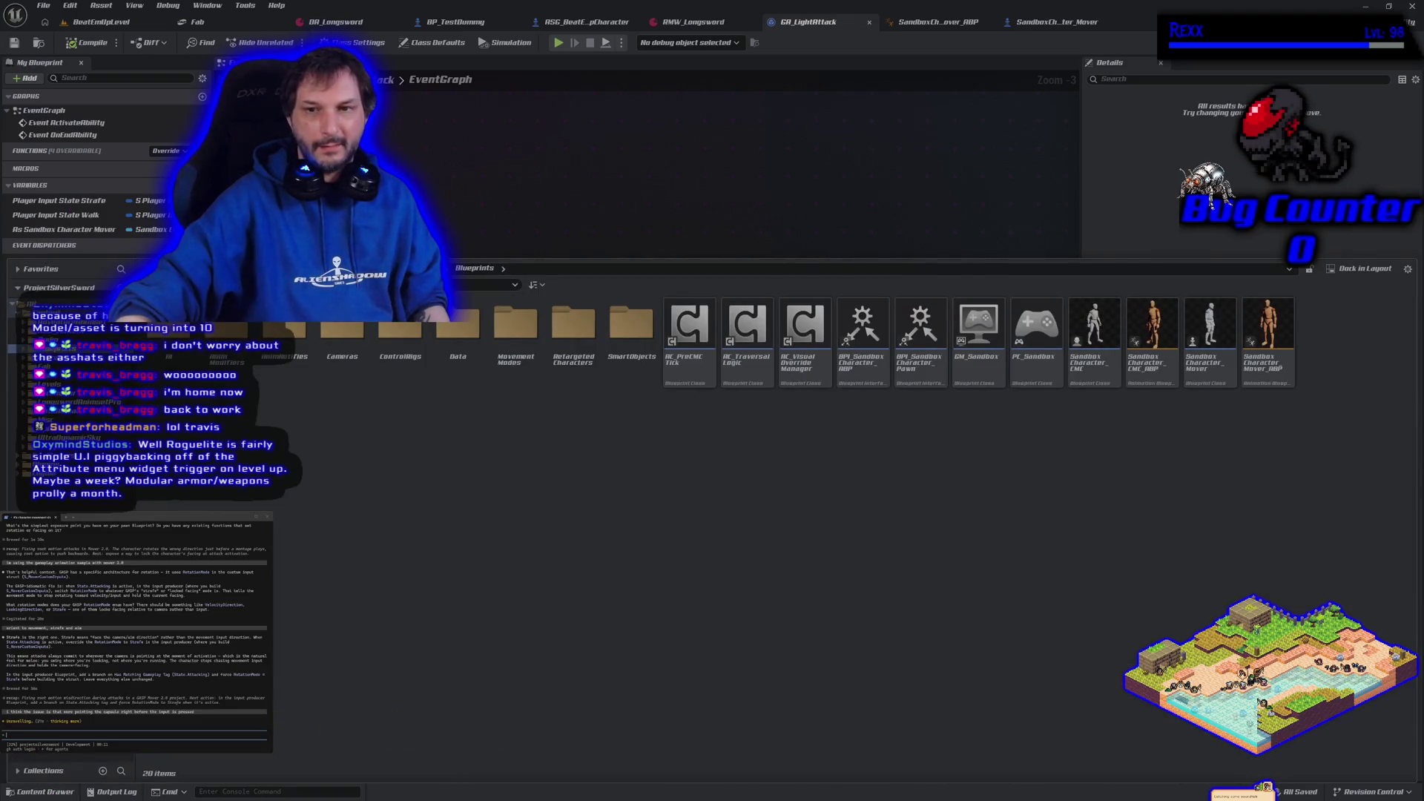
{"action": "left_click", "coordinate": [66, 330]}
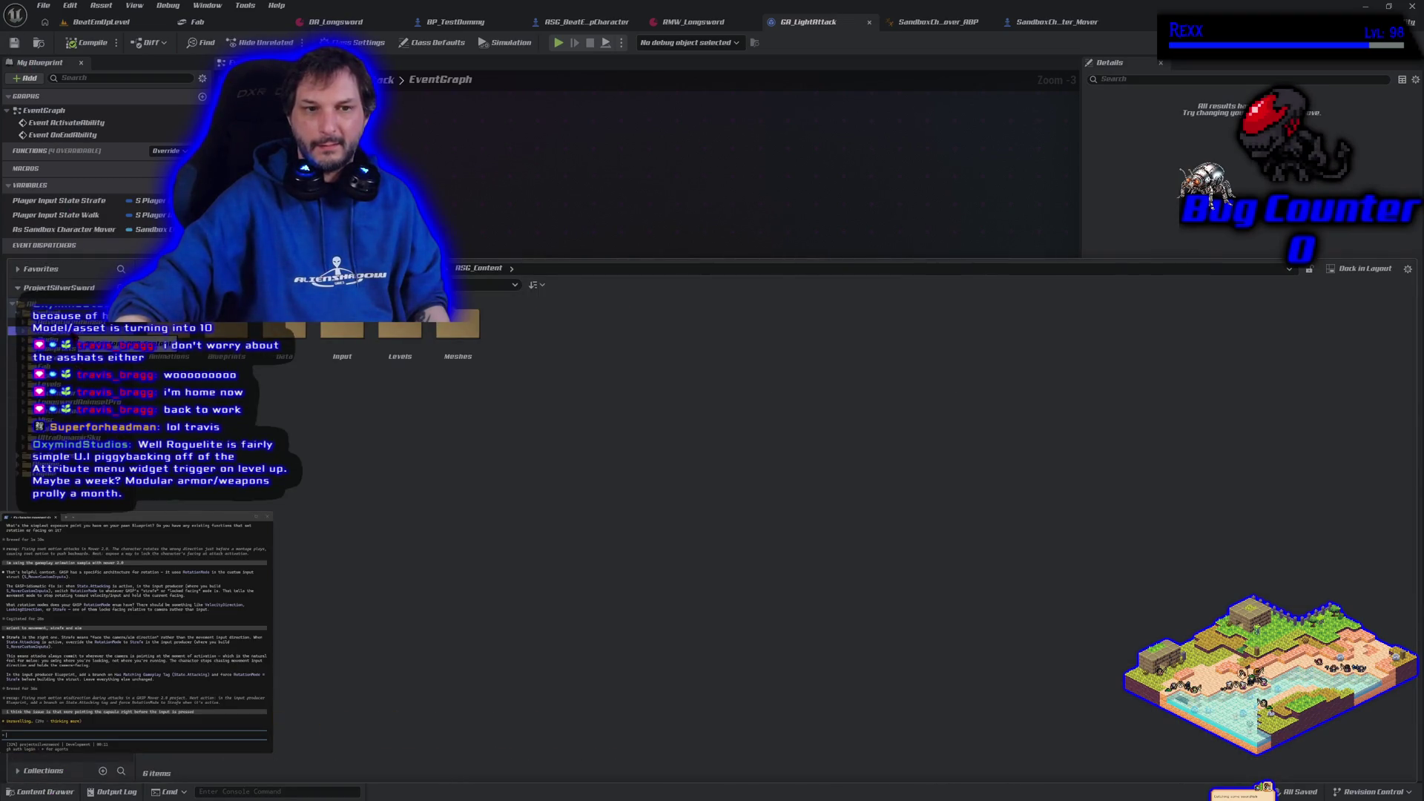
{"action": "double_click", "coordinate": [160, 349]}
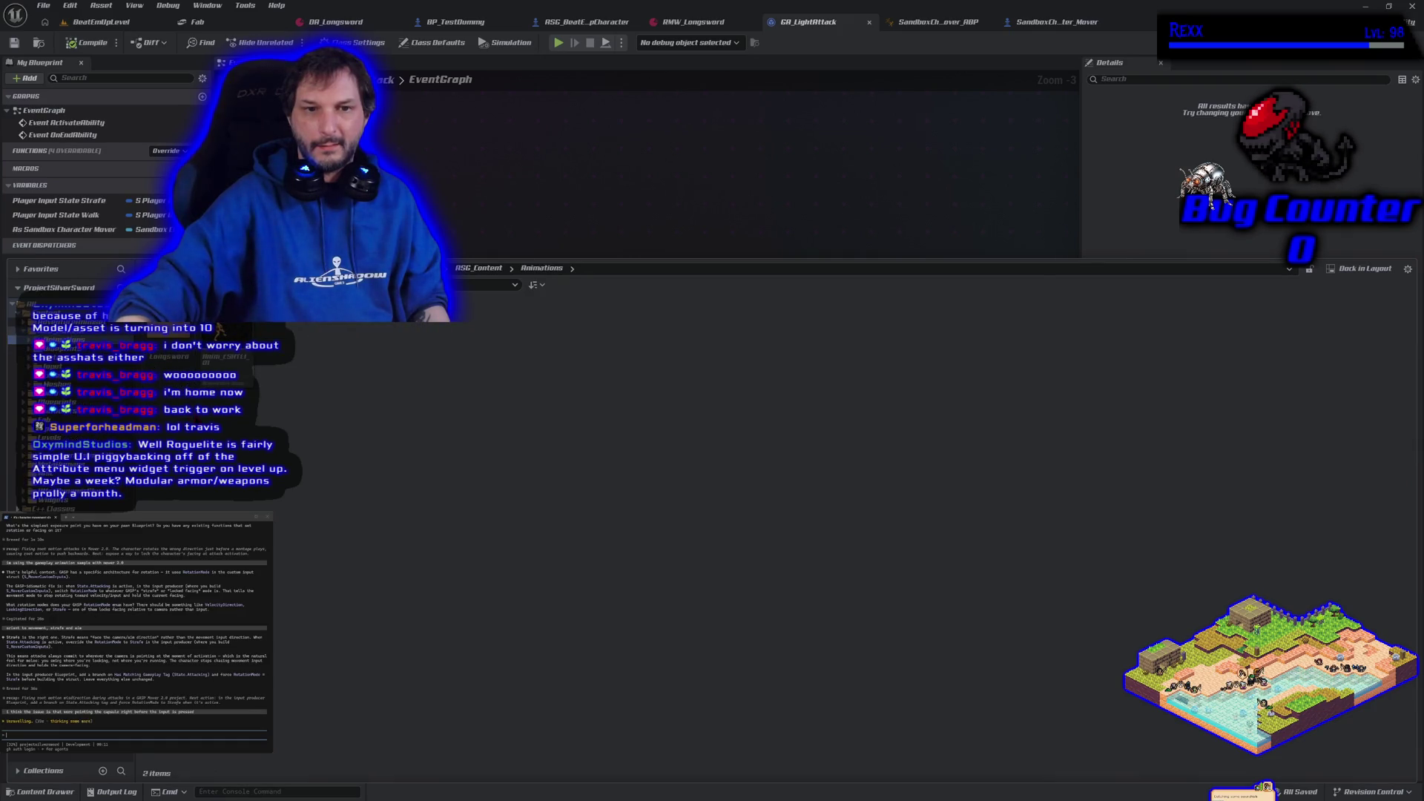
{"action": "double_click", "coordinate": [163, 350]}
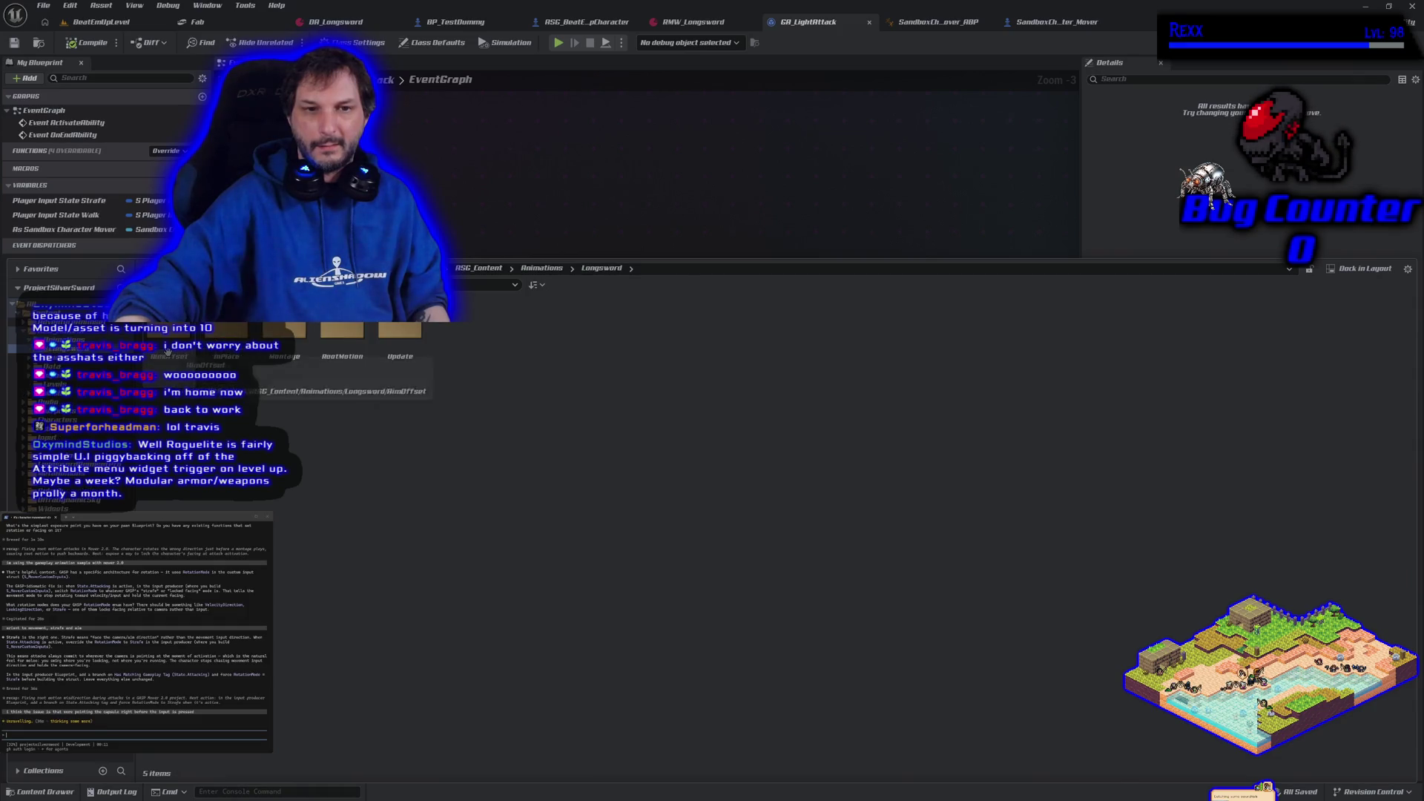
{"action": "double_click", "coordinate": [284, 347]}
{"action": "left_click", "coordinate": [215, 372]}
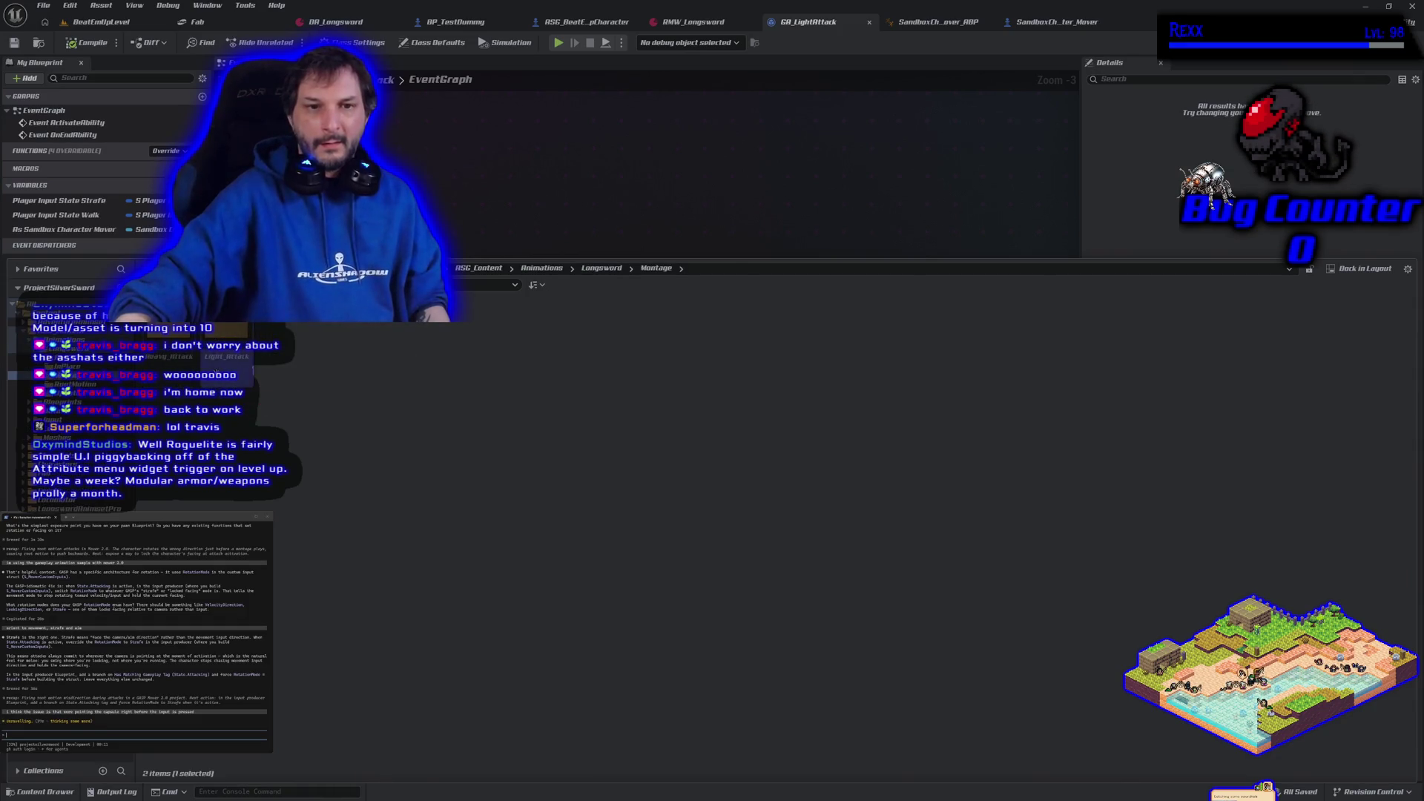
{"action": "double_click", "coordinate": [216, 371]}
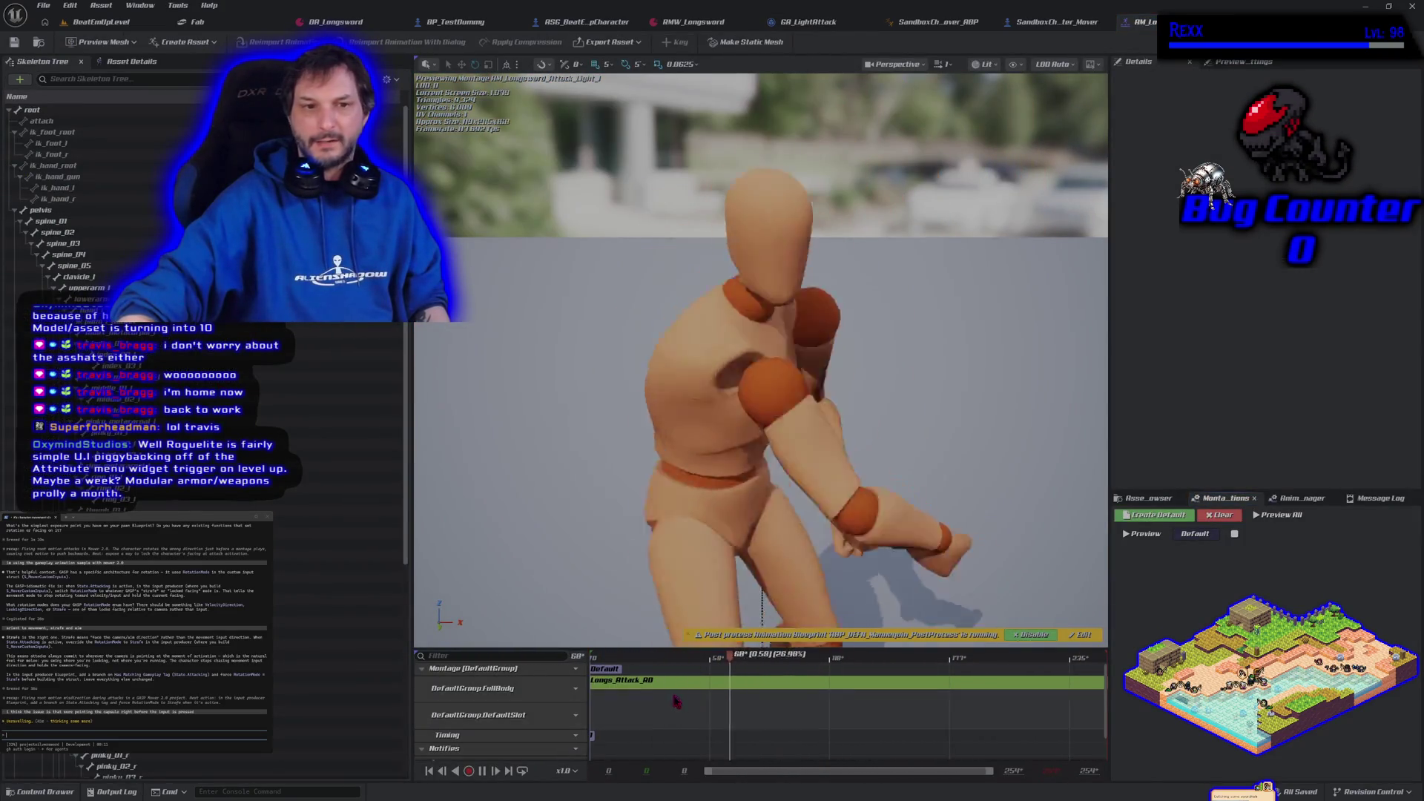
- Change the montage's Blend In time in Asset Details, save, and return to the level
{"action": "scroll", "coordinate": [333, 592], "scroll_direction": "down", "scroll_amount": 3}
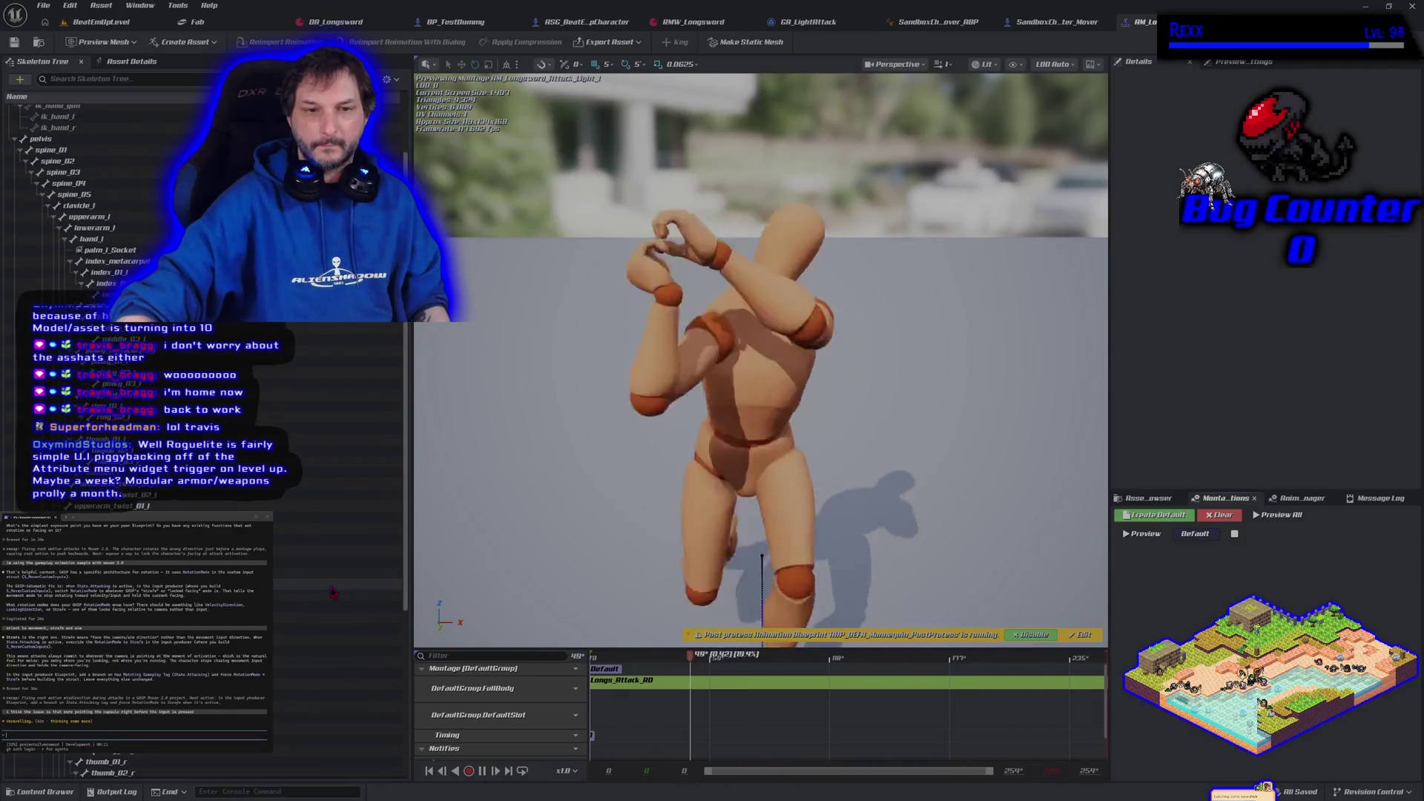
{"action": "left_click", "coordinate": [141, 64]}
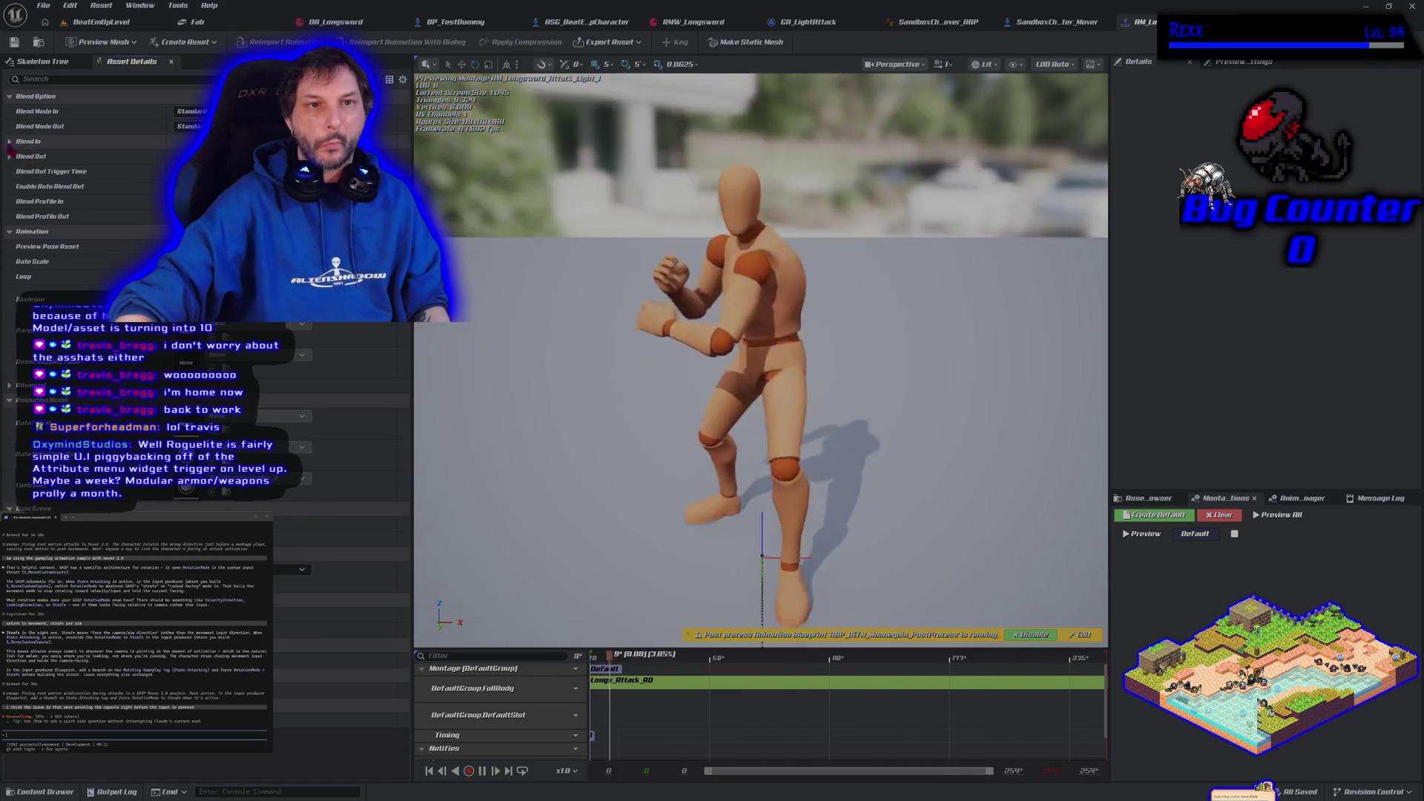
{"action": "left_click", "coordinate": [187, 112]}
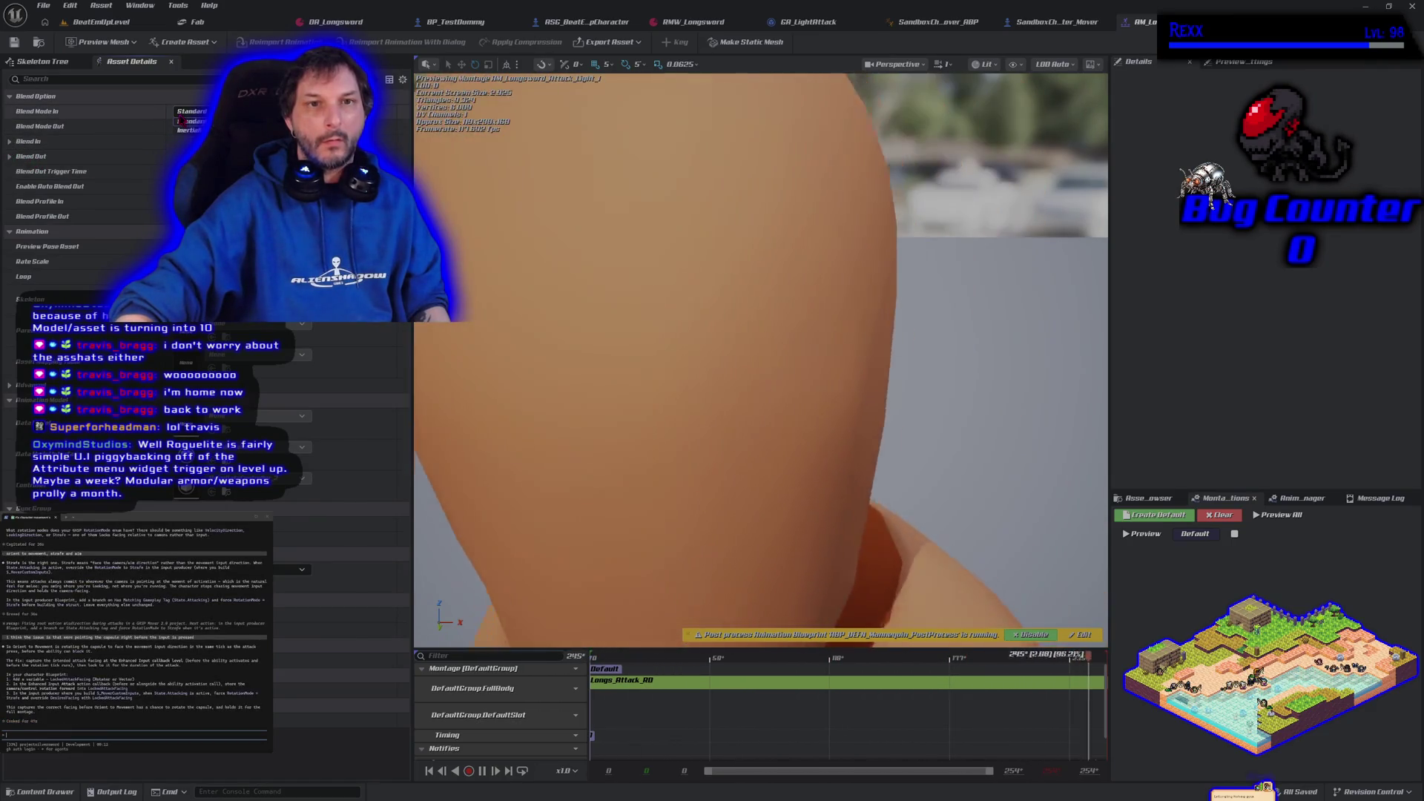
{"action": "left_click", "coordinate": [180, 119]}
{"action": "left_click", "coordinate": [9, 143]}
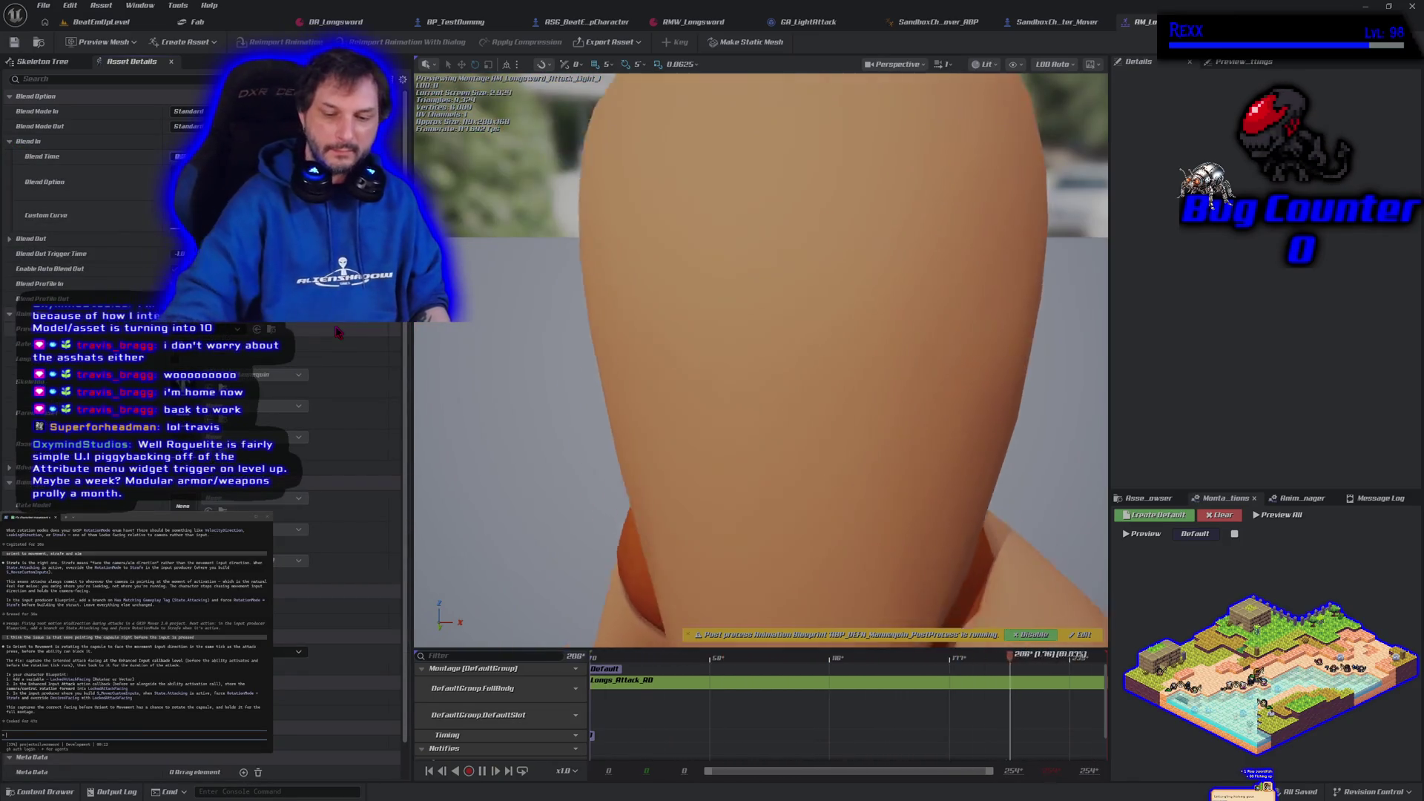
{"action": "key", "text": "Return"}
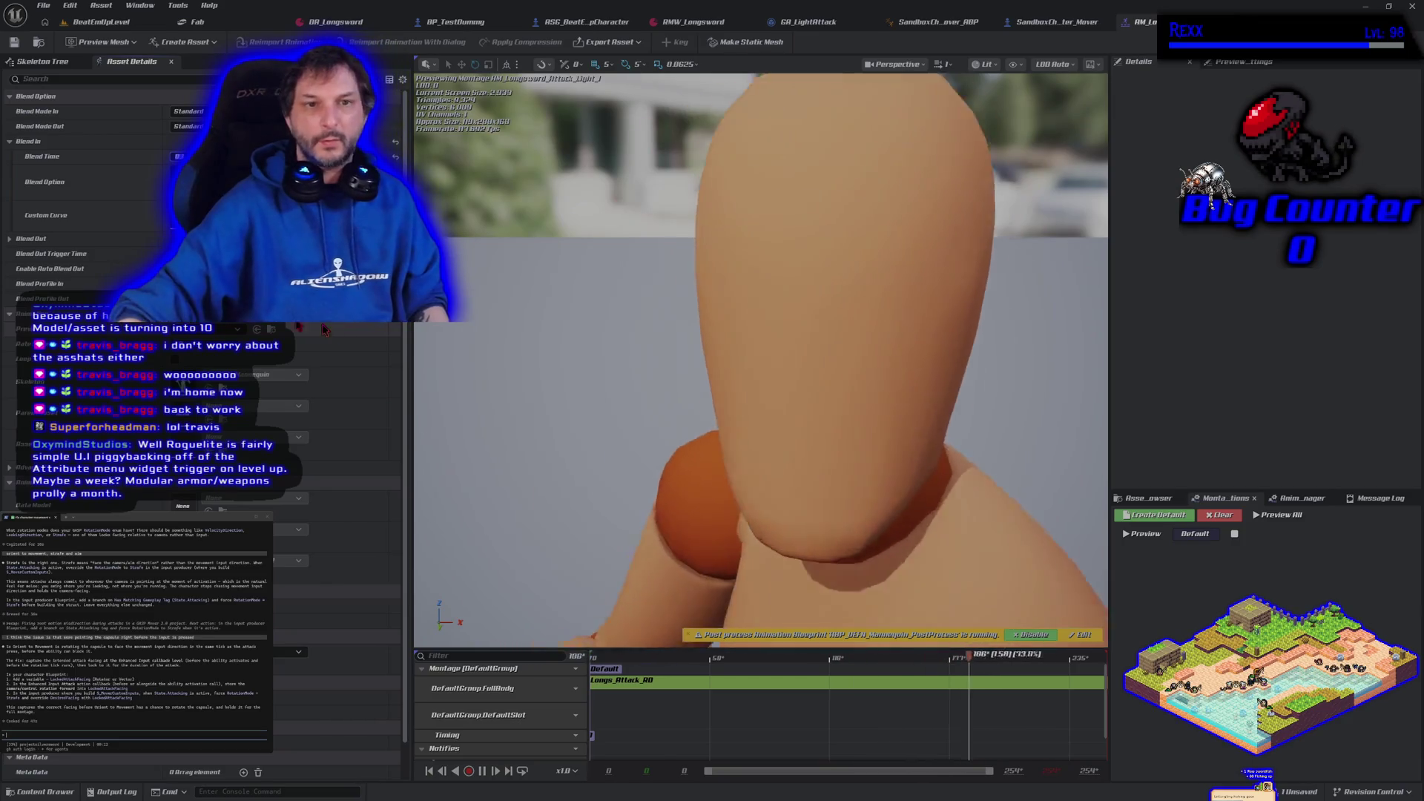
{"action": "left_click", "coordinate": [13, 41]}
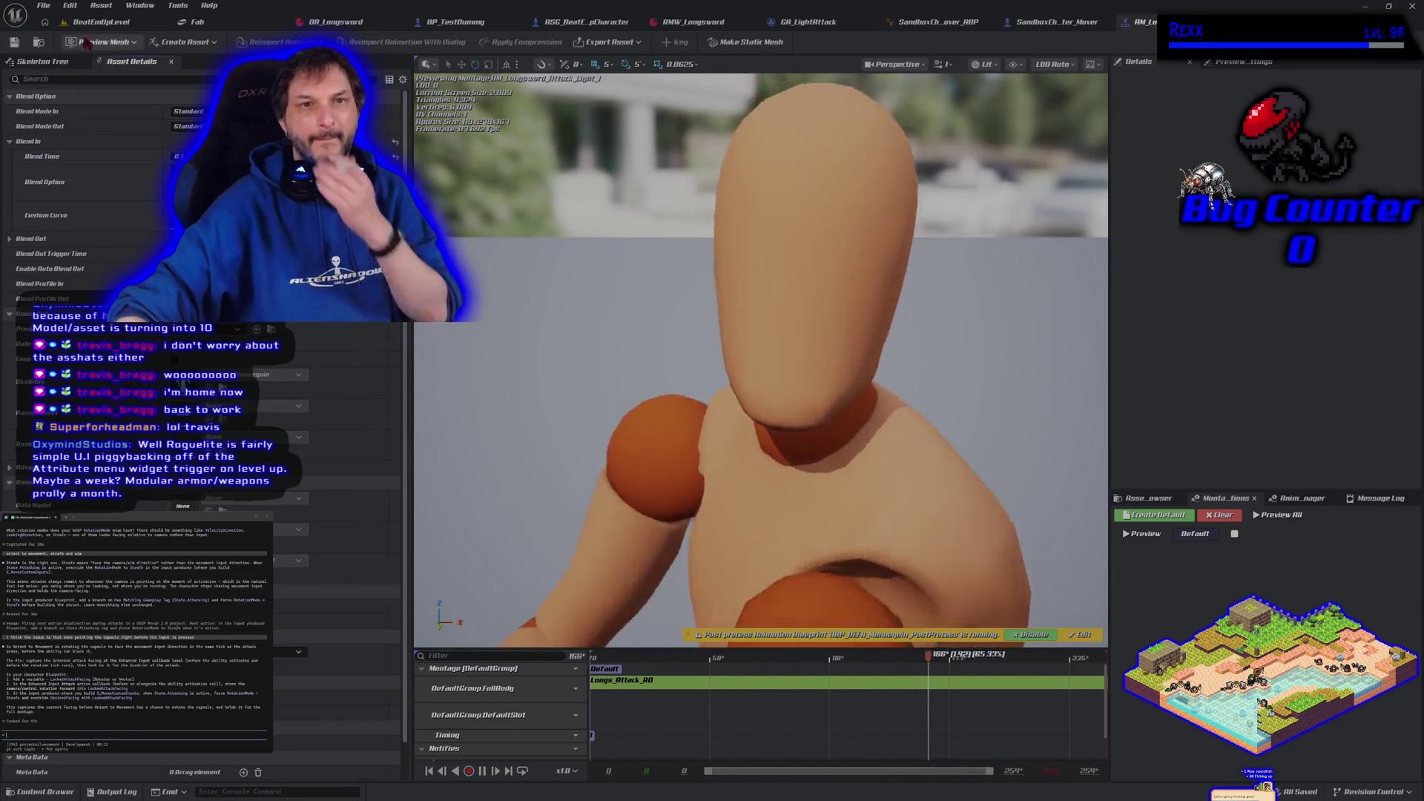
{"action": "left_click", "coordinate": [96, 22]}
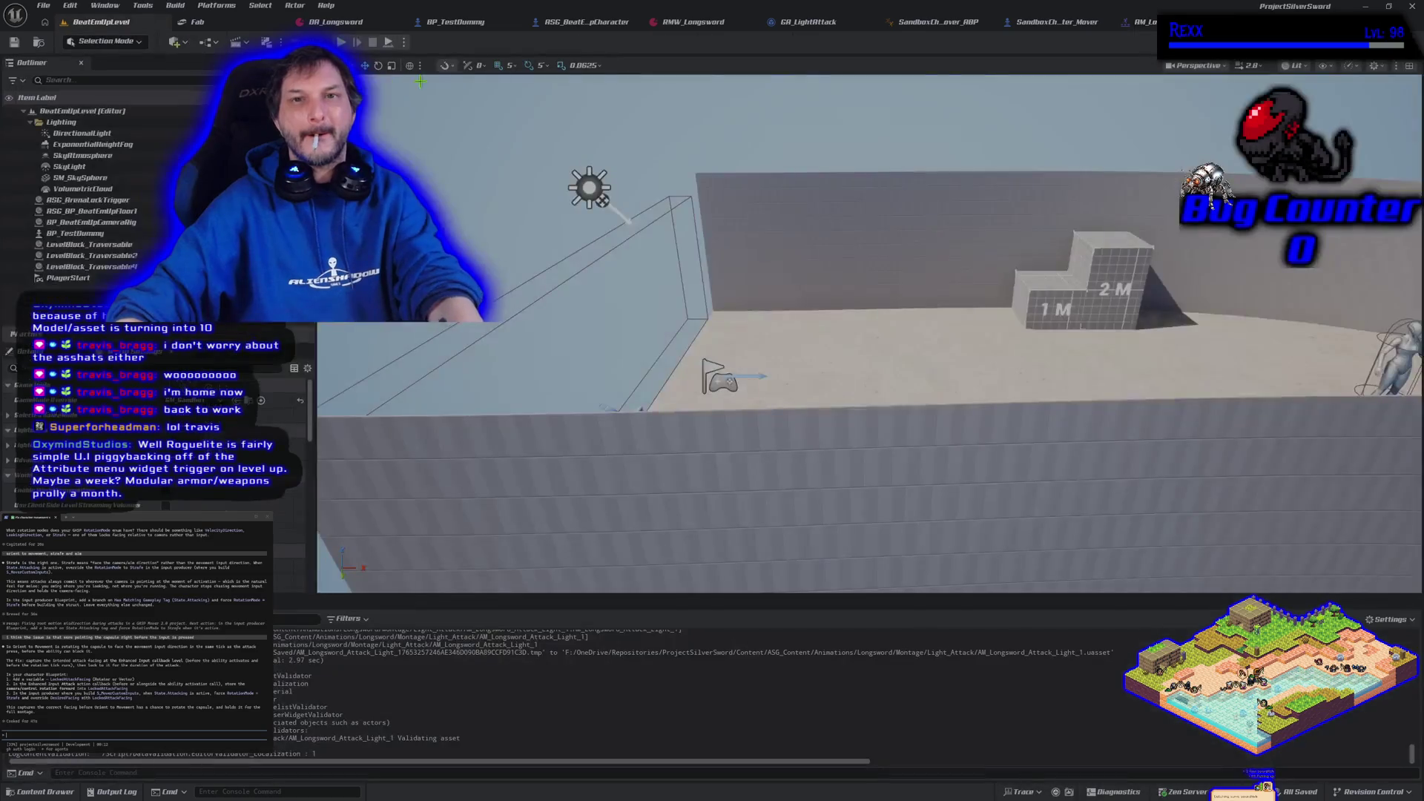
- Play-test the longsword swing in the level, then return to the AM_Longsword montage
{"action": "left_click", "coordinate": [343, 42]}
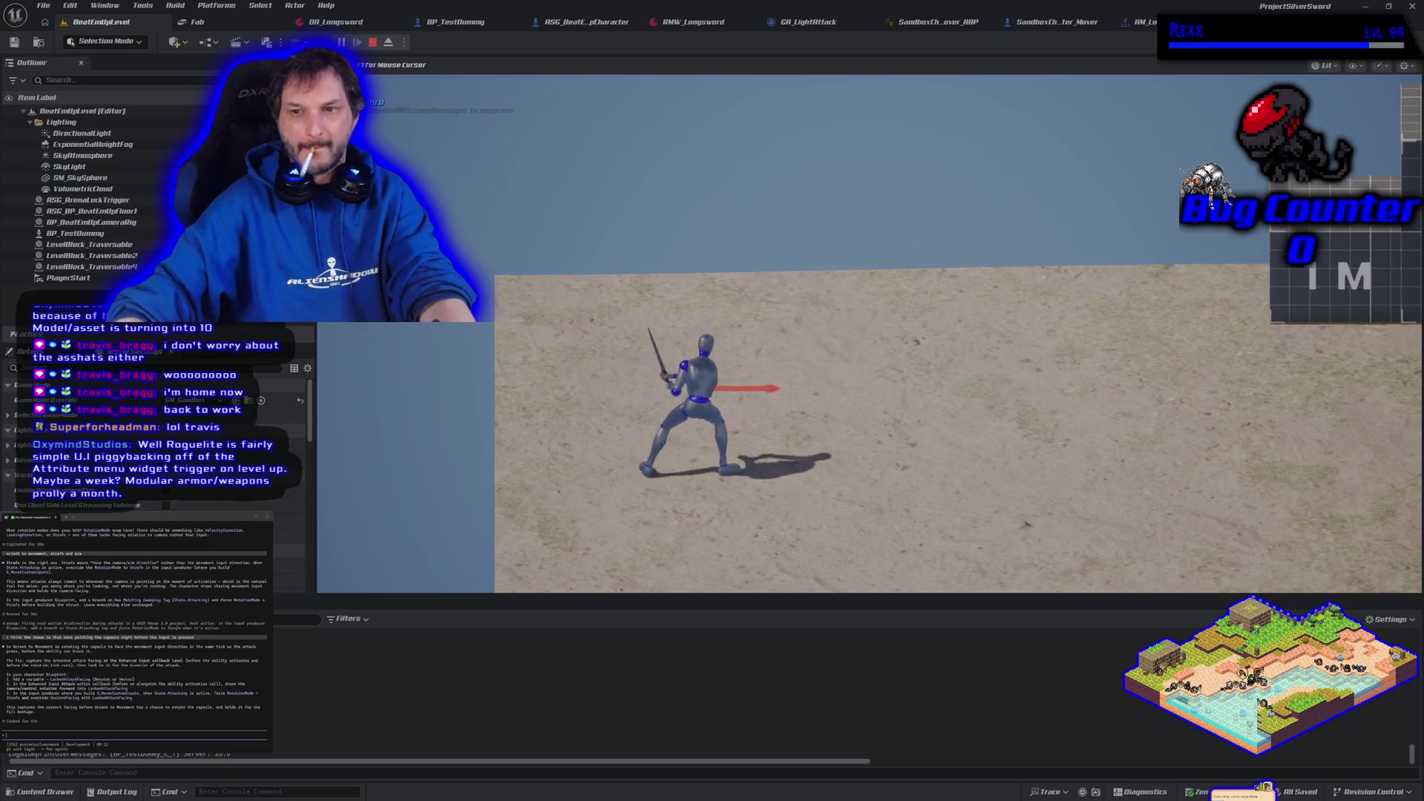
{"action": "key", "text": "Escape"}
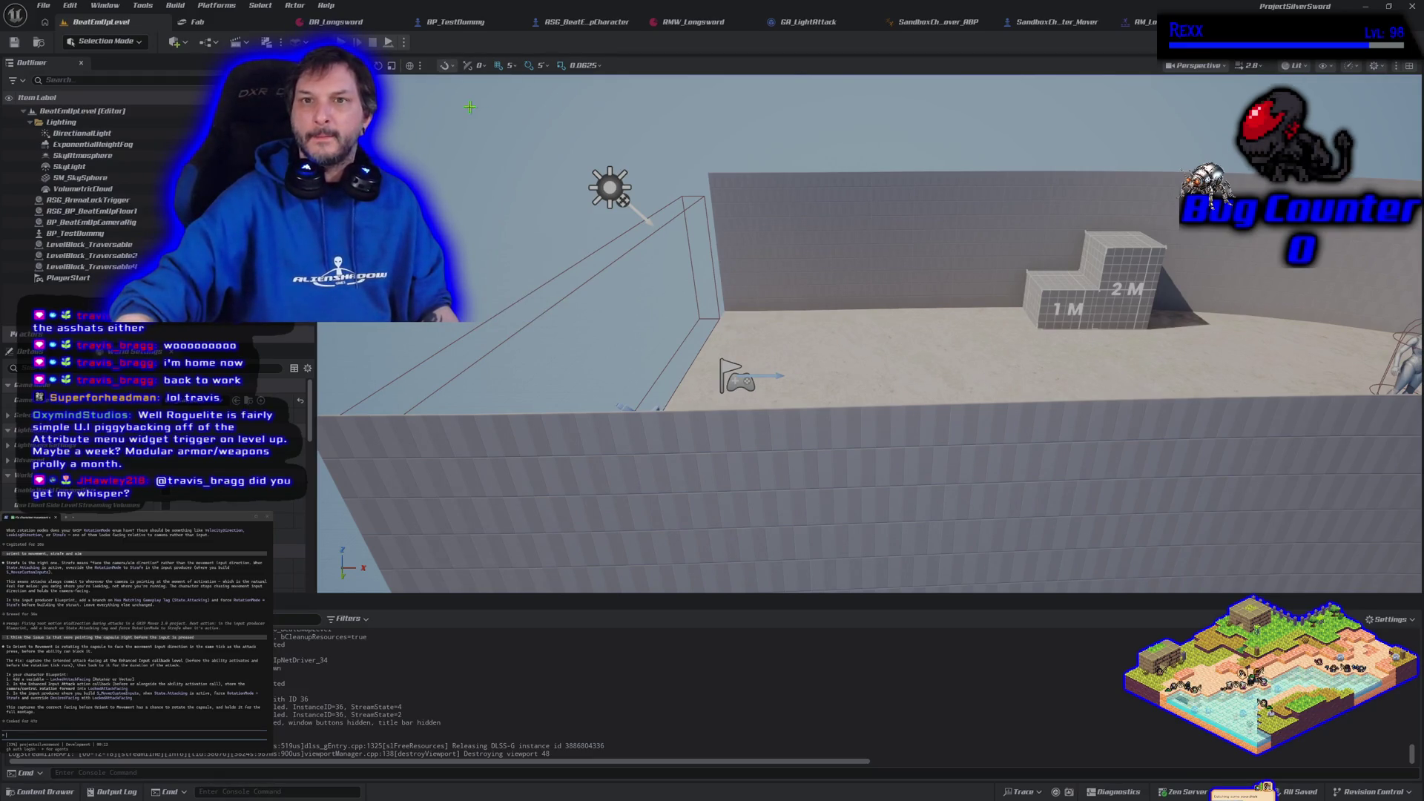
{"action": "left_click", "coordinate": [1140, 21]}
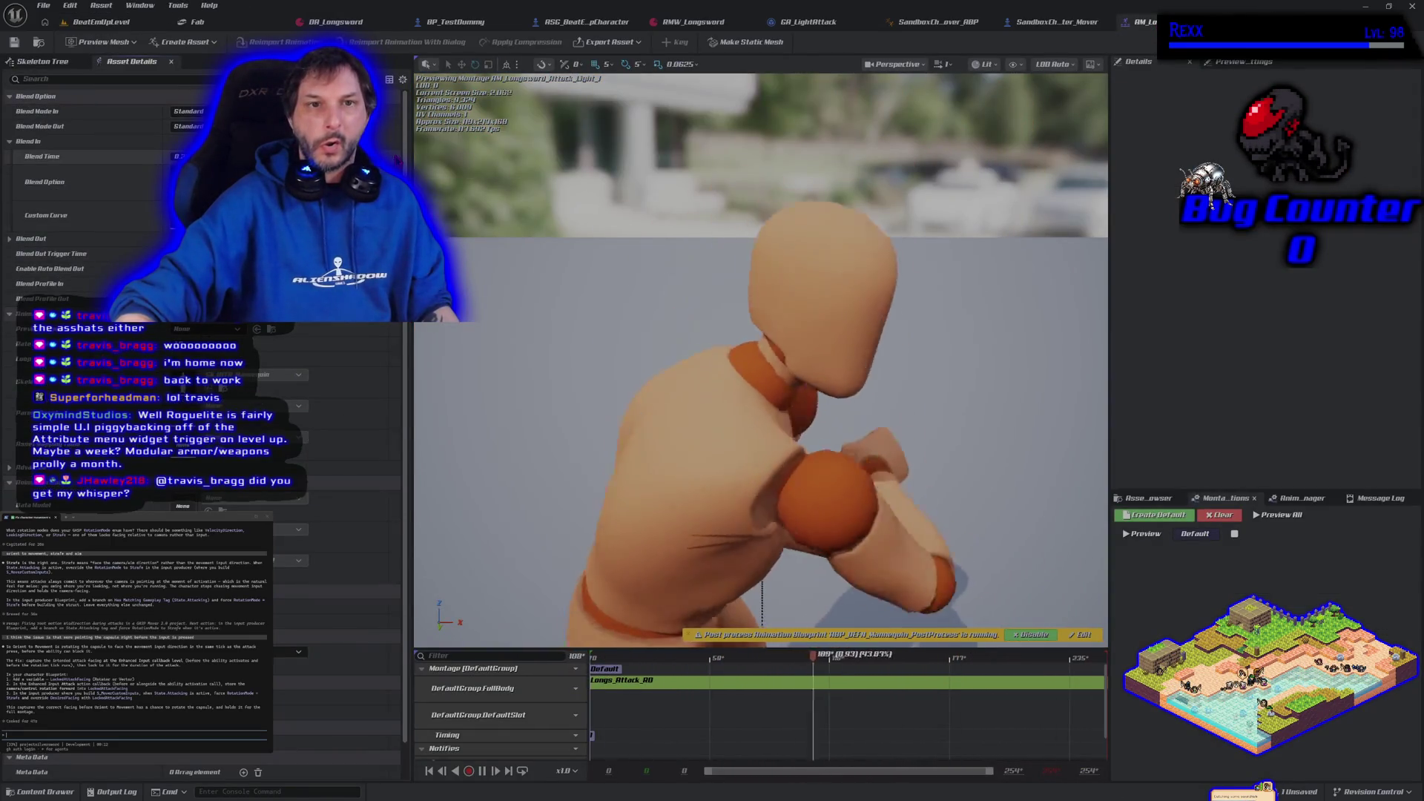
- Save AM_Longsword_Attack_Light_1 and switch to the SandboxCharacter_Mover event graph
{"action": "left_click", "coordinate": [14, 42]}
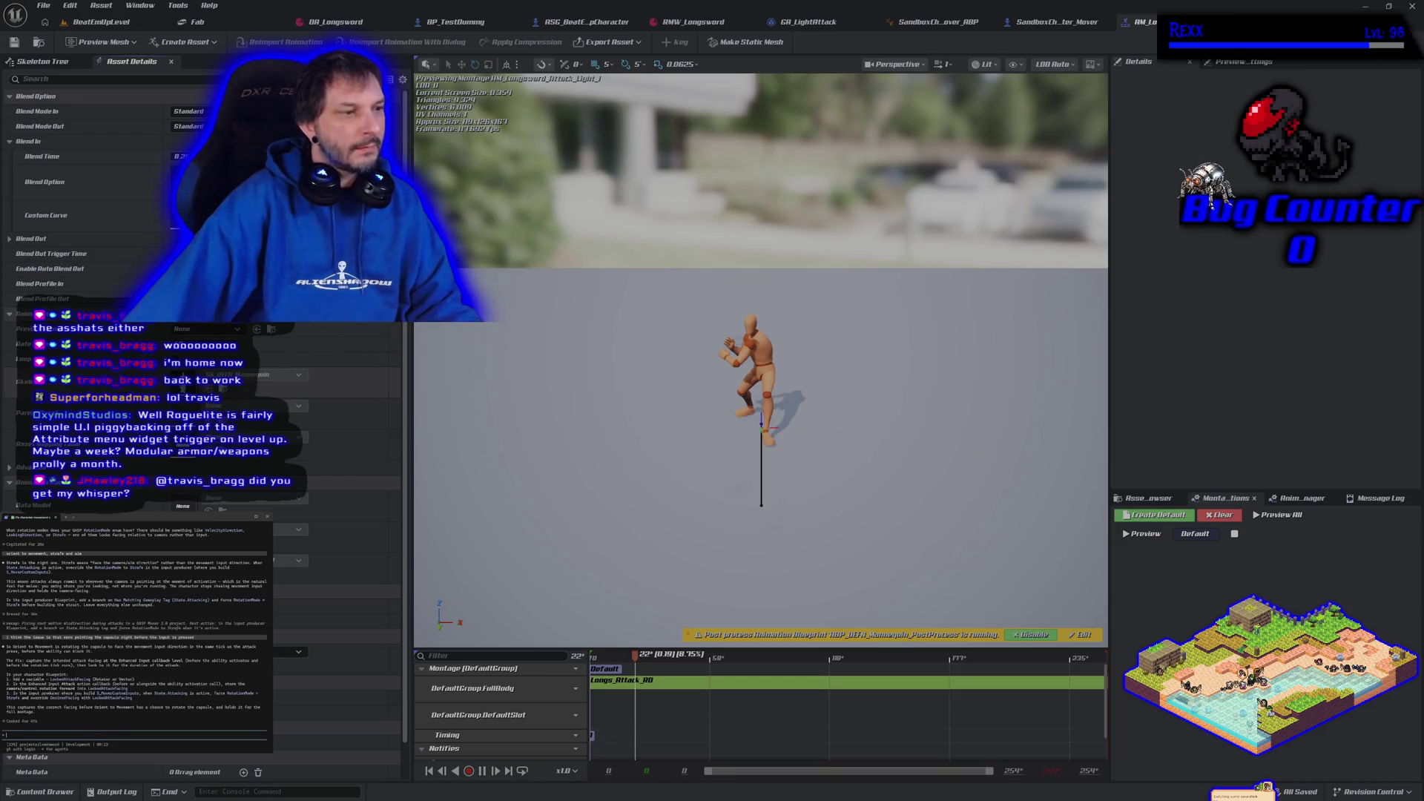
{"action": "left_click", "coordinate": [1044, 30]}
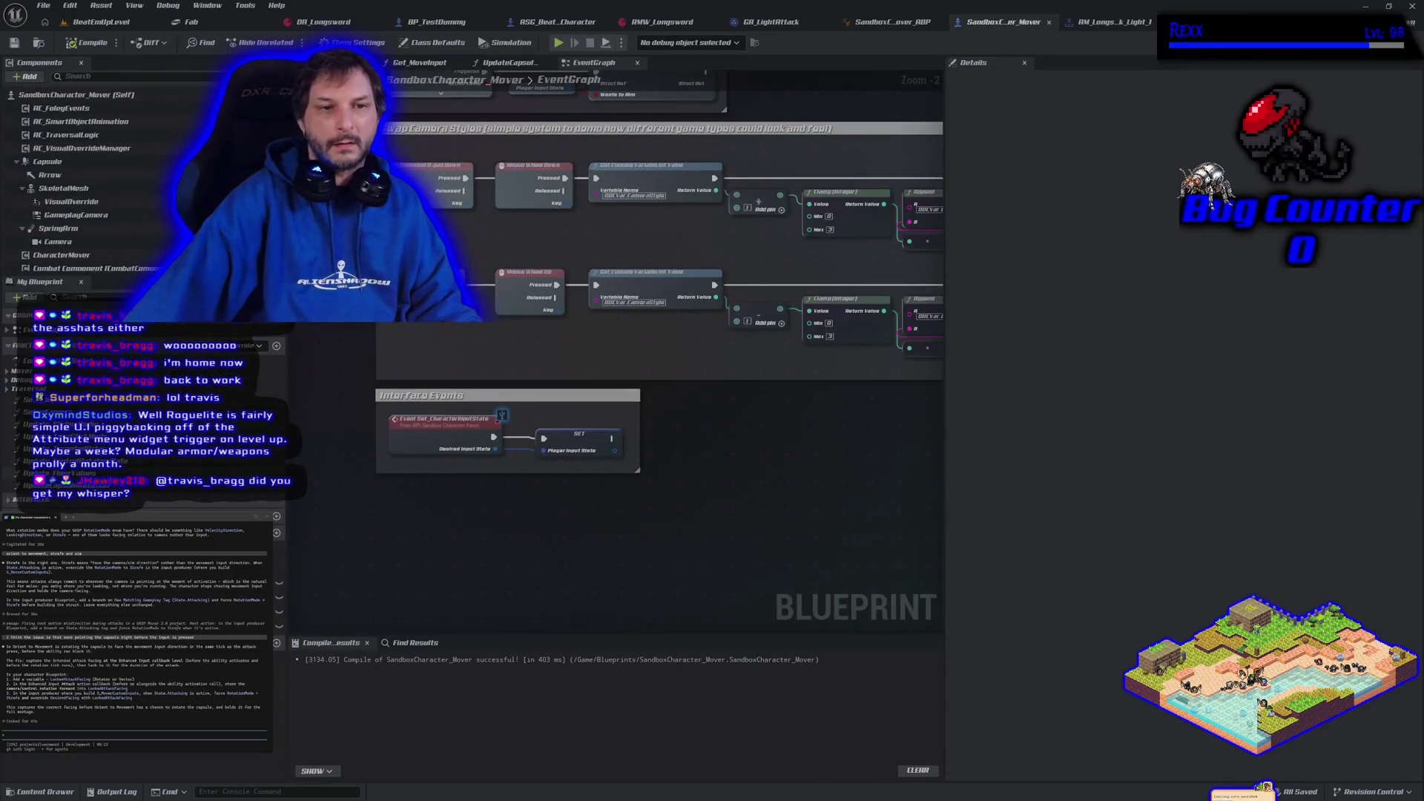
- In Get_MoveInput, break the control-rotation yaw link into Rotate Vector's Z input
{"action": "left_click", "coordinate": [9, 377]}
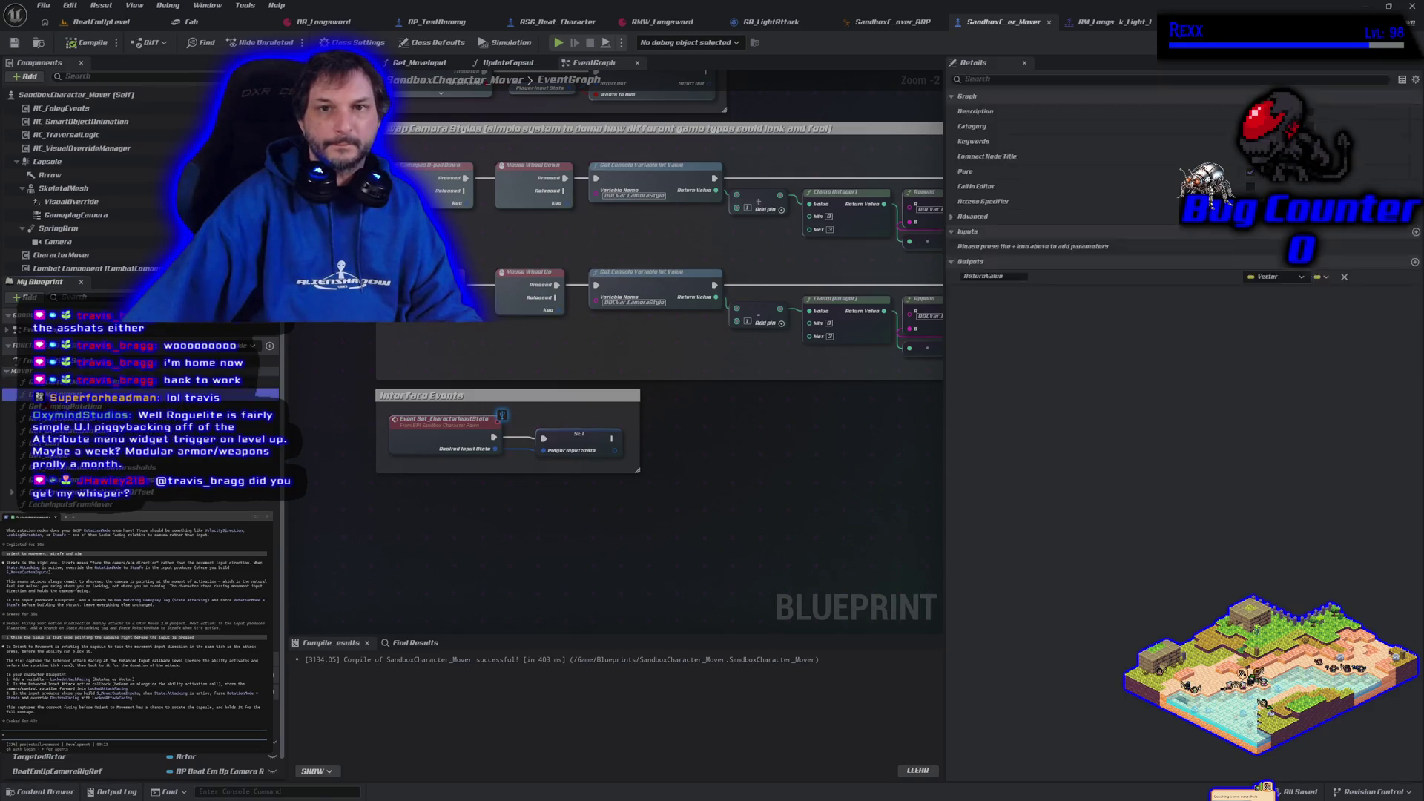
{"action": "double_click", "coordinate": [66, 424]}
{"action": "mouse_move", "coordinate": [592, 580]}
{"action": "left_mouse_down"}
{"action": "mouse_move", "coordinate": [324, 425]}
{"action": "mouse_move", "coordinate": [181, 440]}
{"action": "mouse_move", "coordinate": [88, 502]}
{"action": "left_mouse_up"}
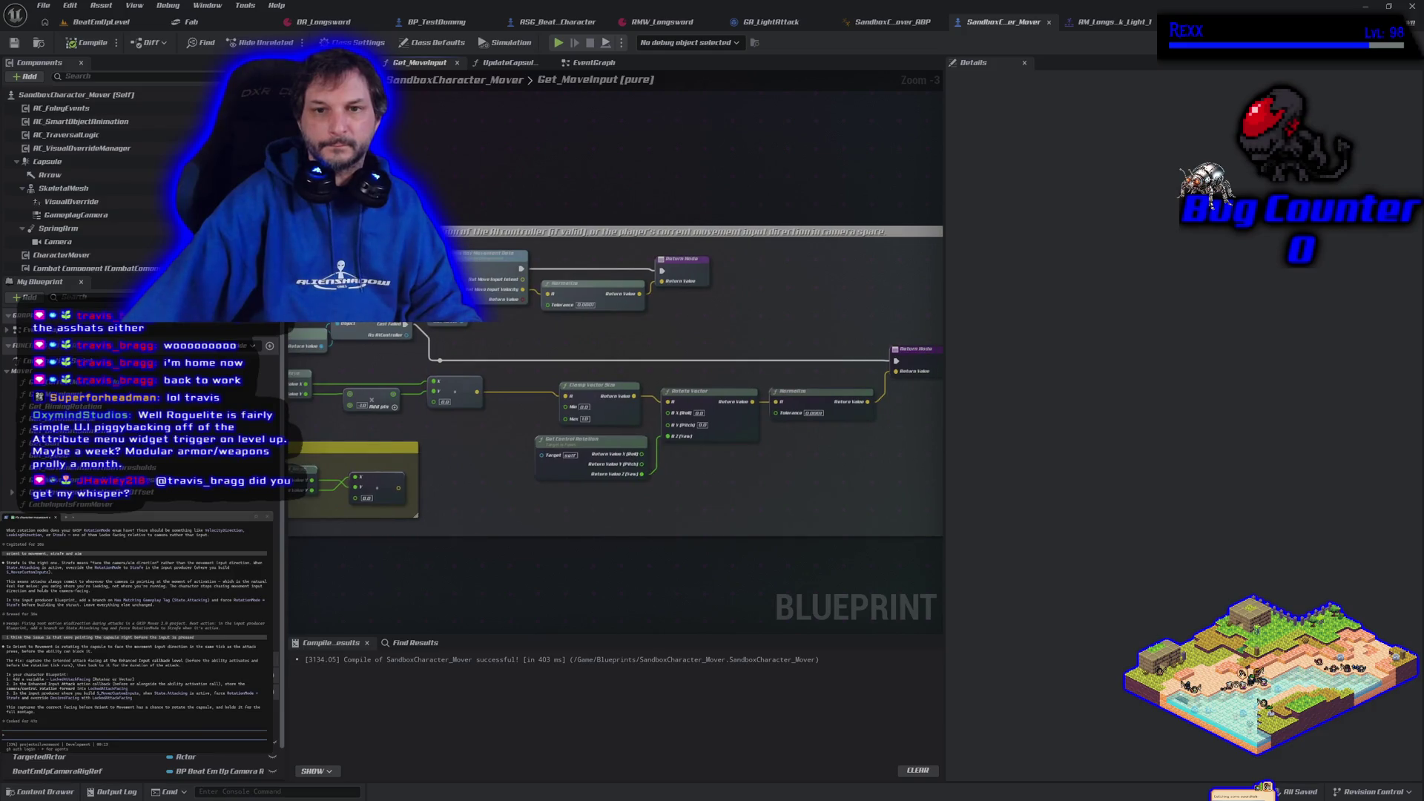
{"action": "mouse_move", "coordinate": [503, 564]}
{"action": "left_mouse_down"}
{"action": "mouse_move", "coordinate": [651, 586]}
{"action": "mouse_move", "coordinate": [673, 564]}
{"action": "mouse_move", "coordinate": [562, 508]}
{"action": "mouse_move", "coordinate": [576, 507]}
{"action": "mouse_move", "coordinate": [417, 475]}
{"action": "mouse_move", "coordinate": [492, 492]}
{"action": "mouse_move", "coordinate": [553, 547]}
{"action": "mouse_move", "coordinate": [585, 533]}
{"action": "mouse_move", "coordinate": [514, 529]}
{"action": "left_mouse_up"}
{"action": "left_click", "coordinate": [554, 439]}
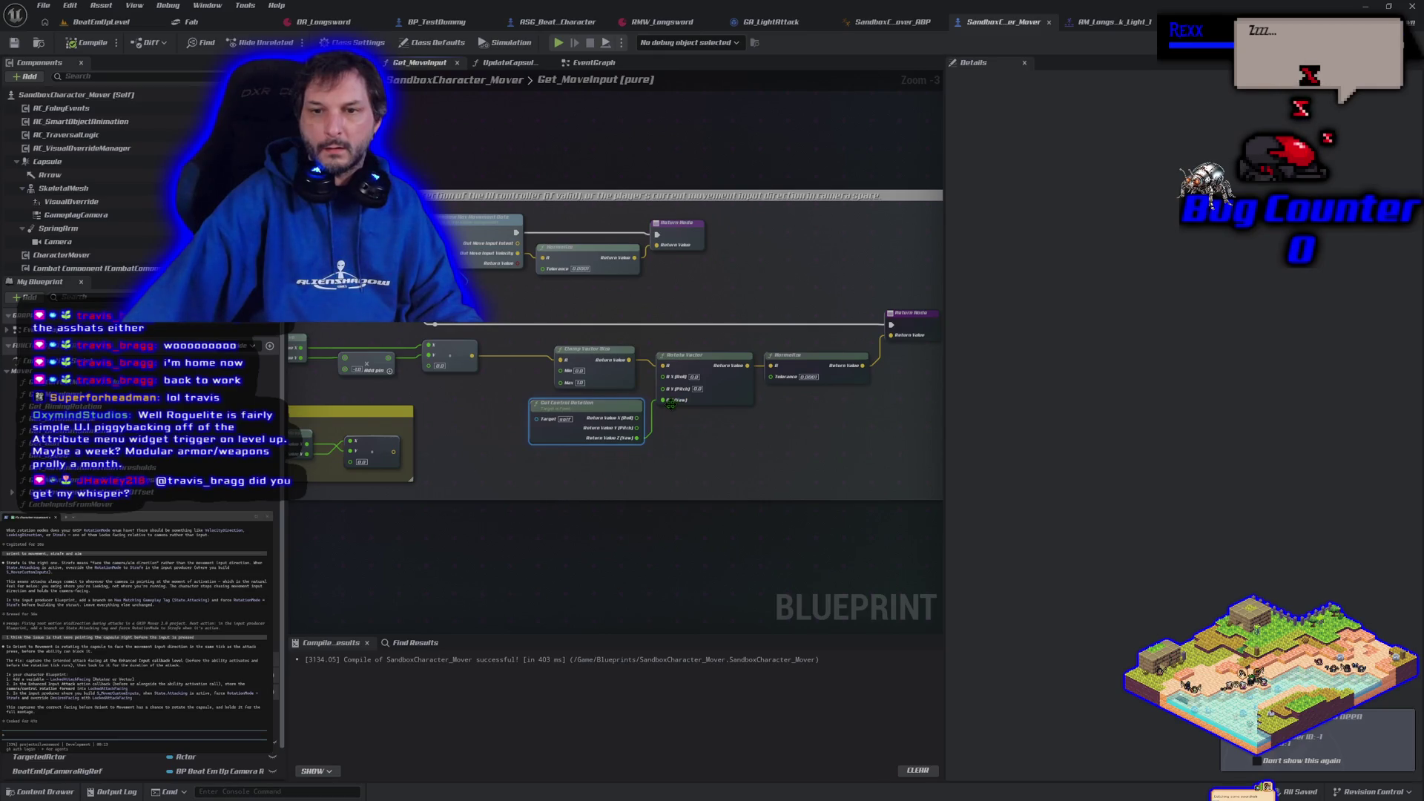
{"action": "right_click", "coordinate": [666, 401]}
{"action": "left_click", "coordinate": [709, 442]}
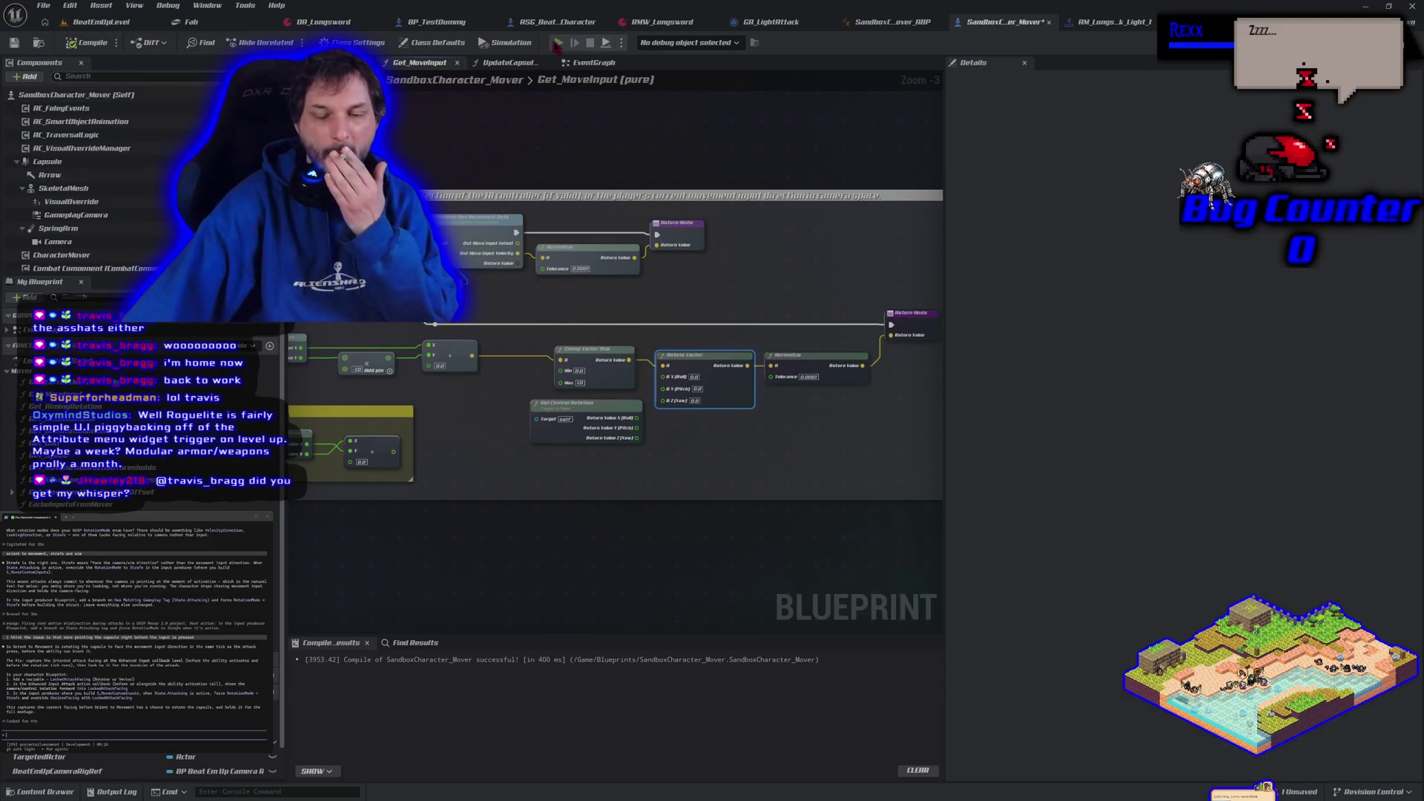
- Play-test character movement and sword swings, turning left and right
{"action": "key", "text": "alt+p"}
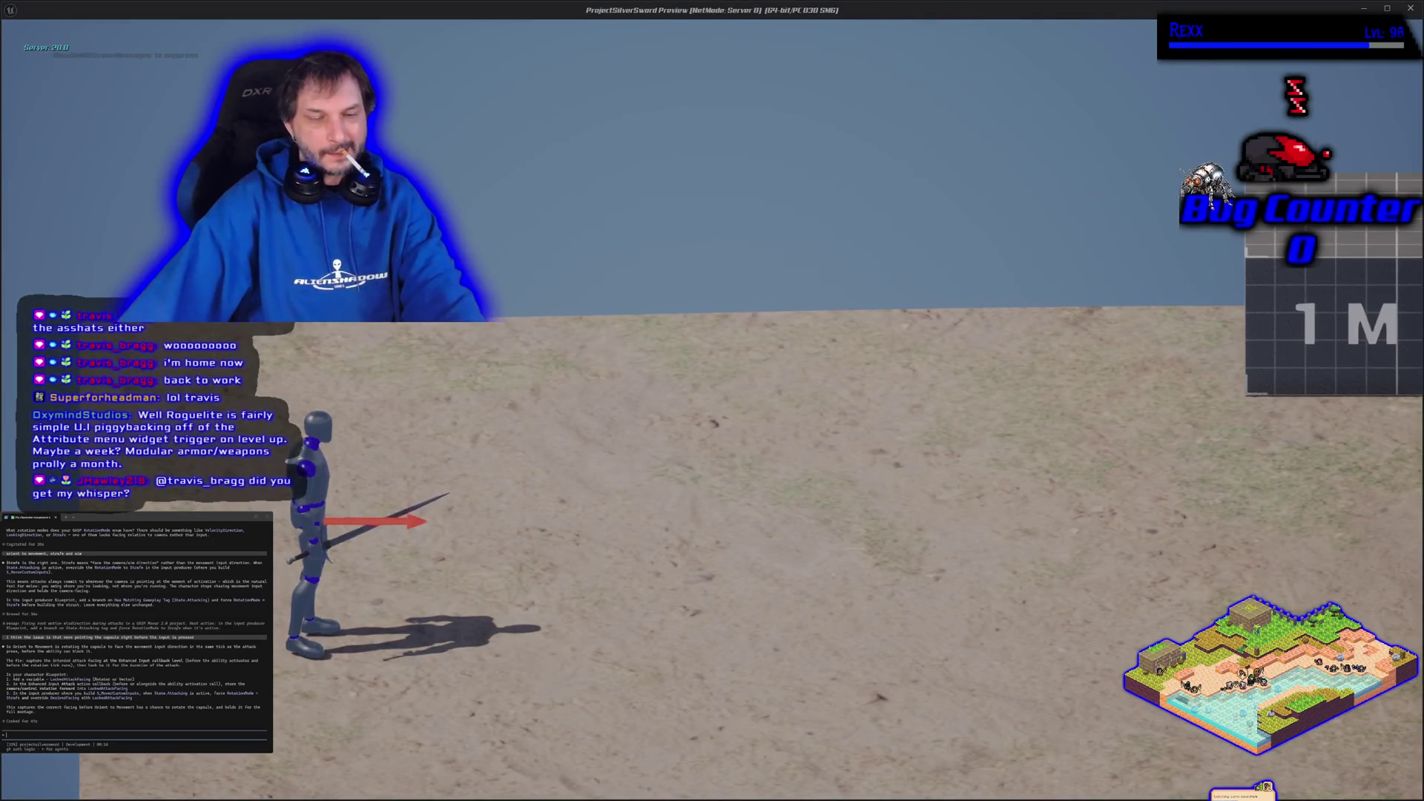
{"action": "key", "text": "d"}
{"action": "key", "text": "a"}
{"action": "key", "text": "d"}
{"action": "key", "text": "Escape"}
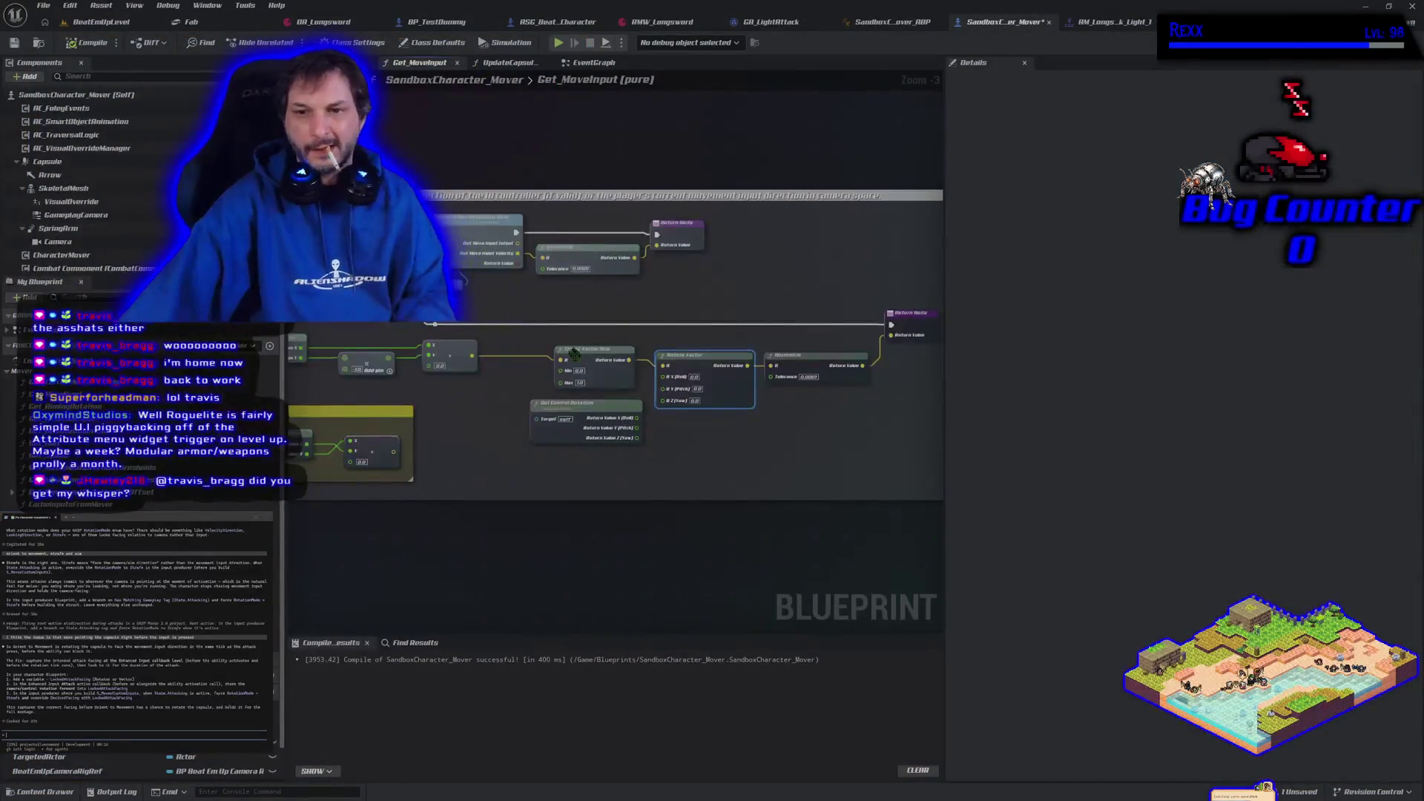
- Reconnect Get Control Rotation's yaw to Rotate Vector's Z, then compile and save
{"action": "left_click_drag", "start_coordinate": [636, 438], "coordinate": [662, 401]}
{"action": "left_click", "coordinate": [89, 42]}
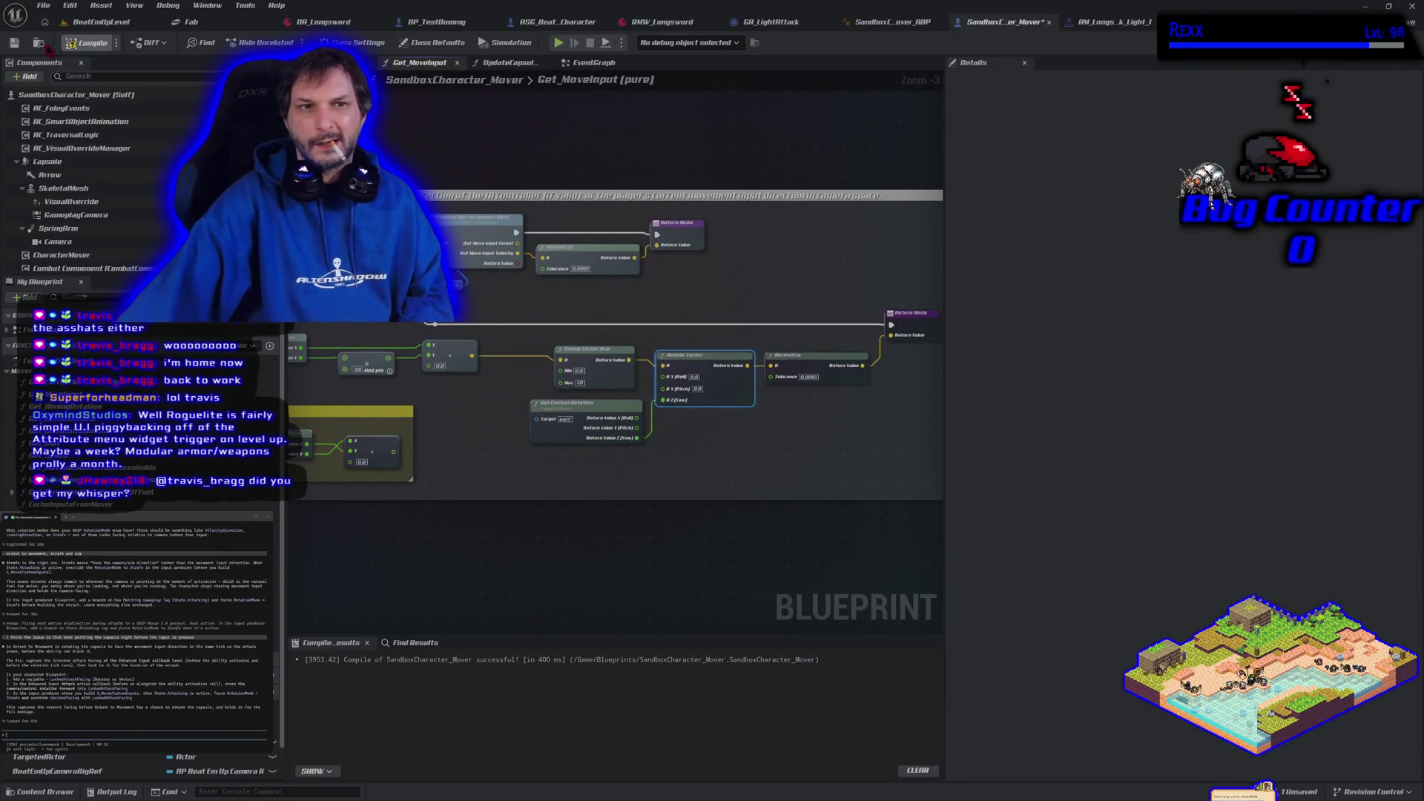
{"action": "left_click", "coordinate": [14, 42]}
{"action": "mouse_move", "coordinate": [526, 581]}
{"action": "left_mouse_down"}
{"action": "mouse_move", "coordinate": [508, 499]}
{"action": "mouse_move", "coordinate": [412, 495]}
{"action": "mouse_move", "coordinate": [956, 556]}
{"action": "mouse_move", "coordinate": [815, 530]}
{"action": "left_mouse_up"}
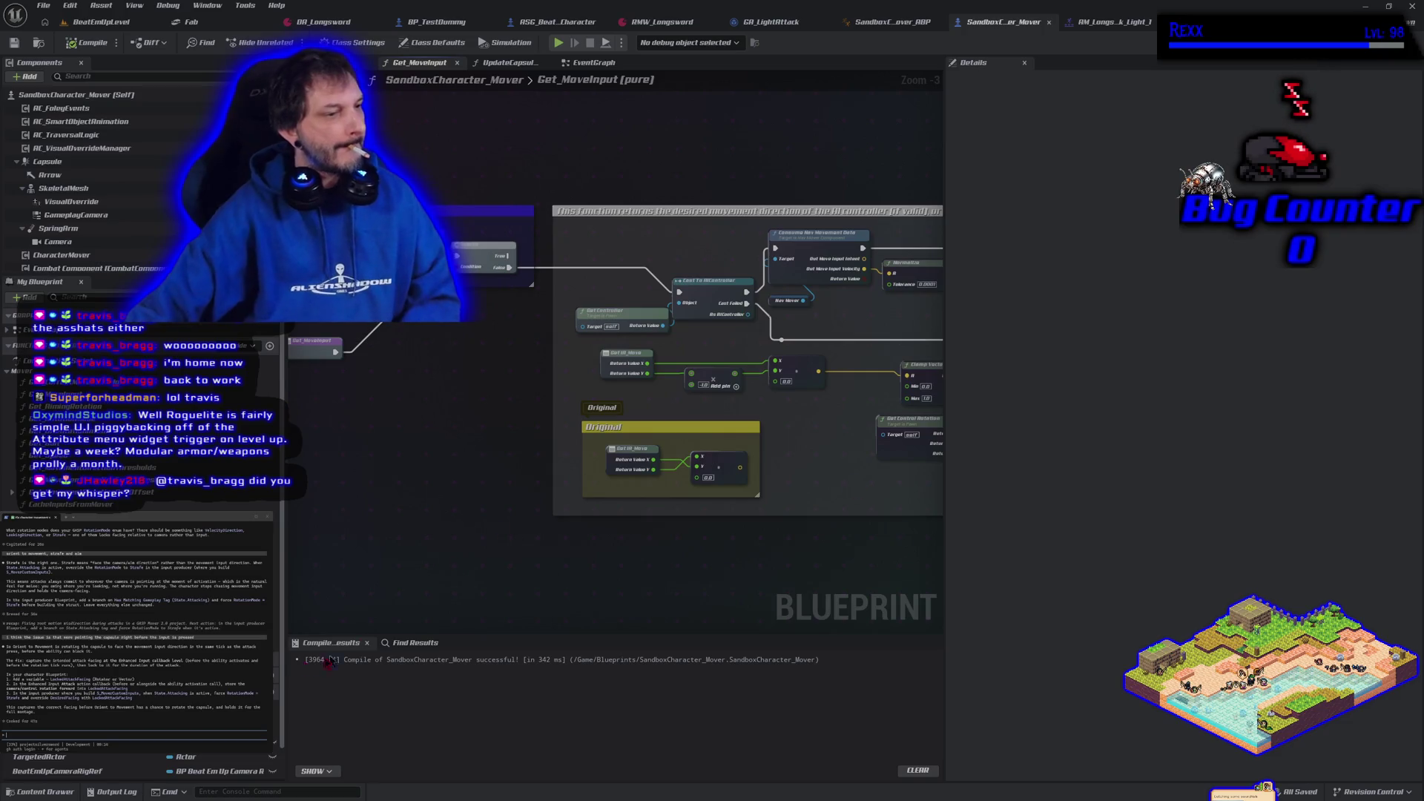
- Tell the terminal assistant root motion pushes the character backwards, causing it to slide
{"action": "type", "text": "actually i like the behavior that we rotat"}
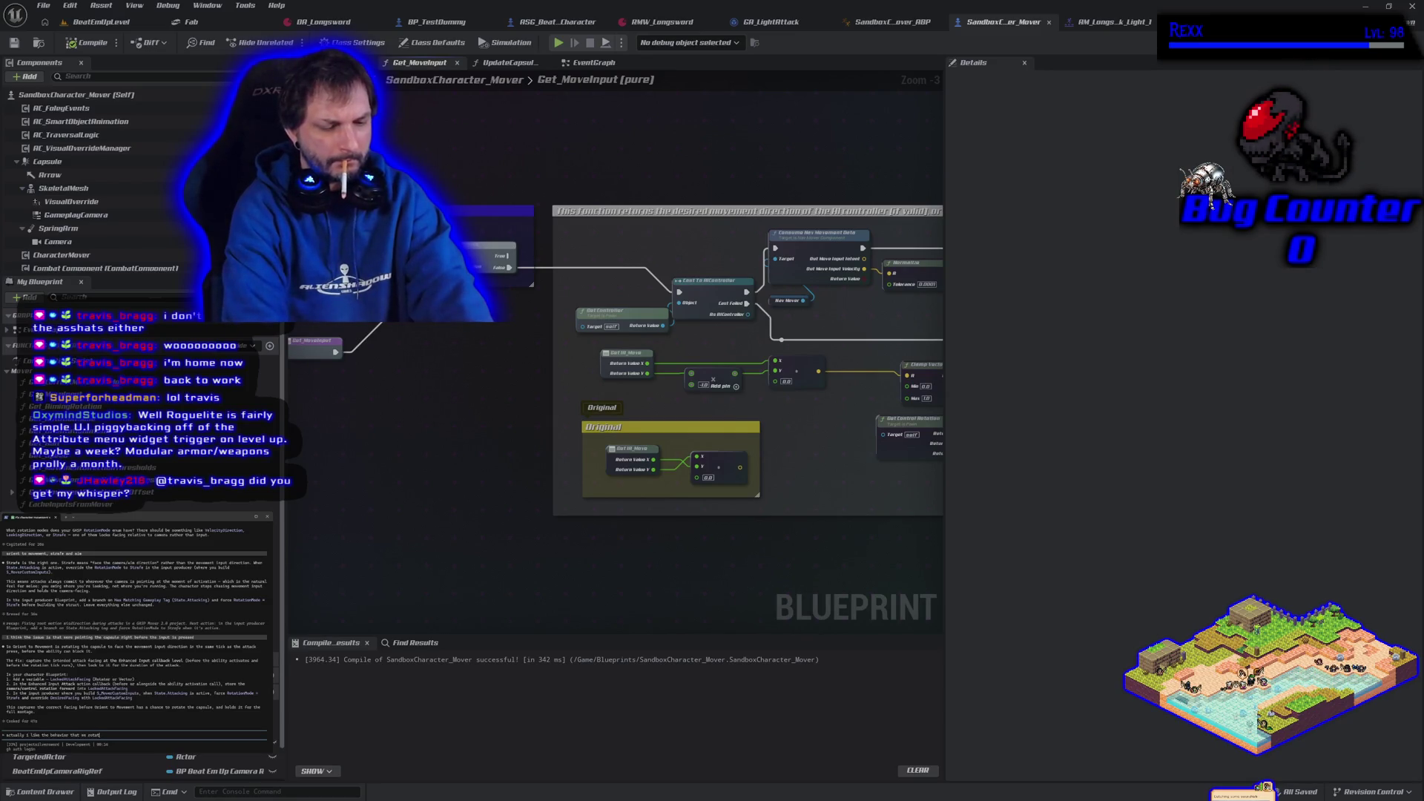
{"action": "type", "text": " efore the "}
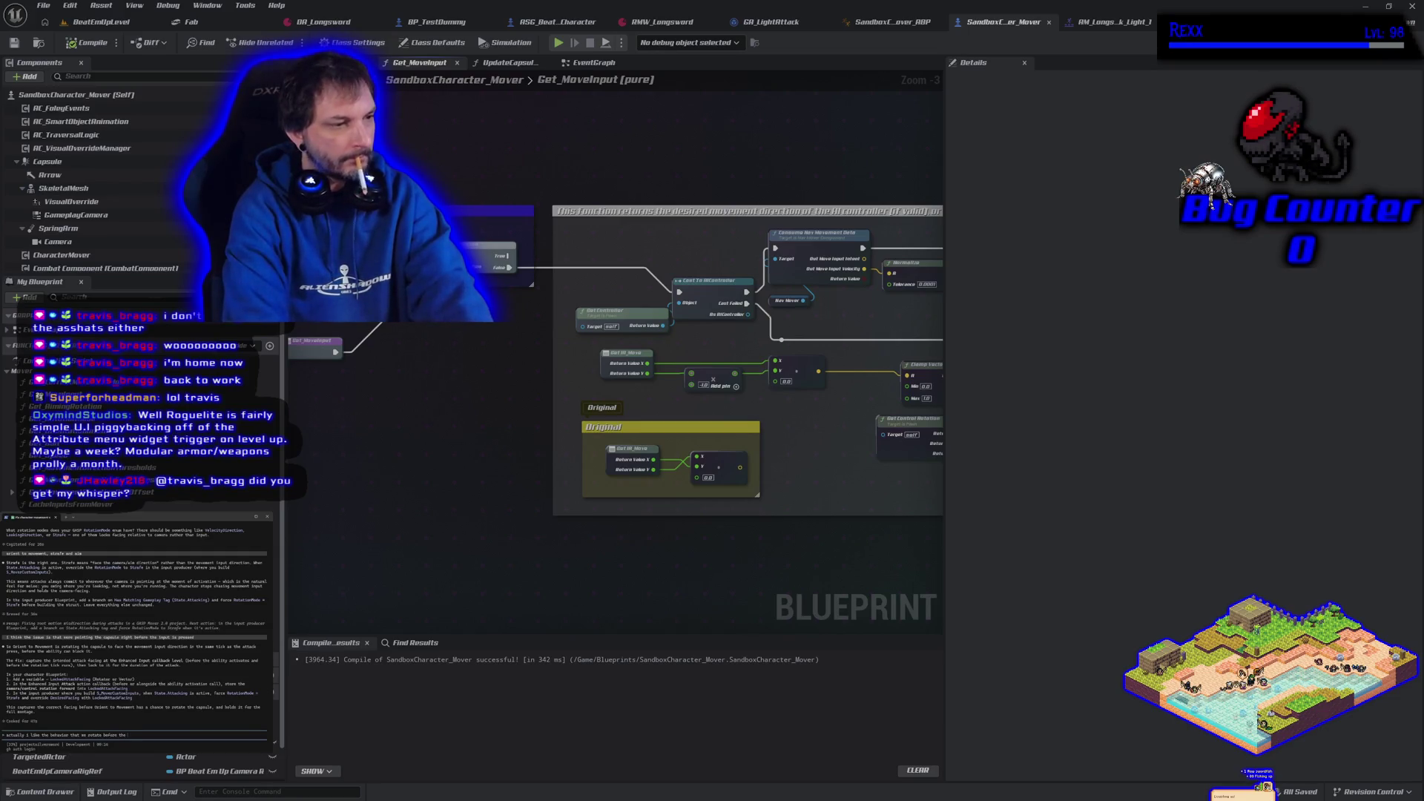
{"action": "type", "text": "attack, but"}
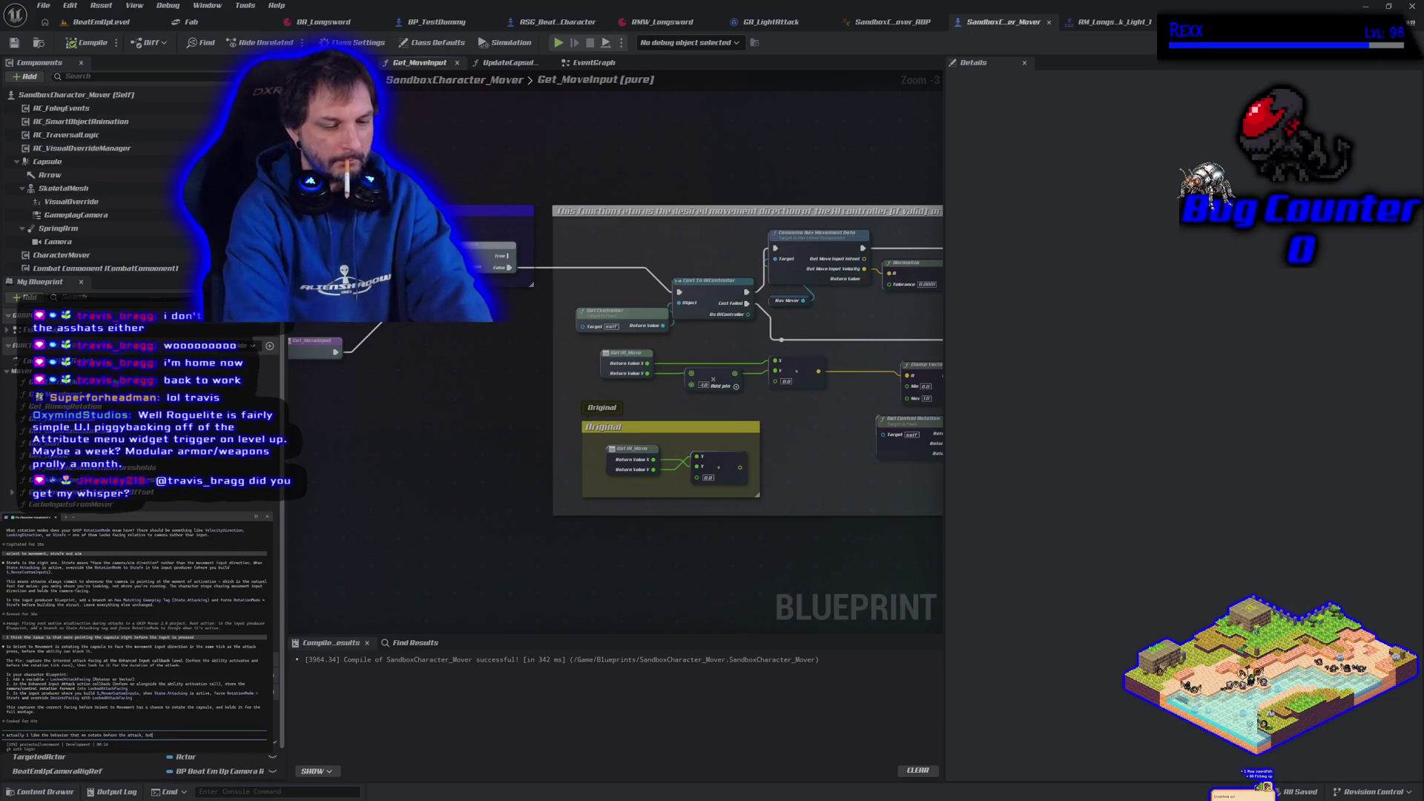
{"action": "type", "text": "n is"}
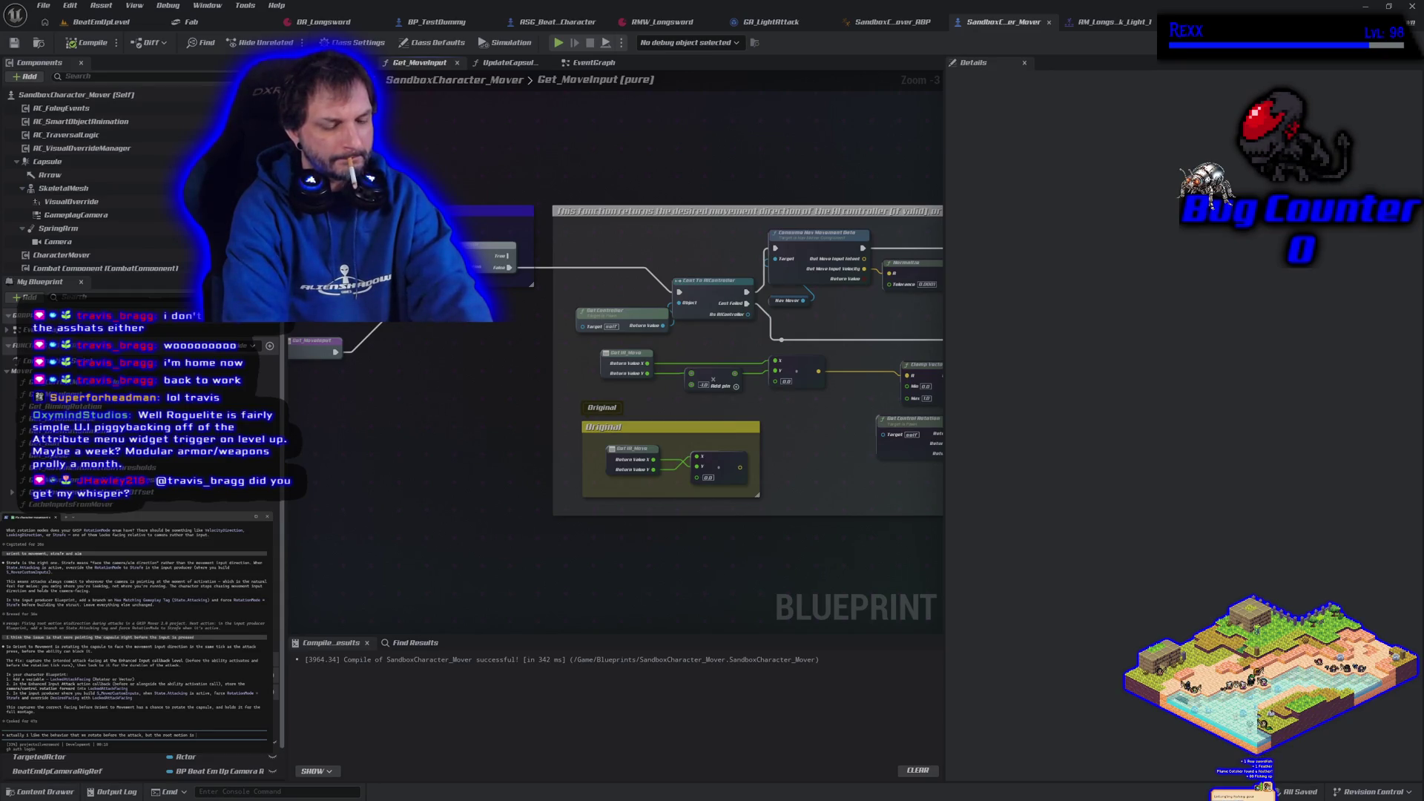
{"action": "type", "text": "backw"}
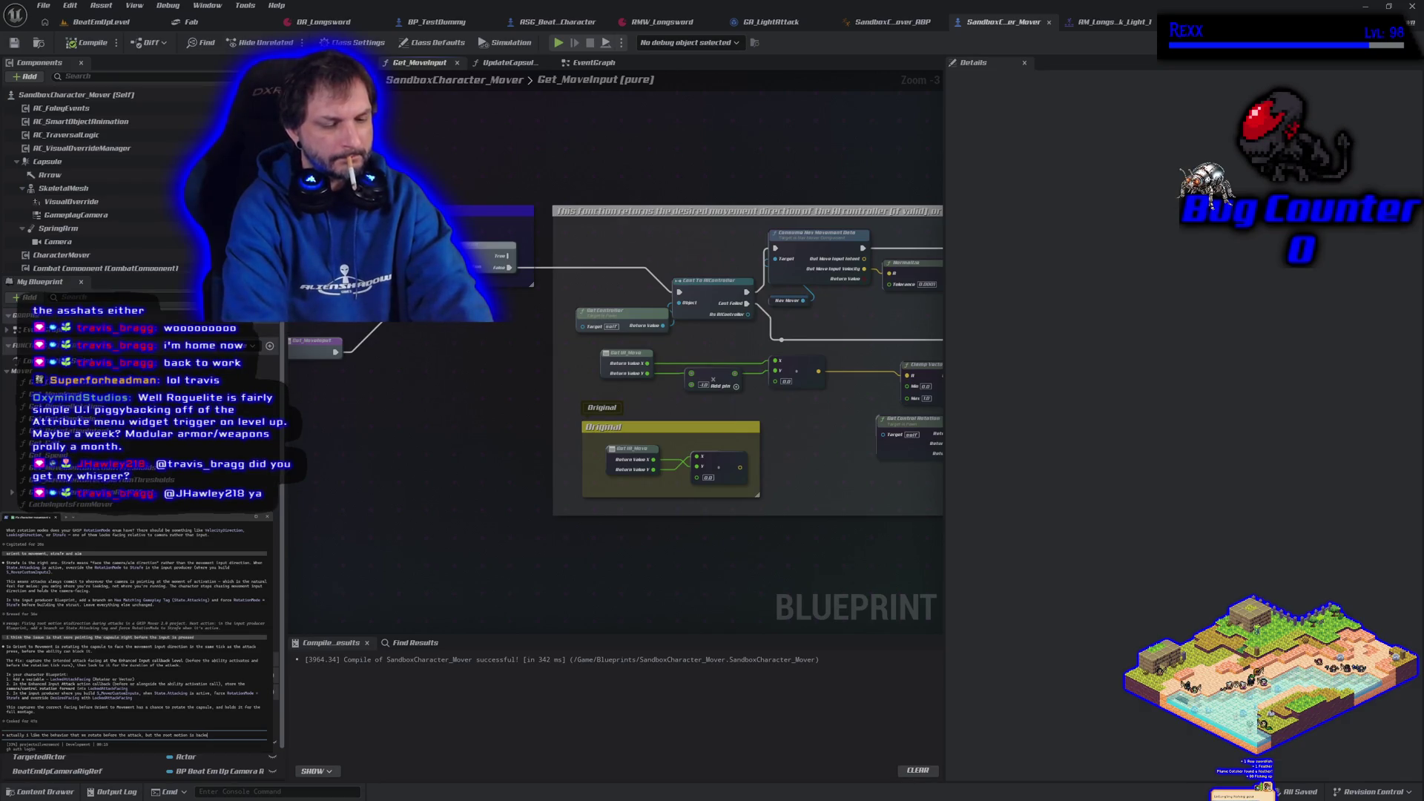
{"action": "type", "text": "ards causing "}
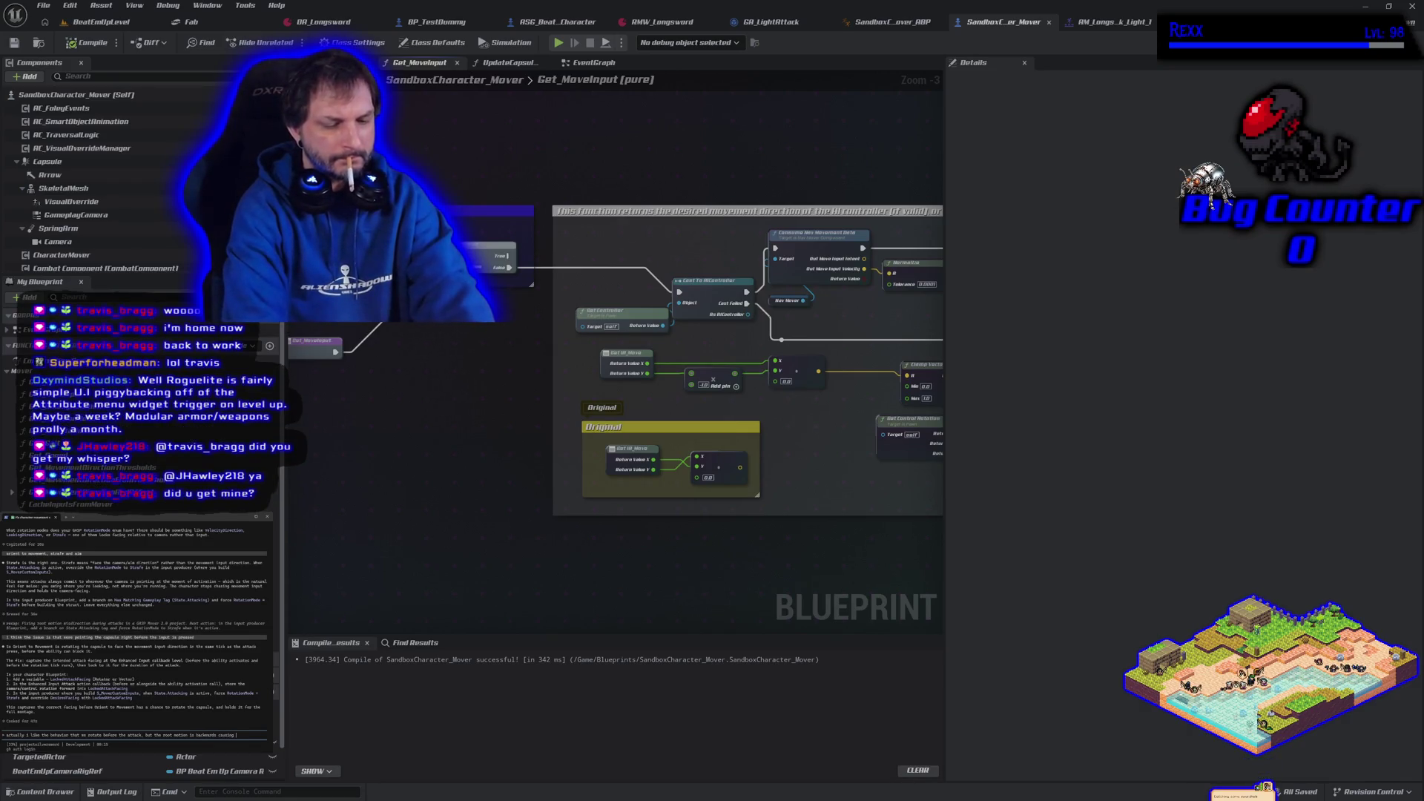
{"action": "type", "text": "us to slide ba"}
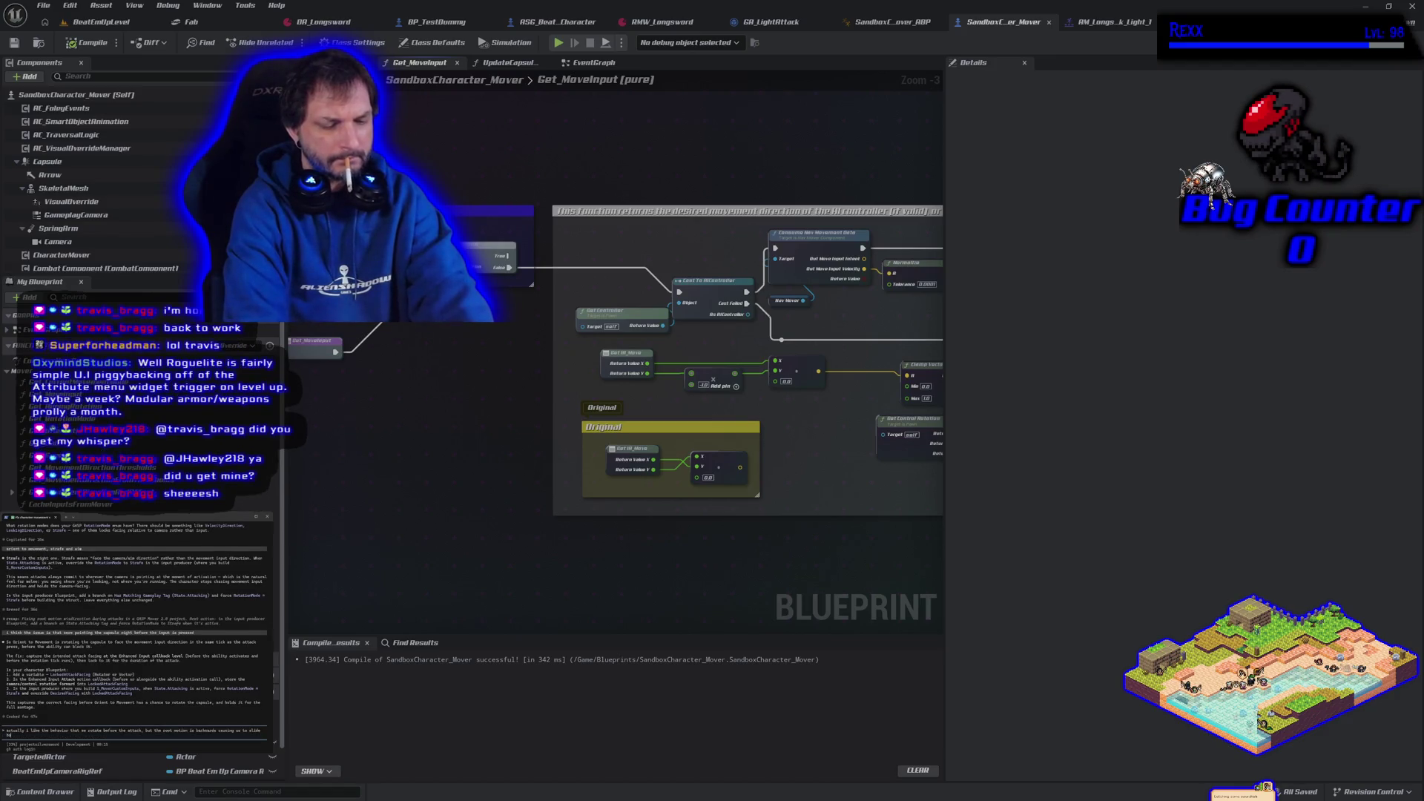
{"action": "type", "text": "ckwards"}
{"action": "key", "text": "Return"}
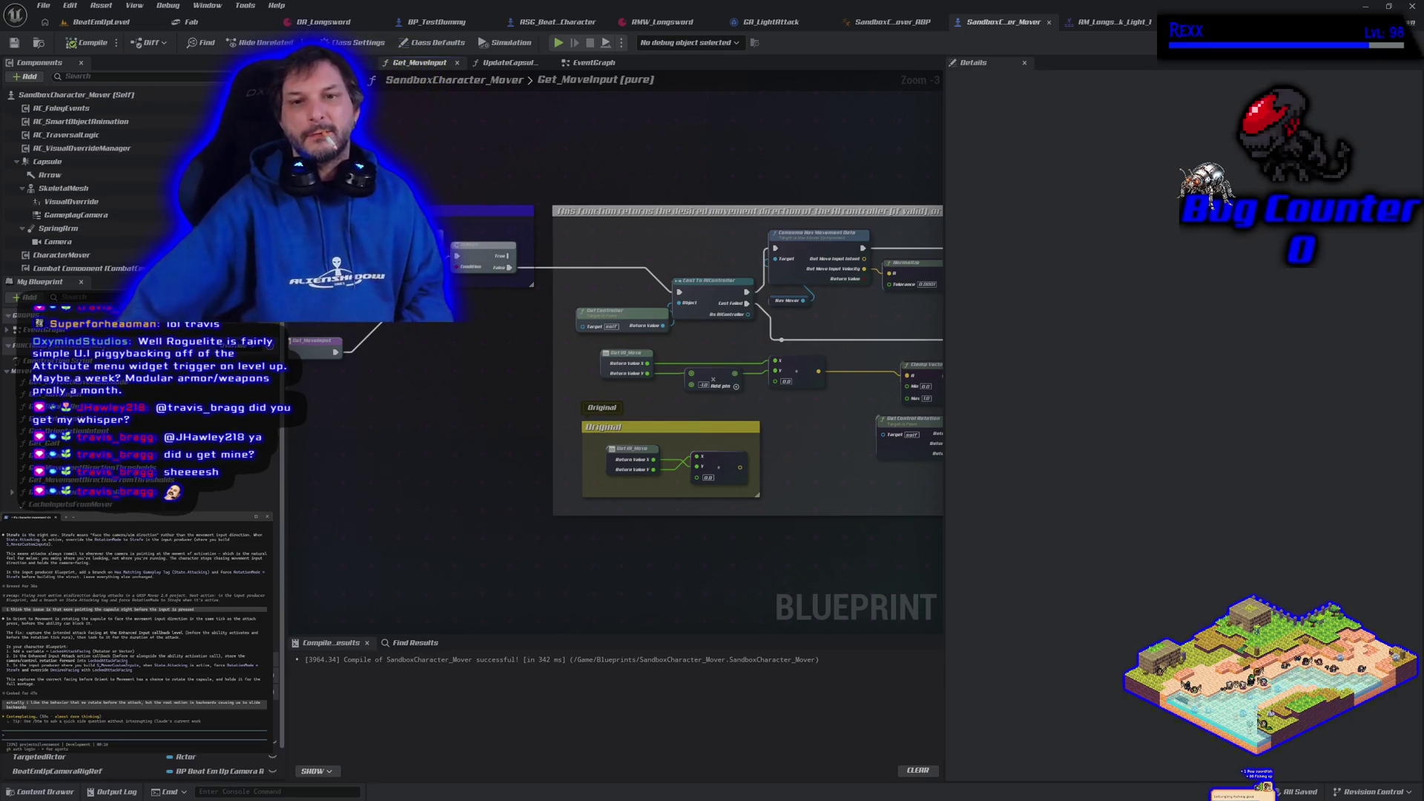
{"action": "left_click", "coordinate": [779, 22]}
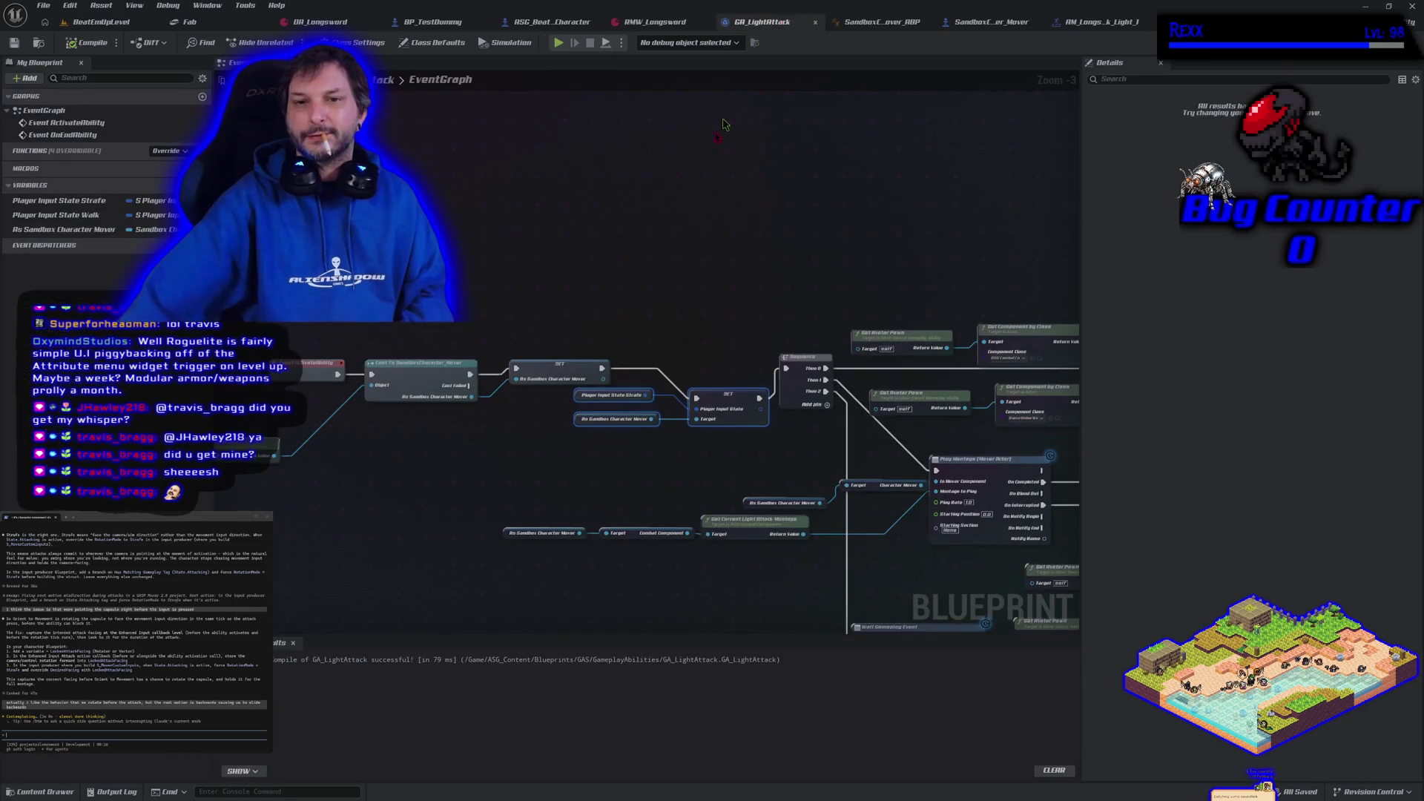
- Add a Delay node to GA_LightAttack's graph by searching 'wait'
{"action": "right_click", "coordinate": [424, 268]}
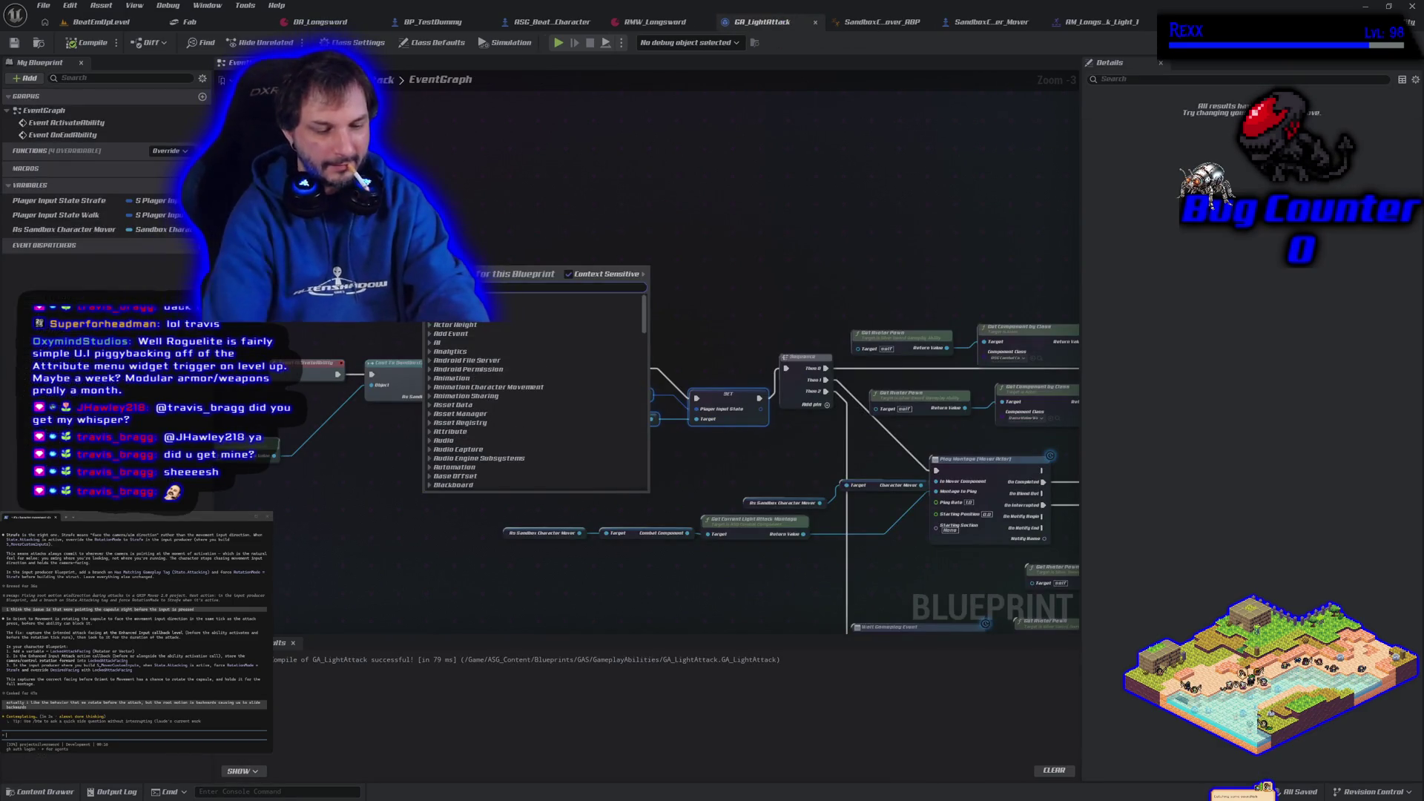
{"action": "scroll", "coordinate": [534, 393], "scroll_direction": "down", "scroll_amount": 20}
{"action": "type", "text": "wait"}
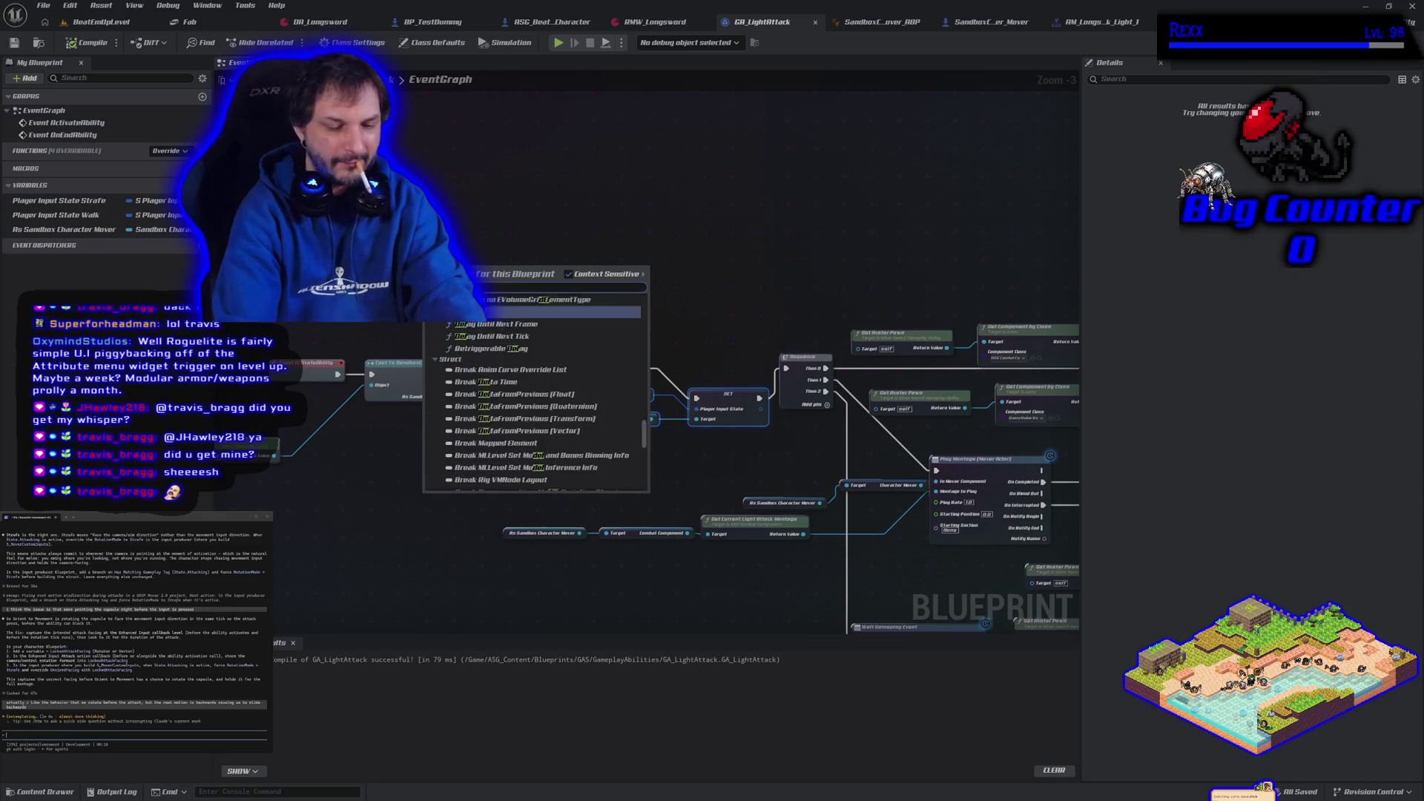
{"action": "key", "text": "Return"}
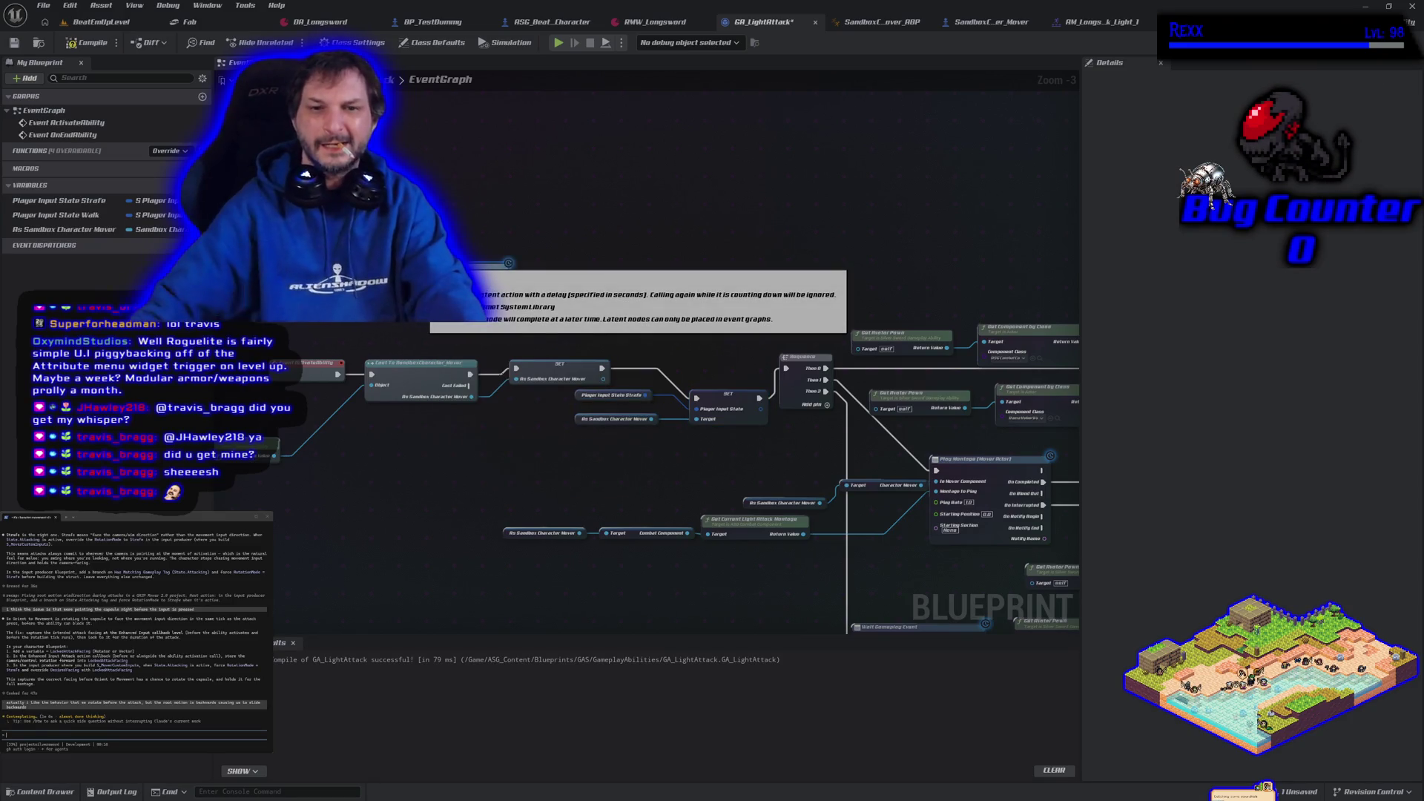
- Wire the SET node's execution output into the Delay node
{"action": "mouse_move", "coordinate": [338, 375]}
{"action": "left_mouse_down"}
{"action": "mouse_move", "coordinate": [445, 334]}
{"action": "mouse_move", "coordinate": [482, 293]}
{"action": "mouse_move", "coordinate": [387, 293]}
{"action": "mouse_move", "coordinate": [605, 274]}
{"action": "mouse_move", "coordinate": [712, 326]}
{"action": "left_mouse_up"}
{"action": "key", "text": "Escape"}
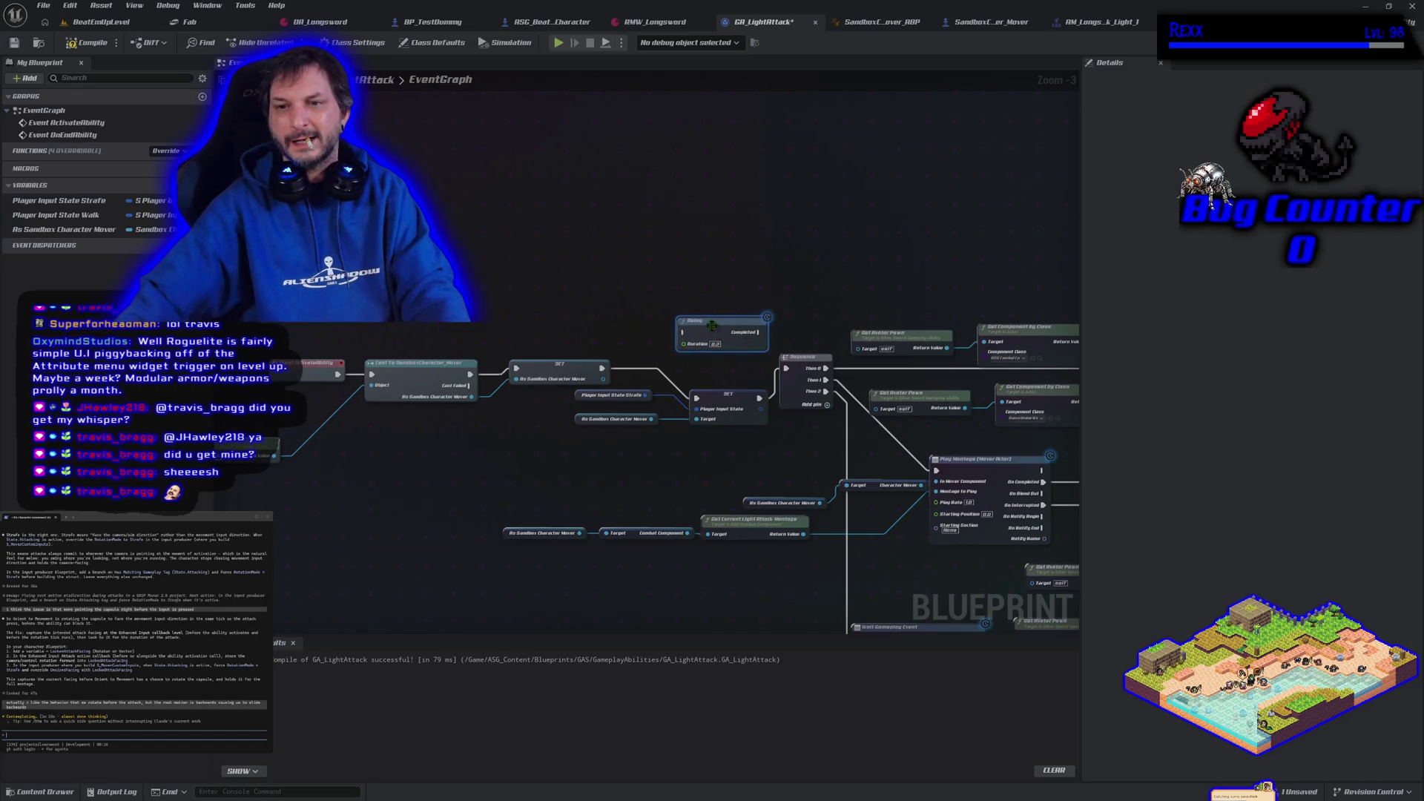
{"action": "mouse_move", "coordinate": [759, 398]}
{"action": "left_mouse_down"}
{"action": "mouse_move", "coordinate": [689, 340]}
{"action": "mouse_move", "coordinate": [691, 383]}
{"action": "mouse_move", "coordinate": [608, 334]}
{"action": "mouse_move", "coordinate": [531, 314]}
{"action": "mouse_move", "coordinate": [654, 402]}
{"action": "left_mouse_up"}
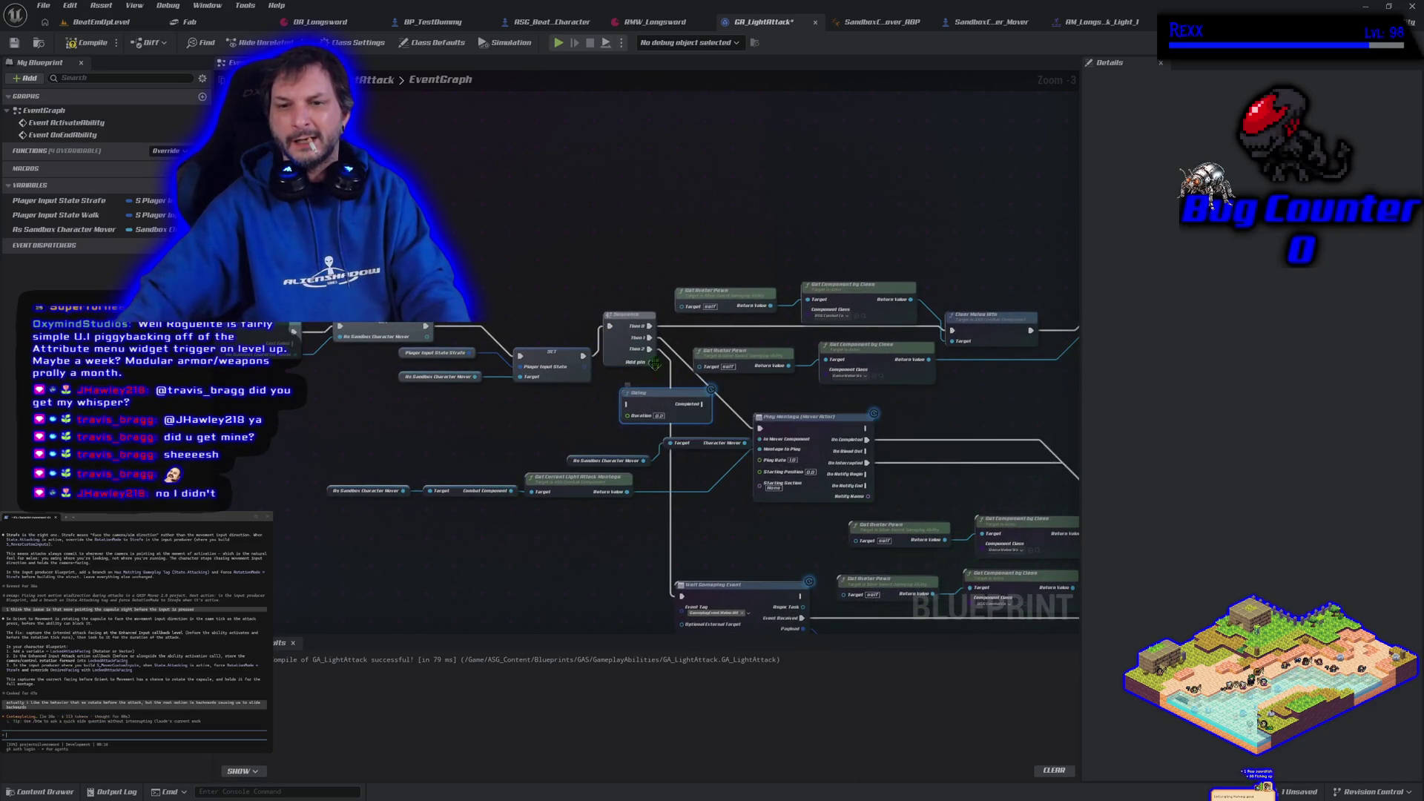